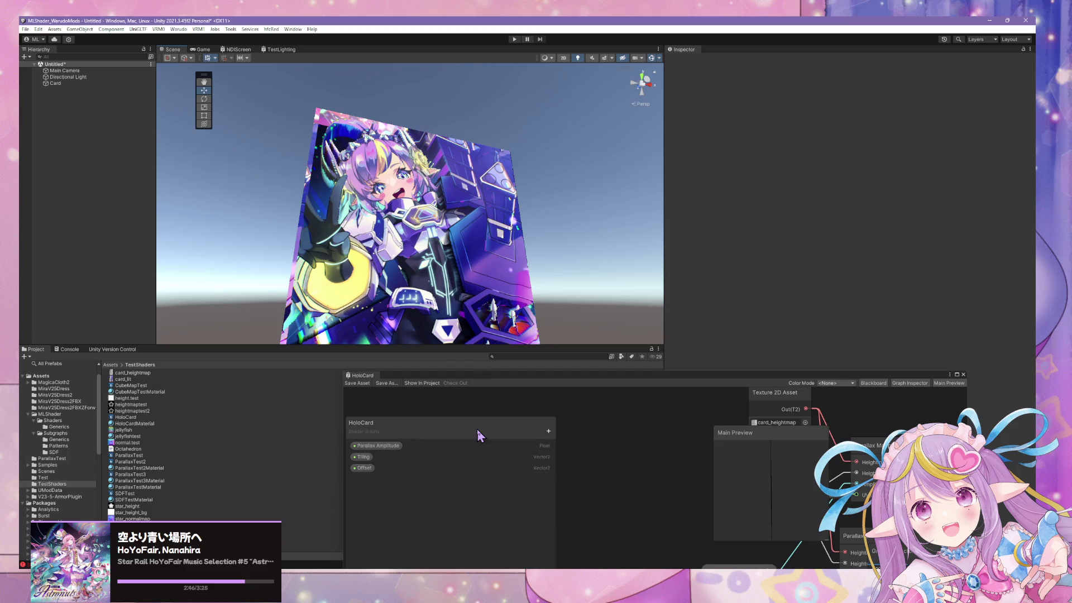
Enlarge the HoloCard shader graph and add a Float property named Steps to its Blackboard
mouse_move(363, 375)
mouse_down()
mouse_move(342, 315)
mouse_move(215, 163)
mouse_up()
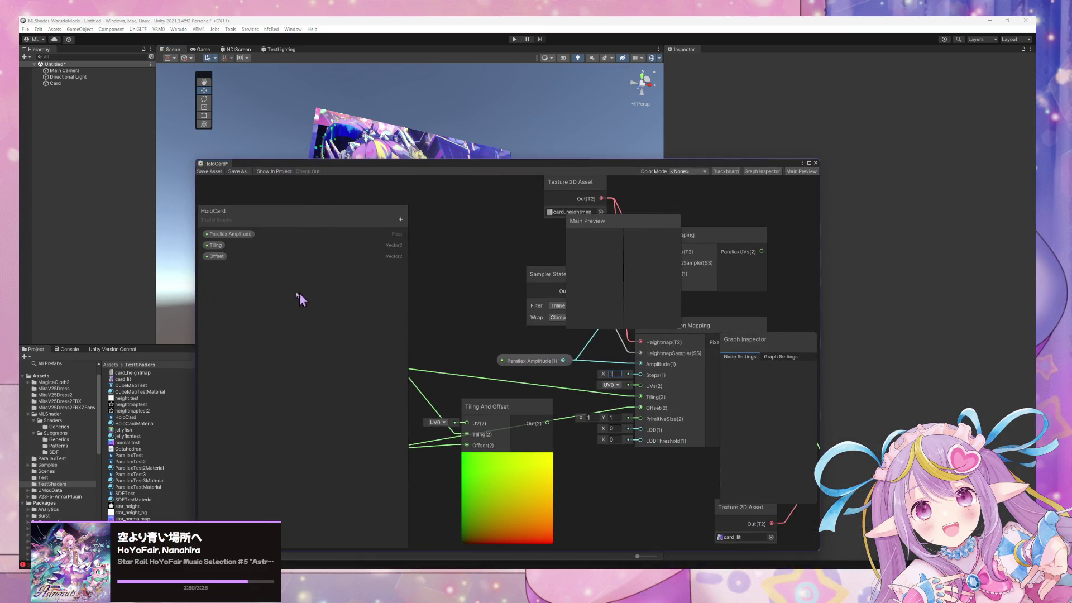
click(400, 220)
click(446, 238)
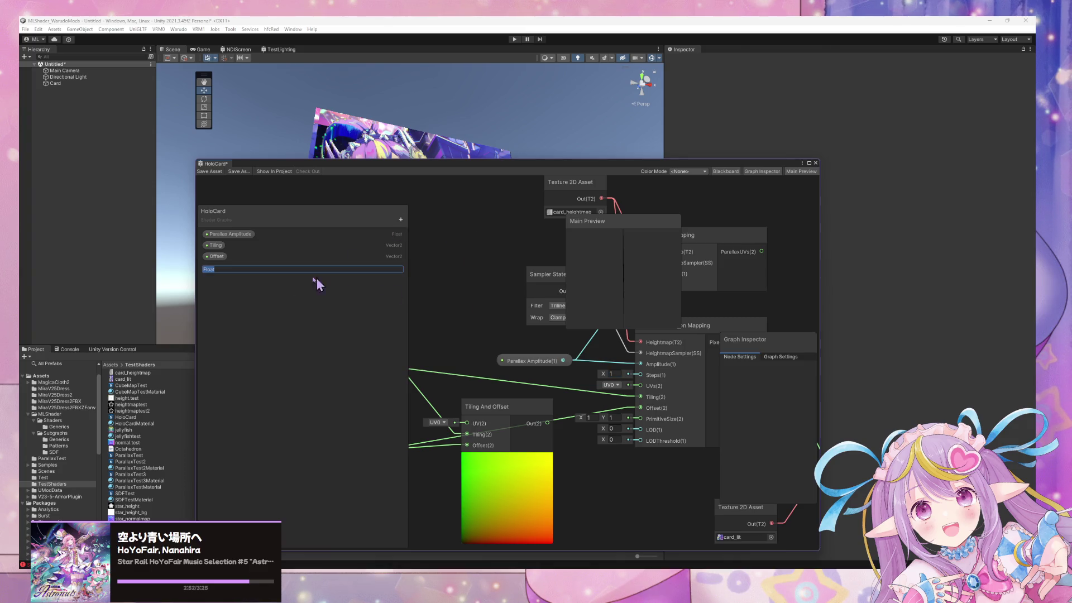
text(Steps)
key(Return)
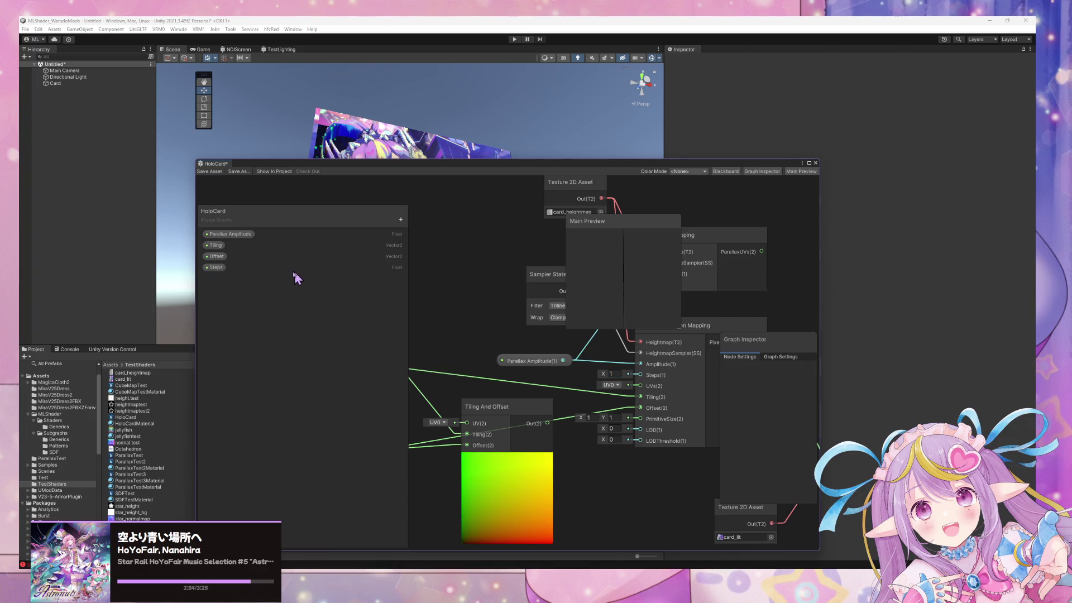
click(215, 268)
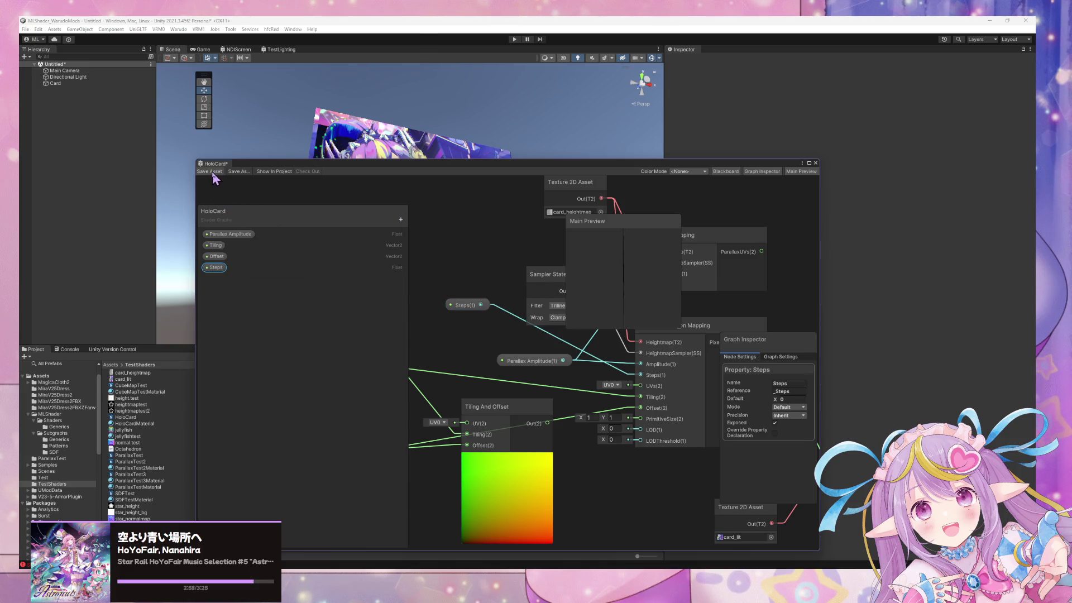
Move the graph window aside and select the Card to see its material with Steps 100
drag(448, 165, 665, 427)
drag(581, 268, 534, 298)
click(505, 268)
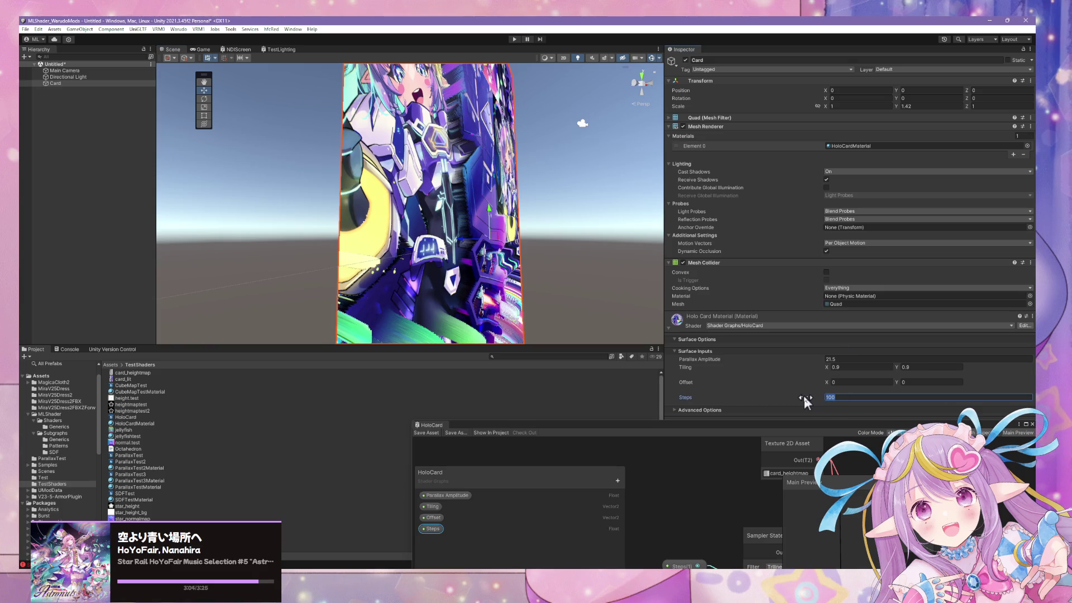
Change the card material's Steps from 100 to 1 and zoom in on the card
key(BackSpace)
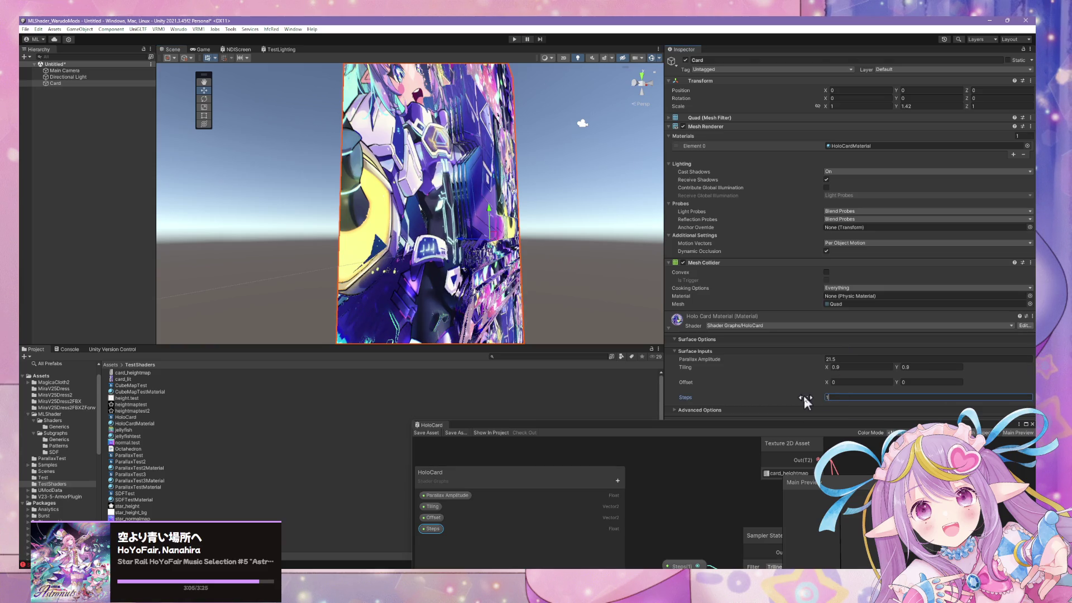
mouse_move(643, 313)
mouse_down()
mouse_move(495, 233)
mouse_move(431, 283)
mouse_move(457, 189)
mouse_move(522, 292)
mouse_move(581, 252)
mouse_move(323, 242)
mouse_move(330, 192)
mouse_move(457, 198)
mouse_move(462, 249)
mouse_move(515, 220)
mouse_move(500, 207)
mouse_move(601, 213)
mouse_move(606, 279)
mouse_move(589, 266)
mouse_move(411, 267)
mouse_move(454, 134)
mouse_move(443, 122)
mouse_move(424, 151)
mouse_up()
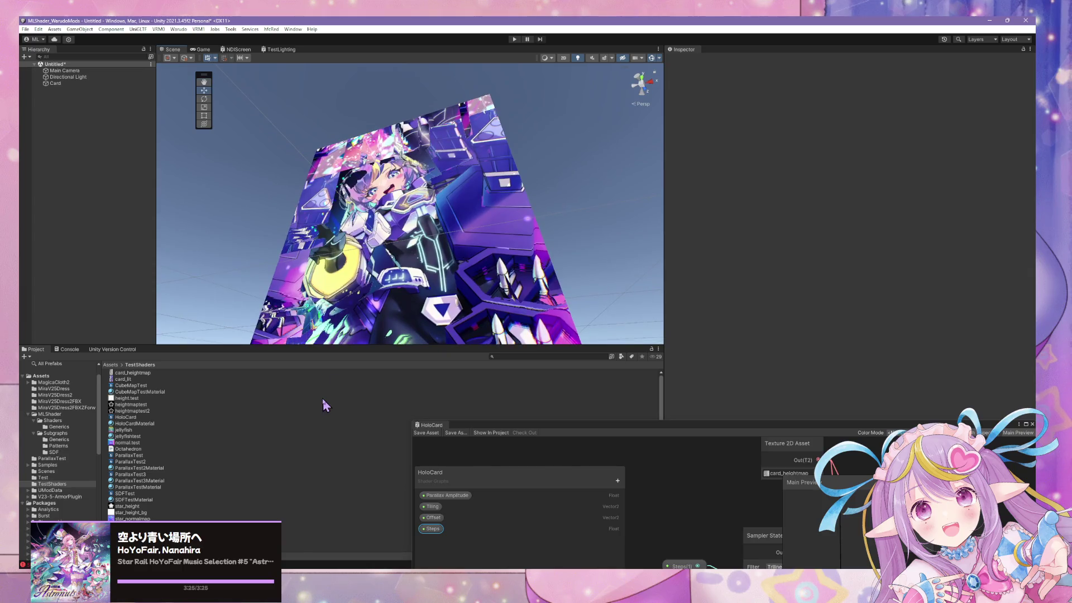
Raise the card material's Steps to 200 and Parallax Amplitude to about 50.93
click(400, 335)
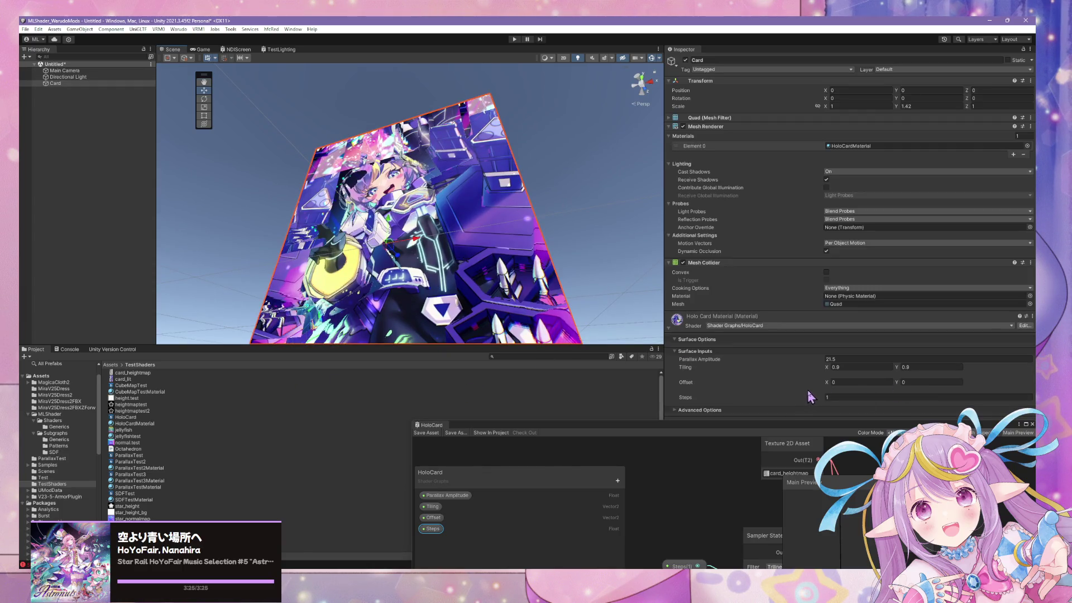
drag(819, 394, 919, 399)
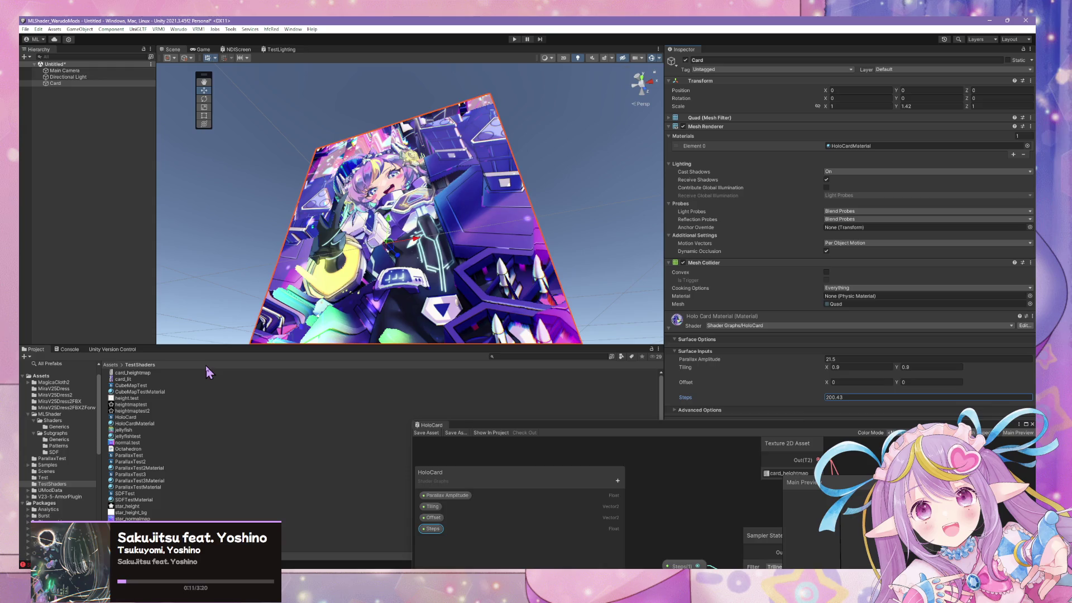
mouse_move(196, 240)
mouse_down()
mouse_move(536, 229)
mouse_move(659, 282)
mouse_up()
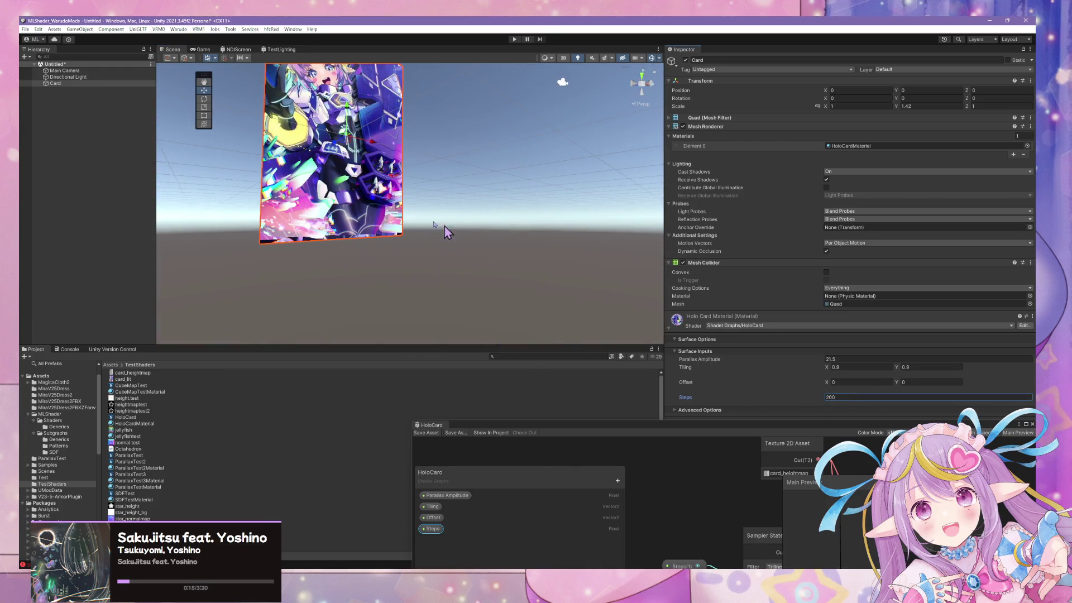
mouse_move(446, 232)
mouse_down()
mouse_move(453, 112)
mouse_move(224, 78)
mouse_move(168, 52)
mouse_move(358, 255)
mouse_move(230, 225)
mouse_move(185, 257)
mouse_move(38, 249)
mouse_move(1027, 250)
mouse_move(187, 223)
mouse_move(389, 202)
mouse_move(370, 191)
mouse_move(347, 190)
mouse_move(656, 285)
mouse_up()
mouse_move(824, 362)
mouse_down()
mouse_move(1028, 357)
mouse_move(33, 335)
mouse_move(294, 316)
mouse_move(466, 322)
mouse_move(188, 306)
mouse_move(338, 263)
mouse_move(313, 304)
mouse_move(302, 273)
mouse_move(232, 196)
mouse_move(226, 202)
mouse_up()
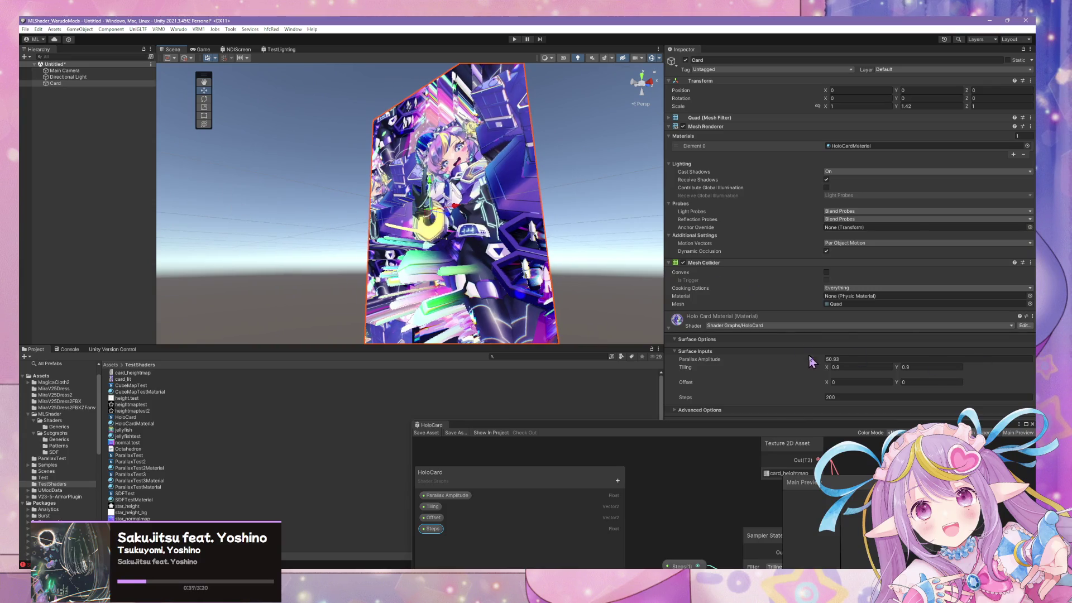
Enter 2.7 for Parallax Amplitude, then scrub it to settle at 16.5
click(832, 359)
text(2.7)
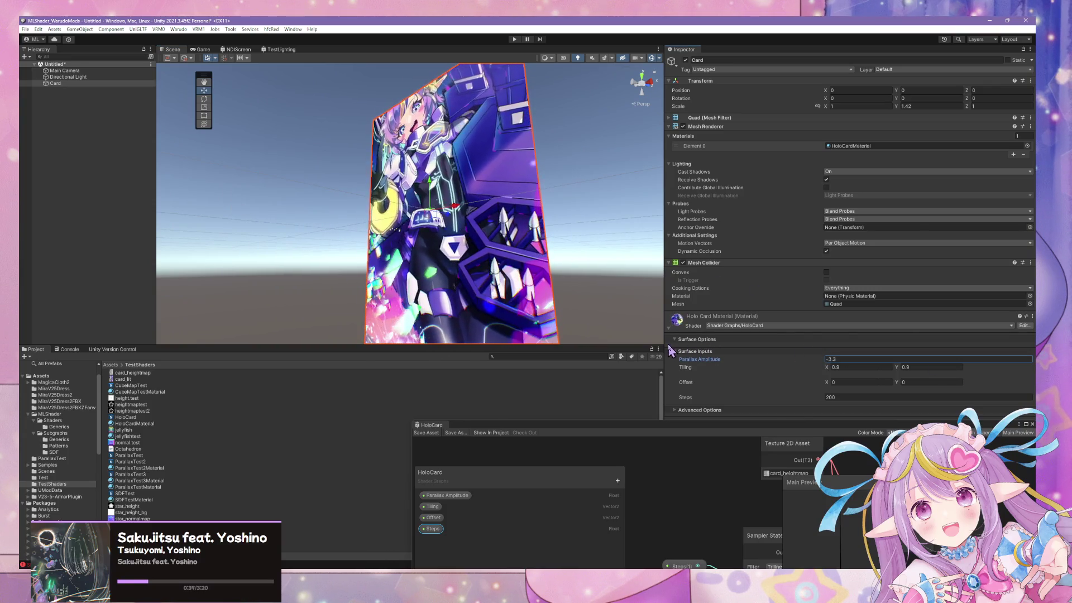
mouse_move(693, 359)
mouse_down()
mouse_move(734, 352)
mouse_move(681, 356)
mouse_move(776, 354)
mouse_move(742, 359)
mouse_up()
drag(614, 249, 597, 251)
Orbit and zoom around the card to inspect its parallax depth
scroll(594, 246, up, 5)
scroll(594, 246, down, 5)
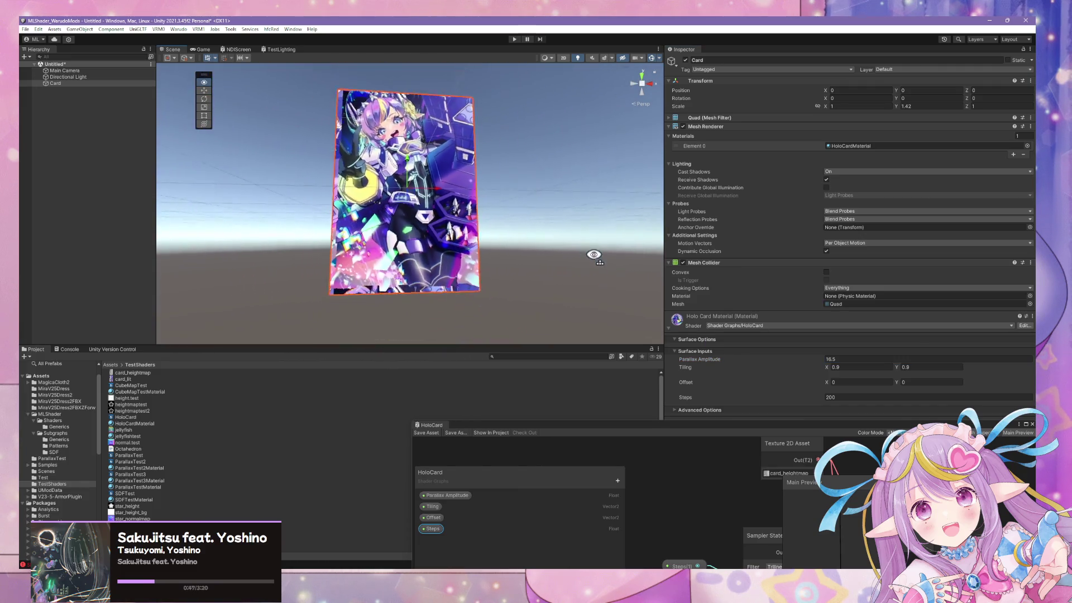
scroll(593, 286, up, 5)
scroll(593, 287, up, 3)
drag(593, 286, 582, 280)
scroll(567, 266, down, 8)
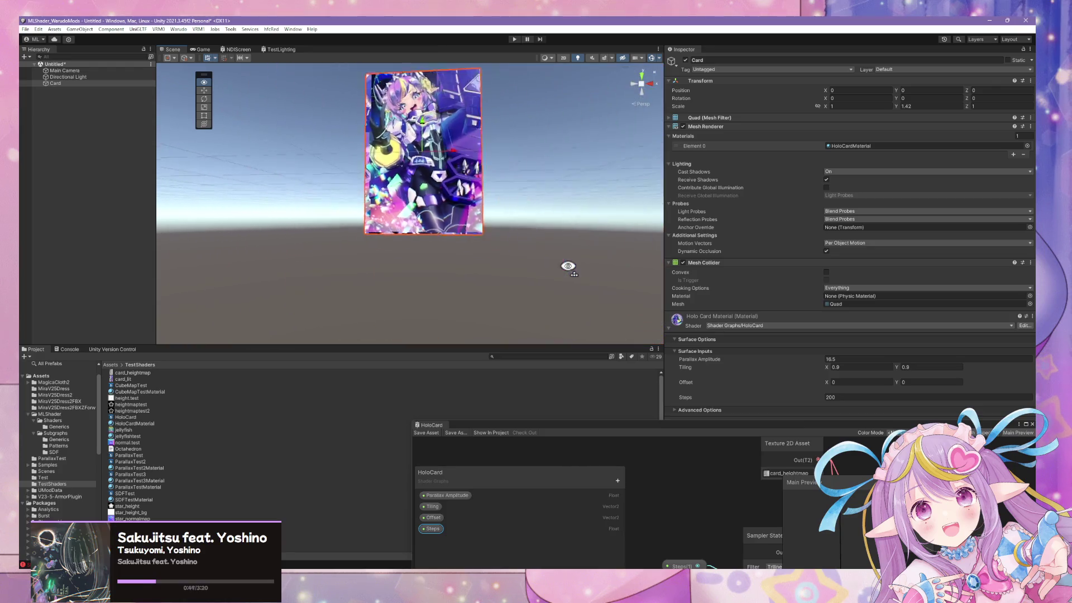
scroll(574, 235, up, 2)
mouse_move(575, 235)
mouse_down()
mouse_move(566, 220)
mouse_move(582, 330)
mouse_move(617, 119)
mouse_up()
scroll(565, 220, up, 5)
scroll(582, 330, down, 3)
scroll(582, 330, up, 3)
scroll(617, 118, down, 4)
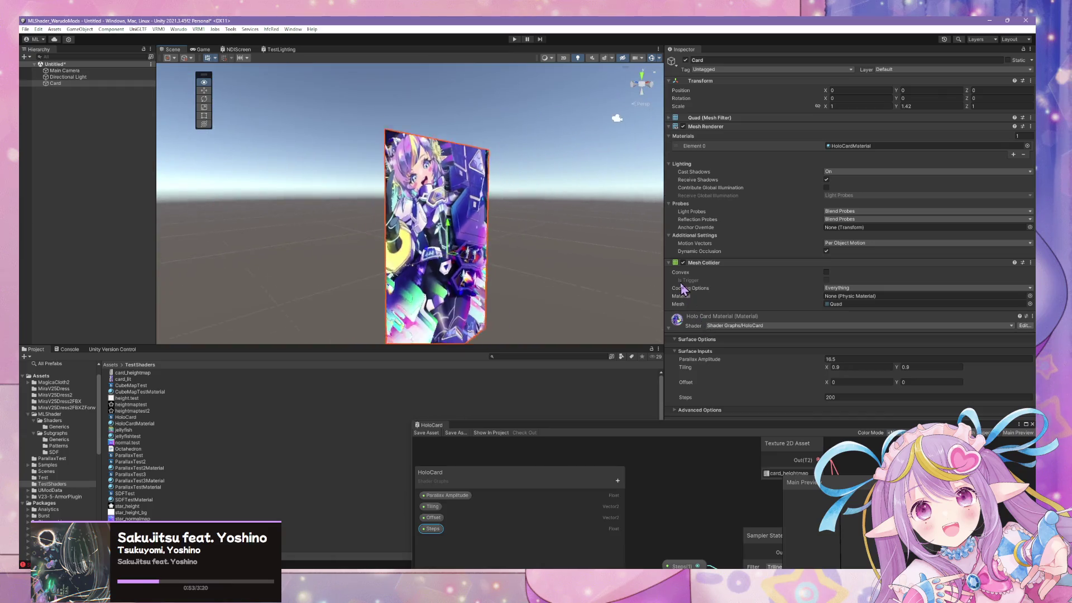
click(614, 302)
mouse_move(615, 302)
mouse_down()
mouse_move(605, 306)
mouse_move(639, 306)
mouse_move(598, 292)
mouse_move(624, 319)
mouse_move(421, 299)
mouse_move(328, 307)
mouse_move(393, 324)
mouse_move(452, 318)
mouse_move(479, 343)
mouse_move(517, 239)
mouse_move(492, 234)
mouse_move(591, 297)
mouse_move(584, 242)
mouse_move(597, 306)
mouse_up()
scroll(596, 306, up, 5)
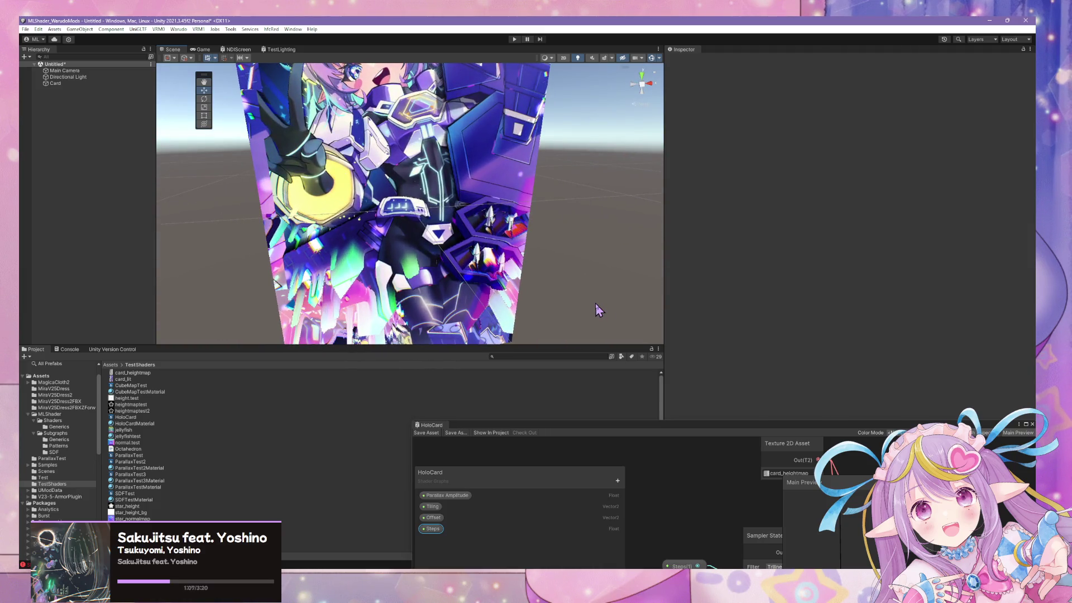
mouse_move(595, 303)
mouse_down()
mouse_move(541, 278)
mouse_move(536, 239)
mouse_up()
scroll(536, 239, up, 5)
scroll(538, 249, down, 5)
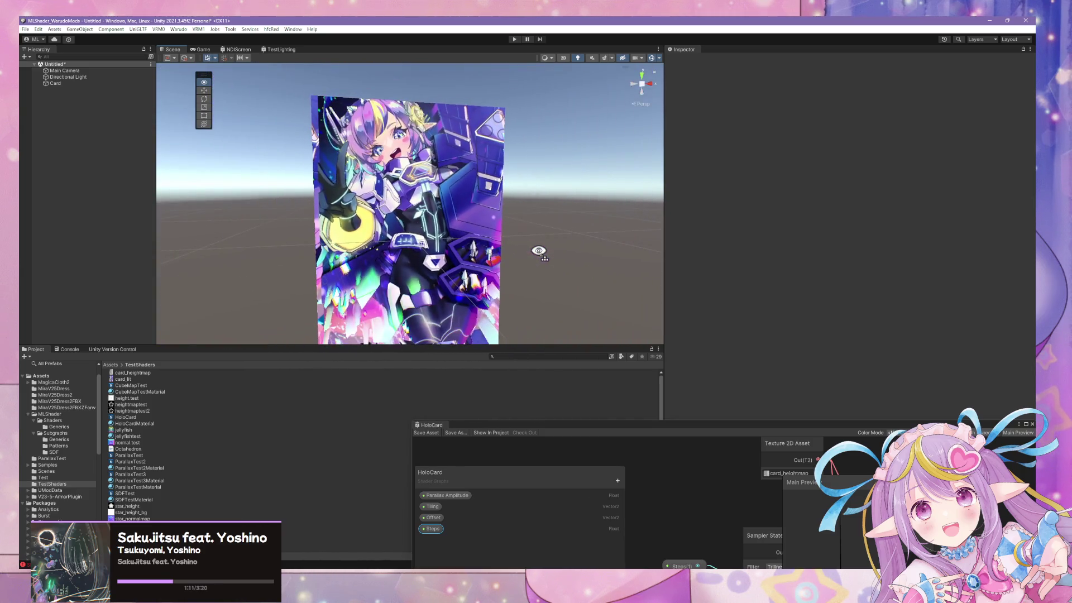
scroll(545, 263, up, 4)
In Affinity Photo, hide the white shard particles layer of the heightmap
key(alt+Tab)
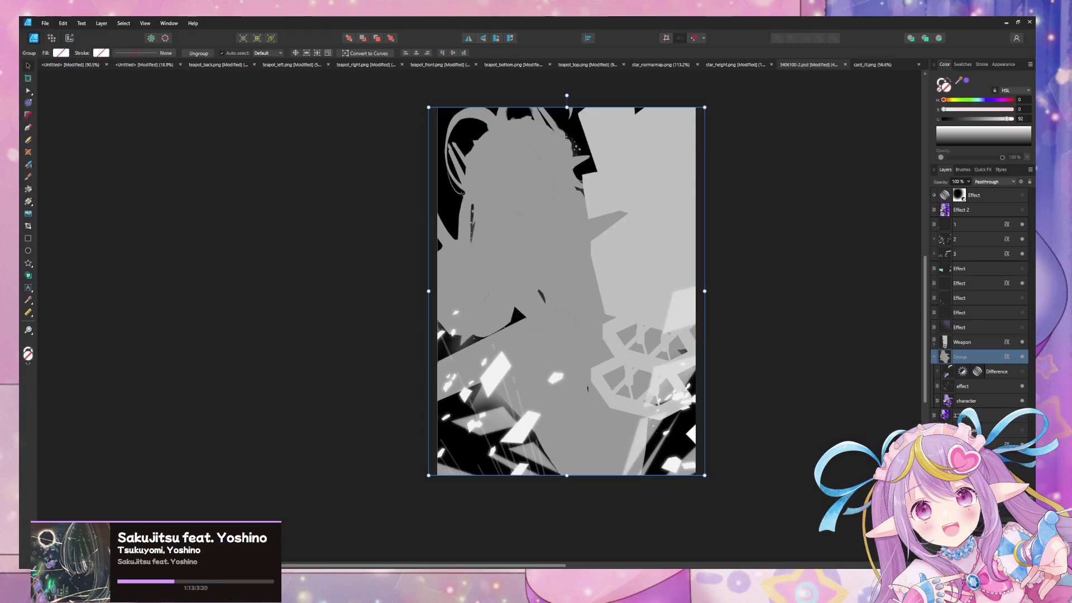
scroll(746, 378, right, 2)
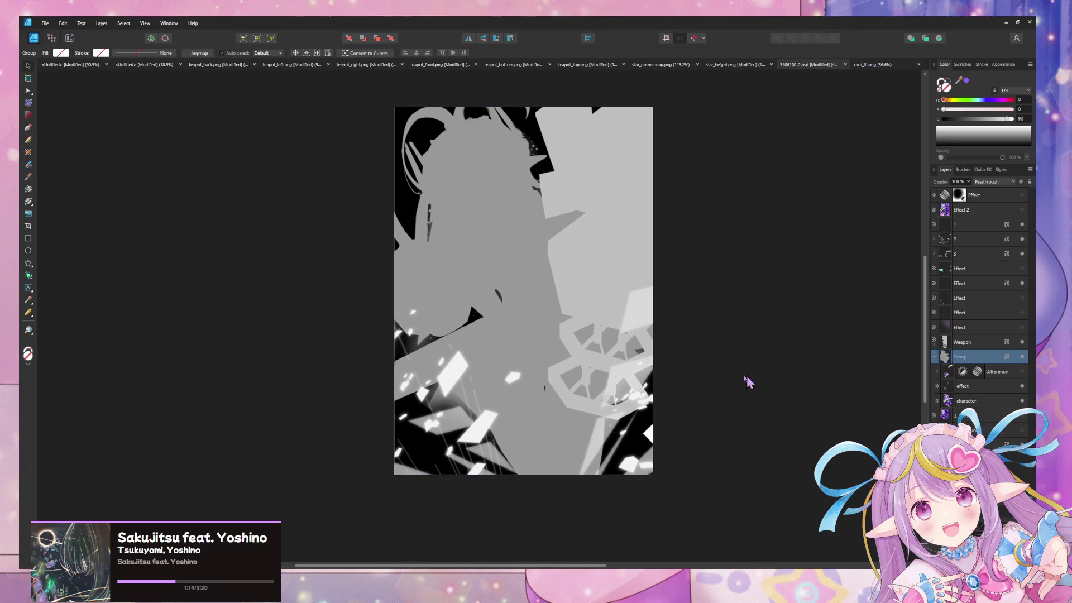
click(1023, 239)
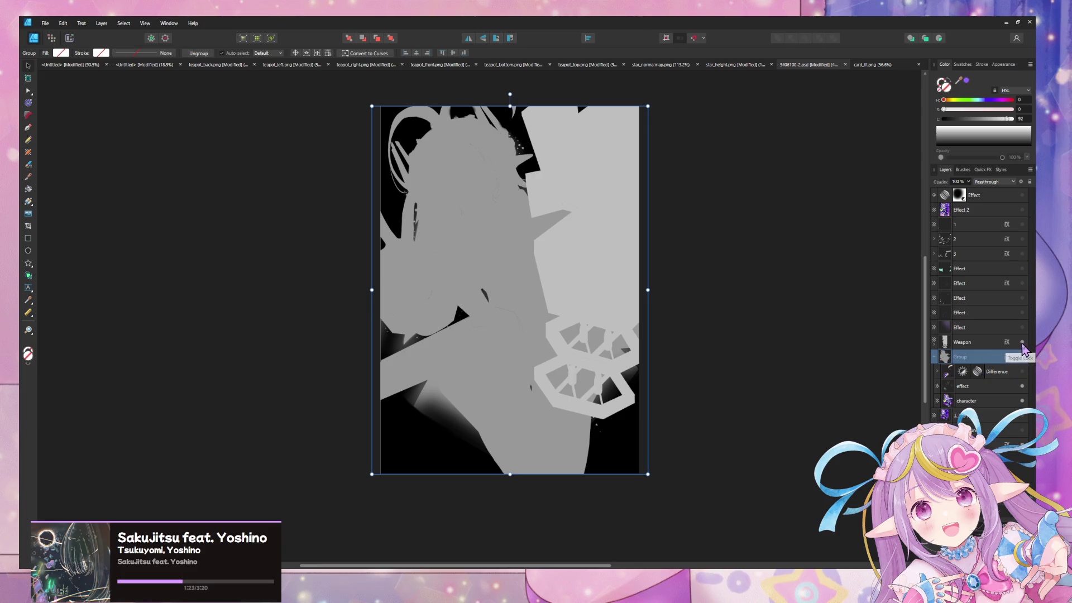
Make the Weapon layer's Color Overlay pure white with lightness 100
click(1008, 343)
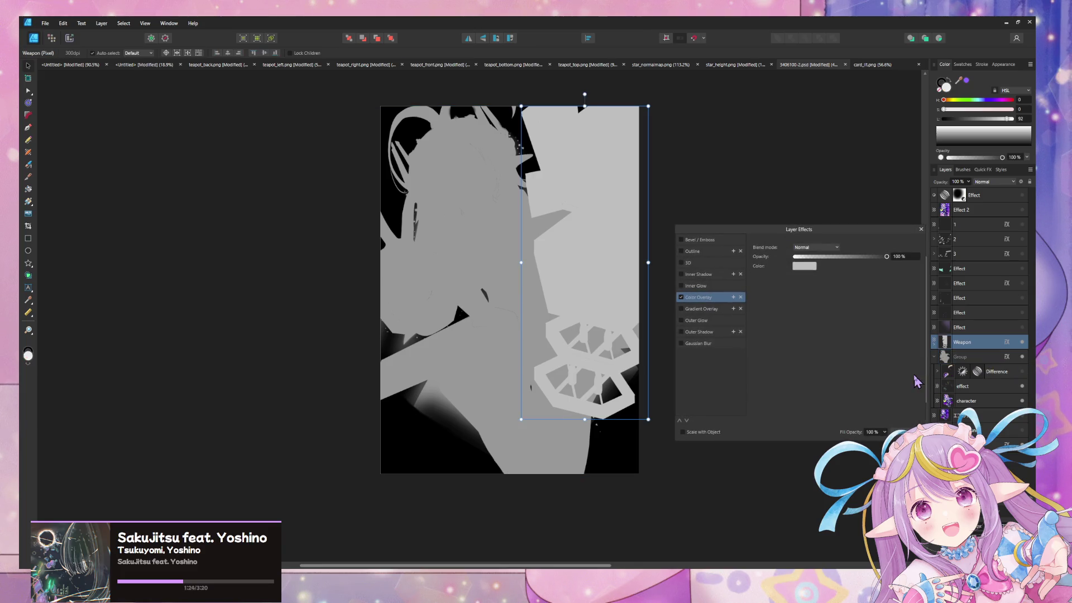
click(905, 257)
click(805, 267)
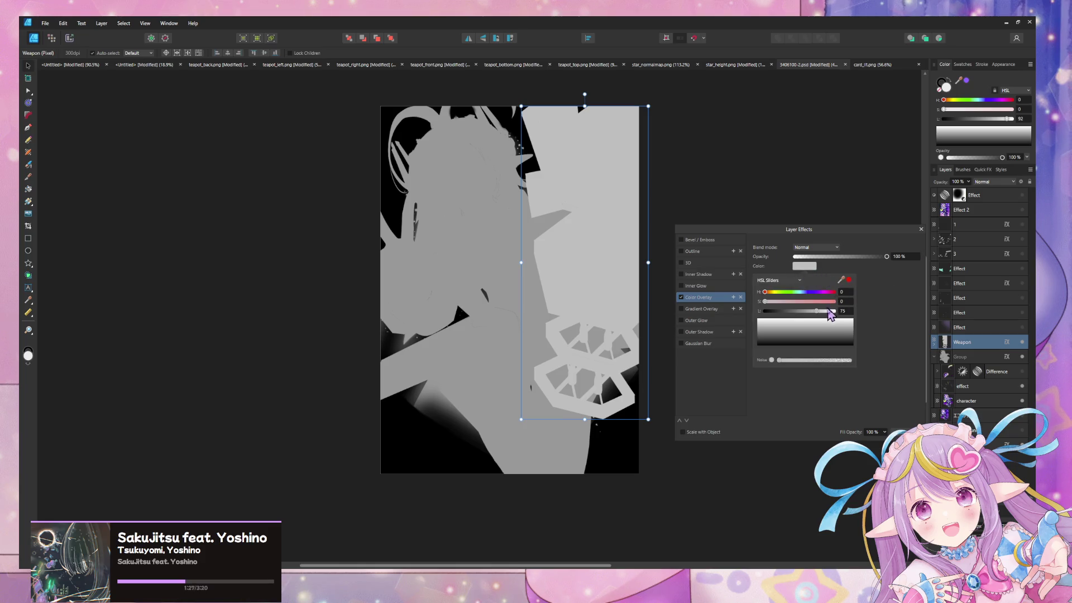
drag(824, 317, 838, 311)
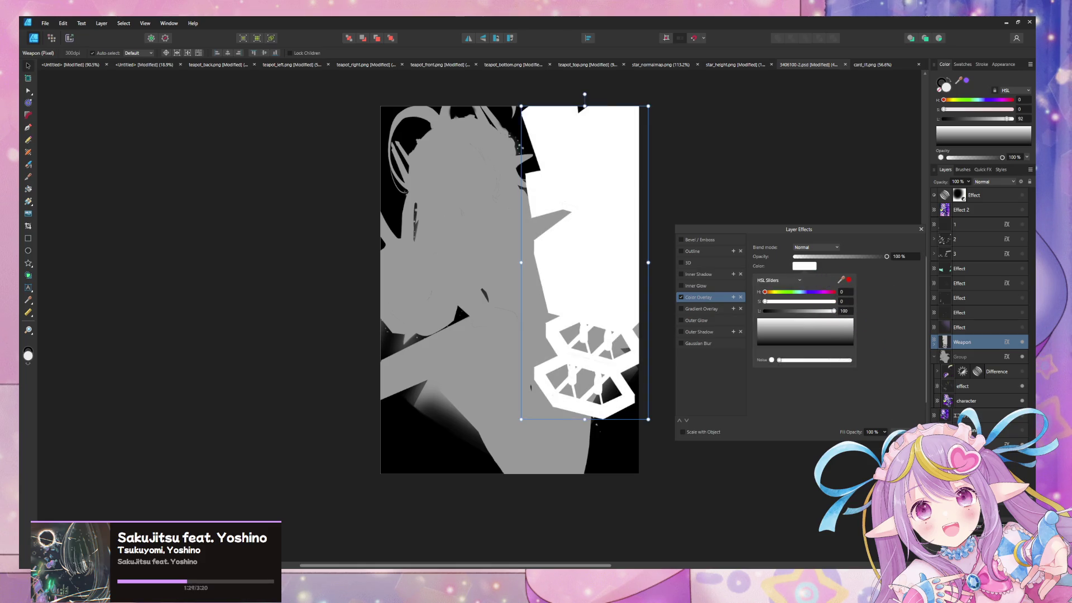
click(922, 228)
Set the Group layer's Color Overlay lightness to 80
click(1007, 356)
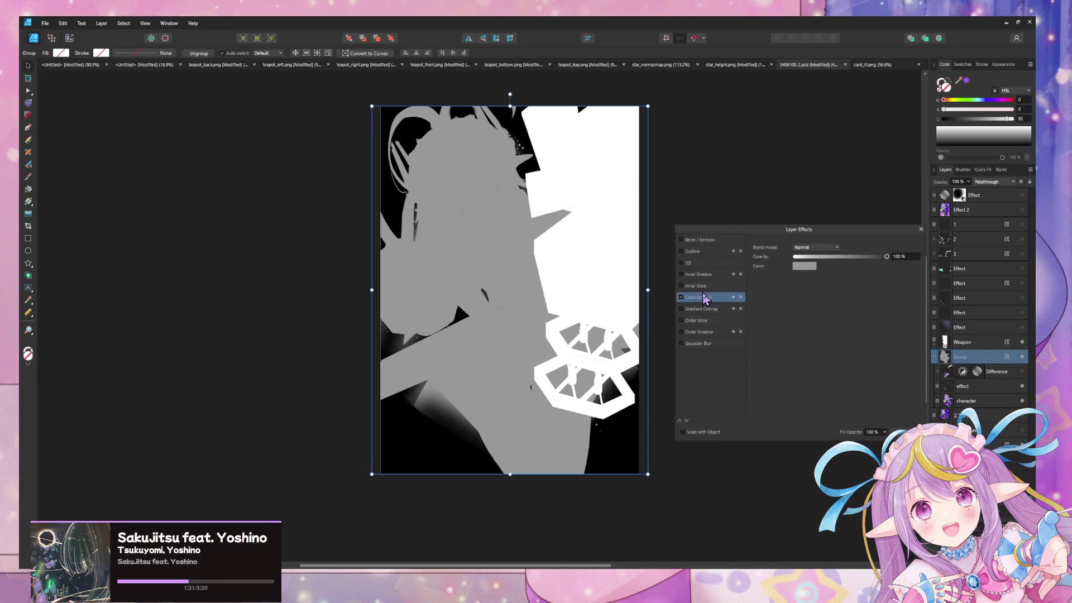
click(807, 267)
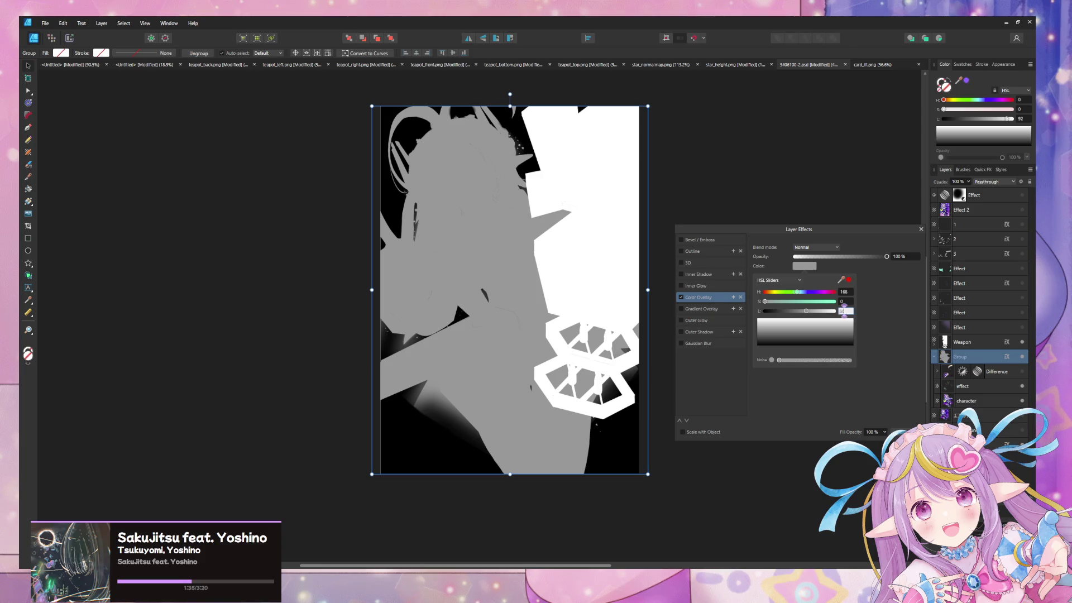
text(80)
key(Return)
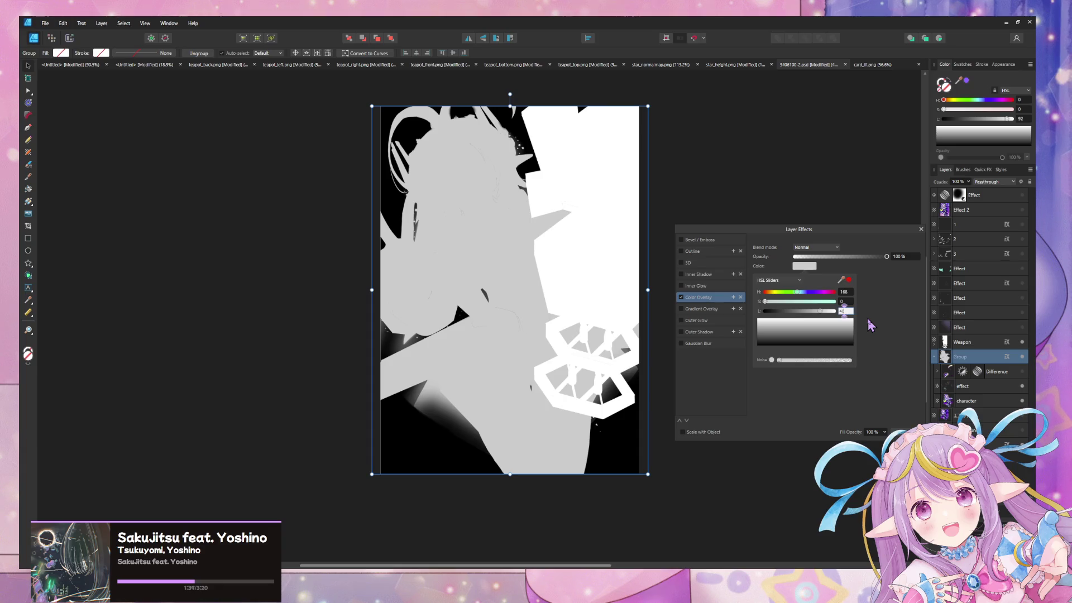
text(0)
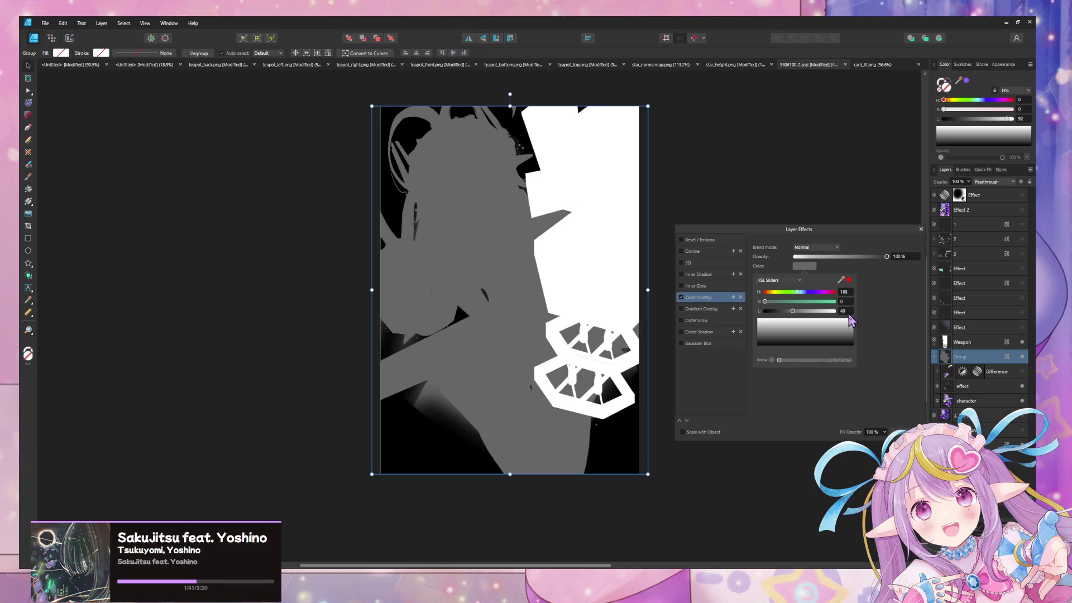
text(80)
key(Return)
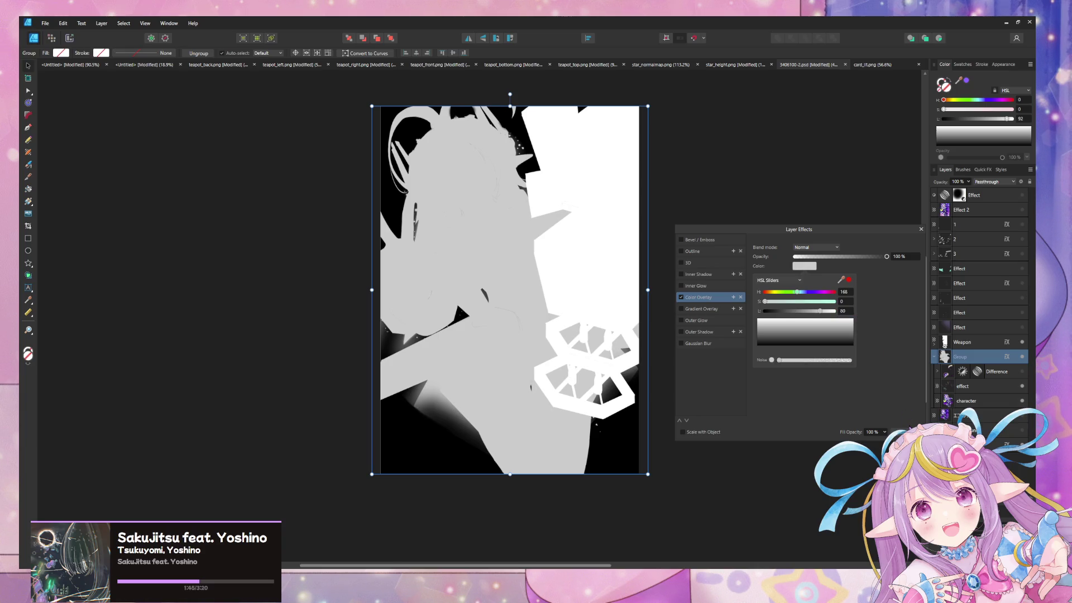
key(Escape)
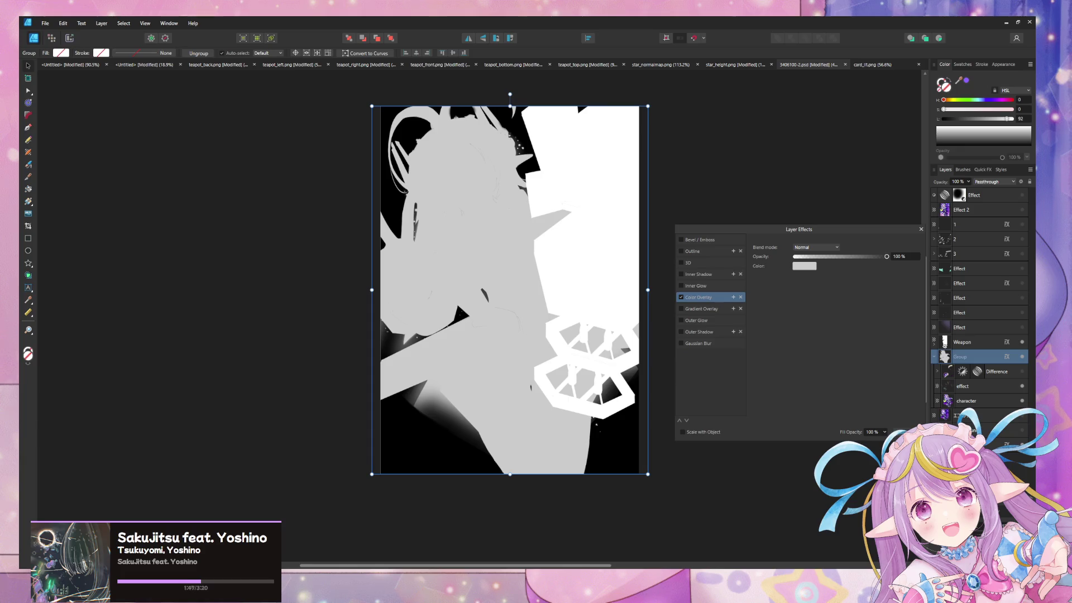
key(Escape)
Export the heightmap as PNG over card_heightmap.png in TestShaders, then return to Unity
click(752, 330)
key(ctrl+alt+shift+w)
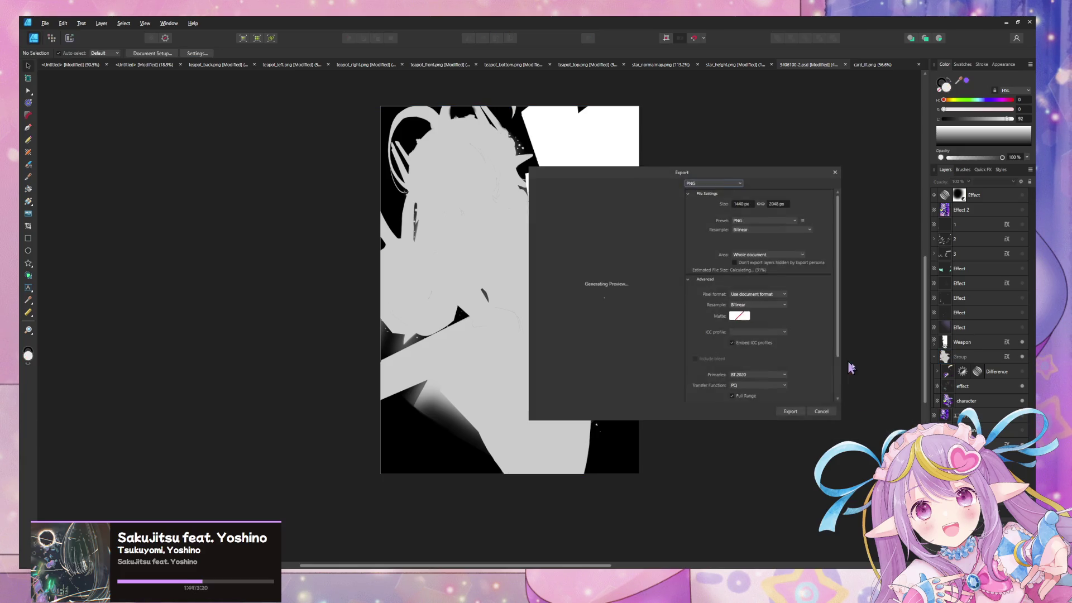
click(792, 411)
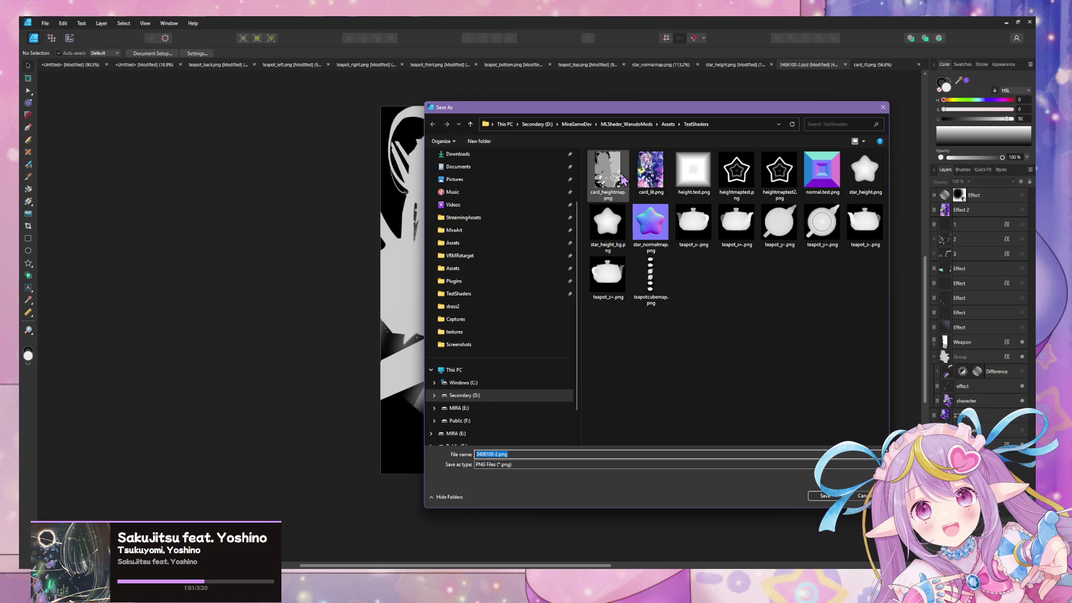
double_click(620, 175)
click(559, 327)
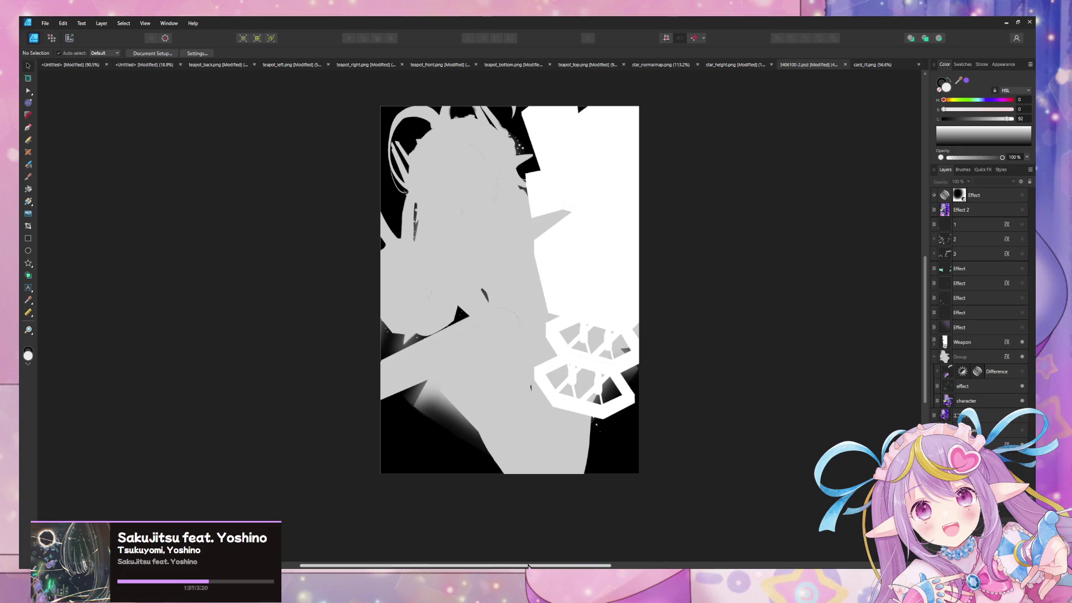
mouse_move(528, 566)
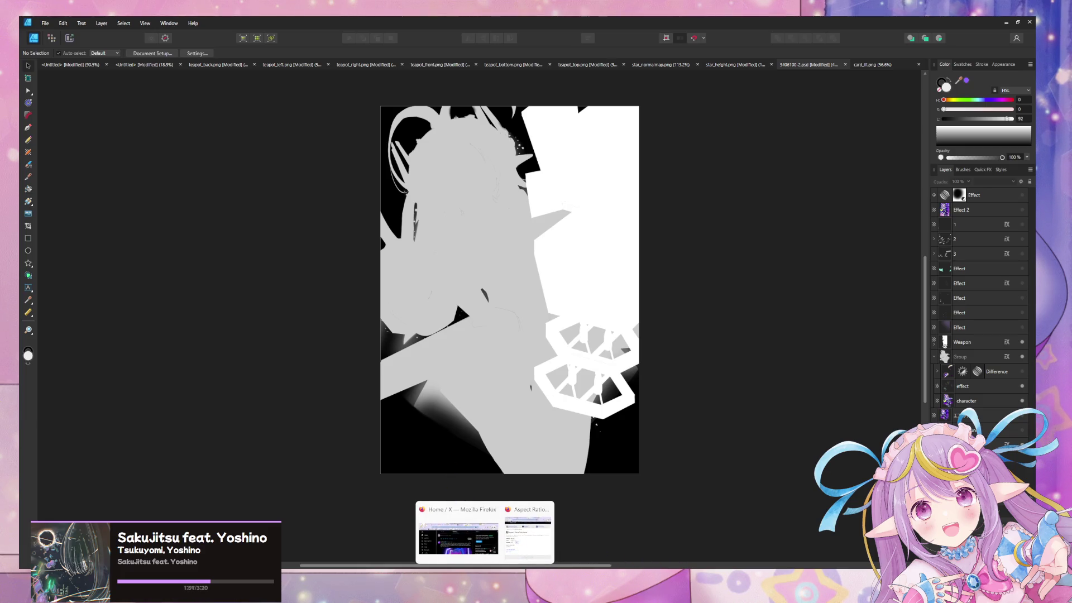
click(528, 566)
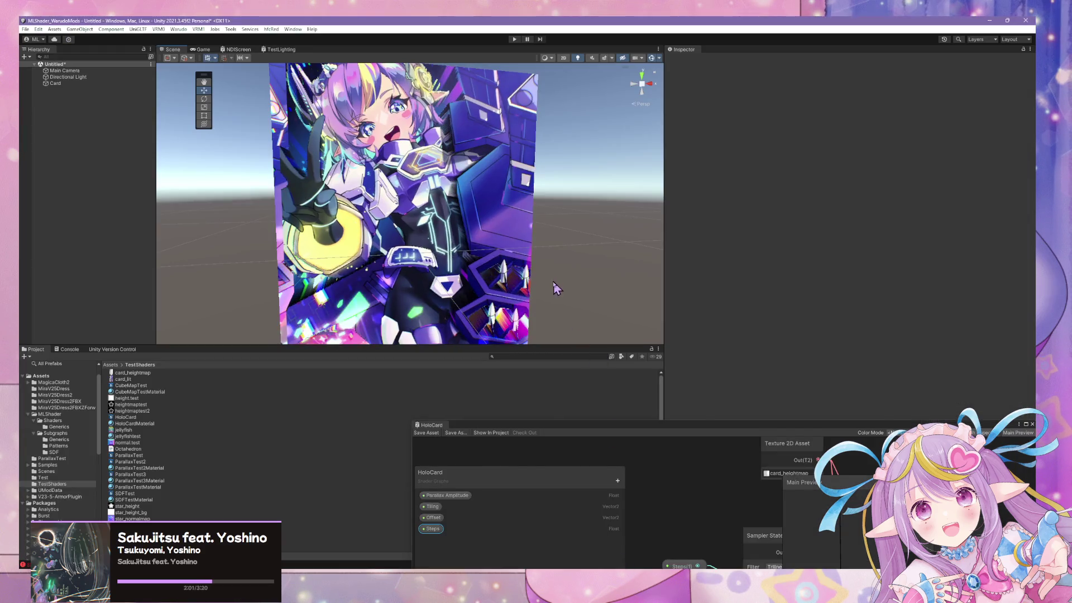
Select the Card and set its material's Parallax Amplitude to 12.7
mouse_move(555, 287)
mouse_down()
mouse_move(622, 276)
mouse_move(616, 227)
mouse_move(414, 252)
mouse_move(338, 292)
mouse_move(364, 283)
mouse_move(531, 287)
mouse_move(577, 243)
mouse_move(569, 249)
mouse_up()
click(56, 83)
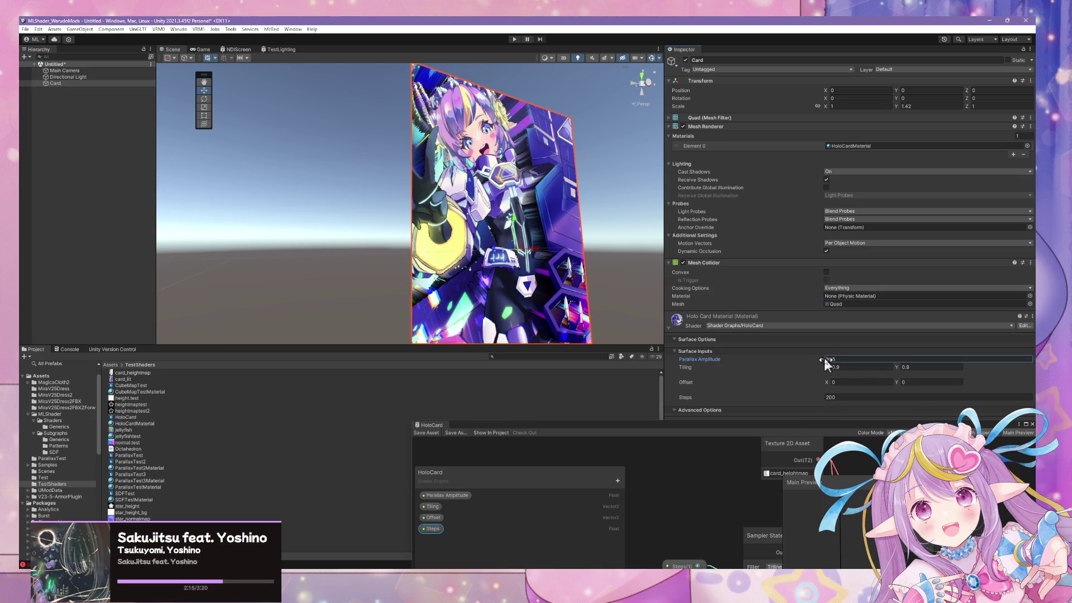
mouse_move(825, 359)
mouse_down()
mouse_move(869, 363)
mouse_move(812, 352)
mouse_move(845, 357)
mouse_move(827, 357)
mouse_up()
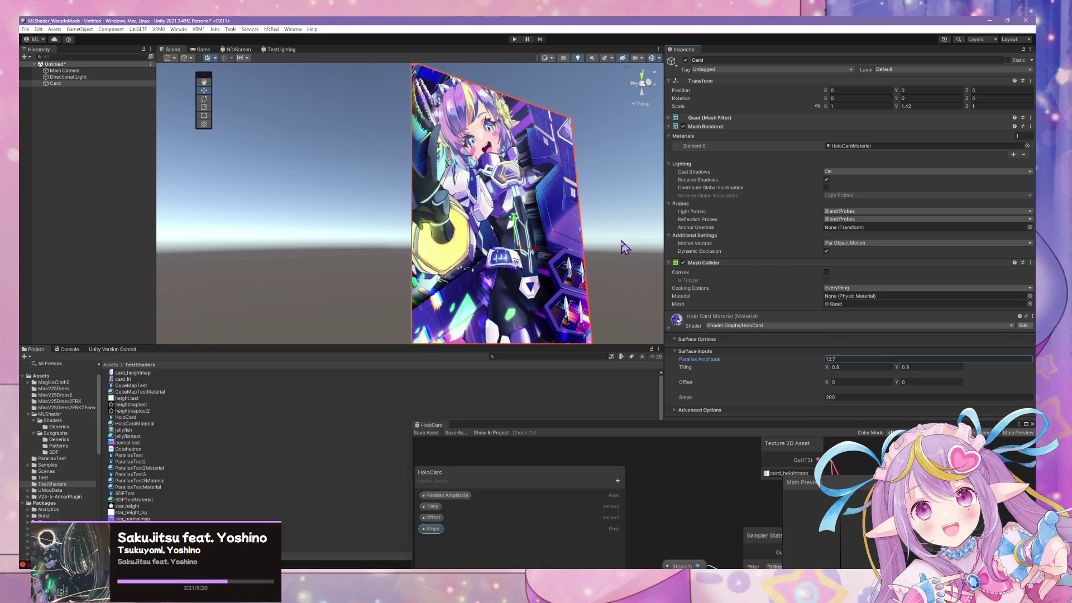
mouse_move(625, 248)
mouse_down()
mouse_move(564, 279)
mouse_move(556, 306)
mouse_move(541, 271)
mouse_move(575, 311)
mouse_move(553, 246)
mouse_move(564, 268)
mouse_up()
Reposition and resize the HoloCard shader graph window across the lower screen
drag(699, 425, 649, 416)
mouse_move(430, 301)
mouse_down()
mouse_move(497, 407)
mouse_move(411, 357)
mouse_up()
mouse_move(750, 419)
mouse_down()
mouse_move(698, 416)
mouse_move(722, 403)
mouse_up()
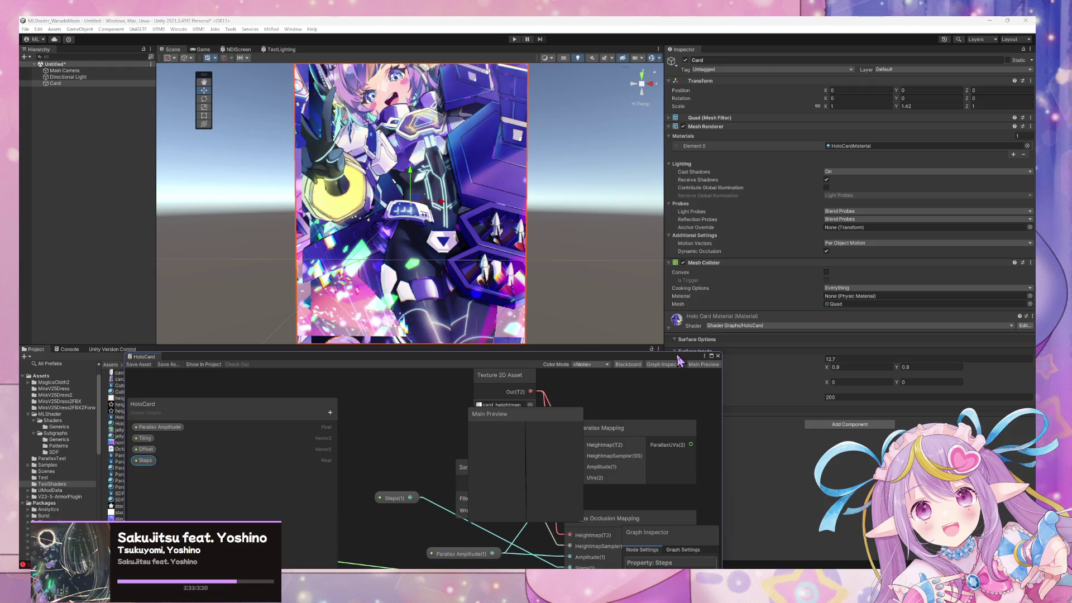
Move the Fragment block aside and add an _MLSUniversalBase sub-graph node below it
scroll(597, 388, down, 3)
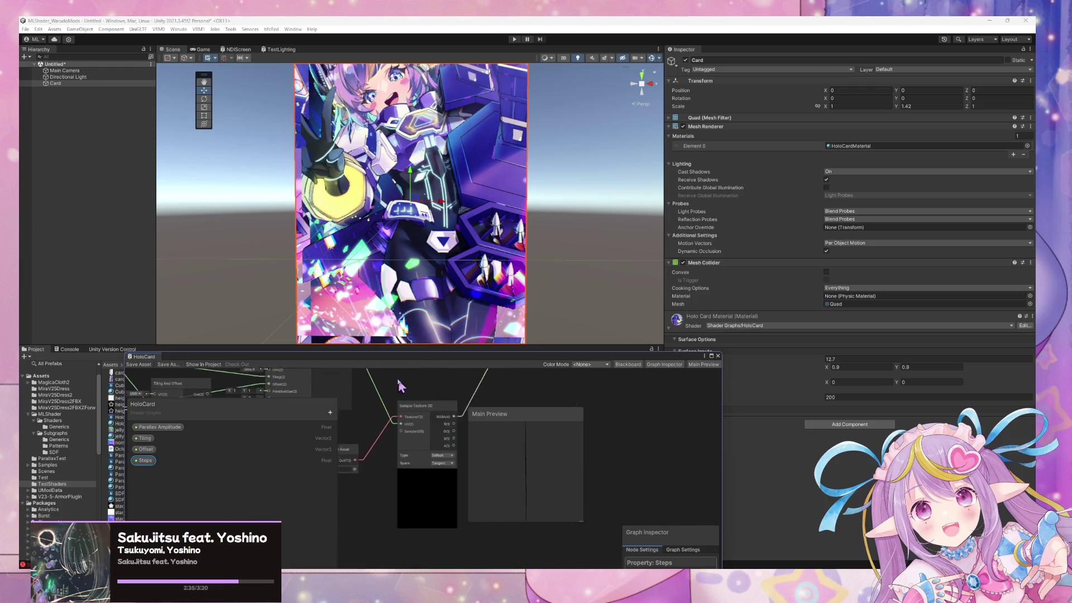
drag(399, 384, 350, 421)
mouse_move(478, 392)
mouse_down()
mouse_move(543, 426)
mouse_move(494, 453)
mouse_up()
key(space)
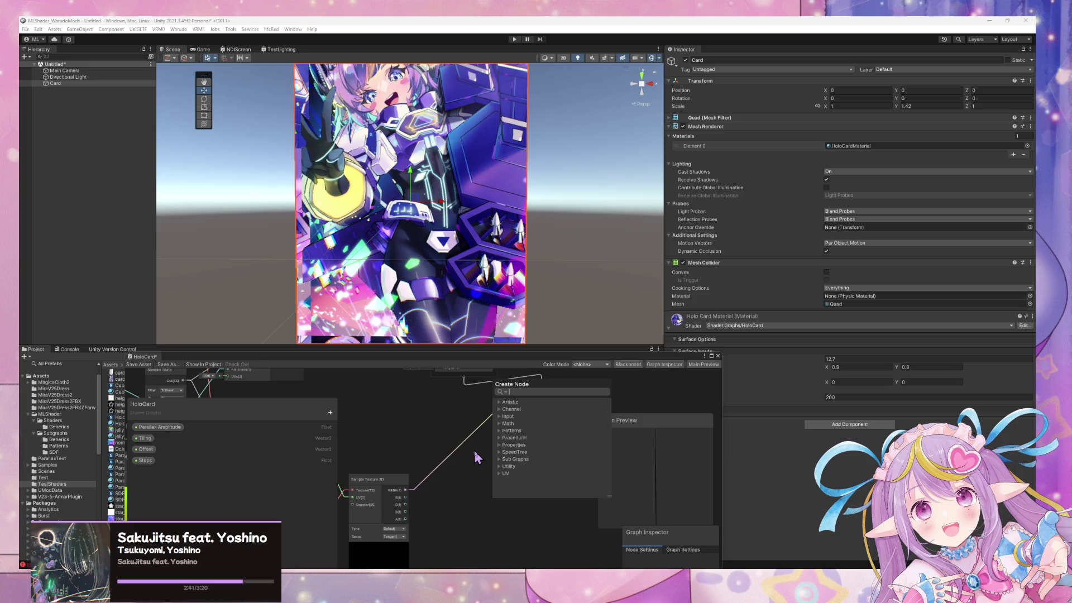
text(_M)
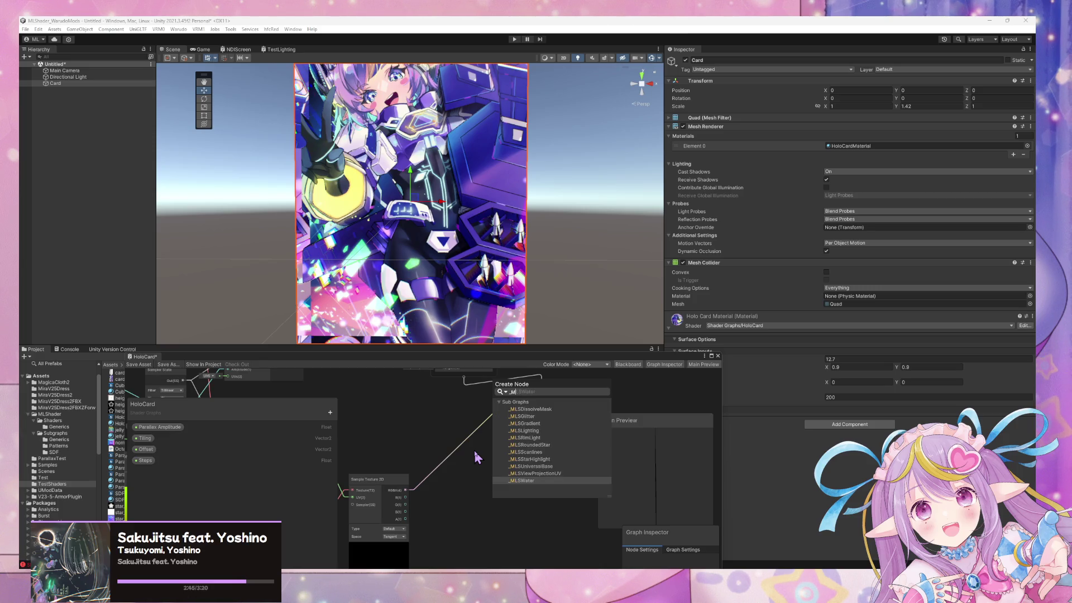
key(Up)
key(Up)
key(Return)
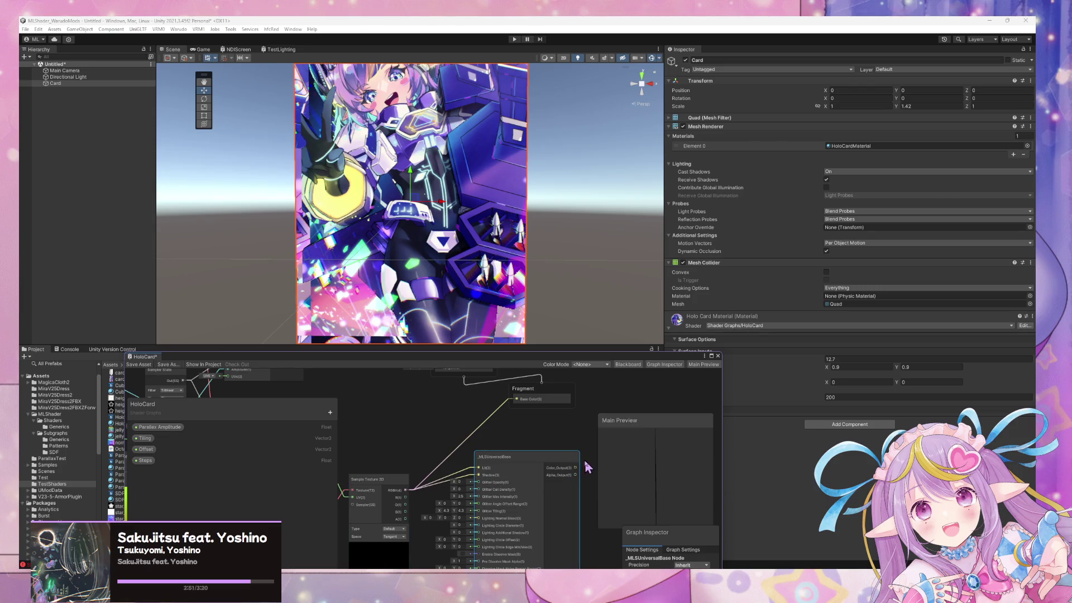
Wire _MLSUniversalBase Color_Output to Fragment Base Color and feed it the Sample Texture 2D RGBA
drag(531, 426, 515, 427)
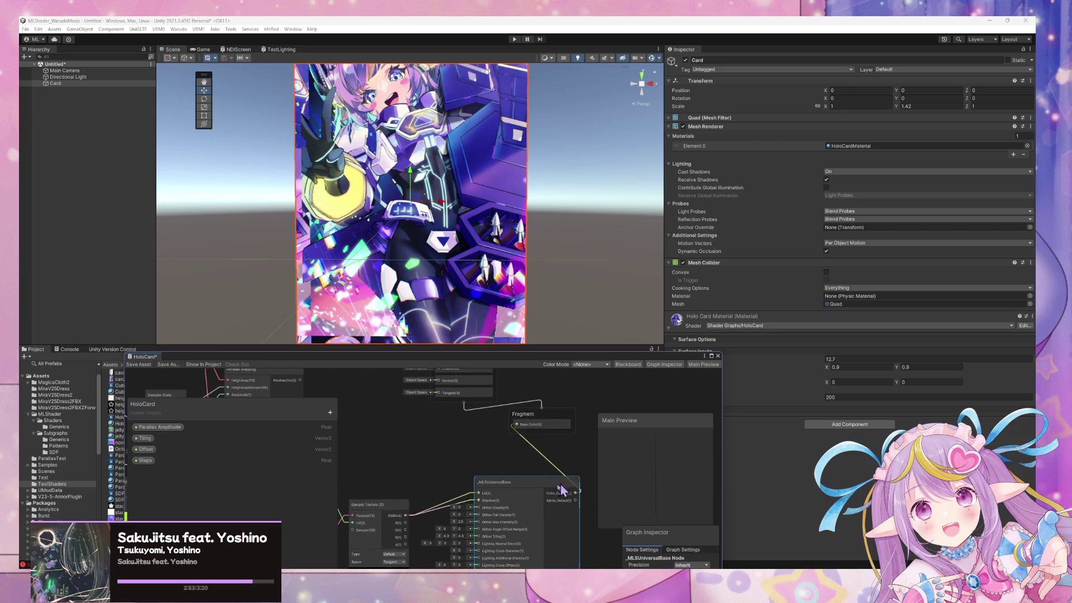
drag(464, 564, 464, 473)
drag(431, 525, 453, 518)
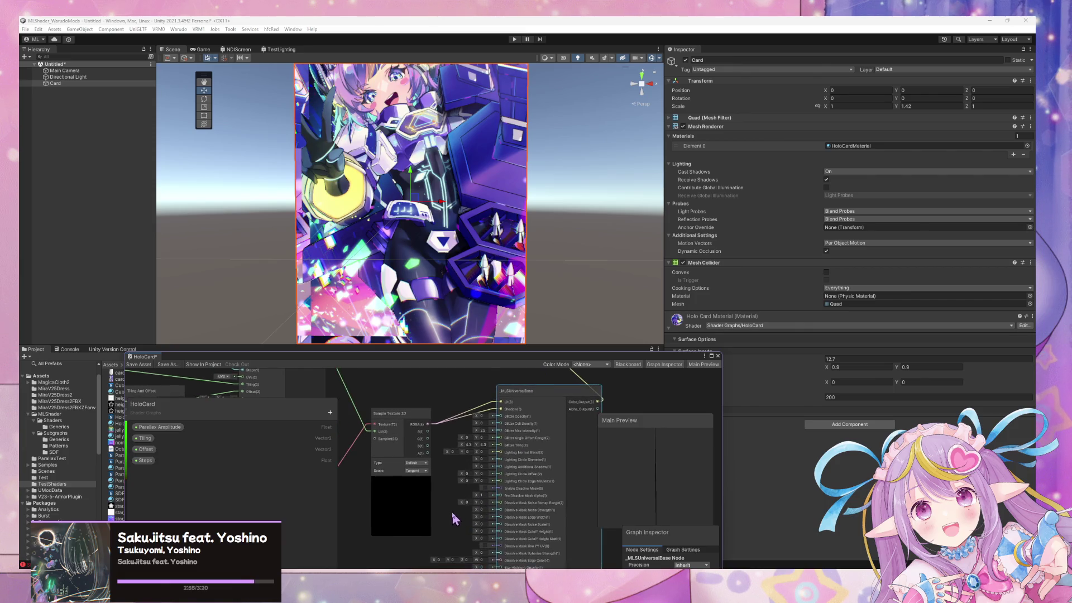
scroll(450, 502, up, 1)
scroll(448, 488, up, 1)
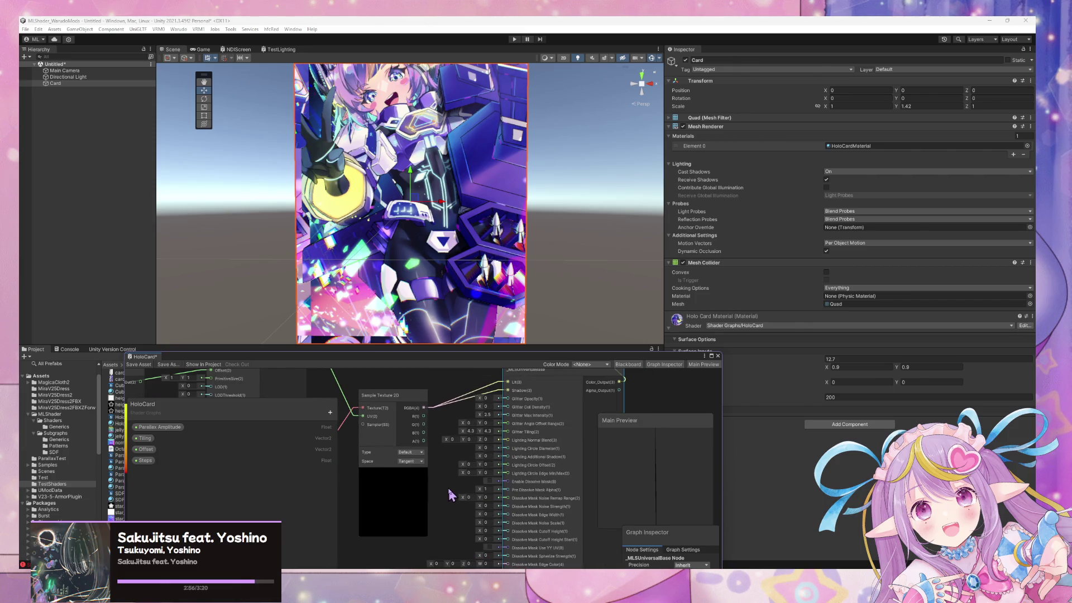
click(396, 401)
drag(558, 465, 557, 509)
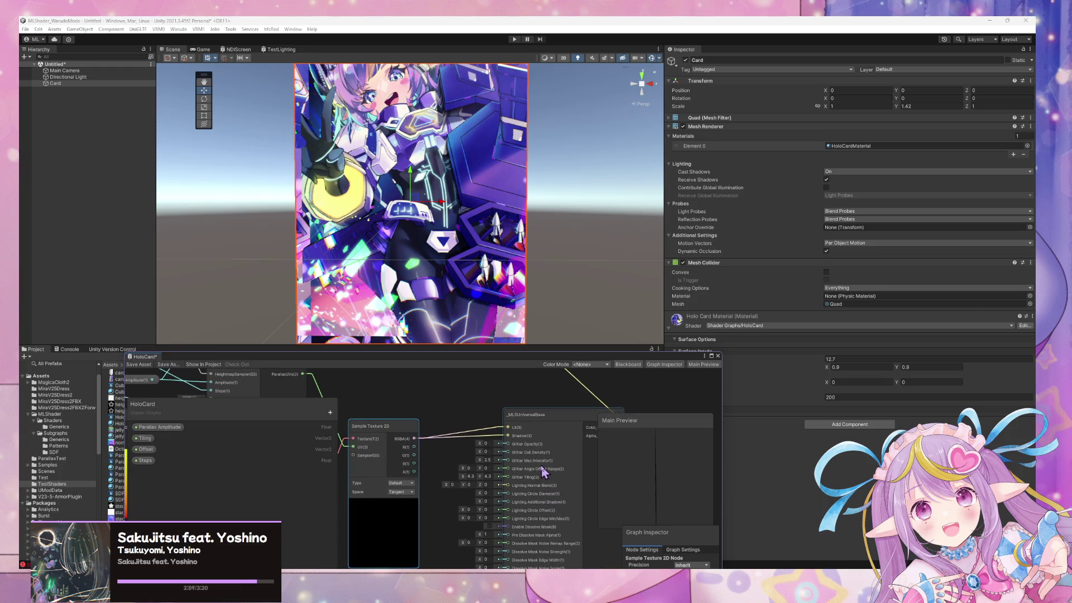
drag(562, 421, 627, 435)
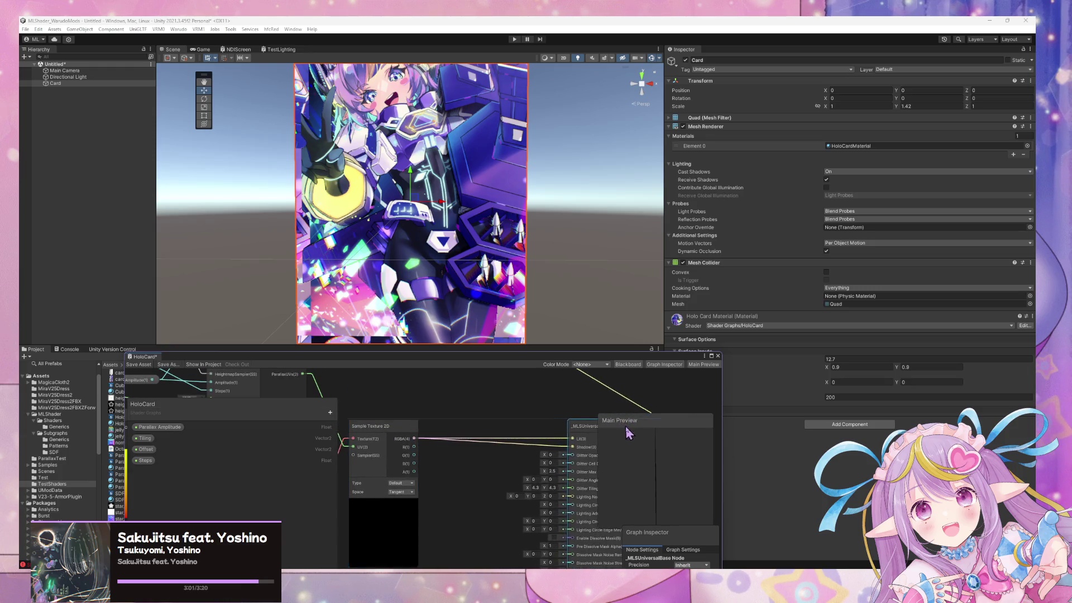
drag(517, 442, 449, 412)
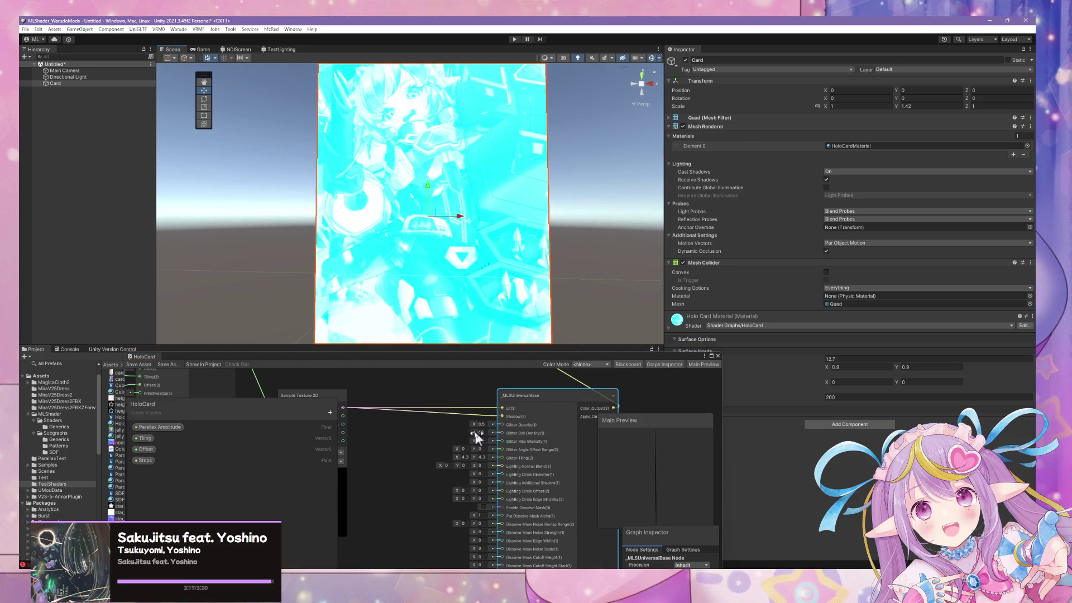
Set _MLSUniversalBase Glitter Max Intensity to 1 and Glitter Opacity to 0
mouse_move(486, 338)
mouse_down()
mouse_move(605, 263)
mouse_move(669, 267)
mouse_move(529, 288)
mouse_up()
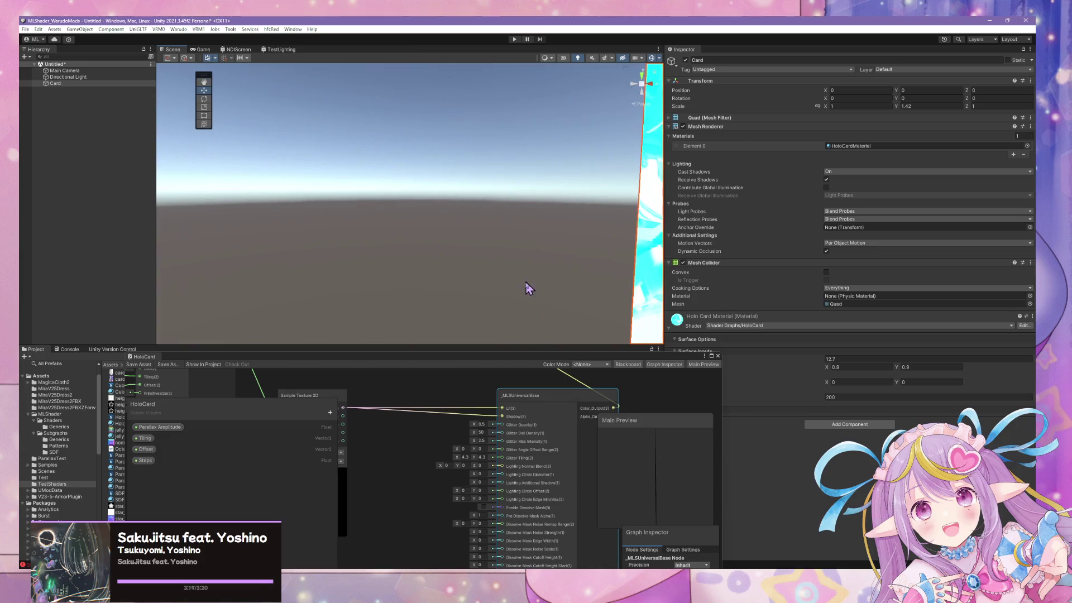
scroll(453, 383, down, 2)
mouse_move(390, 424)
mouse_down()
mouse_move(574, 402)
mouse_move(488, 391)
mouse_up()
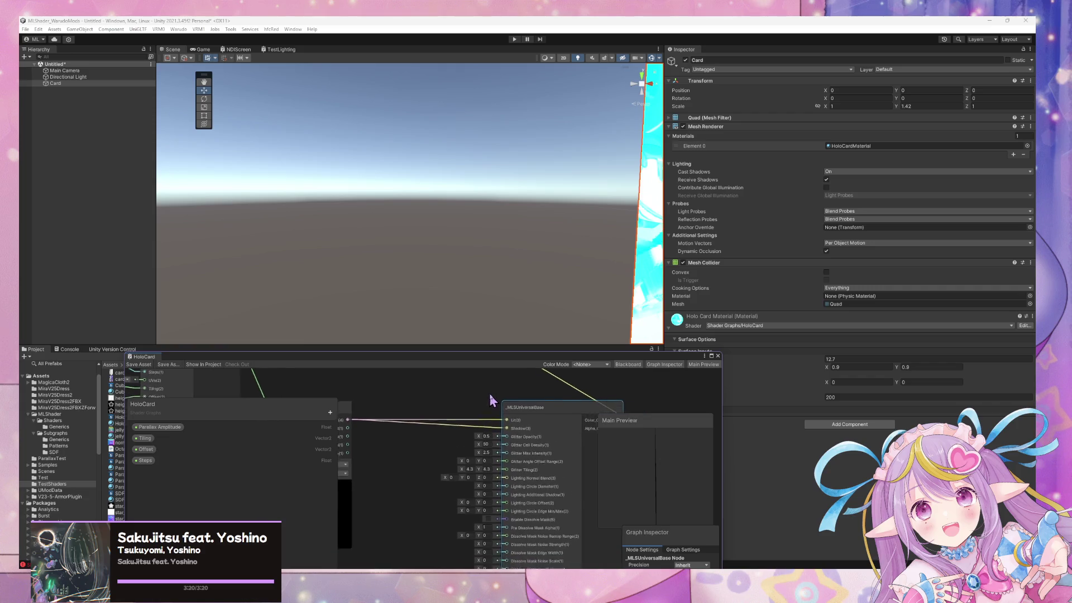
scroll(489, 397, up, 2)
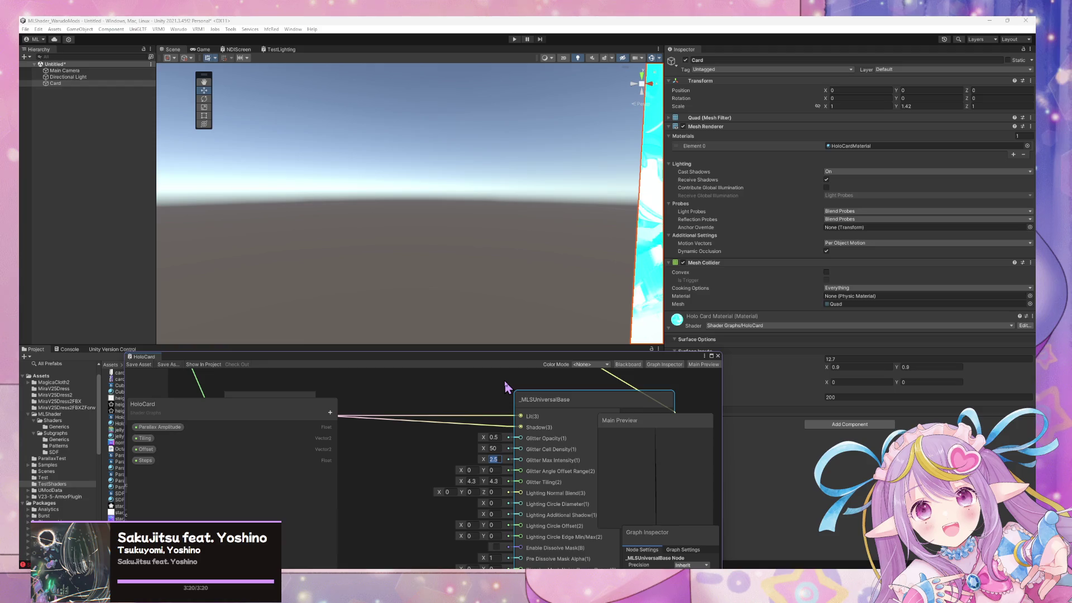
text(1)
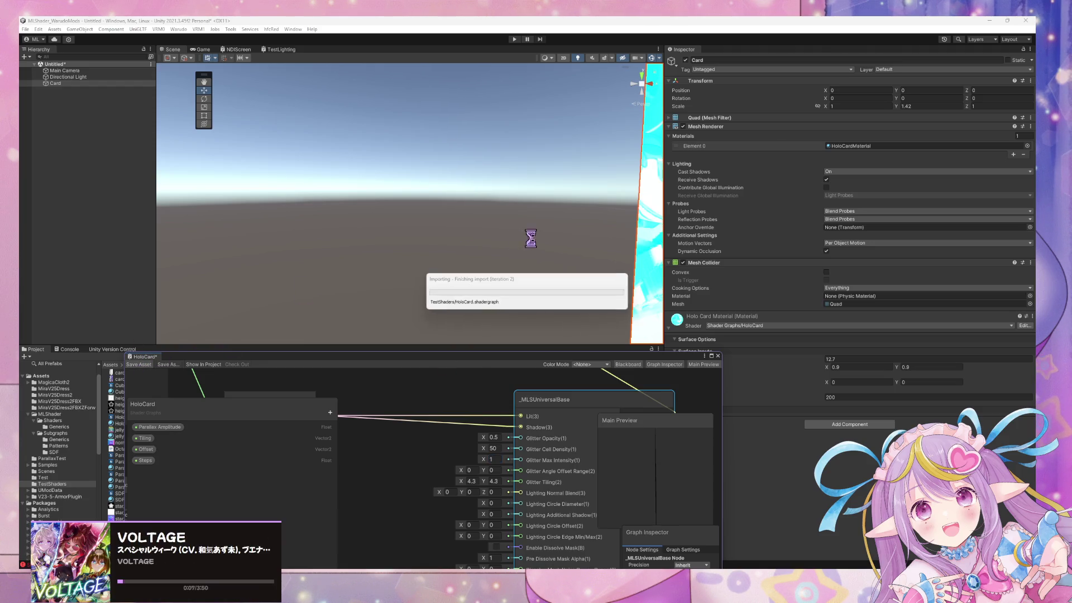
text(0)
click(495, 437)
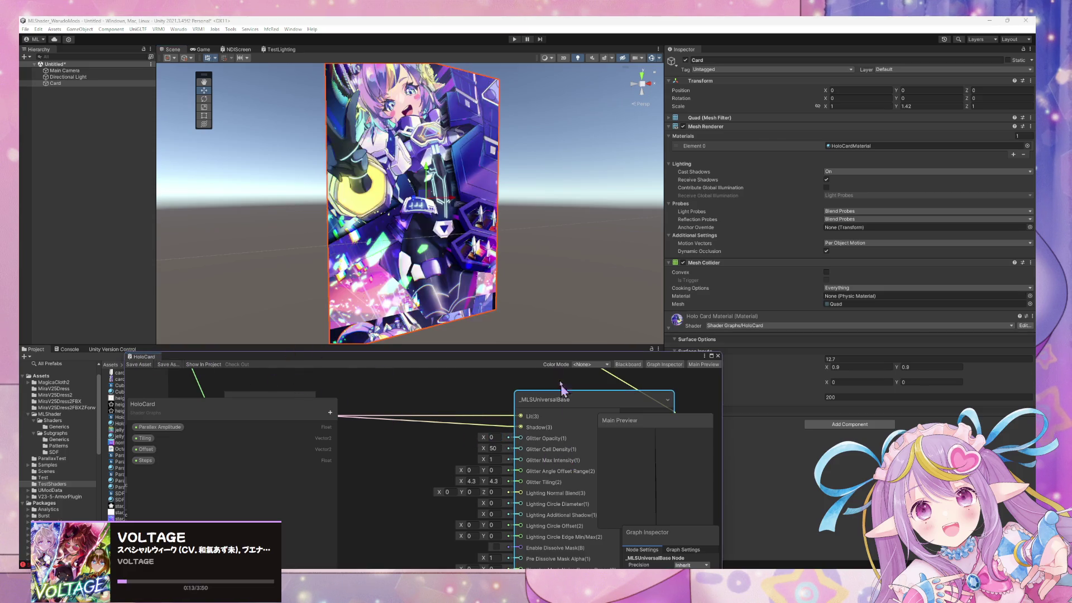
mouse_move(487, 309)
mouse_down()
mouse_move(482, 279)
mouse_move(502, 254)
mouse_up()
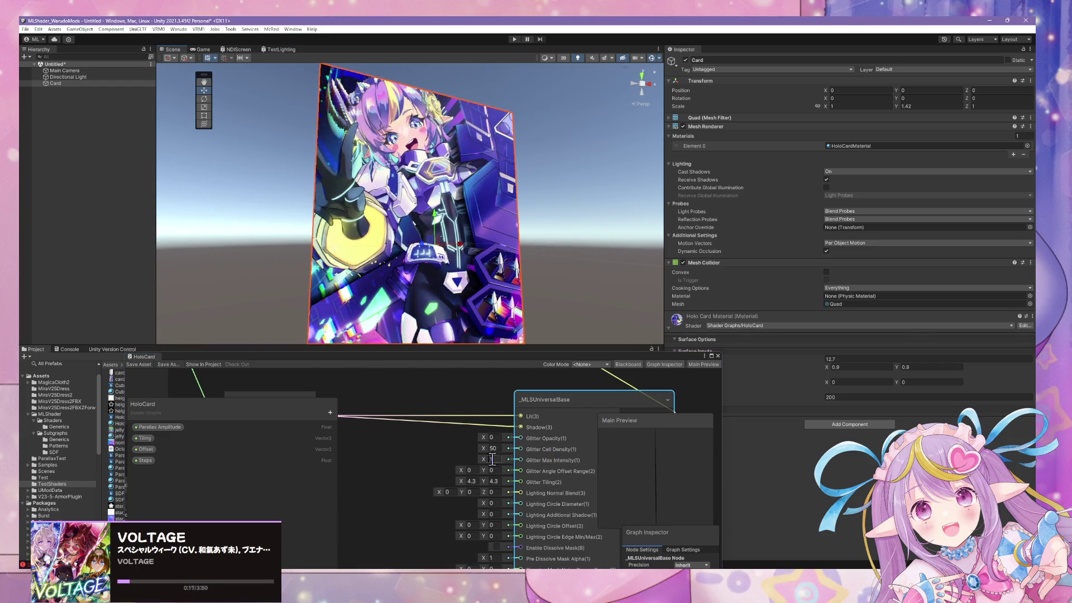
scroll(492, 459, down, 10)
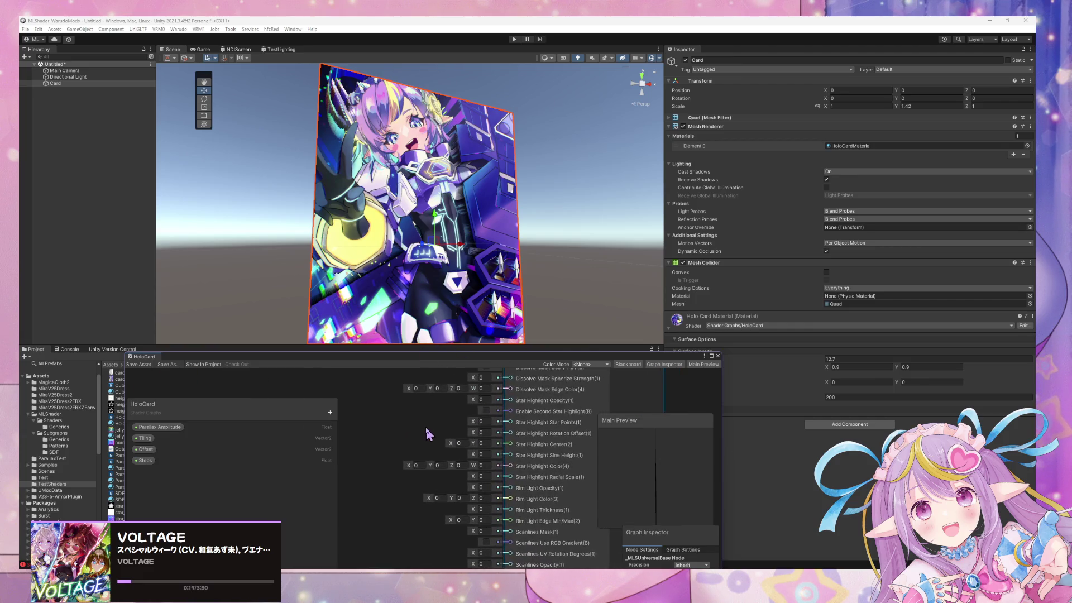
Pan to the Scanlines inputs, confirm Scanlines Width 0.5, and save the HoloCard graph
drag(427, 434, 436, 401)
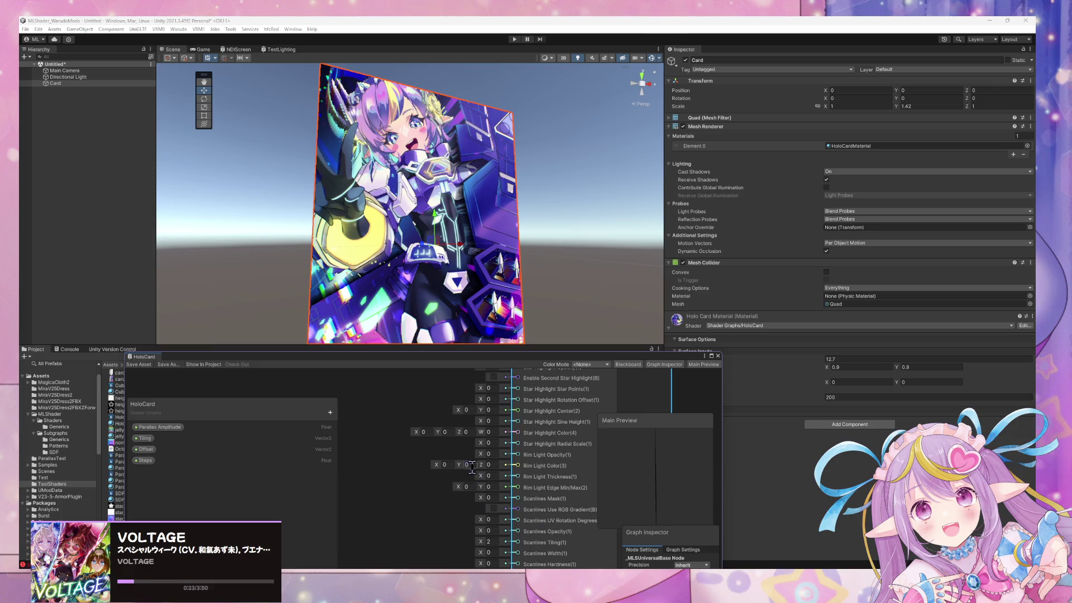
drag(441, 513, 409, 470)
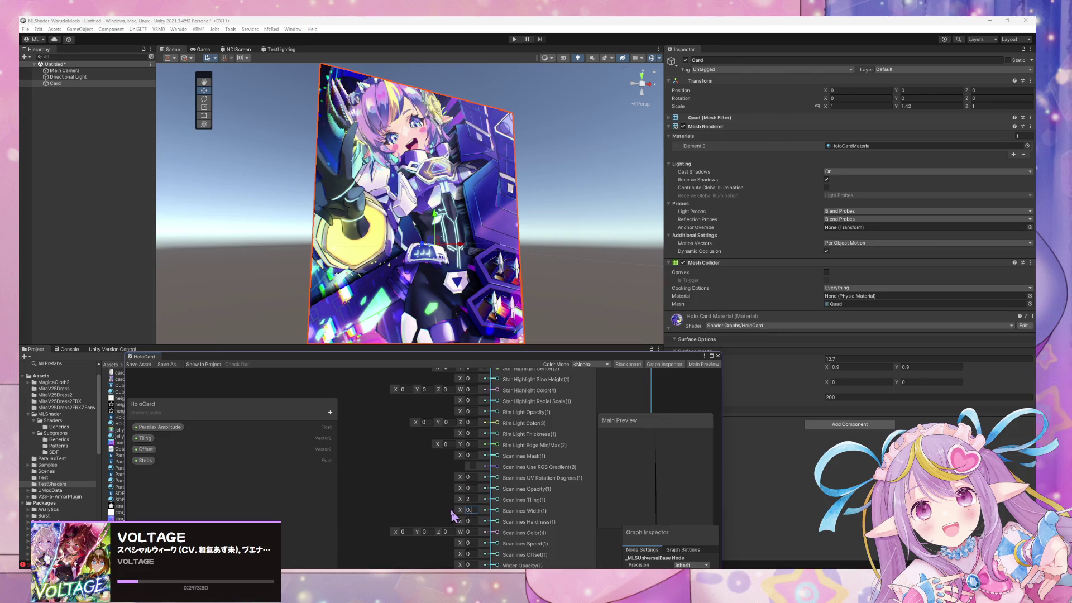
click(140, 376)
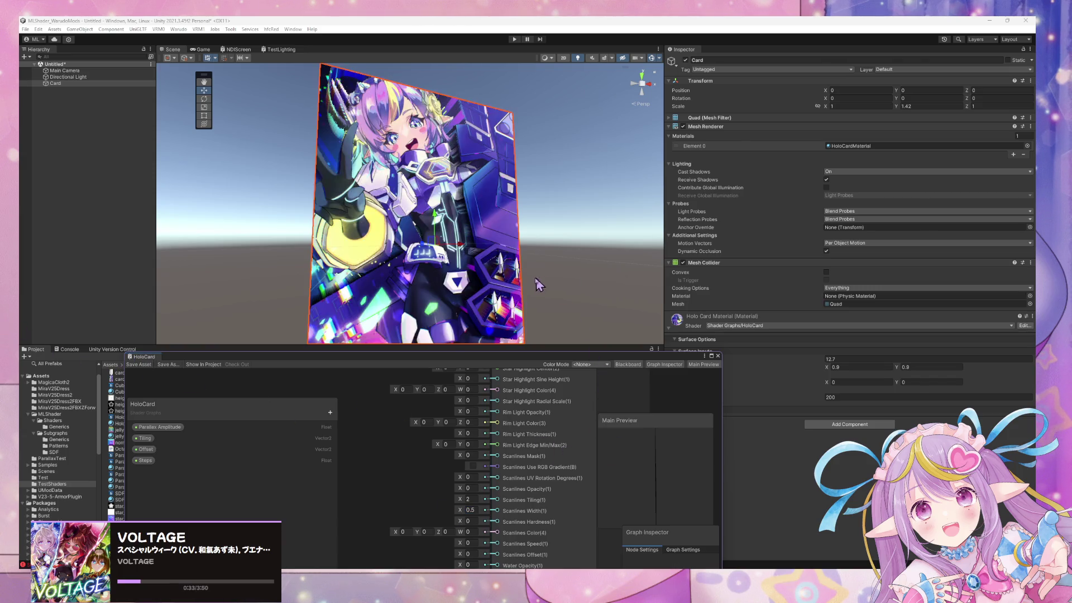
scroll(523, 290, down, 3)
scroll(523, 289, up, 3)
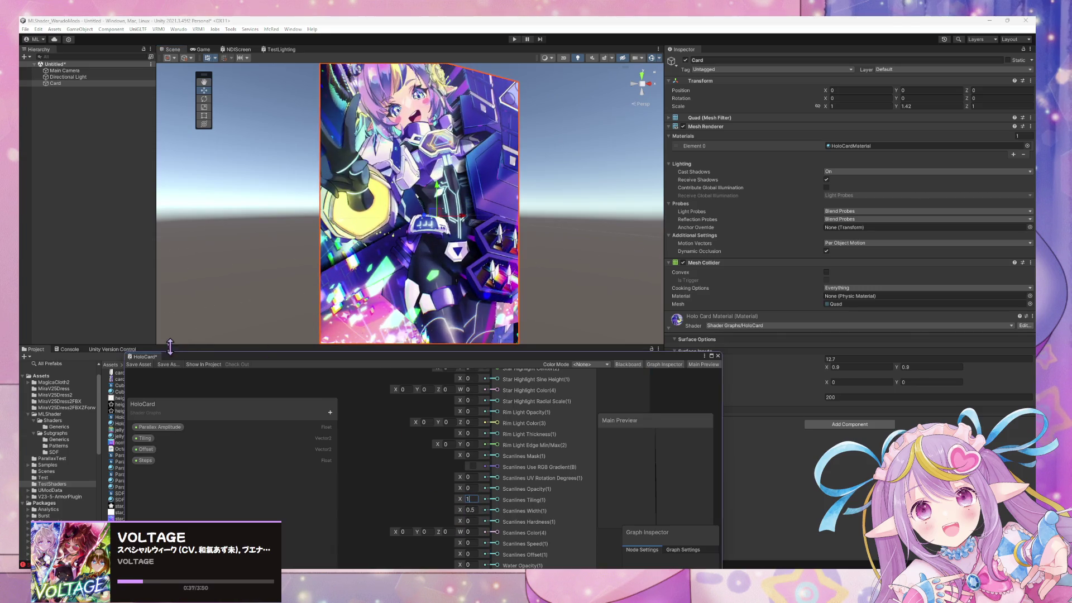
click(138, 365)
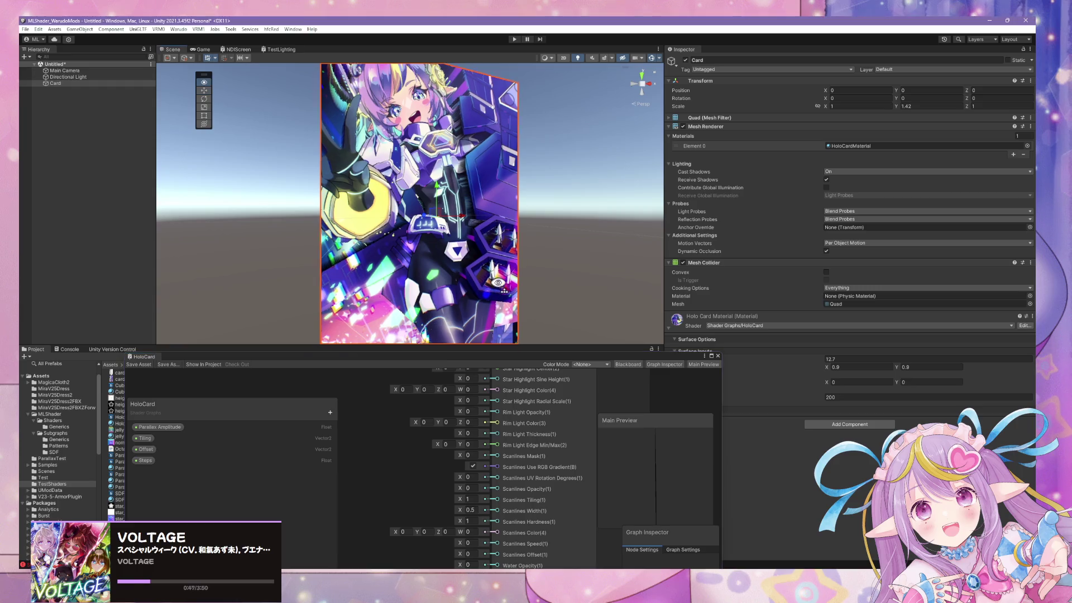
Set Scanlines Speed X to 0.25, save the graph, and clear the scene selection
mouse_move(504, 289)
mouse_down()
mouse_move(503, 257)
mouse_move(497, 268)
mouse_up()
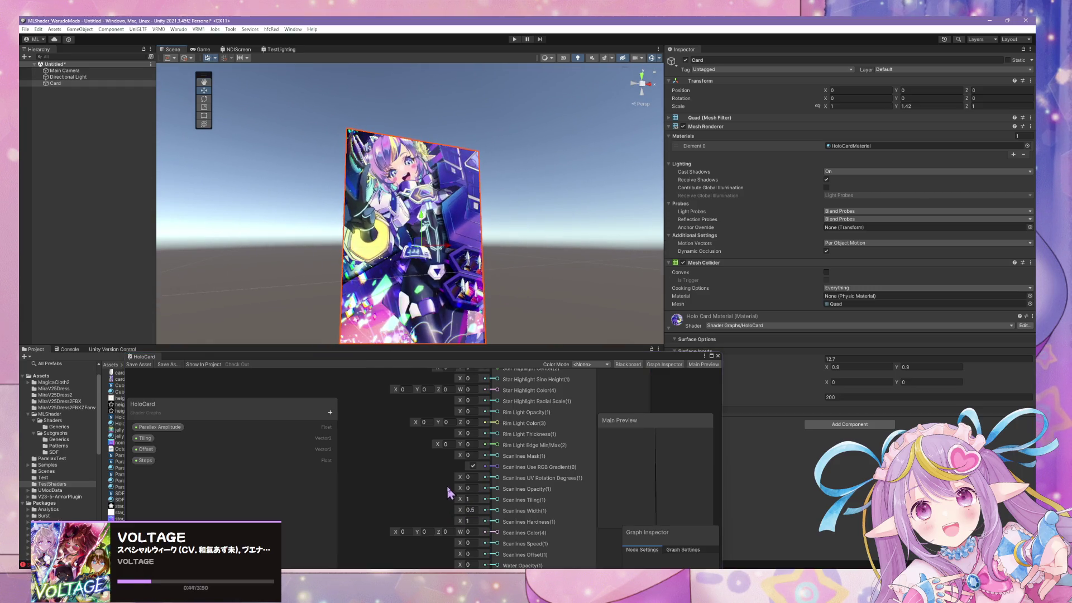
click(469, 543)
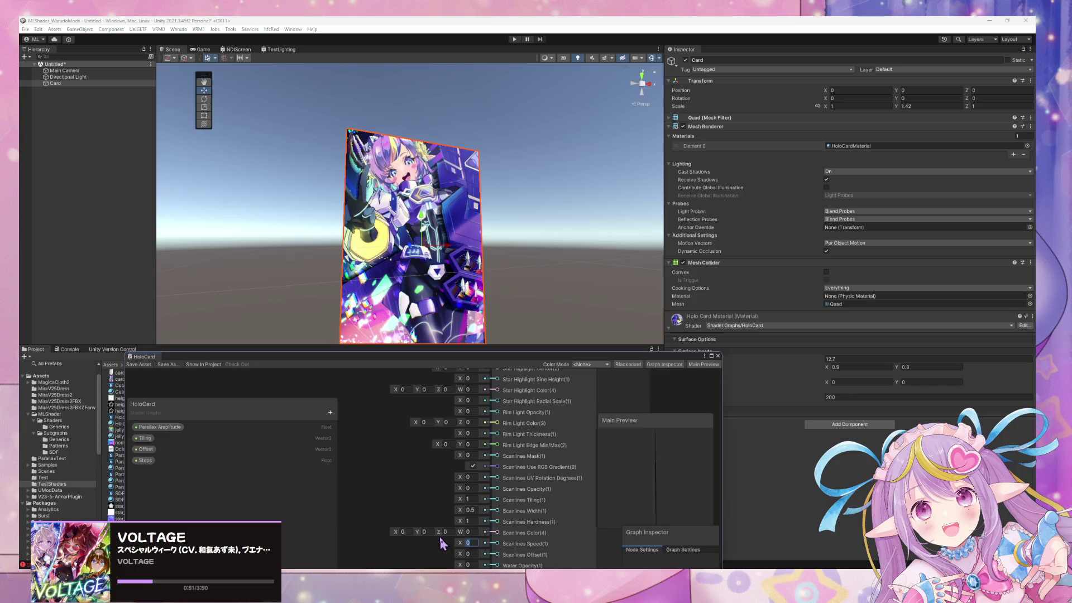
text(0.25)
key(Return)
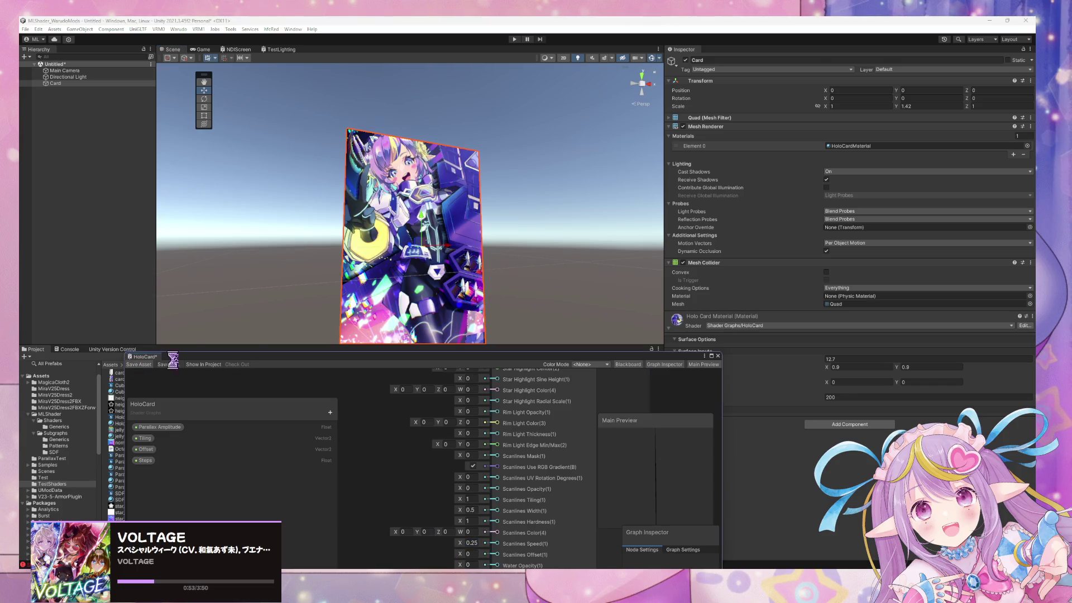
key(ctrl+s)
drag(505, 291, 506, 292)
scroll(506, 291, up, 5)
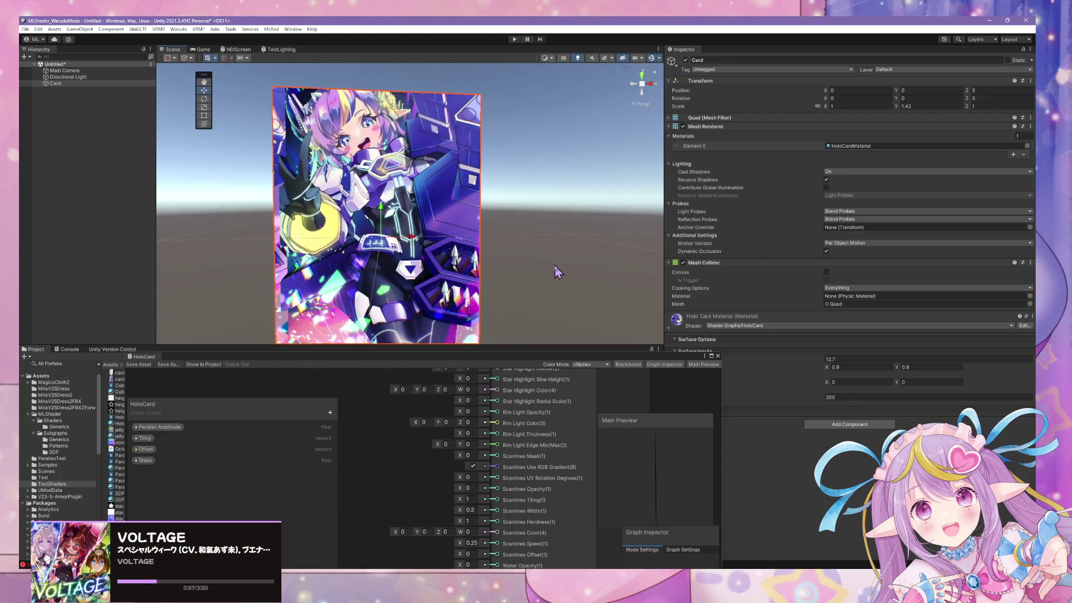
click(507, 293)
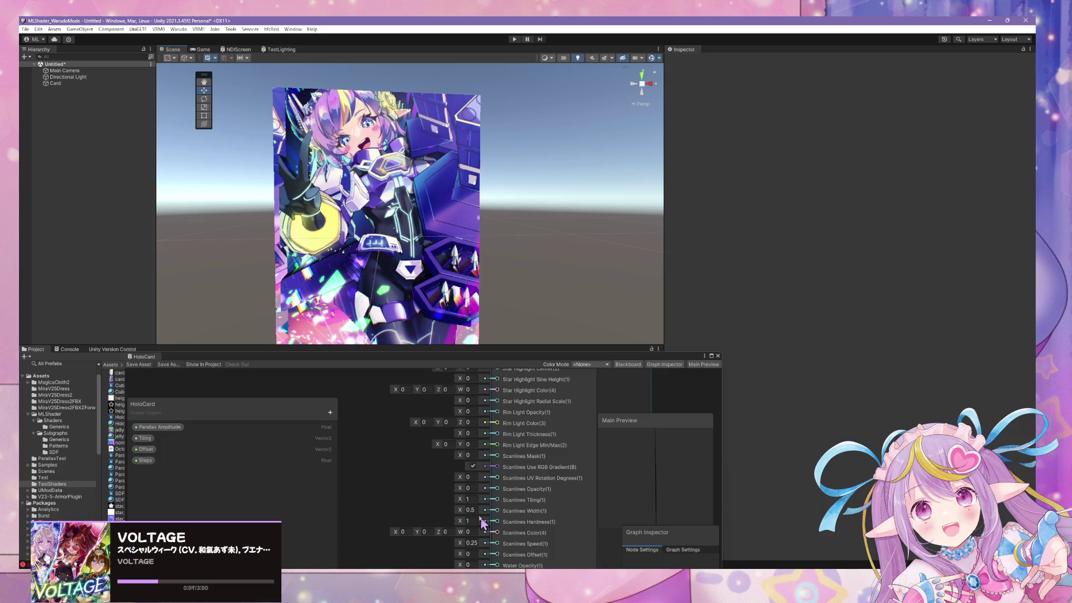
Bring the Water property rows into view and orbit the Scene view around the card
mouse_move(481, 522)
mouse_down()
mouse_move(431, 447)
mouse_move(402, 497)
mouse_move(458, 421)
mouse_move(405, 461)
mouse_move(425, 455)
mouse_move(437, 412)
mouse_move(465, 495)
mouse_up()
scroll(437, 412, up, 1)
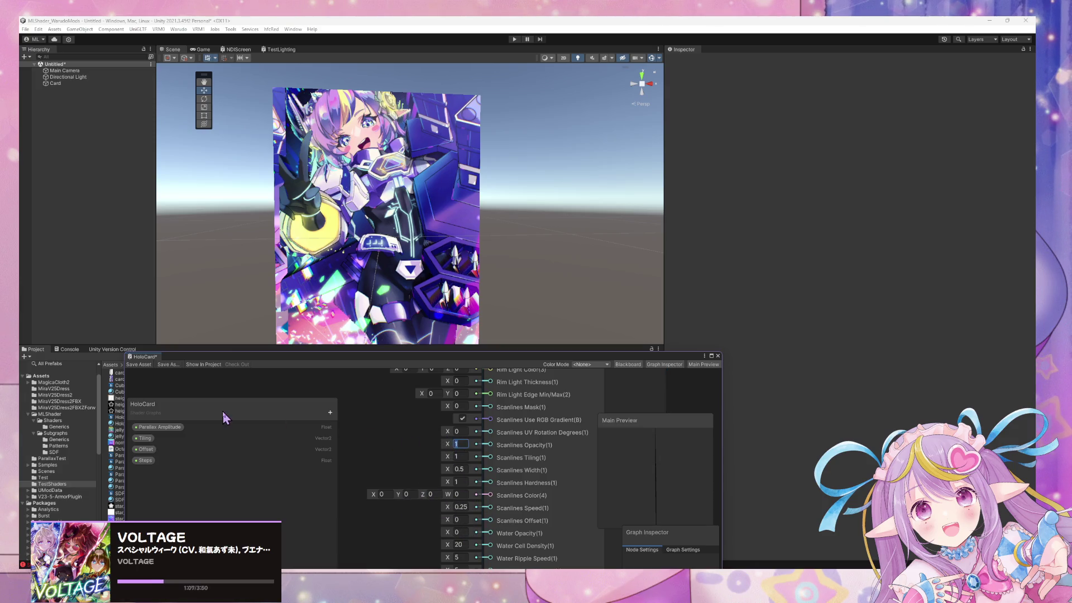
mouse_move(484, 235)
mouse_down()
mouse_move(476, 269)
mouse_move(469, 246)
mouse_move(649, 269)
mouse_move(617, 265)
mouse_move(603, 311)
mouse_move(682, 335)
mouse_move(592, 297)
mouse_move(446, 316)
mouse_move(345, 313)
mouse_move(687, 310)
mouse_move(524, 232)
mouse_up()
click(453, 234)
click(530, 251)
scroll(614, 268, up, 5)
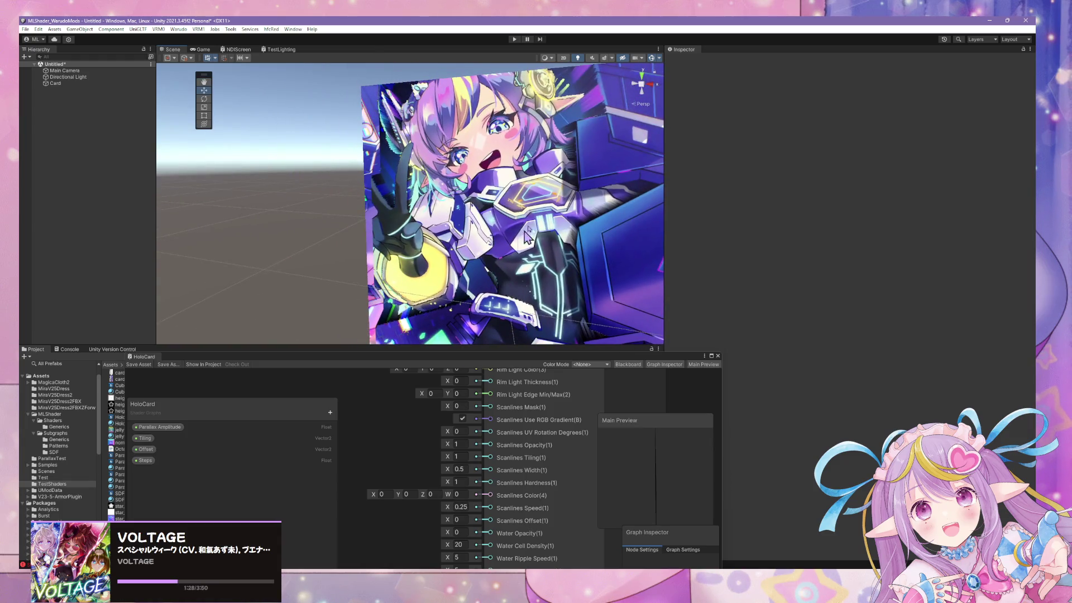
scroll(570, 215, up, 3)
scroll(614, 220, down, 5)
Orbit round to the card's front and select Card in the Hierarchy to show its material
mouse_move(641, 227)
mouse_down()
mouse_move(531, 256)
mouse_move(536, 265)
mouse_move(263, 230)
mouse_up()
scroll(263, 231, up, 4)
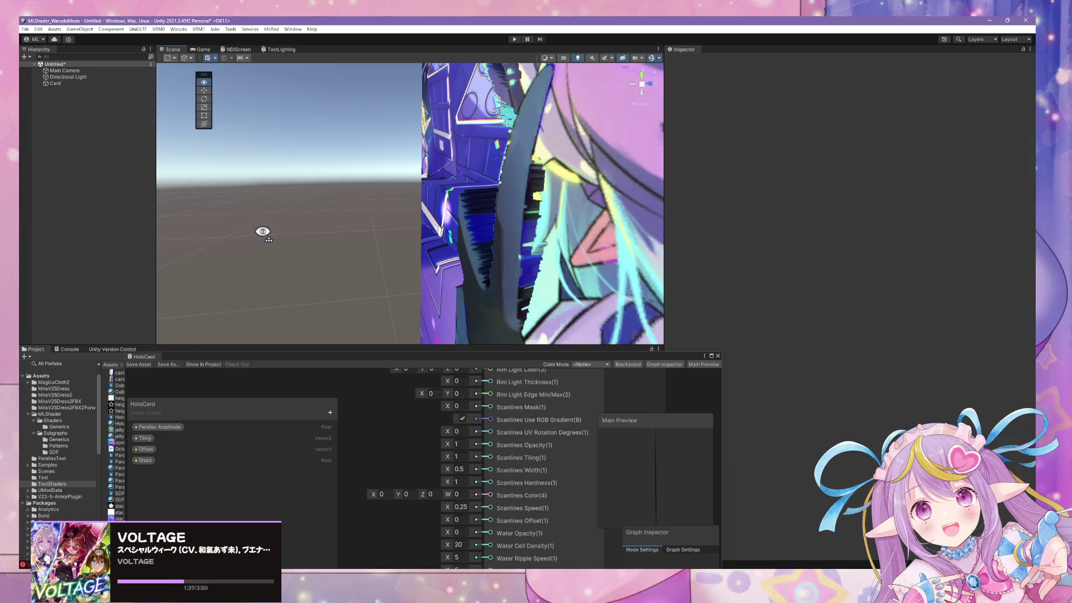
mouse_move(263, 231)
mouse_down()
mouse_move(620, 223)
mouse_move(505, 225)
mouse_move(528, 217)
mouse_up()
scroll(508, 220, up, 4)
click(58, 77)
click(56, 84)
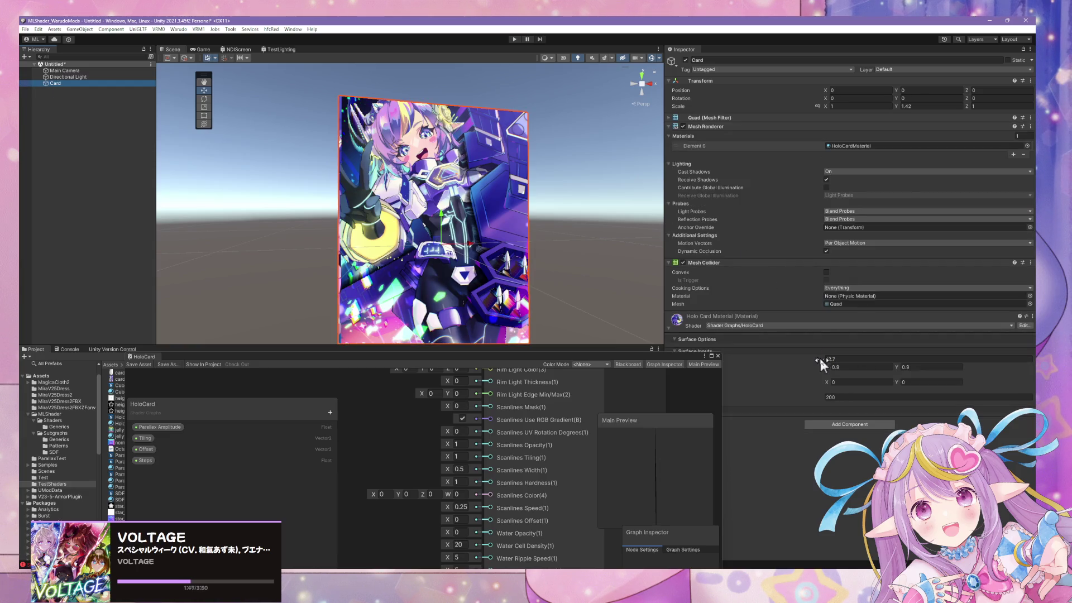
Drag the Holo Card material's Parallax Amplitude up to 26.6 and preview the deeper parallax from an angle
mouse_move(820, 359)
mouse_down()
mouse_move(873, 359)
mouse_move(859, 358)
mouse_up()
scroll(652, 260, down, 5)
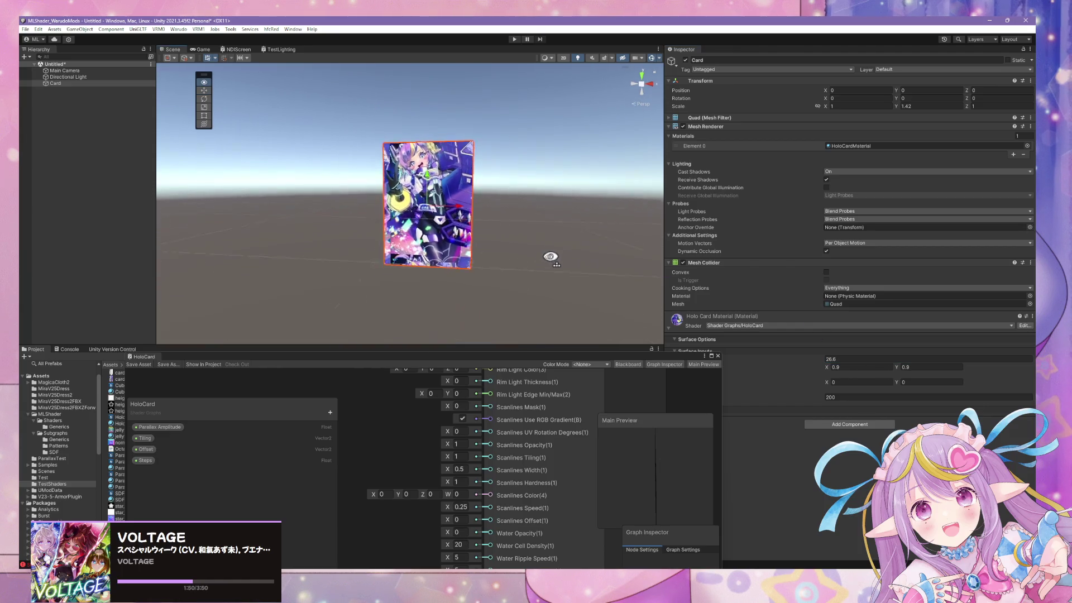
mouse_move(548, 258)
mouse_down()
mouse_move(536, 226)
mouse_move(587, 273)
mouse_move(622, 278)
mouse_move(577, 278)
mouse_move(613, 244)
mouse_move(609, 192)
mouse_move(593, 192)
mouse_move(610, 223)
mouse_move(703, 240)
mouse_move(592, 195)
mouse_up()
scroll(536, 226, up, 5)
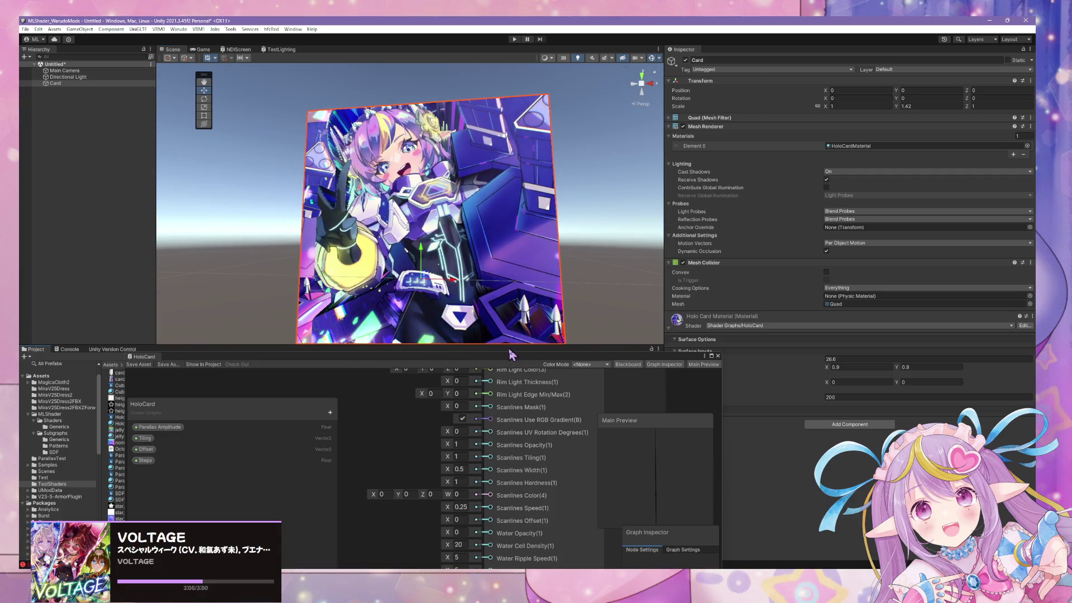
mouse_move(509, 353)
mouse_down()
mouse_move(820, 437)
mouse_move(817, 448)
mouse_up()
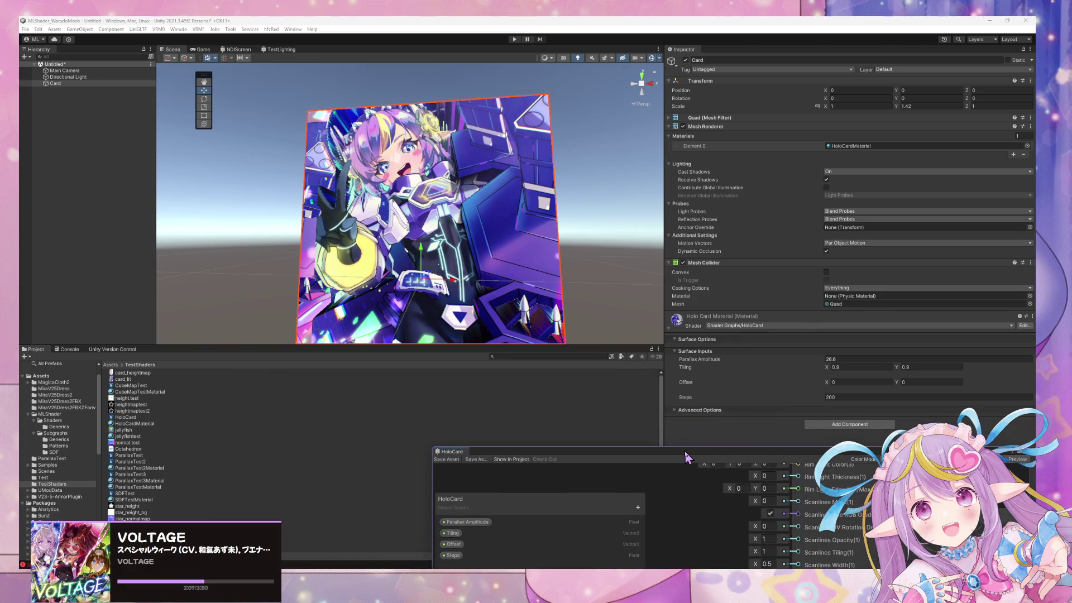
Orbit and fly the Scene camera close around the card, then switch to Affinity Photo
mouse_move(685, 450)
mouse_down()
mouse_move(444, 355)
mouse_move(366, 378)
mouse_up()
mouse_move(603, 240)
mouse_down()
mouse_move(621, 257)
mouse_move(904, 268)
mouse_move(601, 256)
mouse_up()
scroll(596, 255, down, 5)
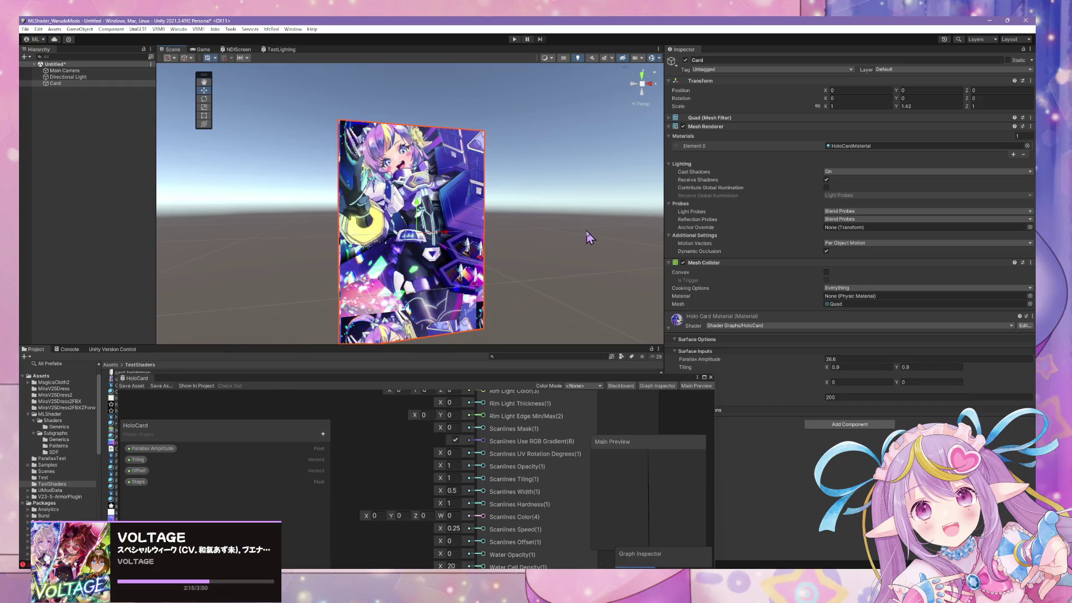
mouse_move(561, 277)
mouse_down()
mouse_move(468, 267)
mouse_move(656, 304)
mouse_move(610, 316)
mouse_up()
mouse_move(604, 288)
mouse_down()
mouse_move(574, 270)
mouse_move(553, 273)
mouse_move(541, 314)
mouse_up()
key(w)
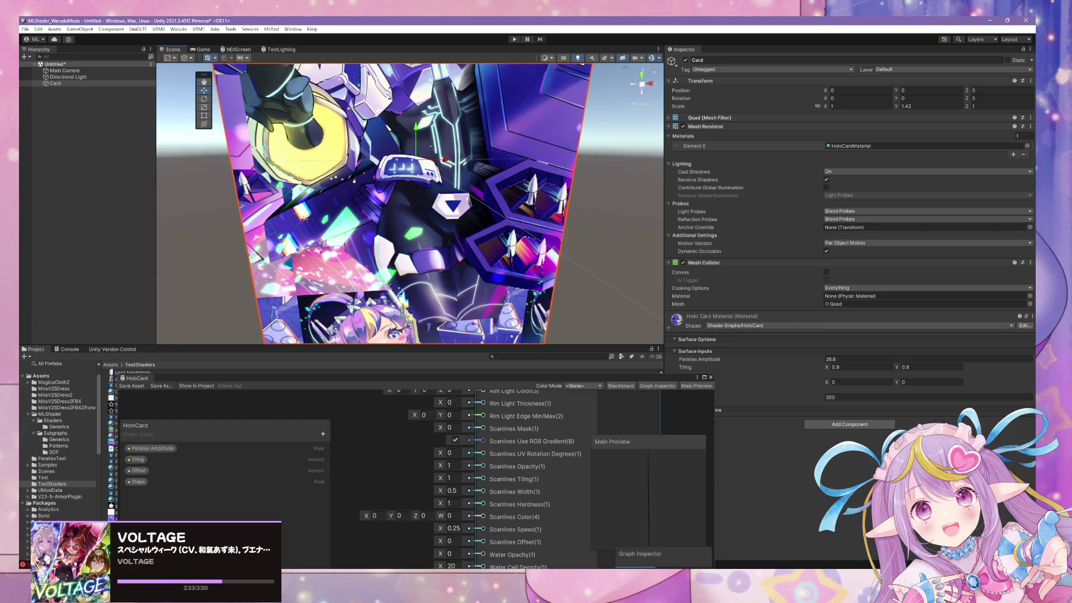
click(467, 587)
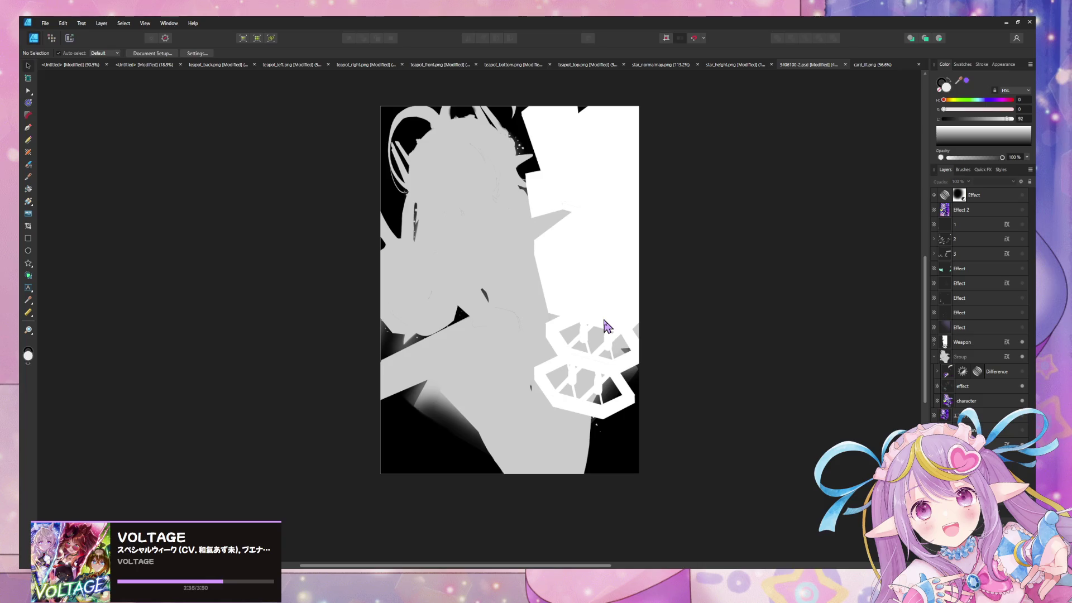
click(28, 251)
drag(495, 272, 659, 436)
click(60, 53)
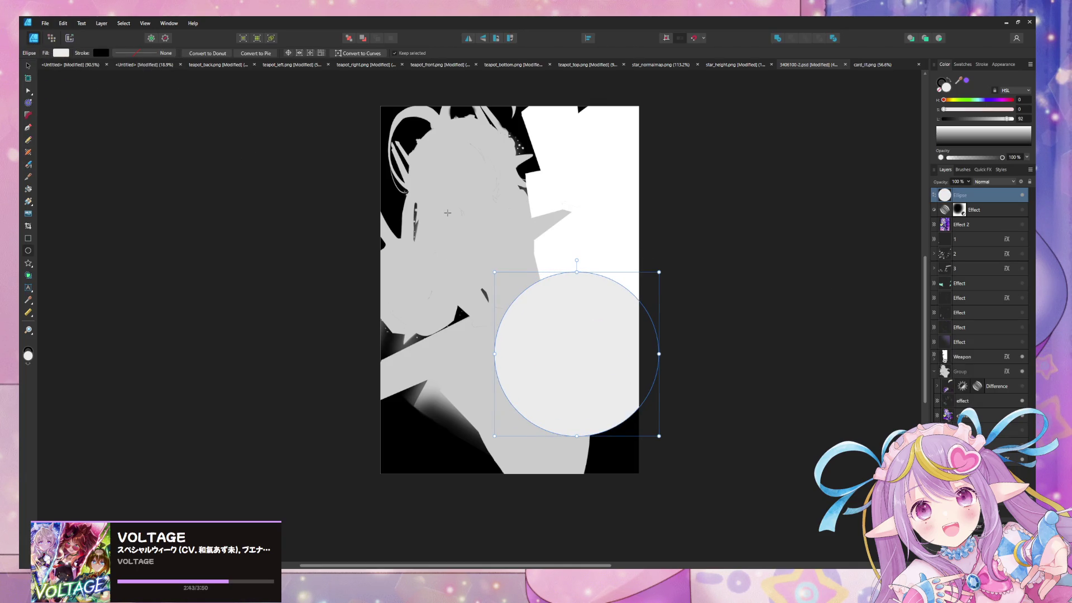
key(Delete)
click(1020, 442)
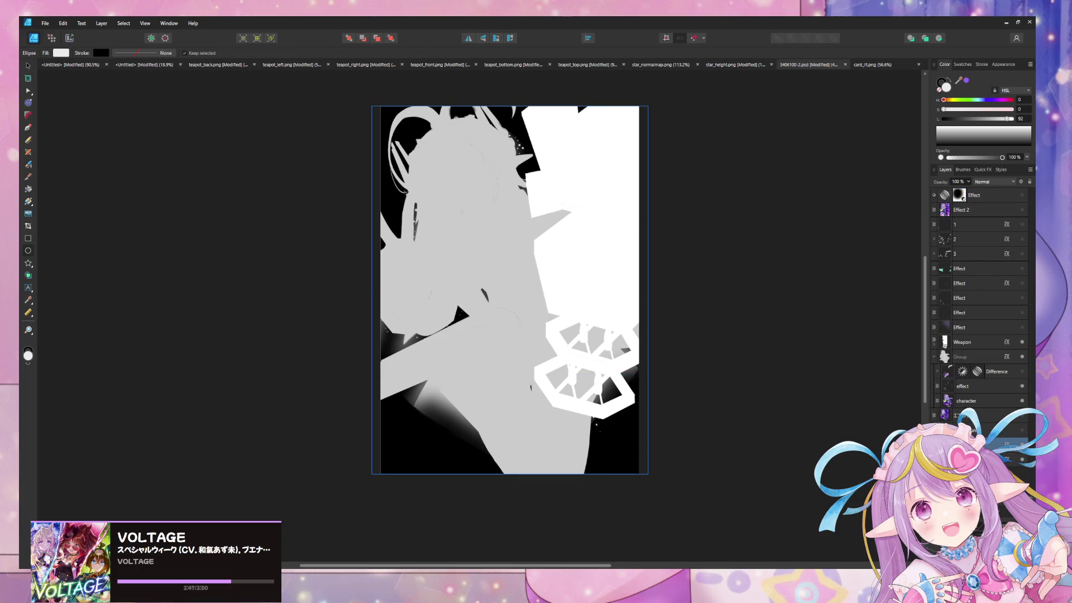
Draw a rectangle over the whole heightmap canvas, snapping its top and bottom edges to the canvas
click(29, 239)
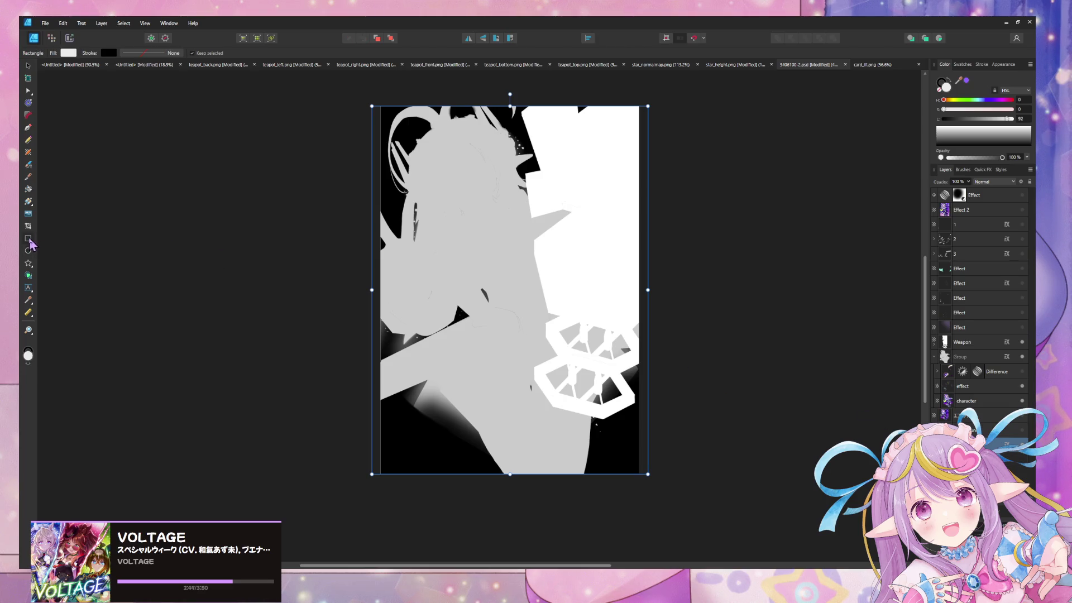
click(358, 104)
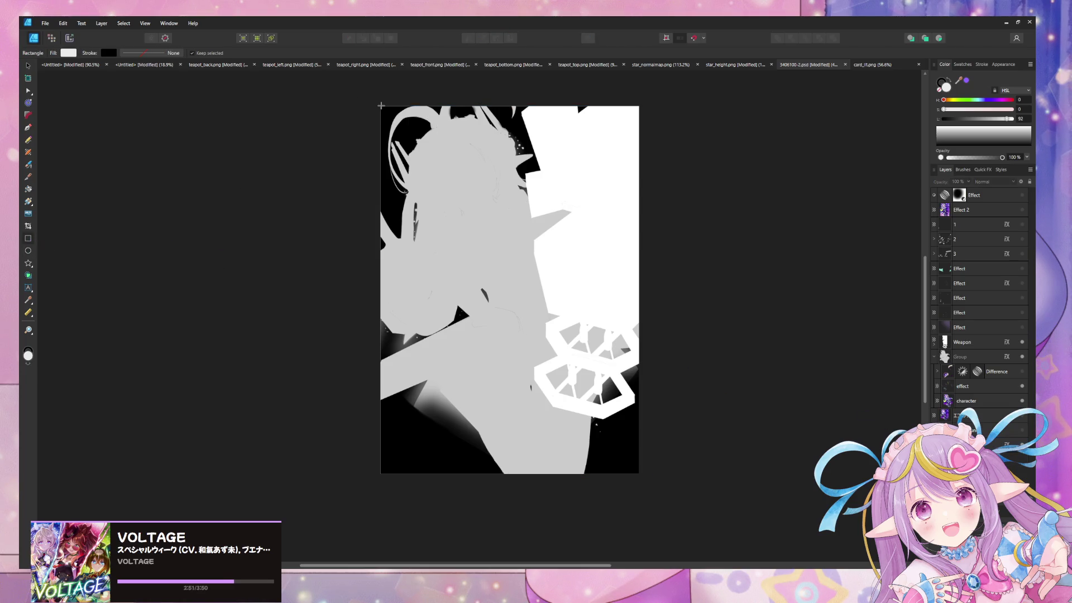
mouse_move(381, 105)
mouse_down()
mouse_move(635, 396)
mouse_move(639, 476)
mouse_up()
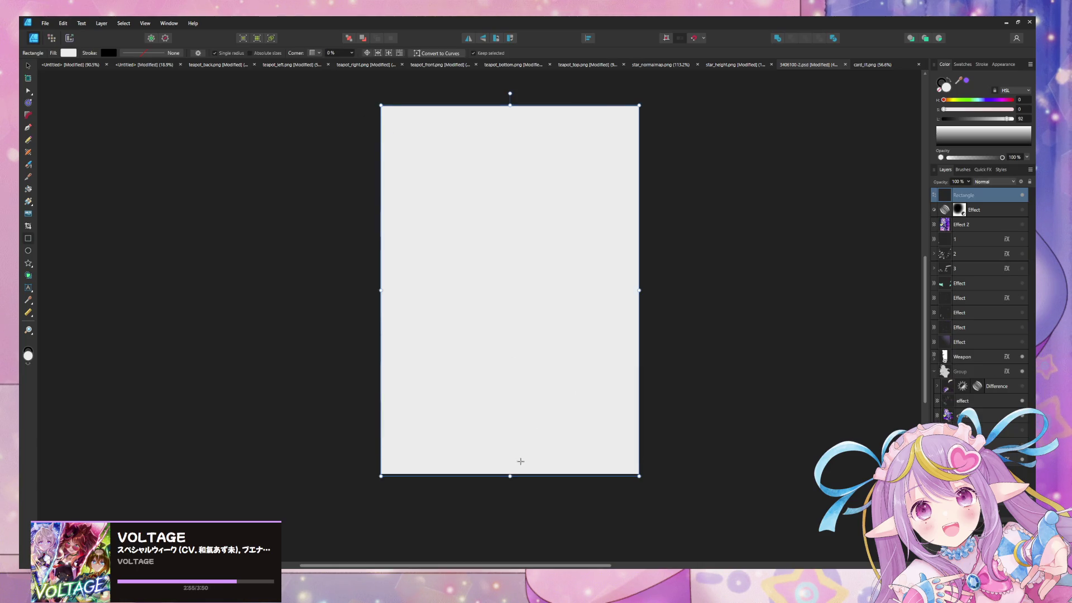
mouse_move(509, 476)
mouse_down()
mouse_move(509, 450)
mouse_move(510, 475)
mouse_up()
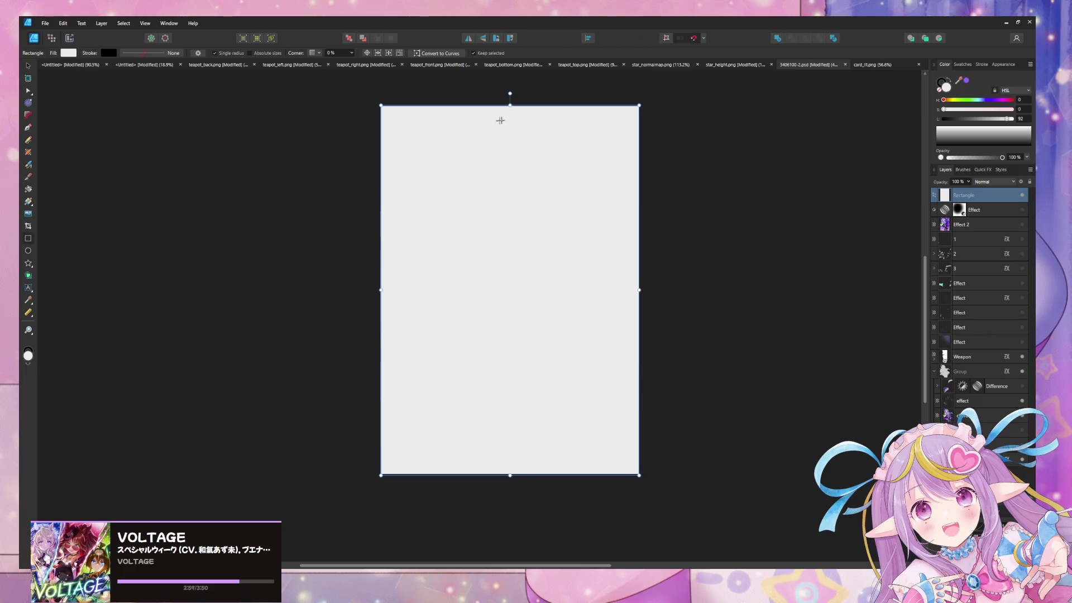
drag(510, 106, 510, 106)
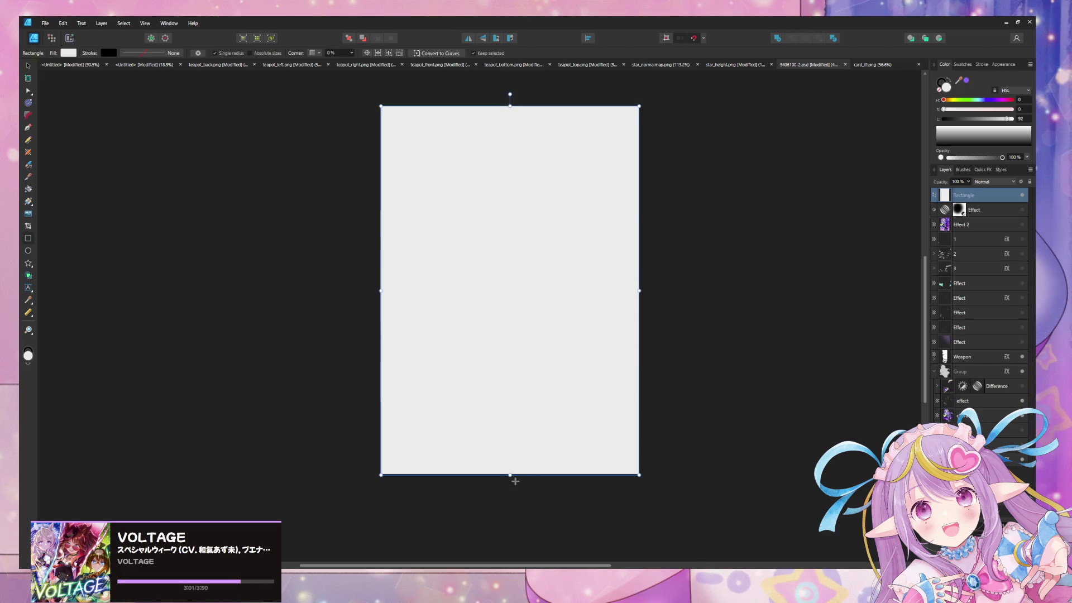
drag(511, 475, 517, 475)
Give the rectangle a Radial gradient fill and widen the gradient's spread
click(27, 203)
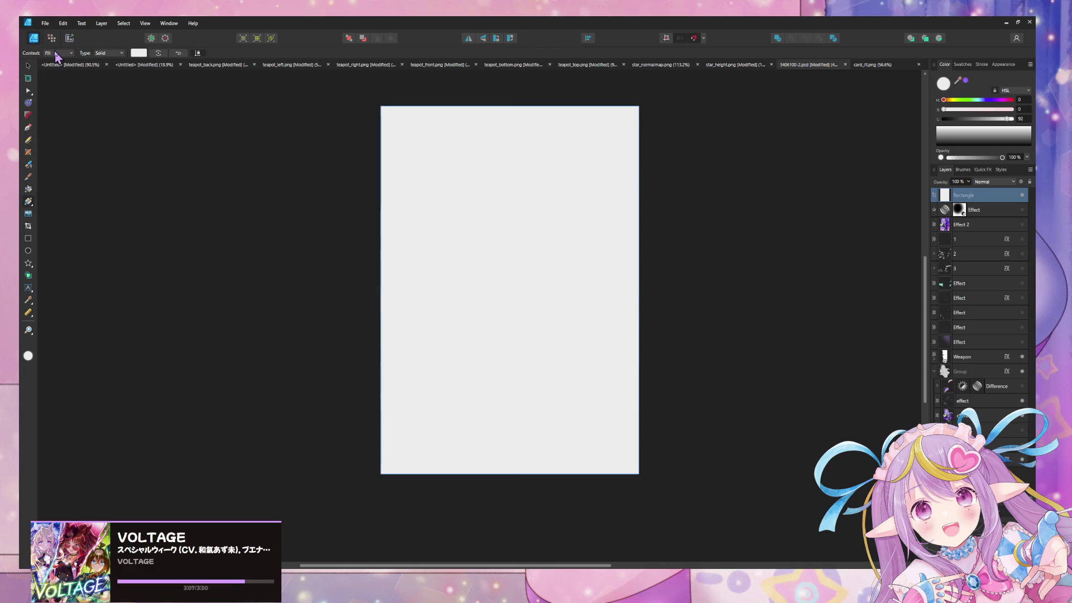
click(59, 53)
click(59, 60)
click(58, 53)
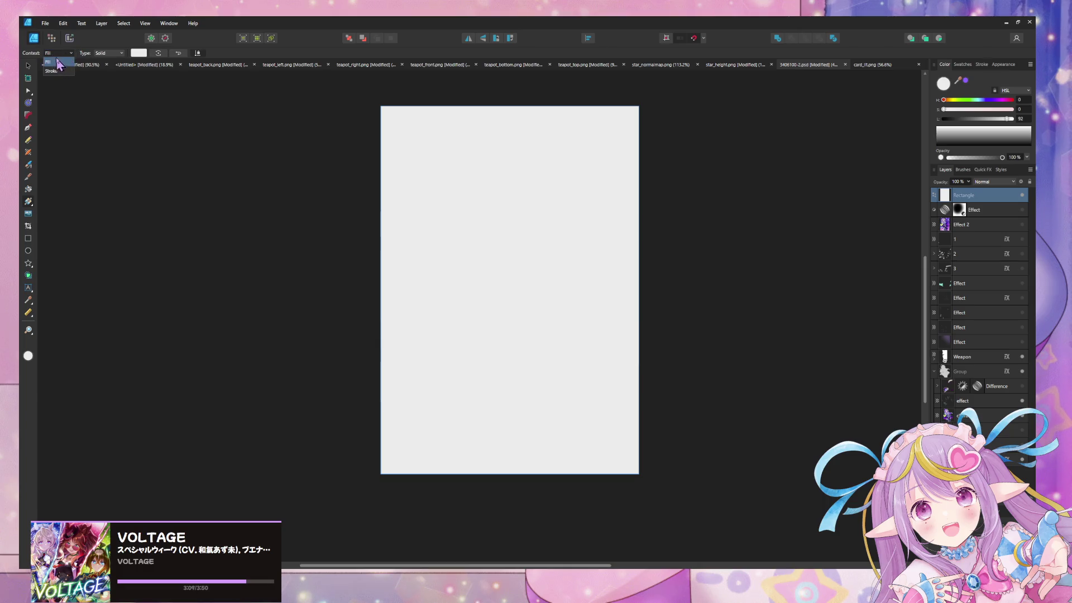
click(59, 60)
click(117, 53)
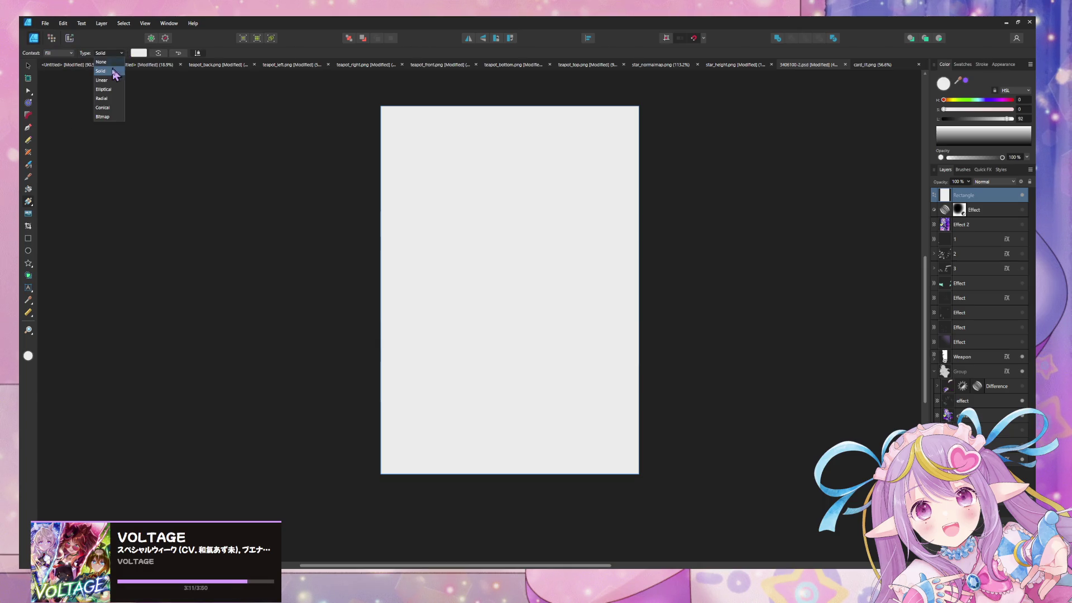
click(110, 100)
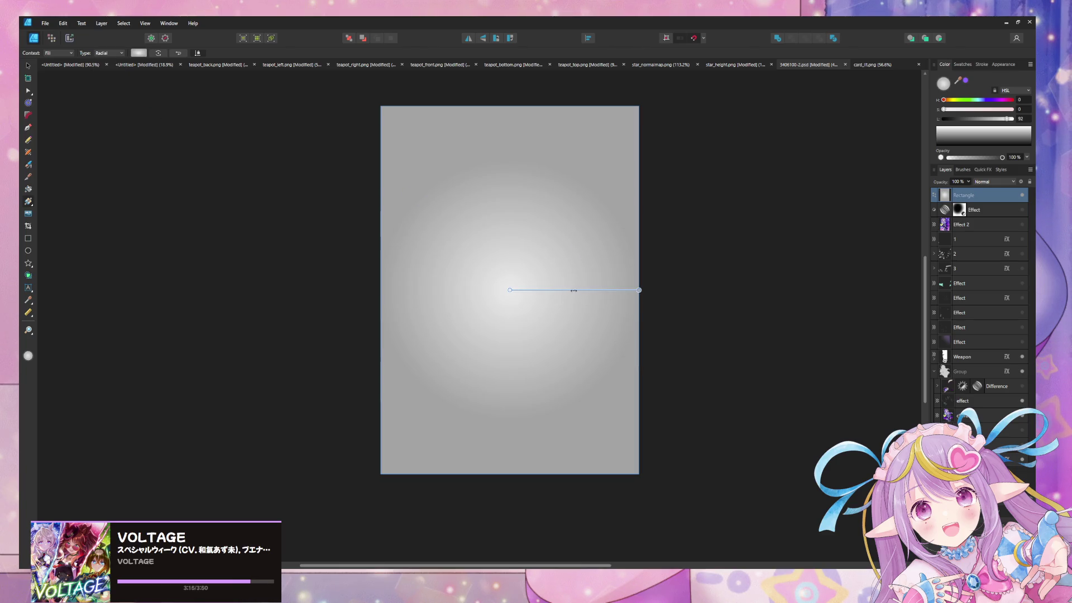
mouse_move(574, 290)
mouse_down()
mouse_move(555, 291)
mouse_move(711, 290)
mouse_move(665, 290)
mouse_move(692, 291)
mouse_up()
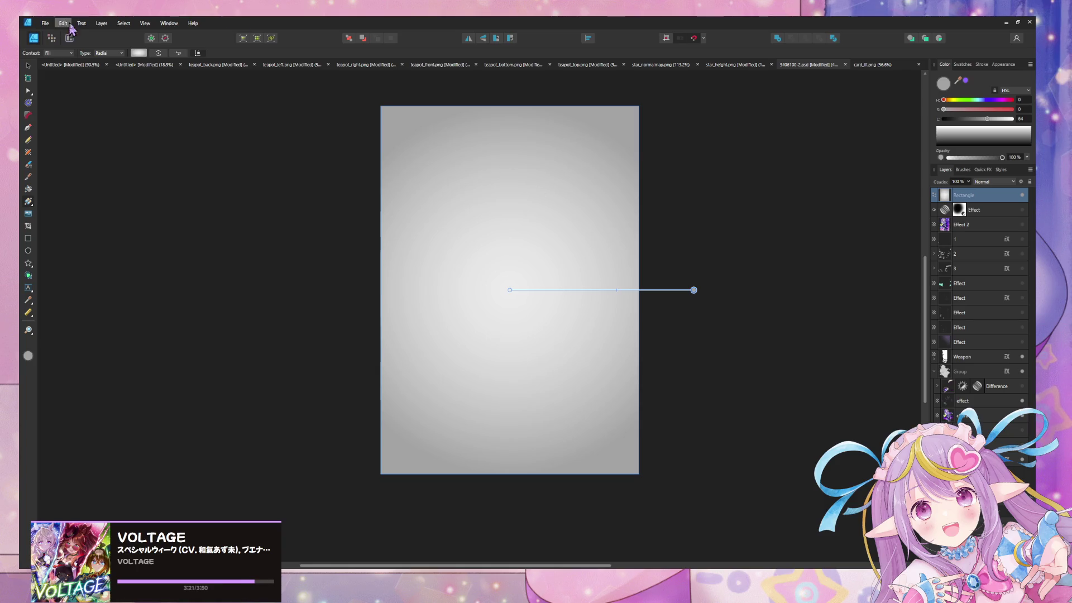
Set a gradient stop to black and reverse the gradient so the centre is bright
click(138, 53)
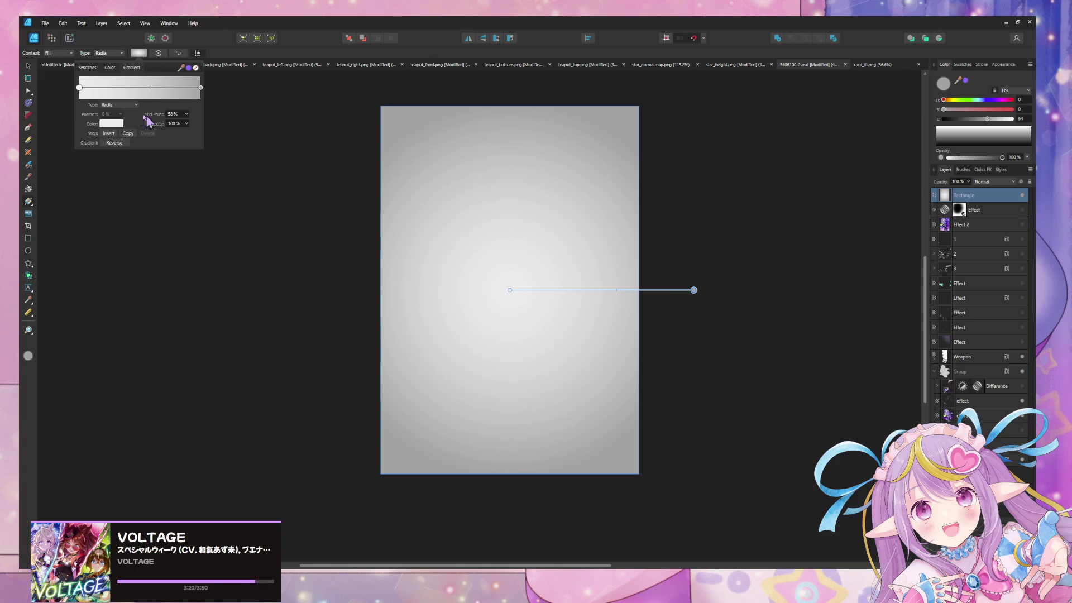
click(111, 123)
drag(134, 168, 72, 168)
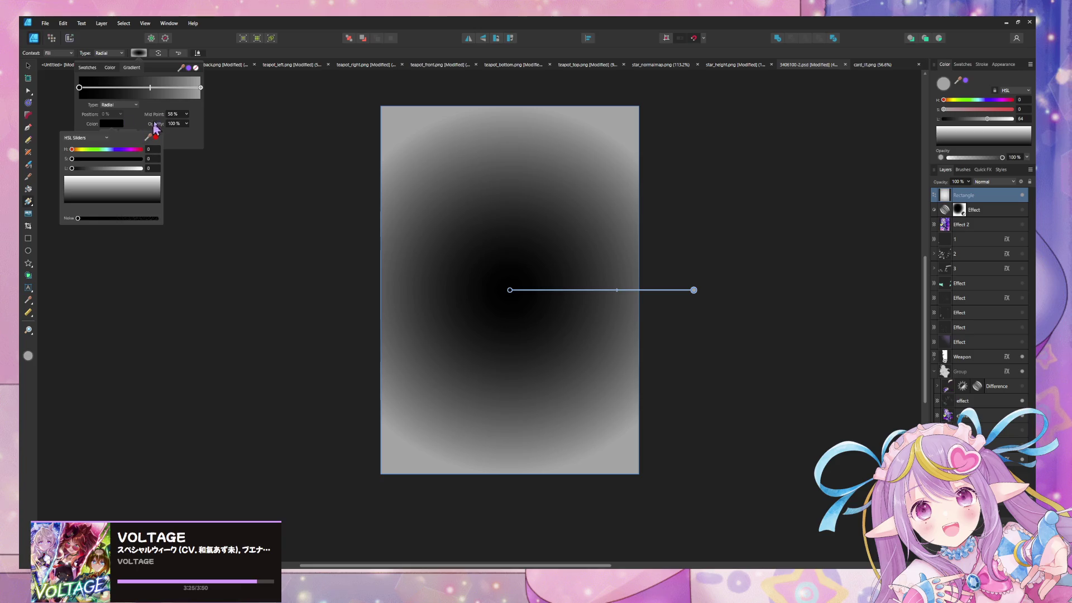
click(123, 143)
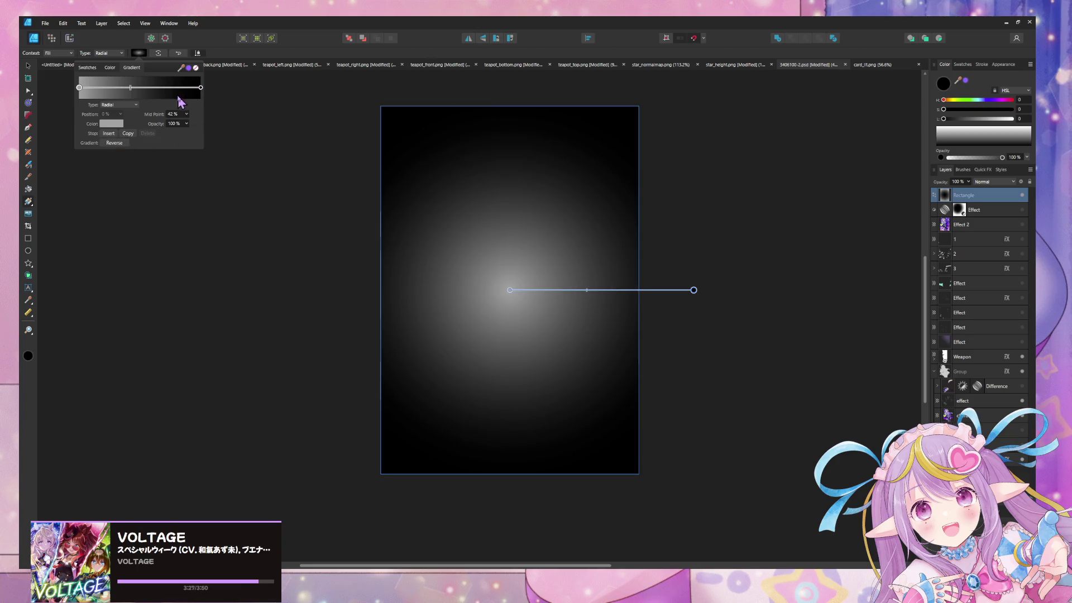
Try Multiply blending, reverse the gradient back, and make its end stop white
click(1006, 183)
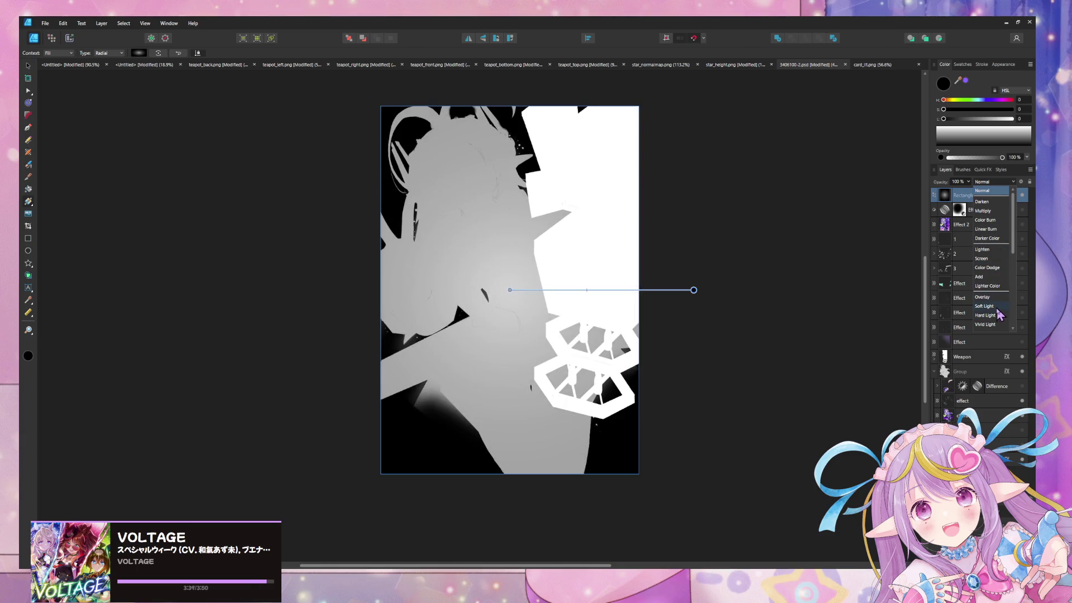
click(1000, 213)
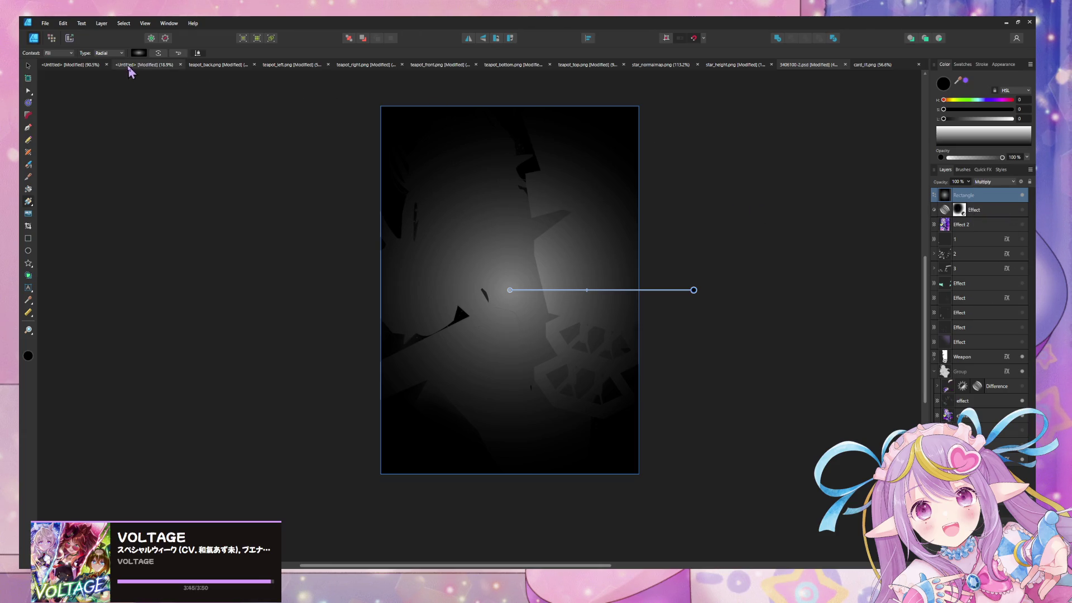
click(139, 53)
click(114, 143)
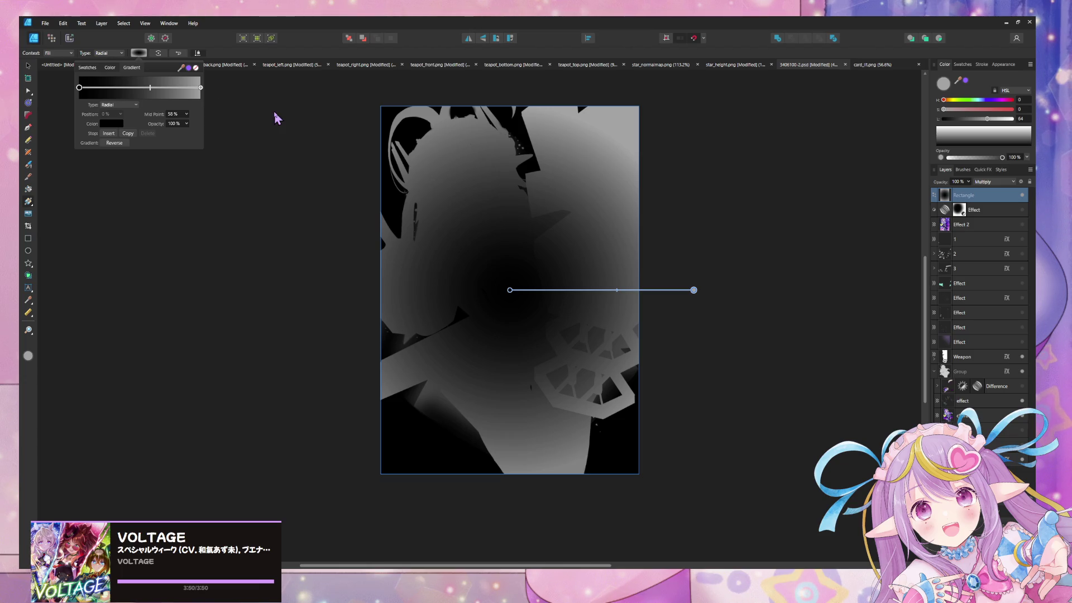
click(201, 87)
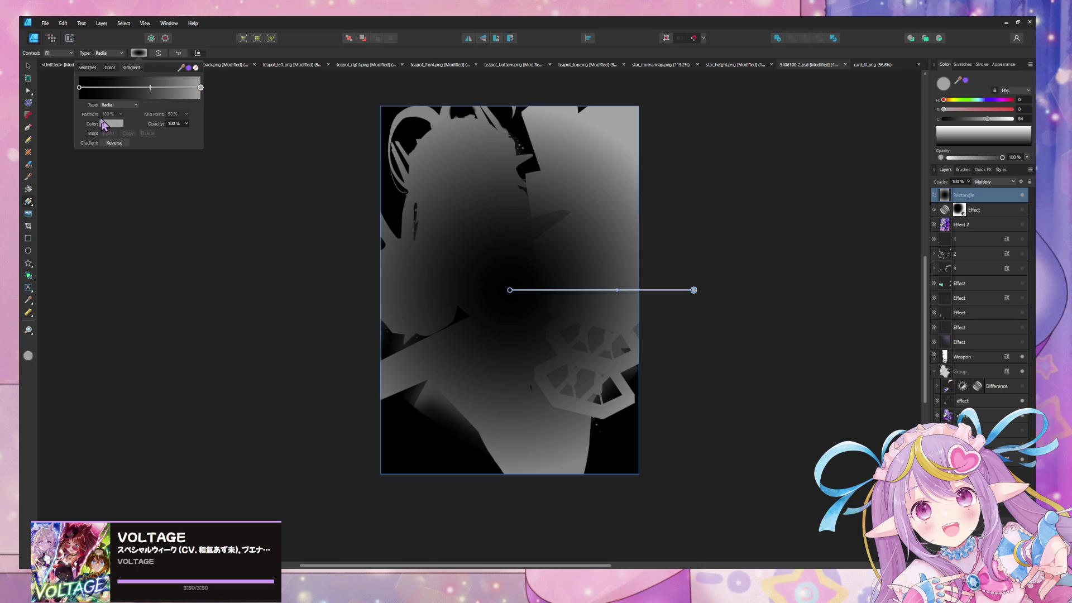
click(112, 124)
click(143, 167)
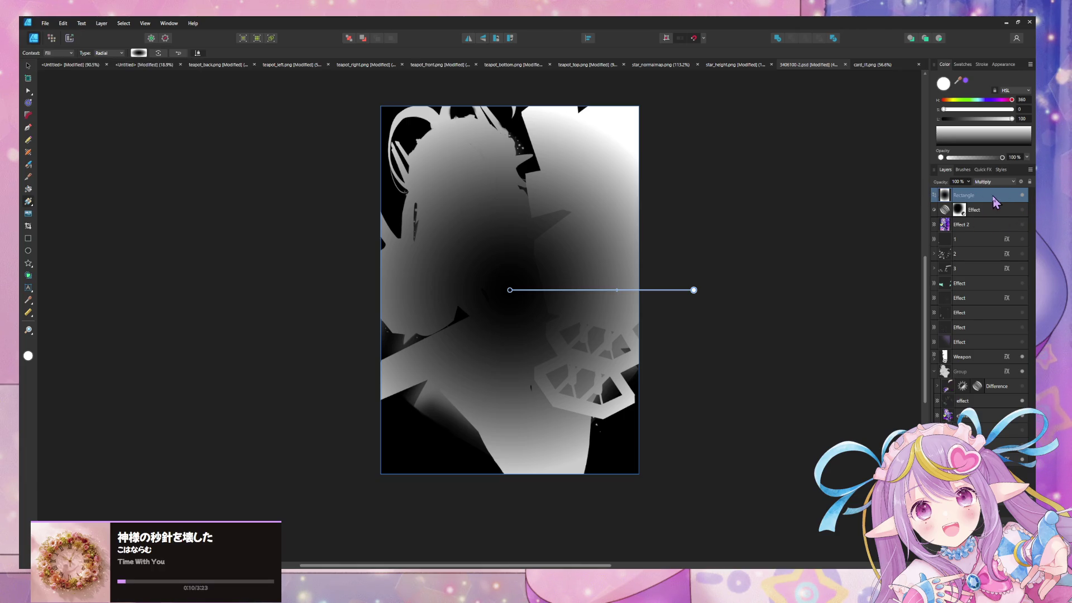
Set the Rectangle layer's blend mode to Lighter Color
click(1002, 182)
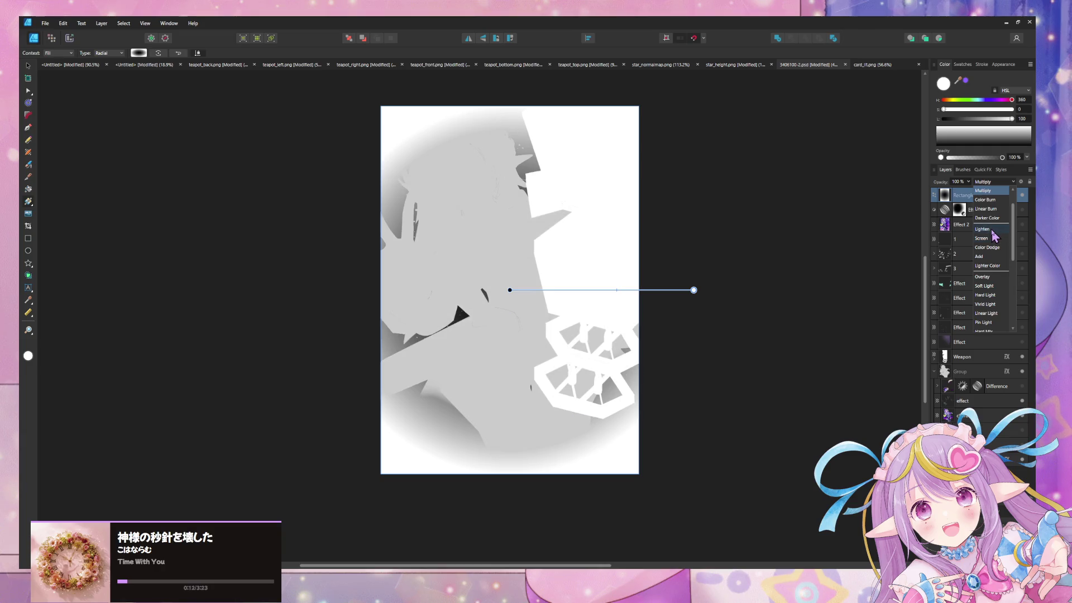
scroll(999, 257, down, 3)
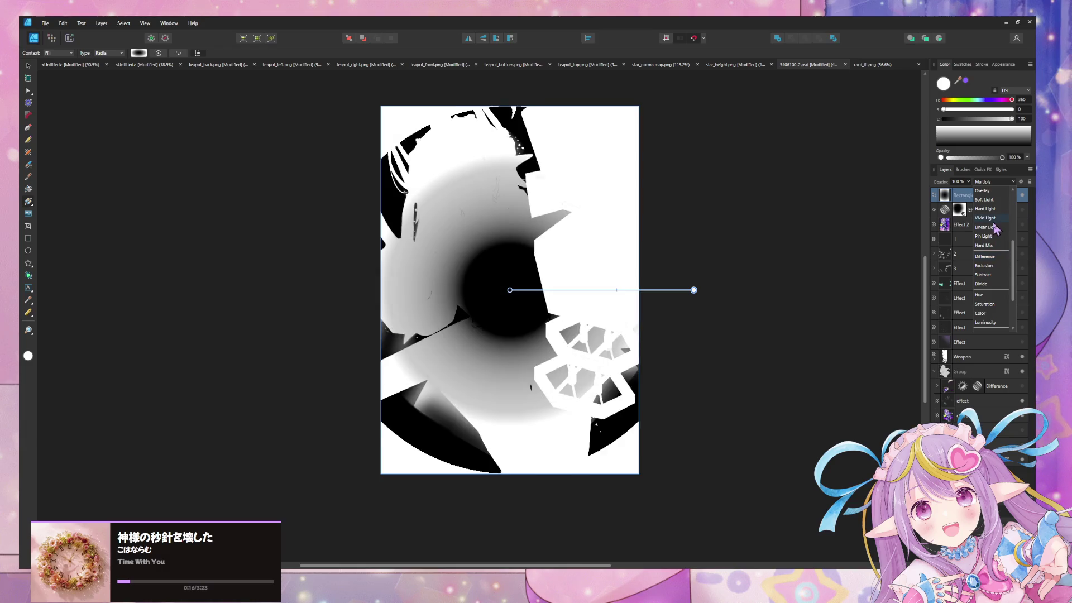
scroll(998, 208, up, 1)
click(995, 201)
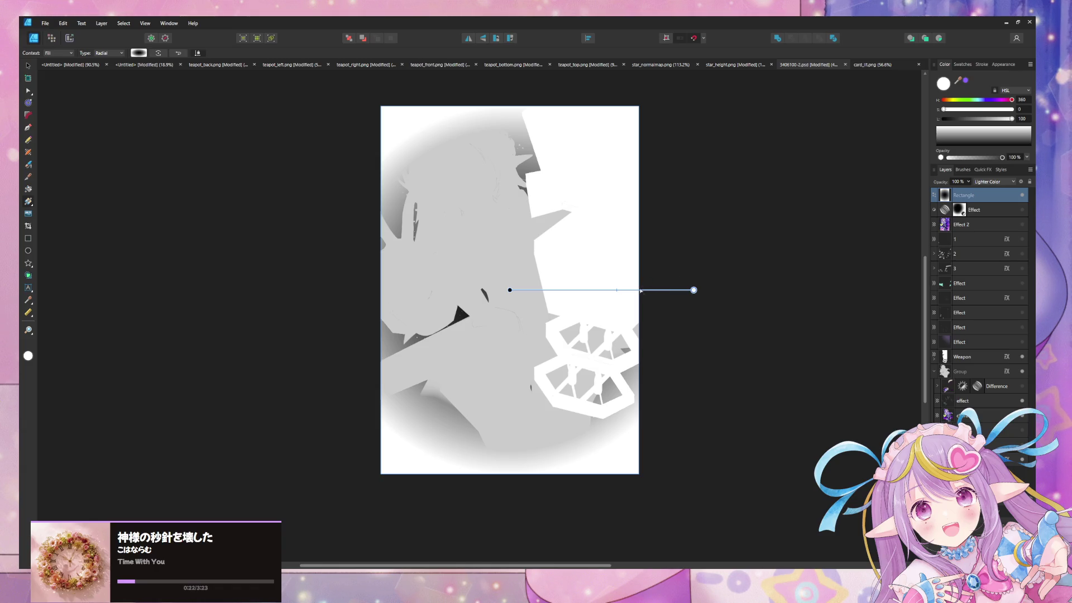
Switch the gradient to Elliptical, then rotate and stretch the ellipse taller over the card
click(620, 289)
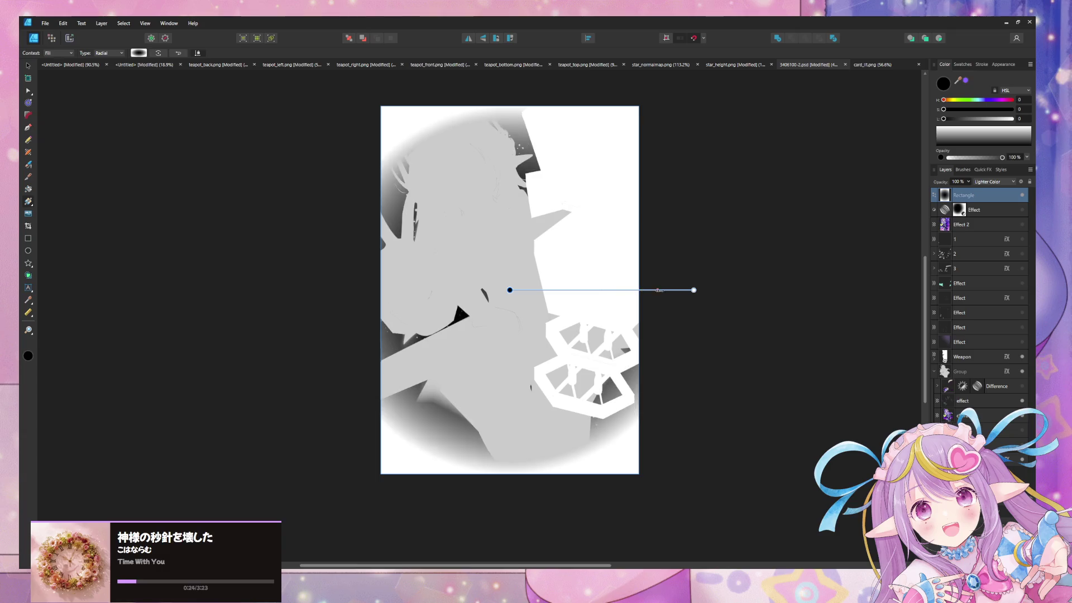
drag(628, 289, 660, 290)
click(109, 53)
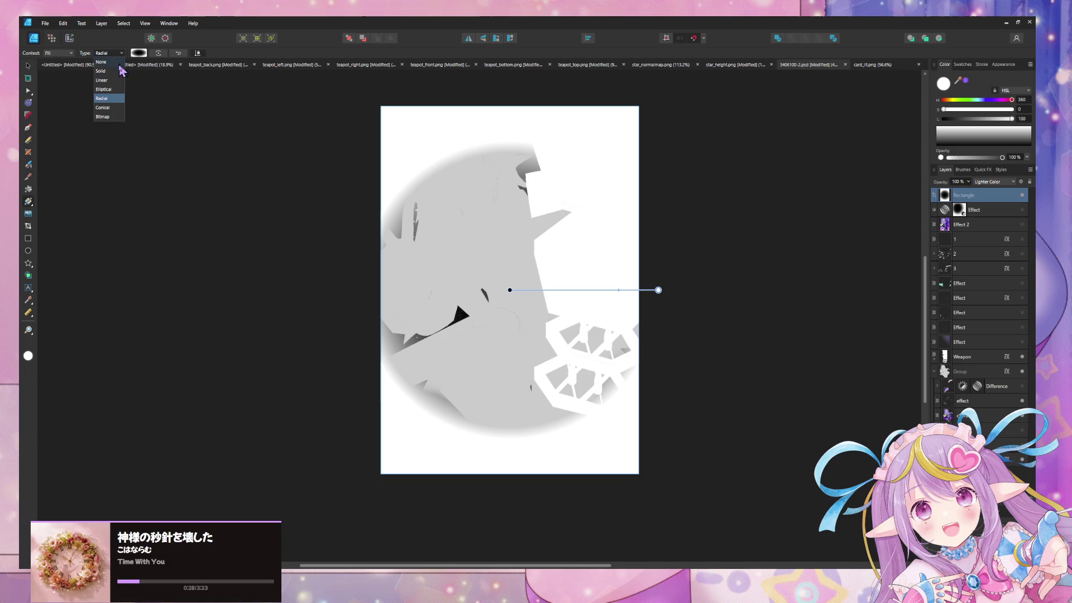
click(112, 89)
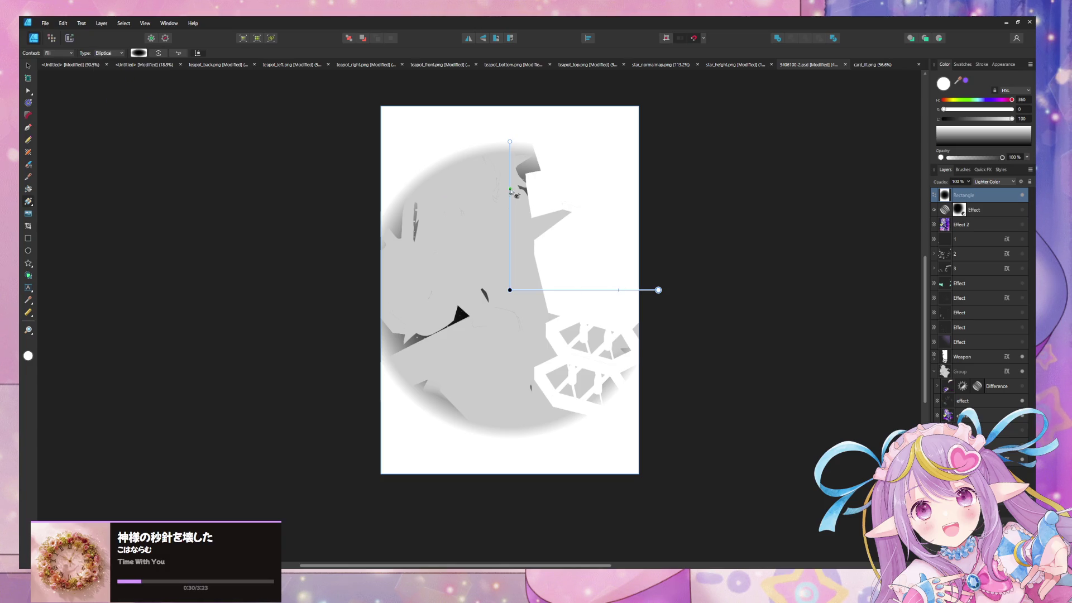
drag(618, 290, 581, 290)
mouse_move(510, 142)
mouse_down()
mouse_move(510, 175)
mouse_move(479, 175)
mouse_move(402, 259)
mouse_move(393, 290)
mouse_up()
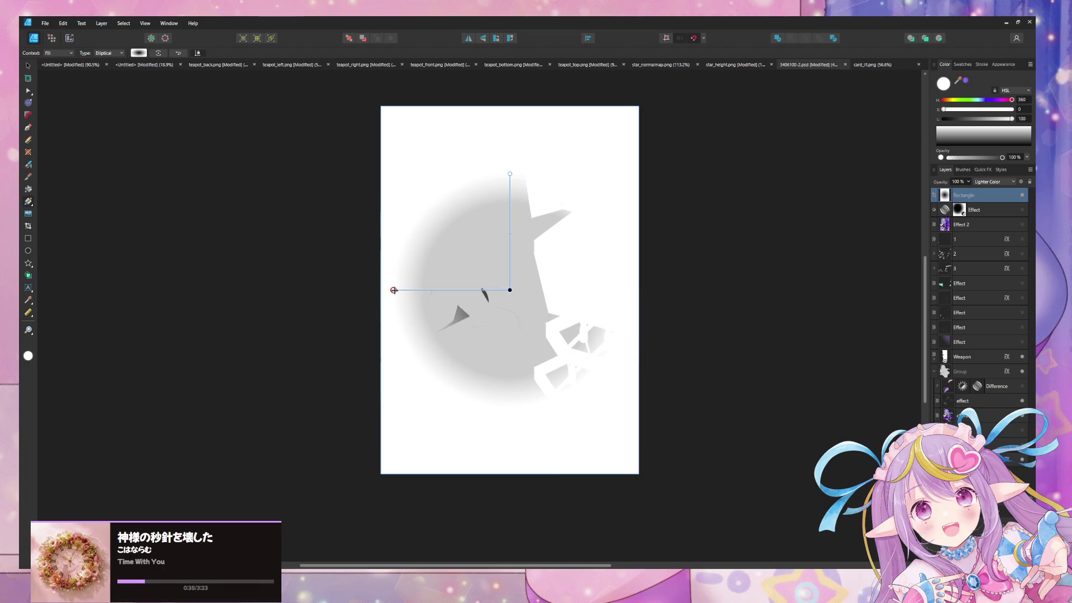
click(510, 233)
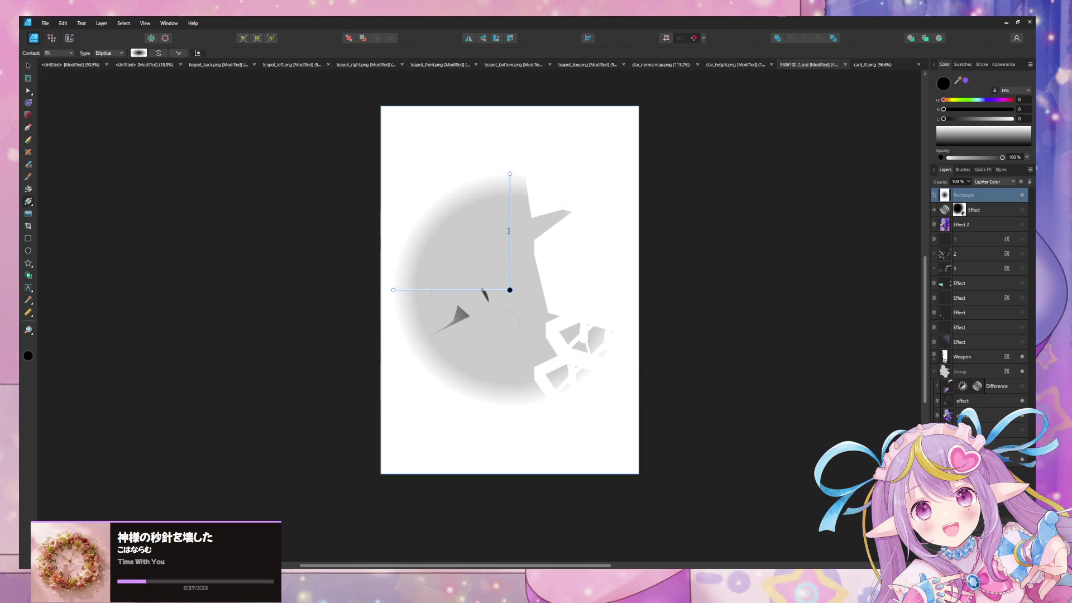
drag(511, 175, 517, 115)
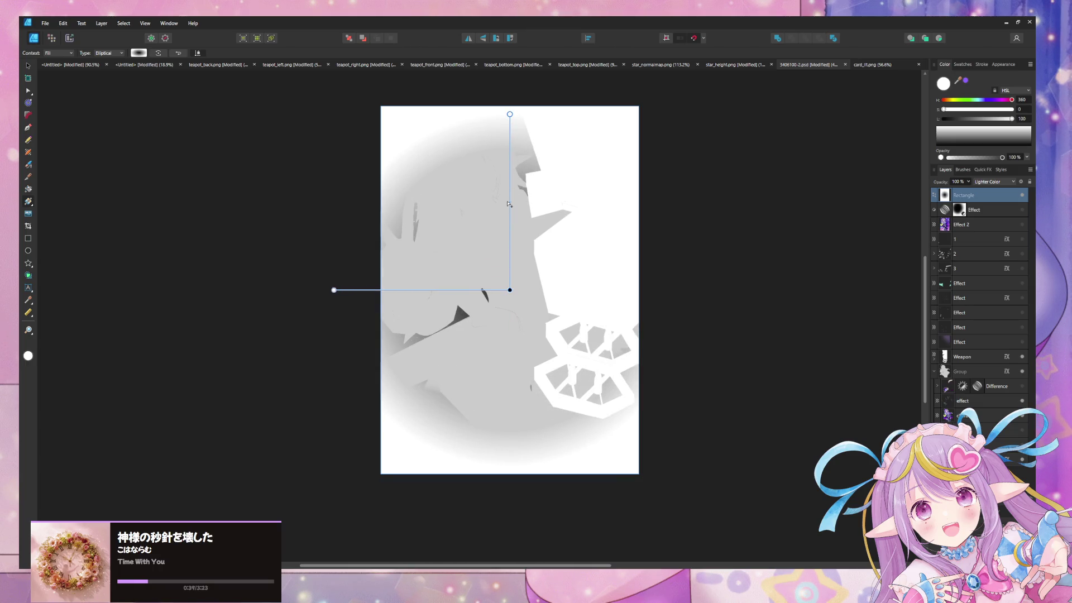
click(511, 228)
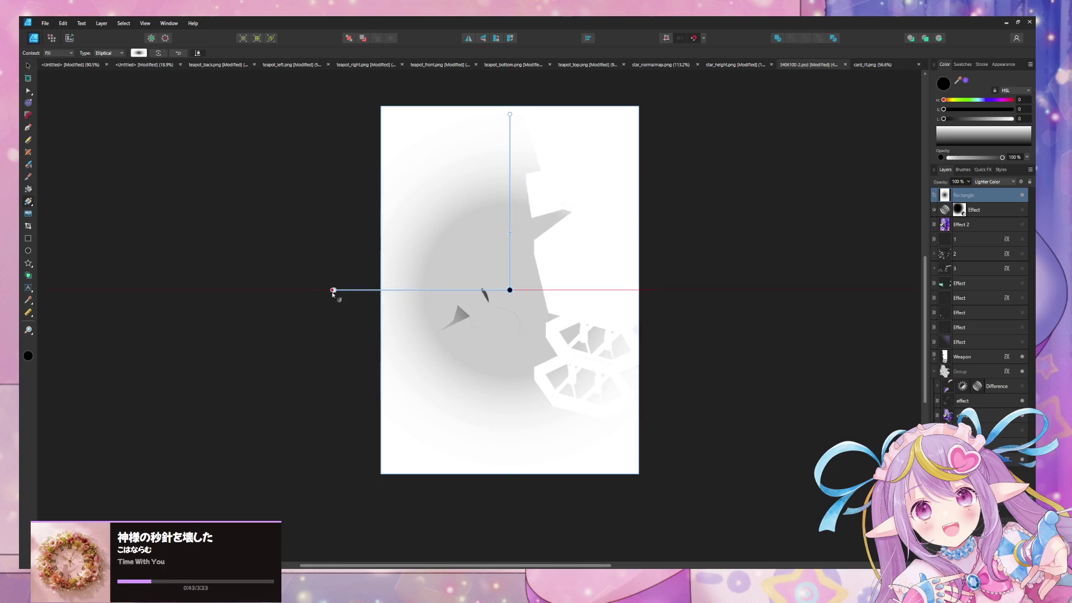
mouse_move(334, 290)
mouse_down()
mouse_move(398, 295)
mouse_move(330, 294)
mouse_move(390, 287)
mouse_move(378, 256)
mouse_move(476, 167)
mouse_move(524, 139)
mouse_move(524, 150)
mouse_up()
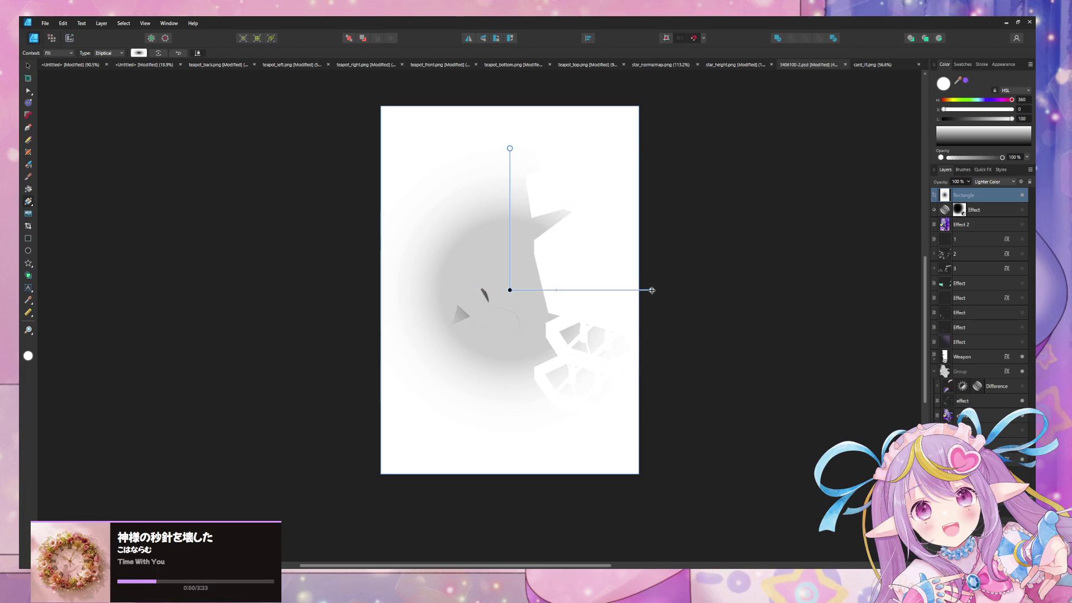
Fine-tune the ellipse's width, height and stops so the heightmap fades into a soft white rim
mouse_move(652, 289)
mouse_down()
mouse_move(850, 290)
mouse_move(769, 290)
mouse_up()
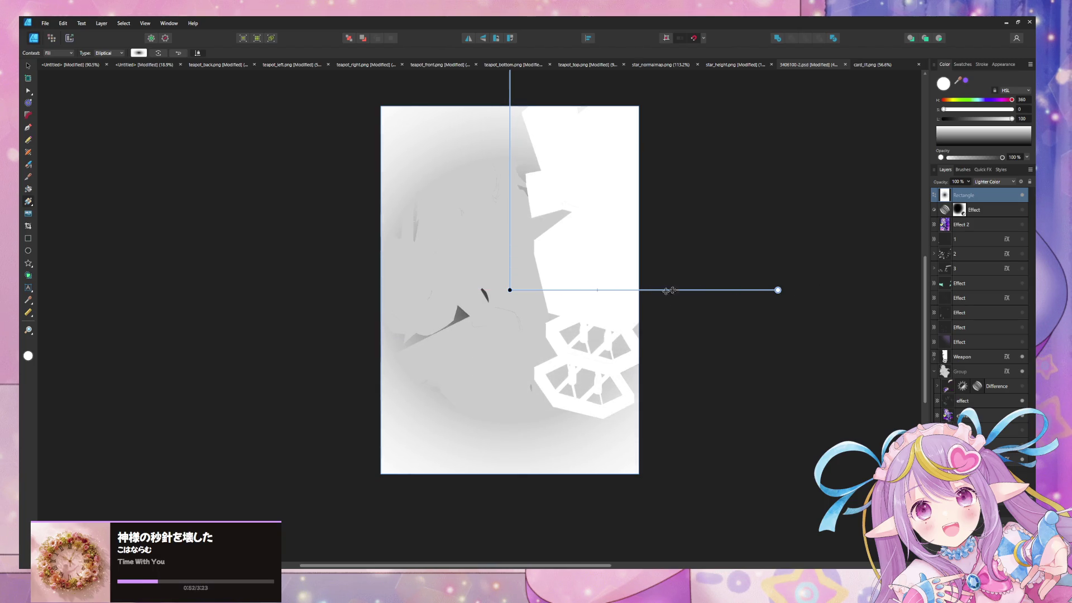
mouse_move(597, 290)
mouse_down()
mouse_move(627, 292)
mouse_move(579, 289)
mouse_move(600, 290)
mouse_up()
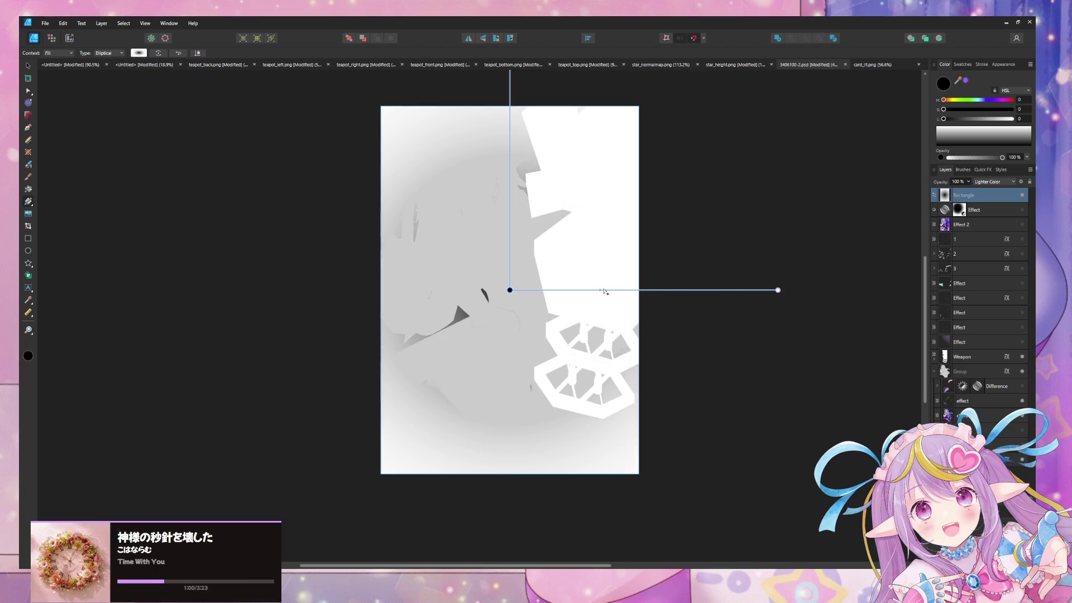
scroll(533, 183, up, 3)
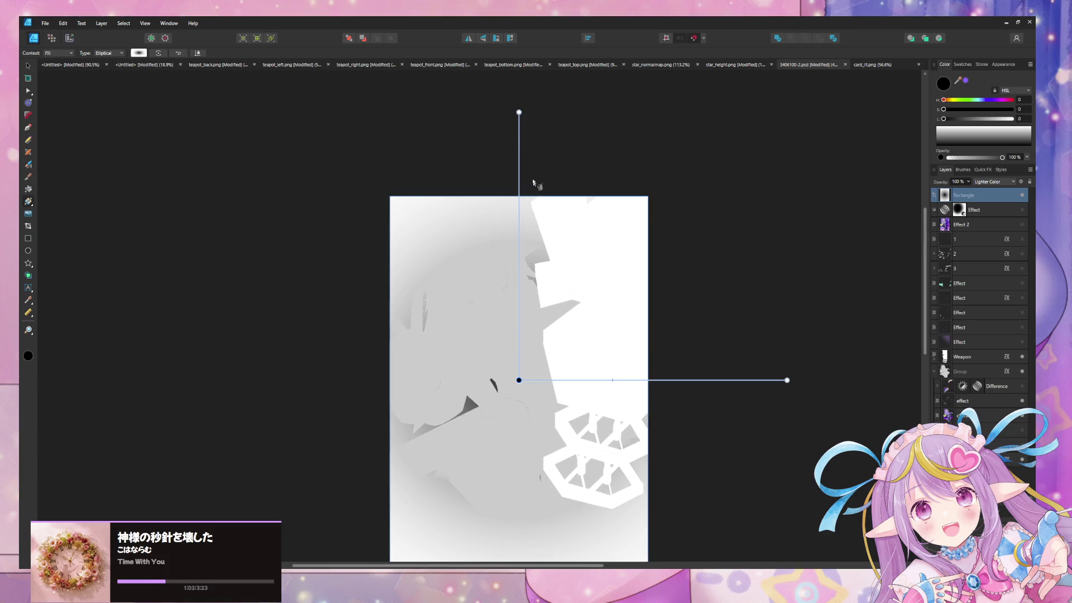
mouse_move(520, 118)
mouse_down()
mouse_move(522, 194)
mouse_move(541, 110)
mouse_move(546, 229)
mouse_move(560, 83)
mouse_move(558, 109)
mouse_up()
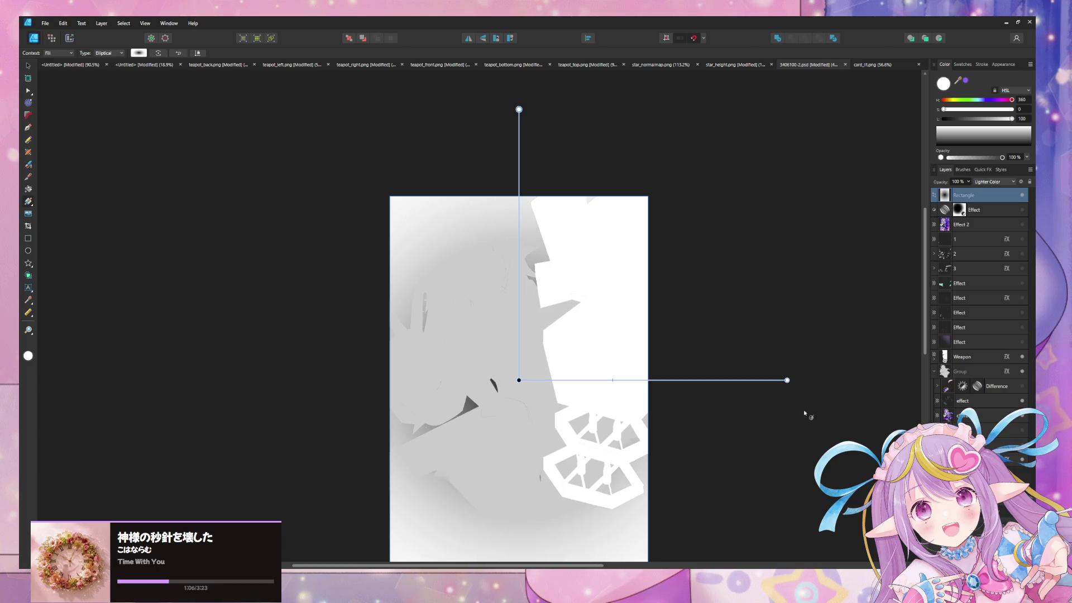
drag(788, 379, 680, 381)
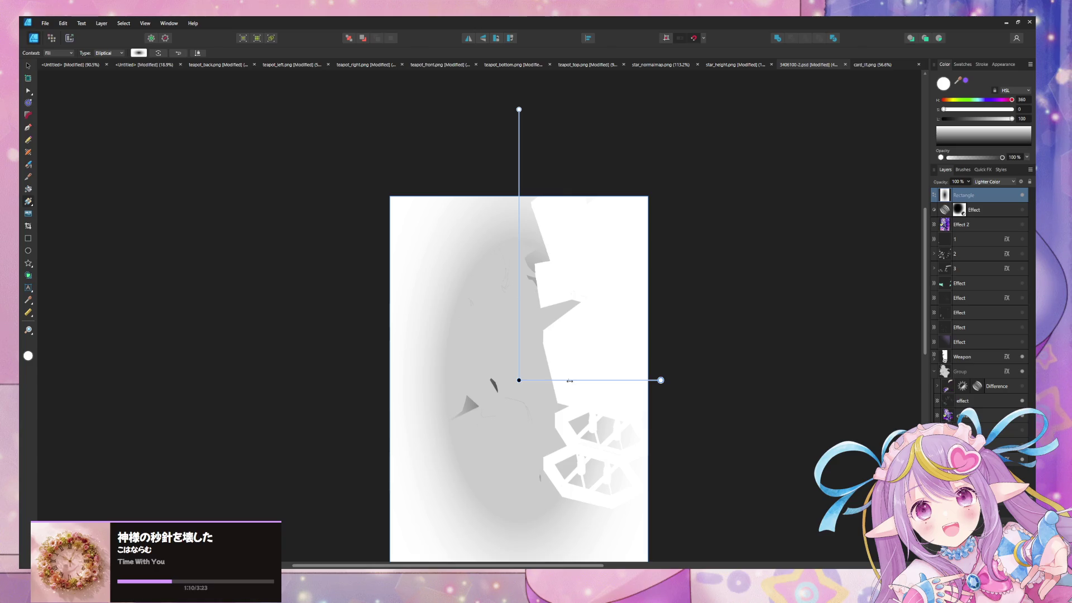
mouse_move(570, 380)
mouse_down()
mouse_move(588, 383)
mouse_move(579, 384)
mouse_up()
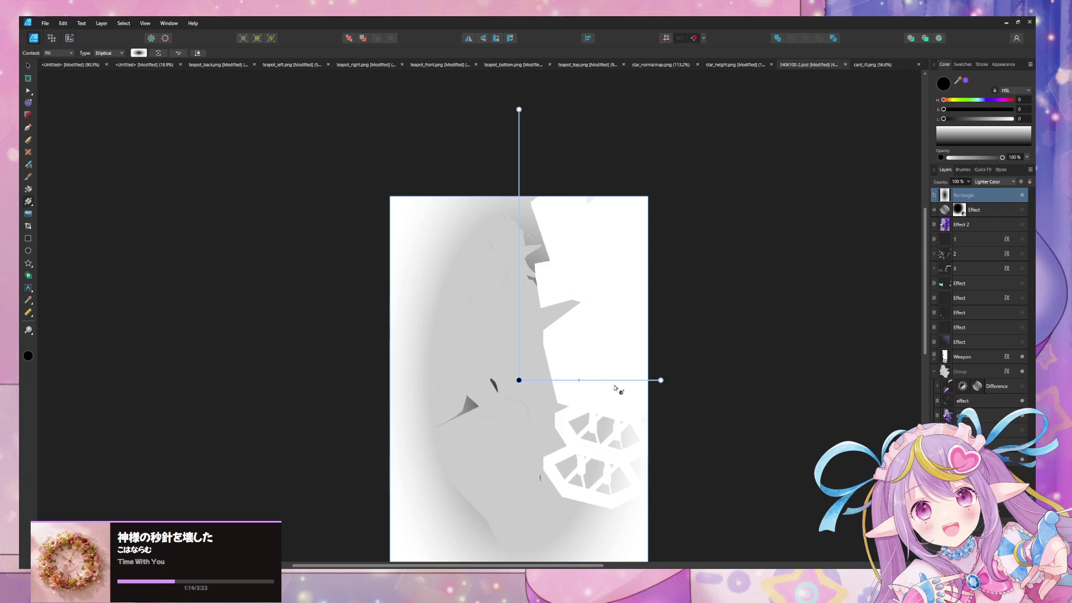
drag(578, 381, 624, 380)
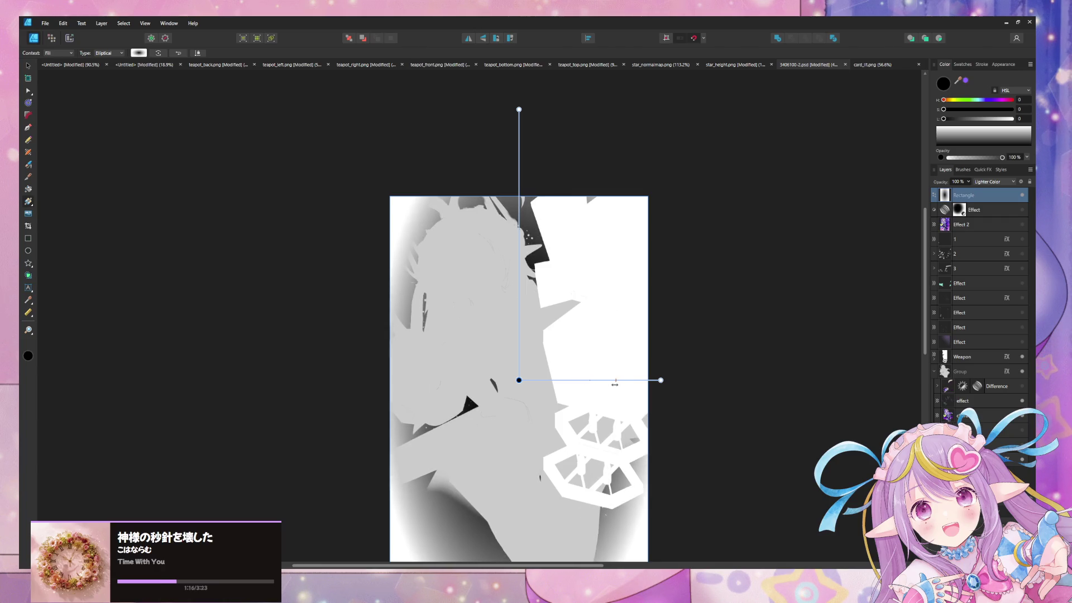
drag(519, 110, 519, 185)
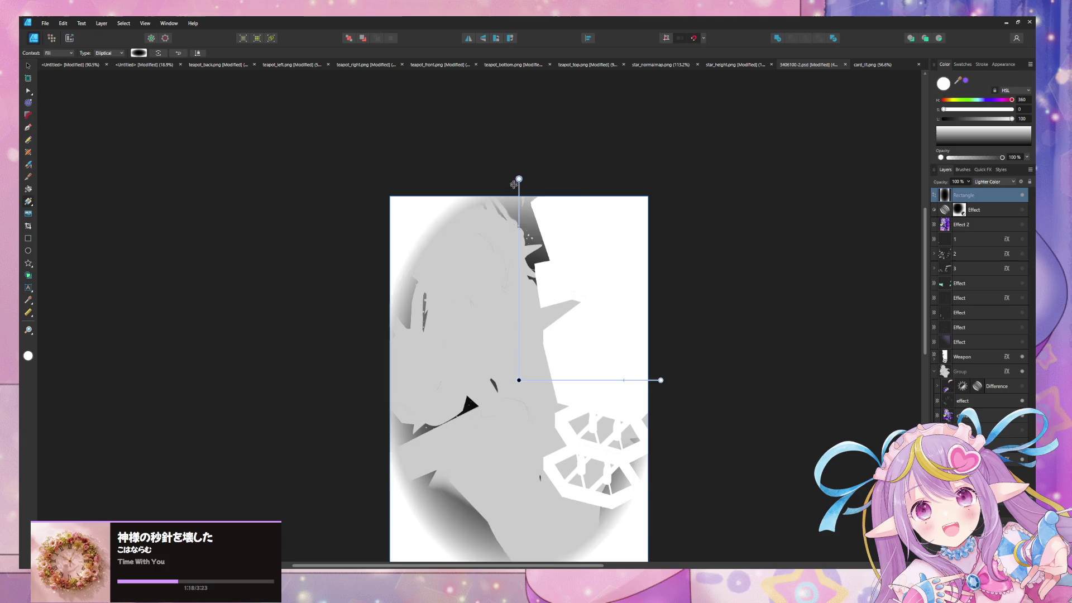
drag(660, 379, 641, 379)
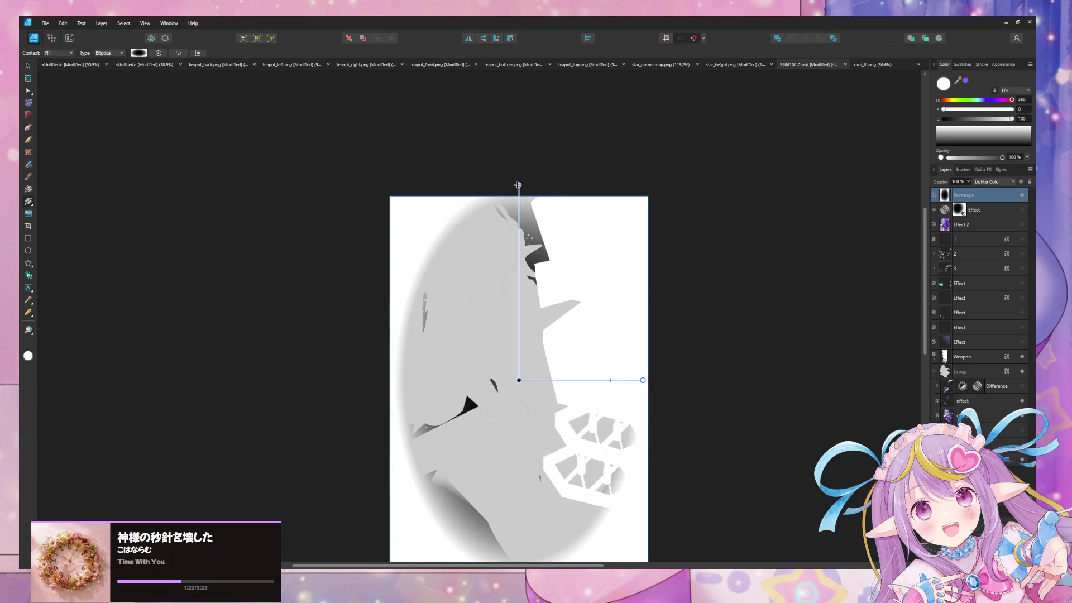
drag(517, 184, 519, 196)
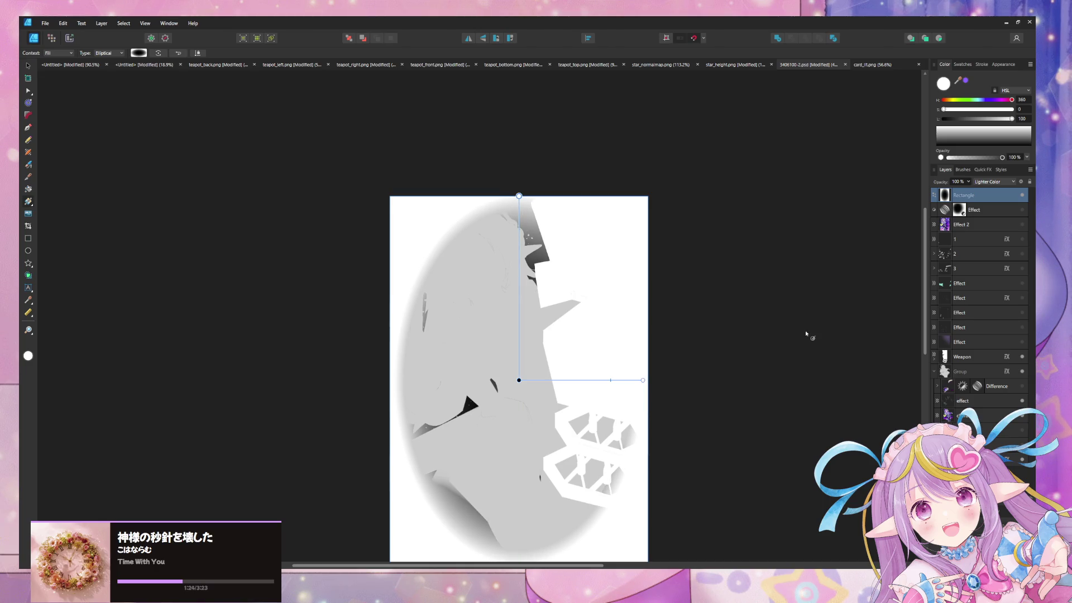
drag(732, 378, 751, 287)
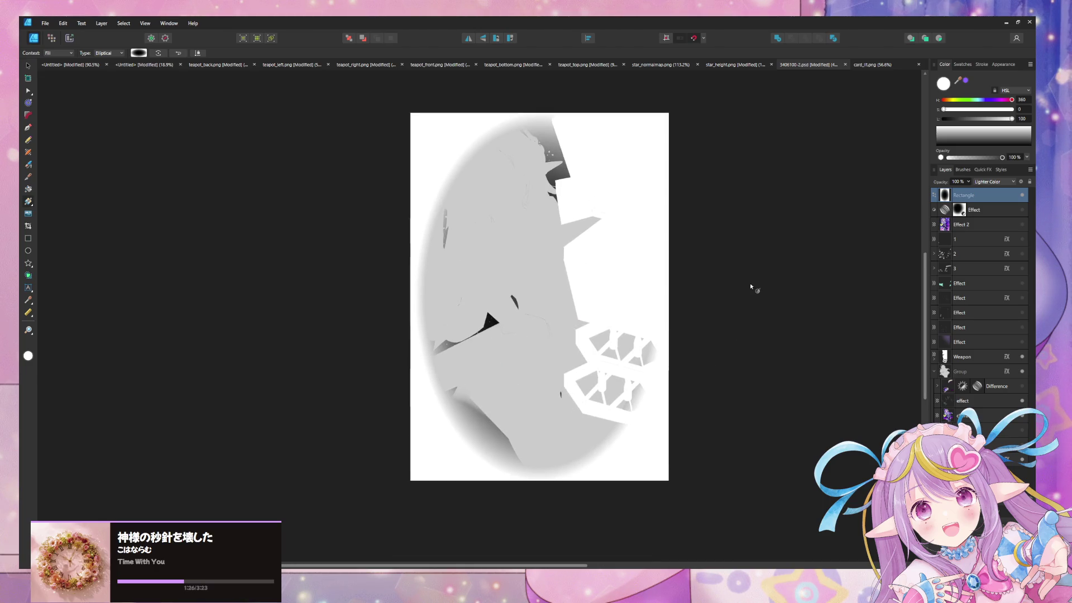
Export the bordered heightmap over card_heightmap.png in TestShaders, then return to Unity
key(ctrl+alt+shift+w)
click(791, 413)
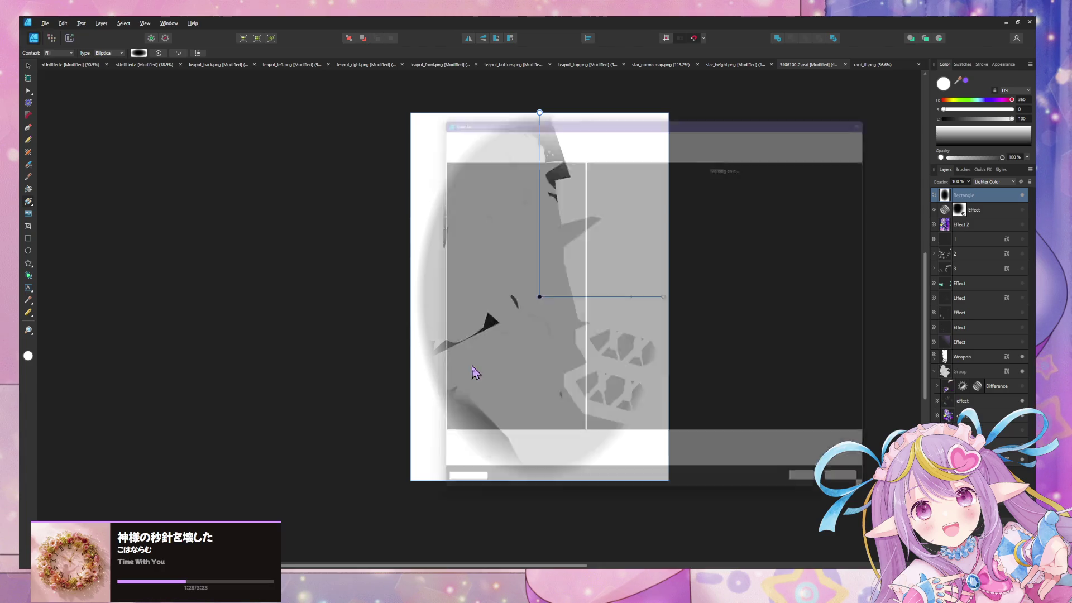
double_click(607, 170)
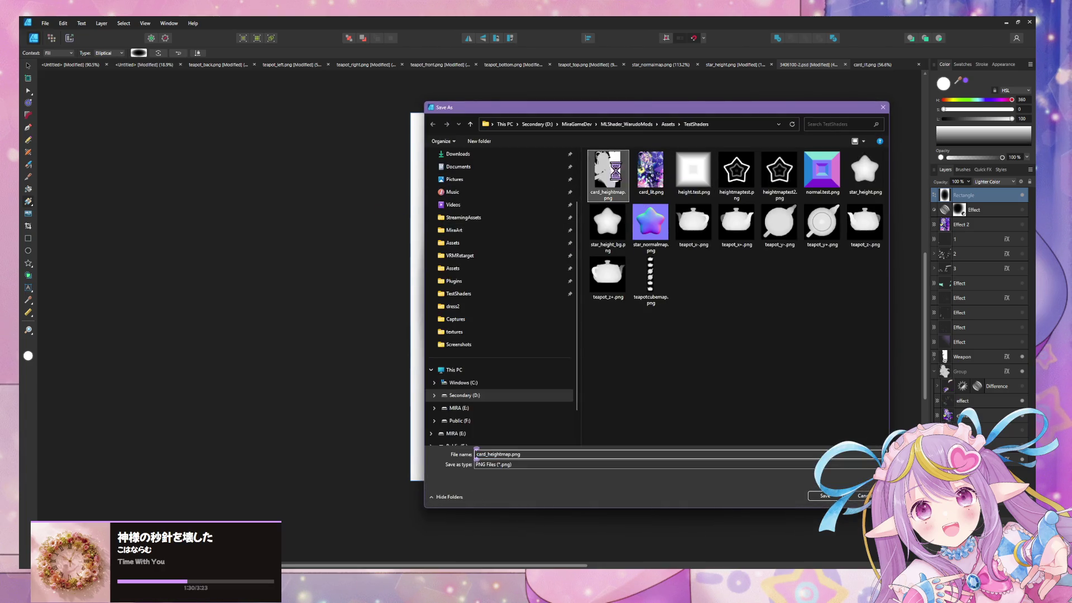
click(558, 330)
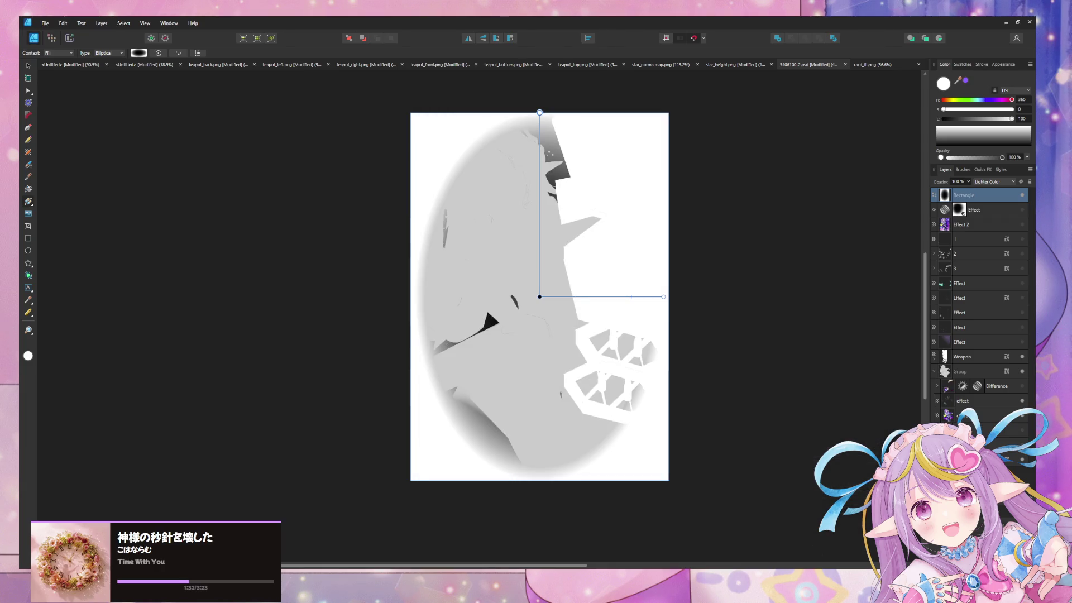
click(641, 569)
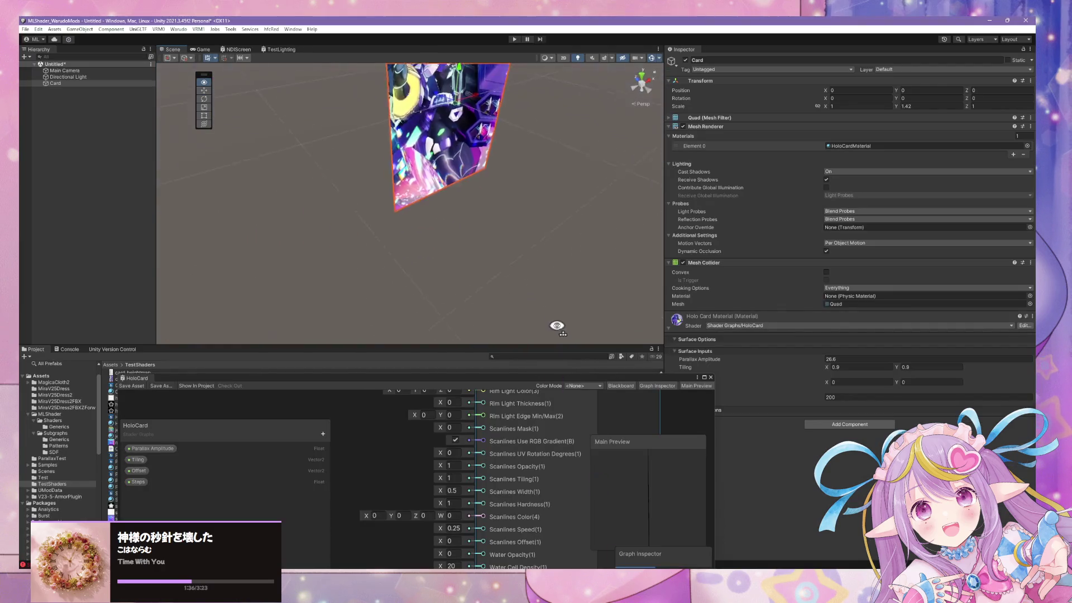
Orbit and zoom in on the Card until it fills the view, and move the HoloCard graph window higher
mouse_move(557, 325)
mouse_down()
mouse_move(603, 227)
mouse_move(574, 180)
mouse_move(428, 194)
mouse_move(532, 211)
mouse_move(562, 192)
mouse_move(562, 175)
mouse_move(529, 155)
mouse_move(564, 173)
mouse_move(613, 240)
mouse_move(335, 259)
mouse_move(548, 258)
mouse_move(551, 234)
mouse_move(627, 235)
mouse_move(594, 261)
mouse_move(624, 273)
mouse_move(379, 247)
mouse_move(494, 259)
mouse_up()
scroll(547, 260, up, 5)
scroll(548, 261, down, 5)
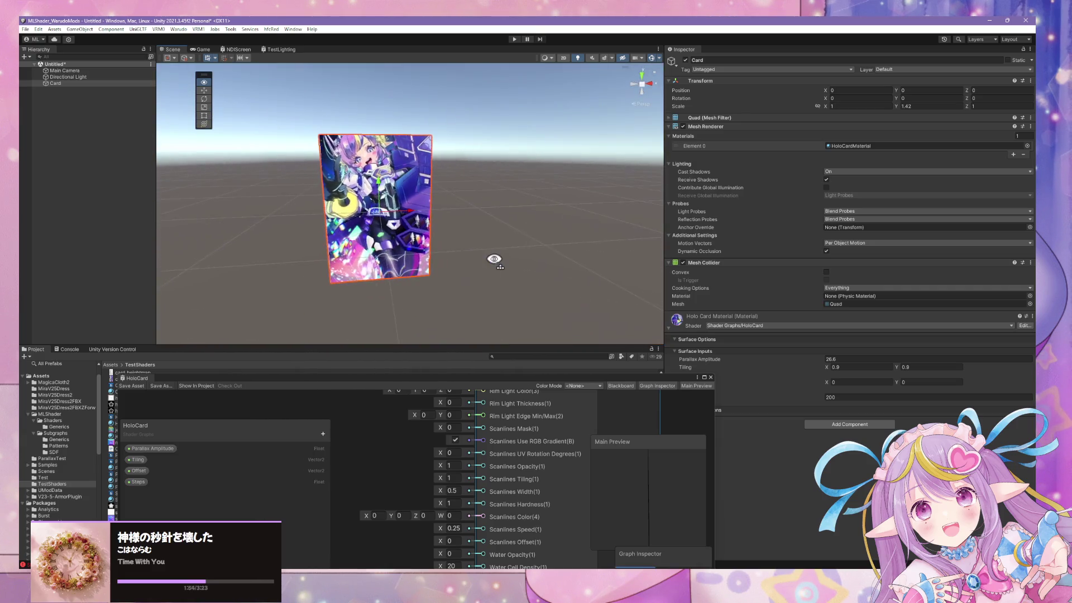
scroll(482, 255, up, 5)
mouse_move(446, 201)
mouse_down()
mouse_move(524, 229)
mouse_move(491, 234)
mouse_up()
mouse_move(606, 279)
mouse_down()
mouse_move(551, 258)
mouse_move(501, 267)
mouse_move(627, 270)
mouse_move(350, 206)
mouse_up()
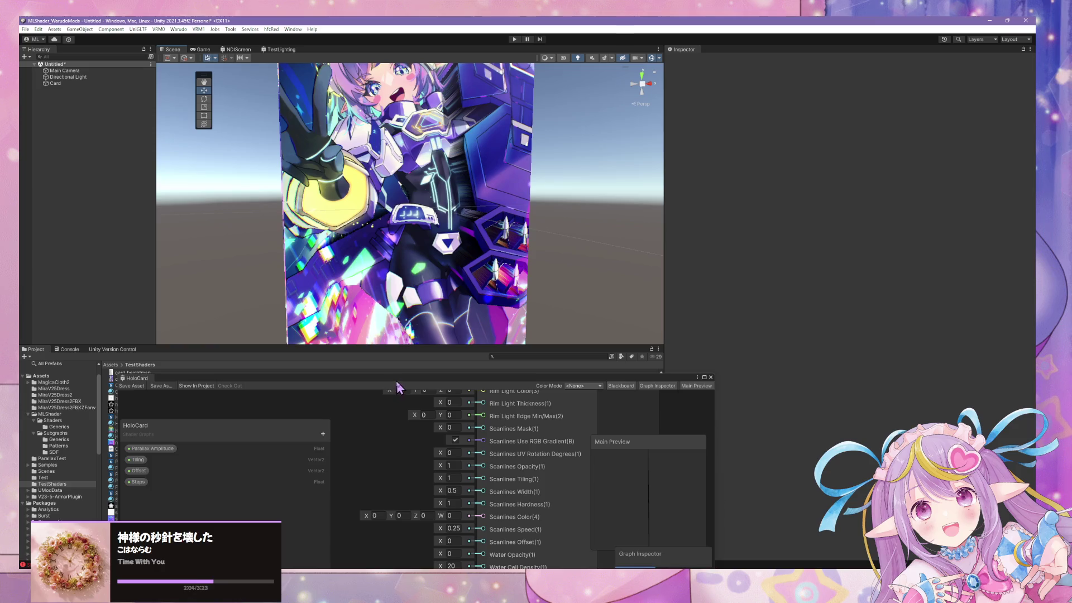
mouse_move(397, 385)
mouse_down()
mouse_move(695, 390)
mouse_move(592, 281)
mouse_up()
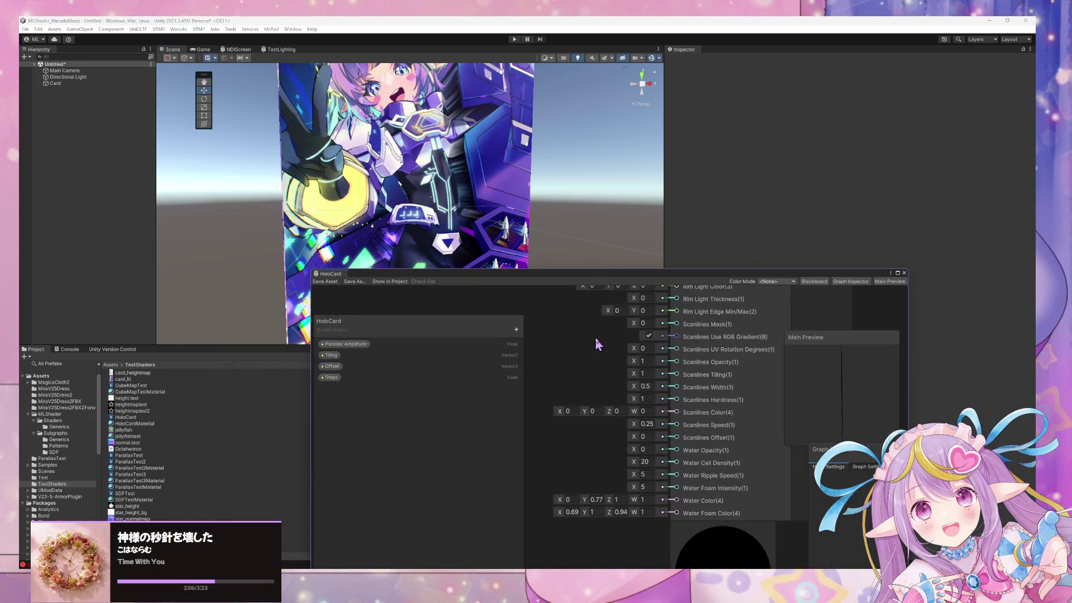
Pan the HoloCard graph to bring the Rim Light and Scanlines inputs into view
mouse_move(598, 344)
mouse_down()
mouse_move(615, 304)
mouse_move(666, 323)
mouse_move(589, 299)
mouse_move(523, 365)
mouse_up()
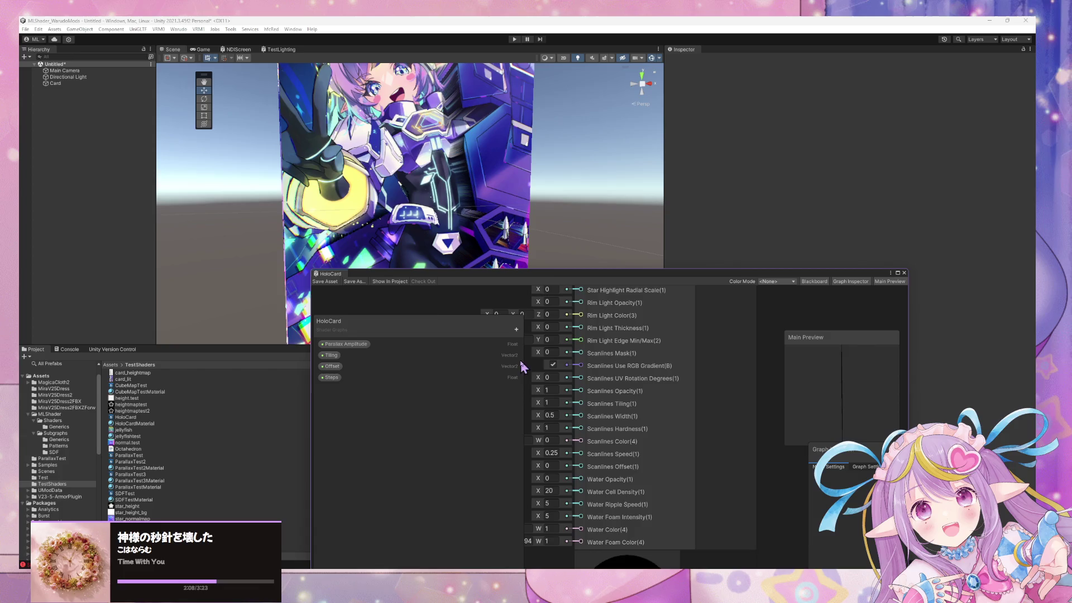
scroll(431, 302, down, 3)
mouse_move(490, 320)
mouse_down()
mouse_move(644, 340)
mouse_move(836, 340)
mouse_up()
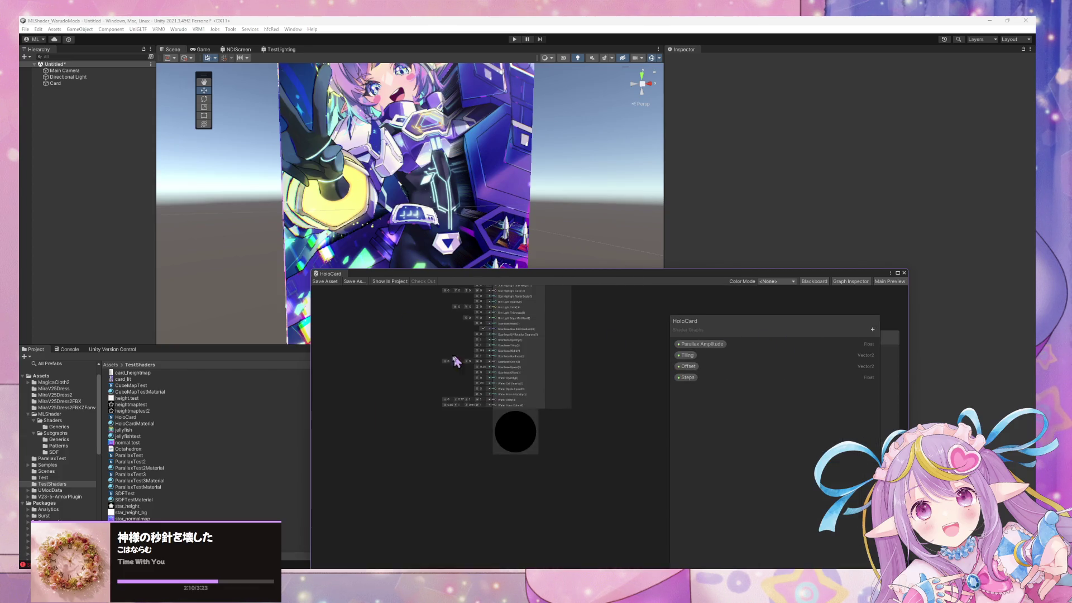
scroll(410, 327, up, 5)
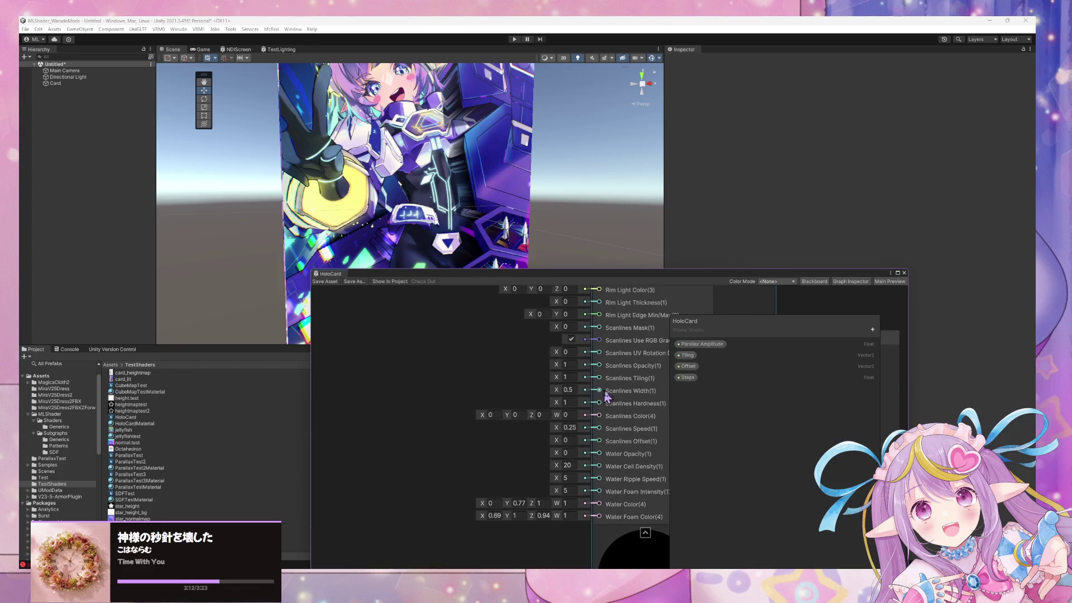
drag(568, 366, 407, 363)
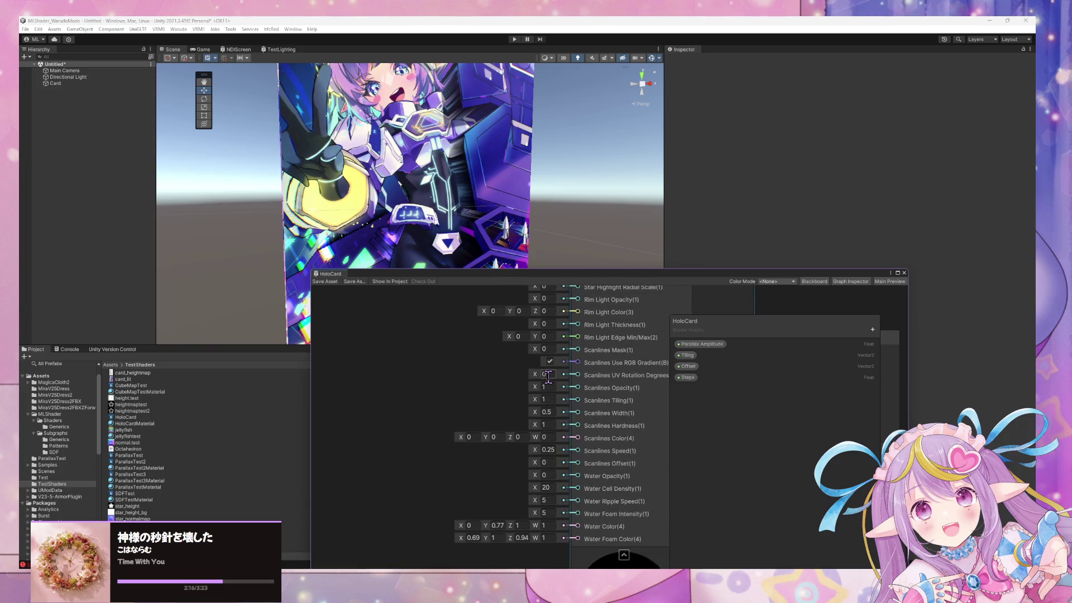
Set Scanlines UV Rotation Degrees to 90, save the shader graph, and select the Card
scroll(422, 357, down, 5)
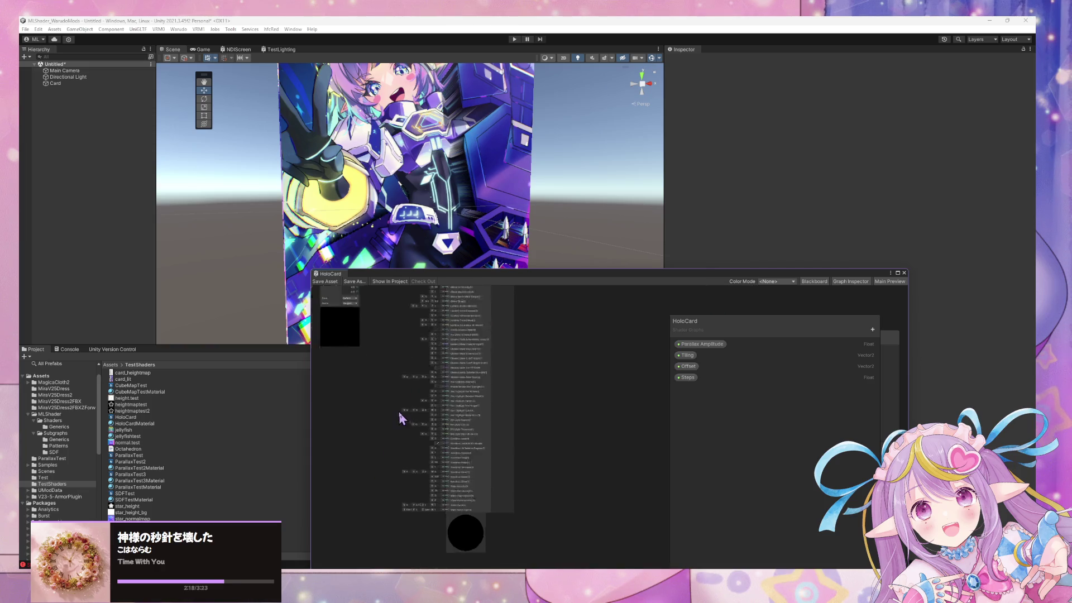
scroll(515, 471, up, 5)
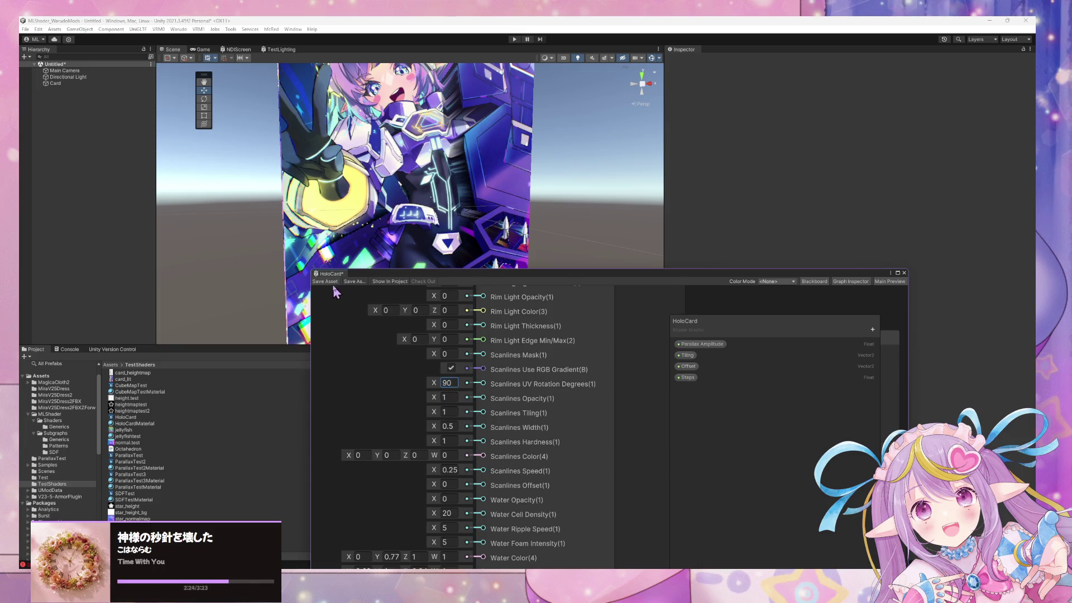
mouse_move(443, 208)
mouse_down()
mouse_move(545, 238)
mouse_move(491, 181)
mouse_move(506, 162)
mouse_move(506, 68)
mouse_move(482, 120)
mouse_move(564, 158)
mouse_move(598, 136)
mouse_move(586, 112)
mouse_move(506, 81)
mouse_move(394, 80)
mouse_move(328, 144)
mouse_move(318, 175)
mouse_move(530, 170)
mouse_move(543, 137)
mouse_move(520, 136)
mouse_move(603, 153)
mouse_move(640, 131)
mouse_move(529, 146)
mouse_up()
click(487, 187)
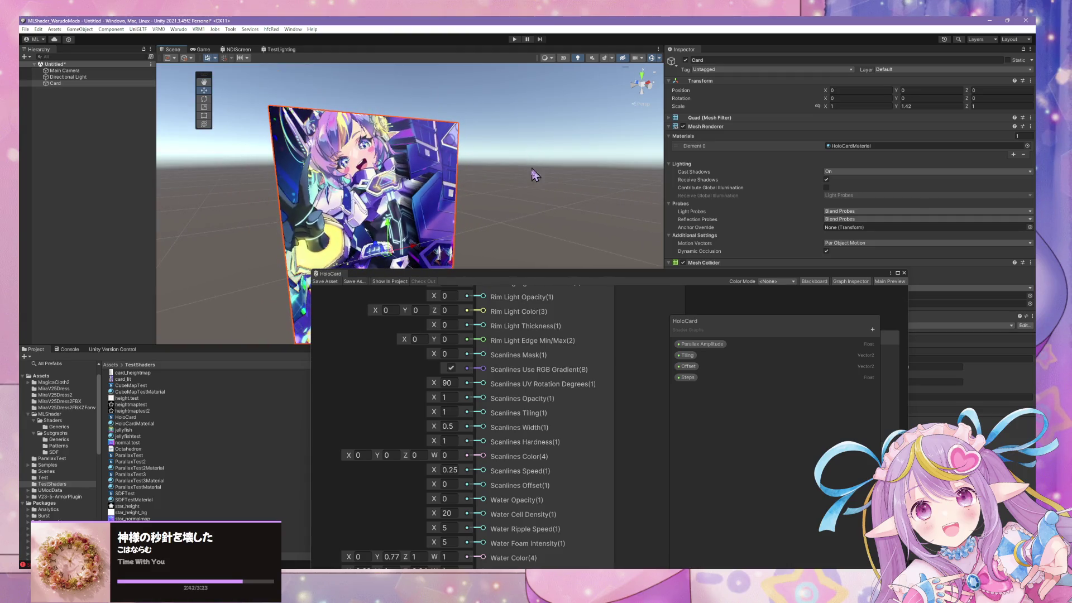
Move the shader graph aside and enter 31.1 as the Card's Parallax Amplitude
mouse_move(468, 268)
mouse_down()
mouse_move(483, 193)
mouse_move(481, 237)
mouse_move(584, 170)
mouse_move(413, 184)
mouse_move(642, 208)
mouse_up()
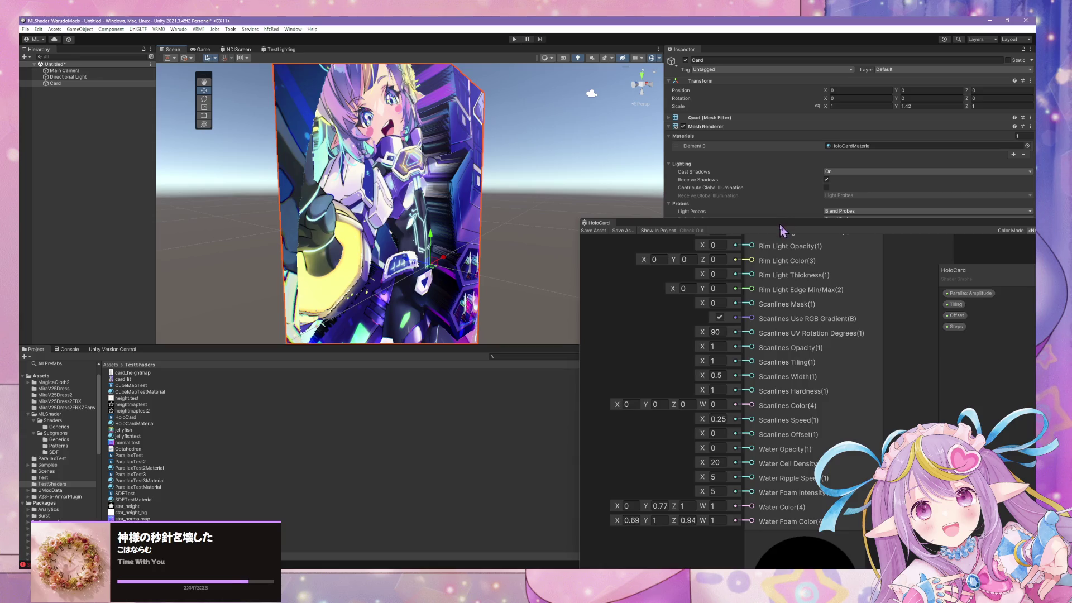
drag(782, 230, 638, 370)
click(864, 360)
text(31)
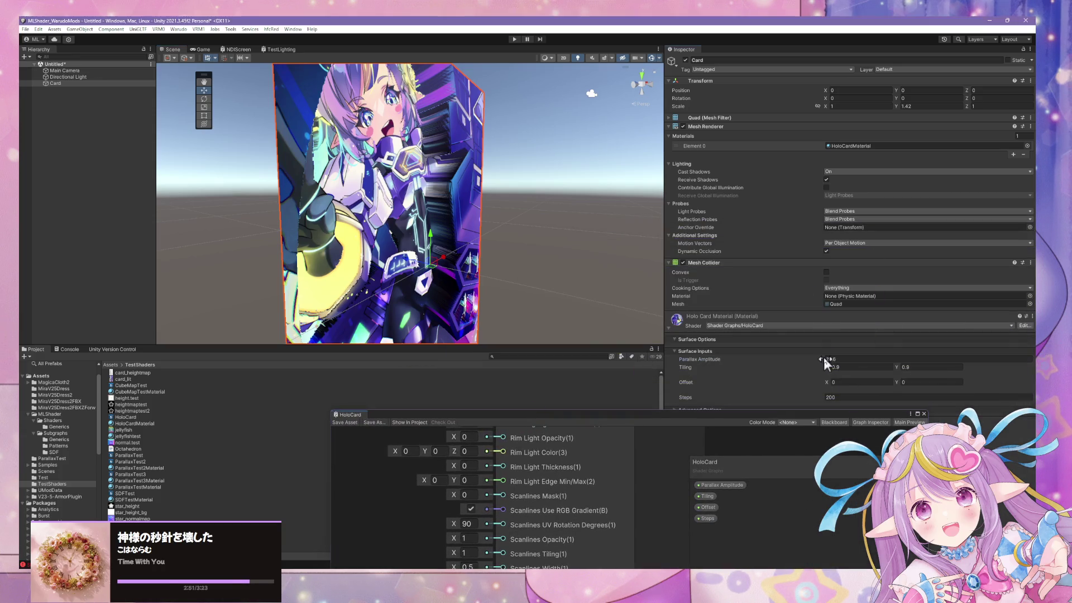
text(.1)
Orbit the card to inspect the deeper parallax, lower Parallax Amplitude, and return to Affinity Photo
mouse_move(558, 212)
mouse_down()
mouse_move(493, 210)
mouse_move(510, 259)
mouse_move(569, 252)
mouse_move(493, 241)
mouse_move(547, 279)
mouse_move(451, 188)
mouse_up()
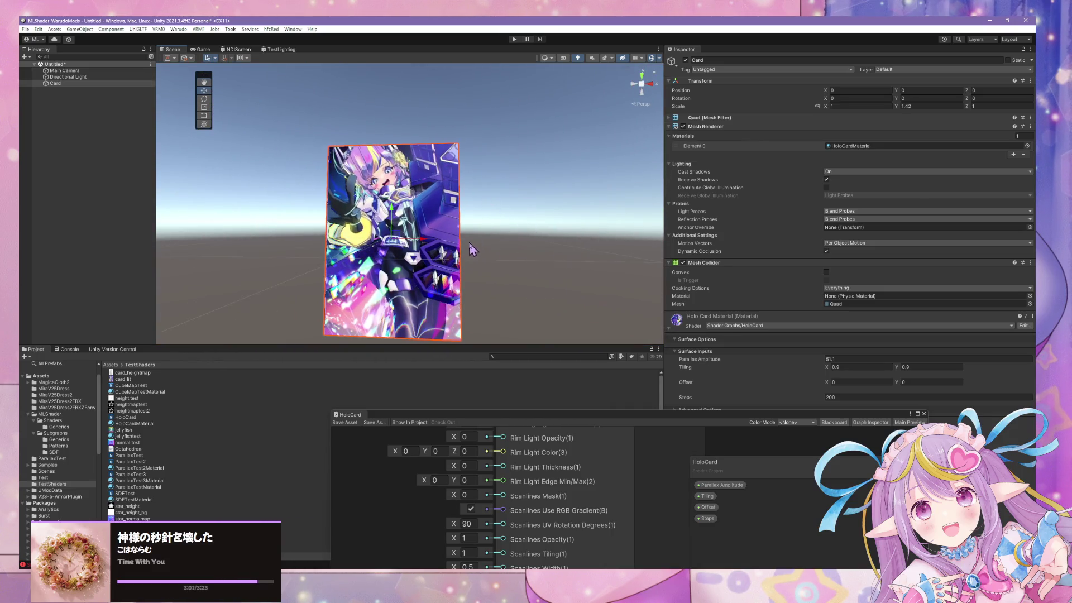
mouse_move(469, 243)
mouse_down()
mouse_move(452, 237)
mouse_move(530, 227)
mouse_up()
scroll(531, 227, up, 5)
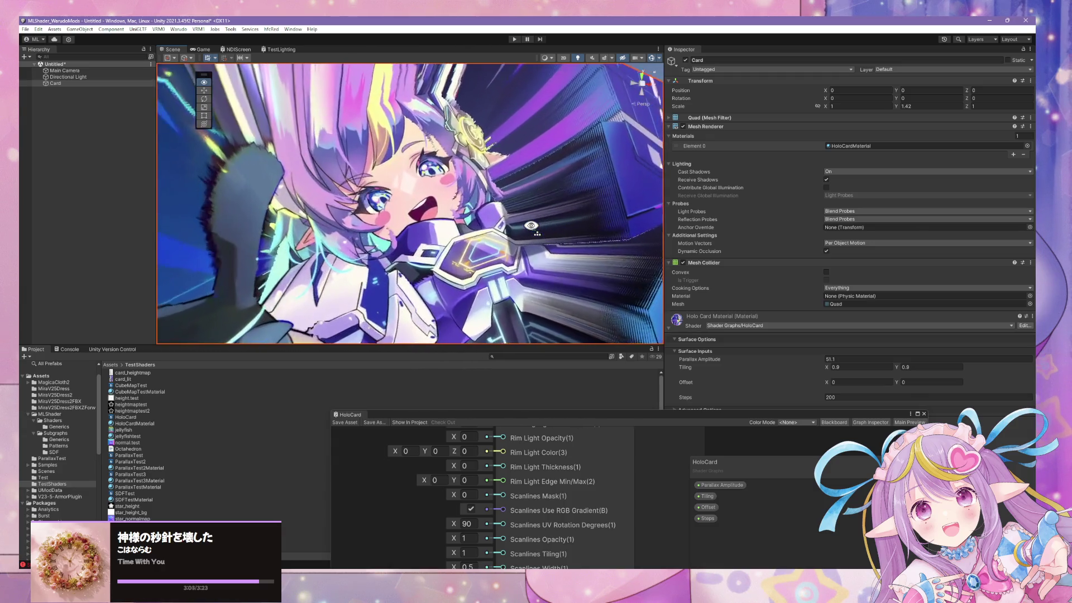
scroll(531, 225, down, 5)
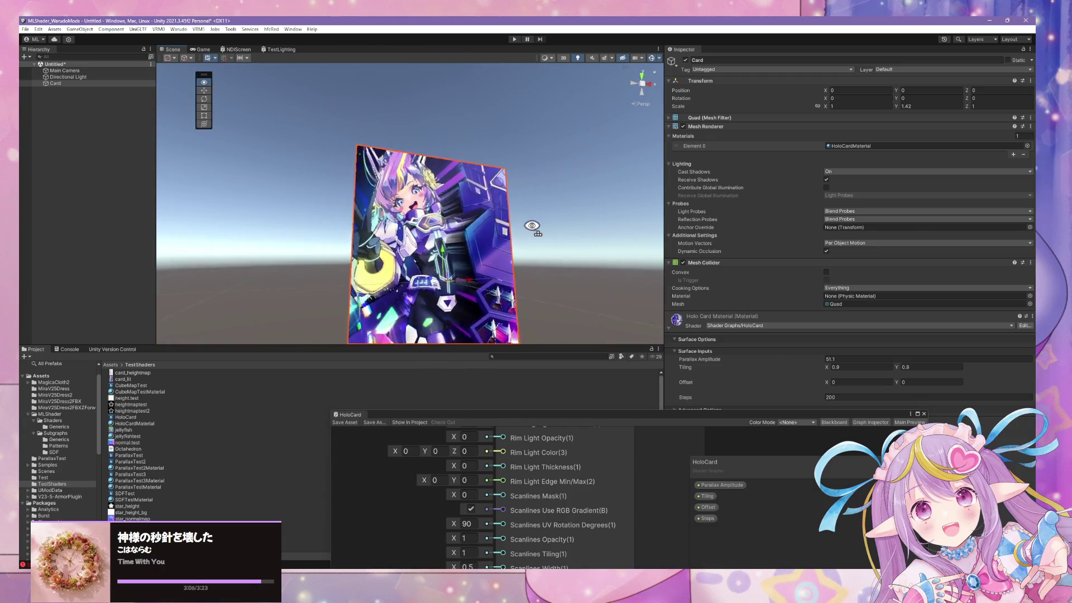
mouse_move(818, 357)
mouse_down()
mouse_move(736, 359)
mouse_move(725, 371)
mouse_up()
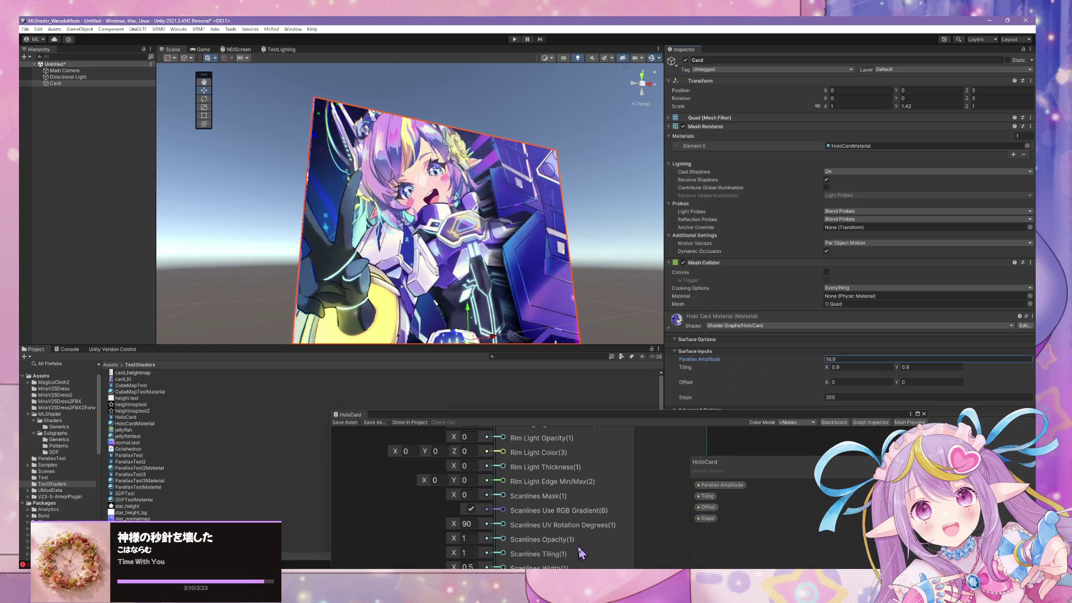
key(alt+Tab)
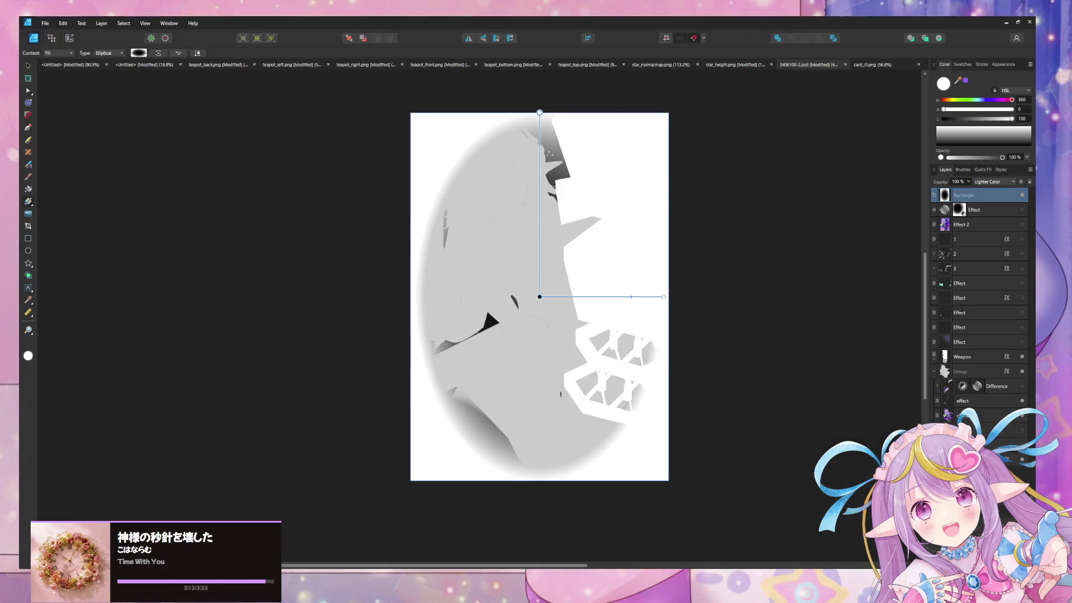
Lighten the Group layer's Color Overlay to HSL lightness 90
click(26, 67)
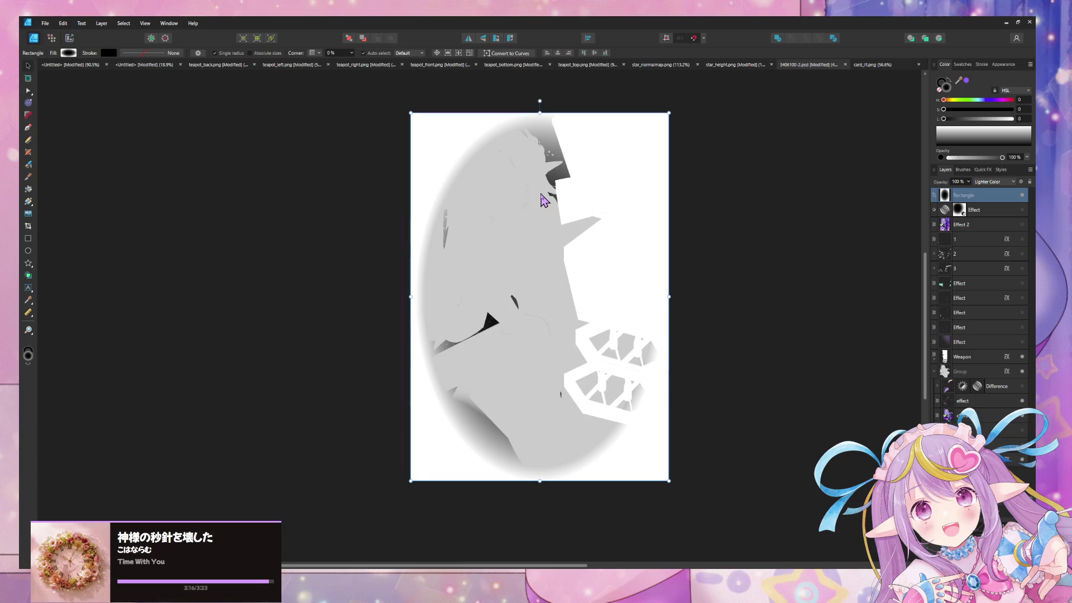
click(968, 226)
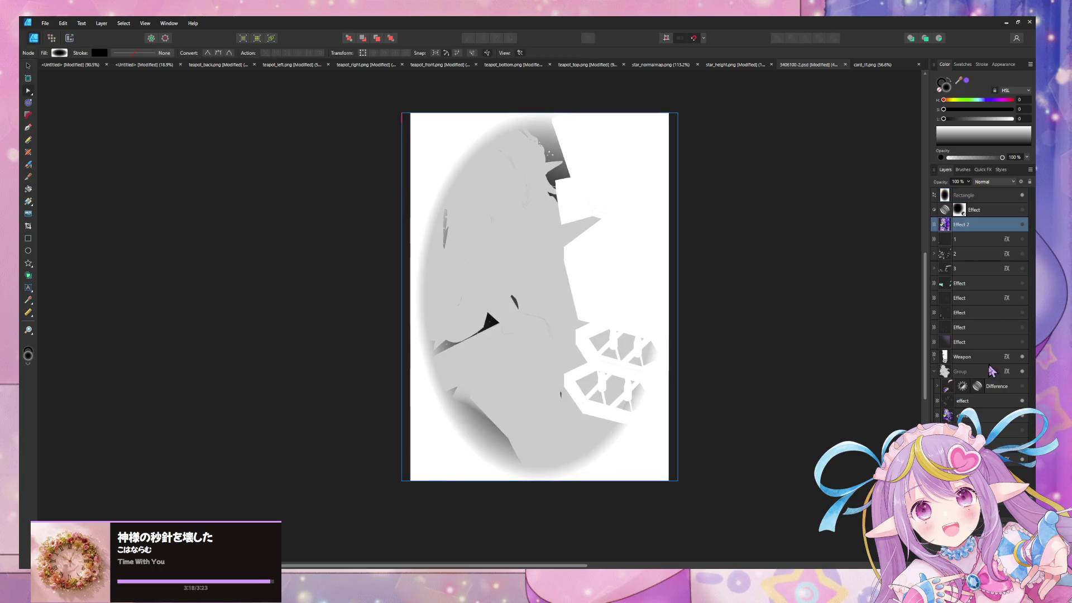
click(992, 417)
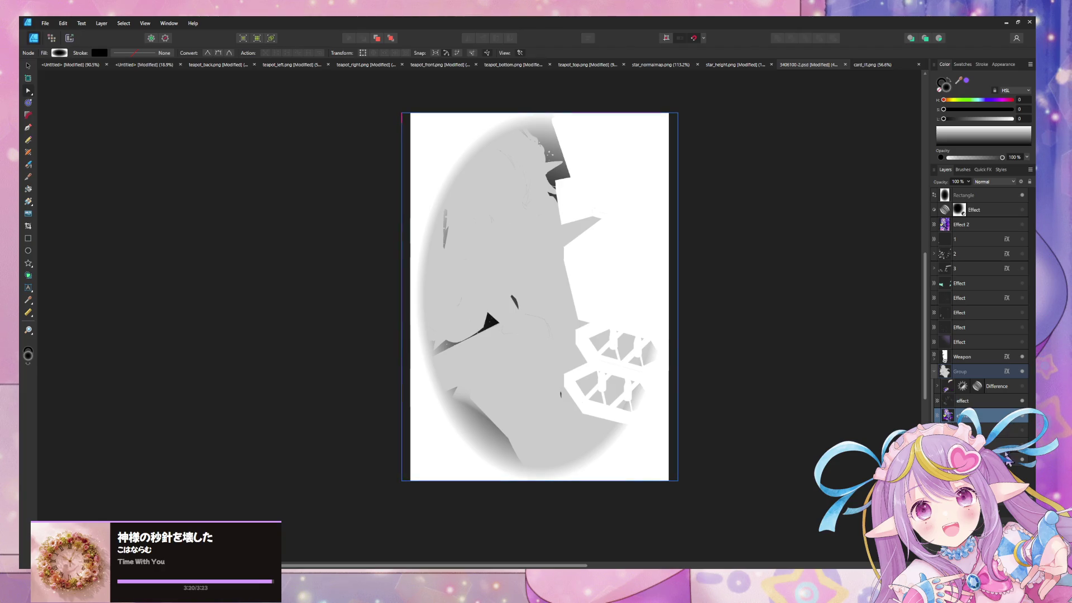
click(1008, 372)
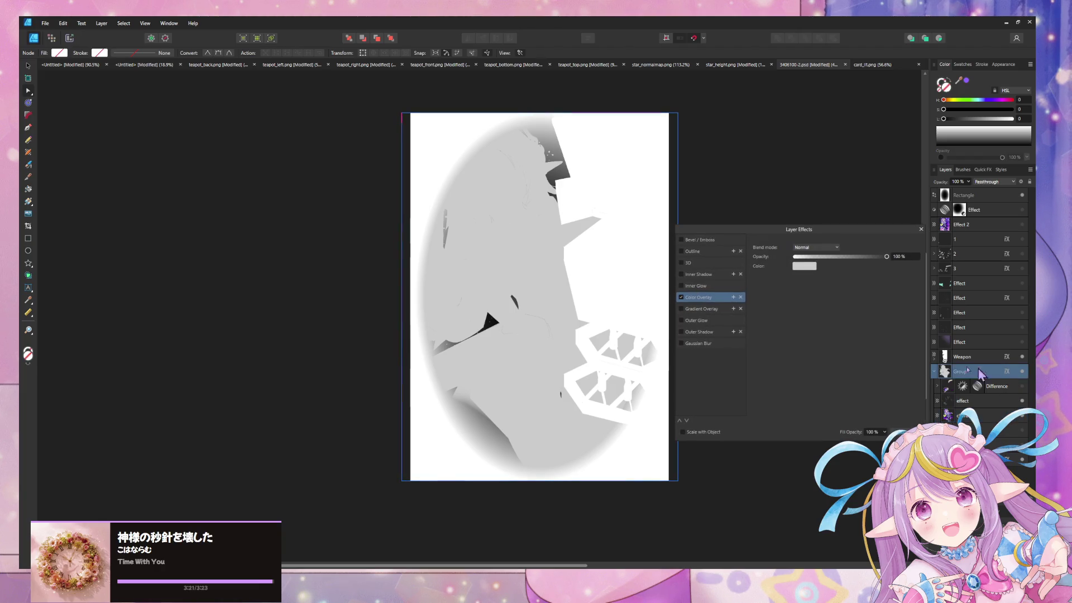
click(804, 266)
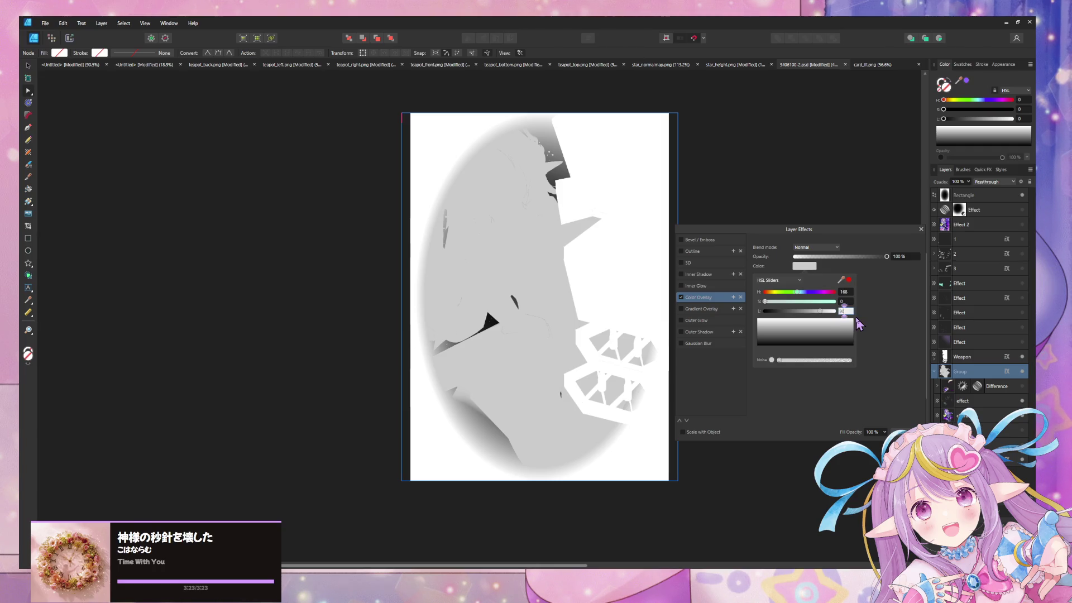
key(Return)
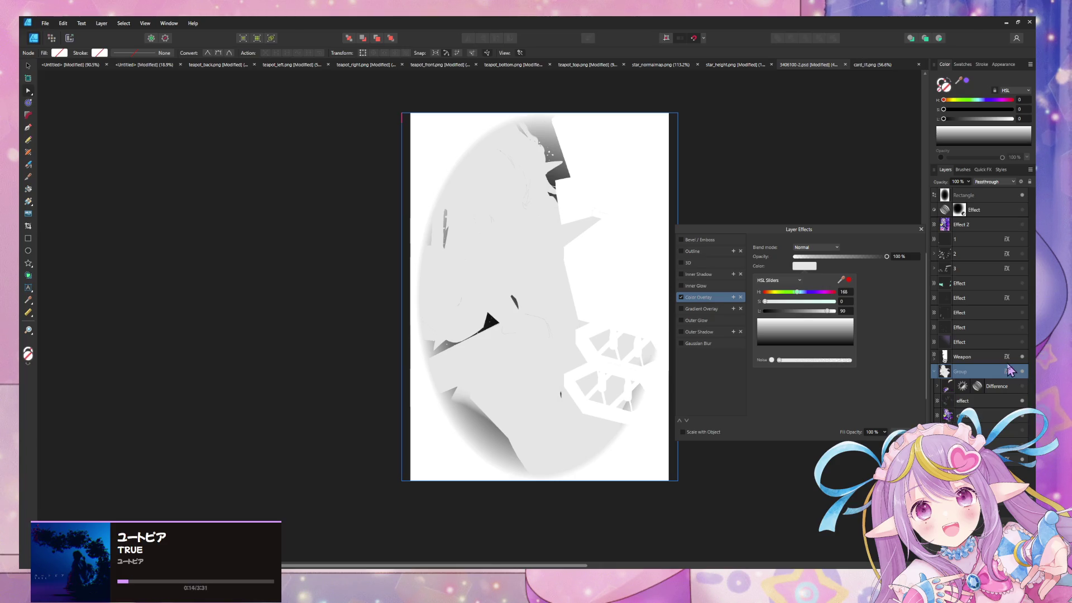
Lighten the Weapon layer's Color Overlay to HSL lightness 95
click(1008, 364)
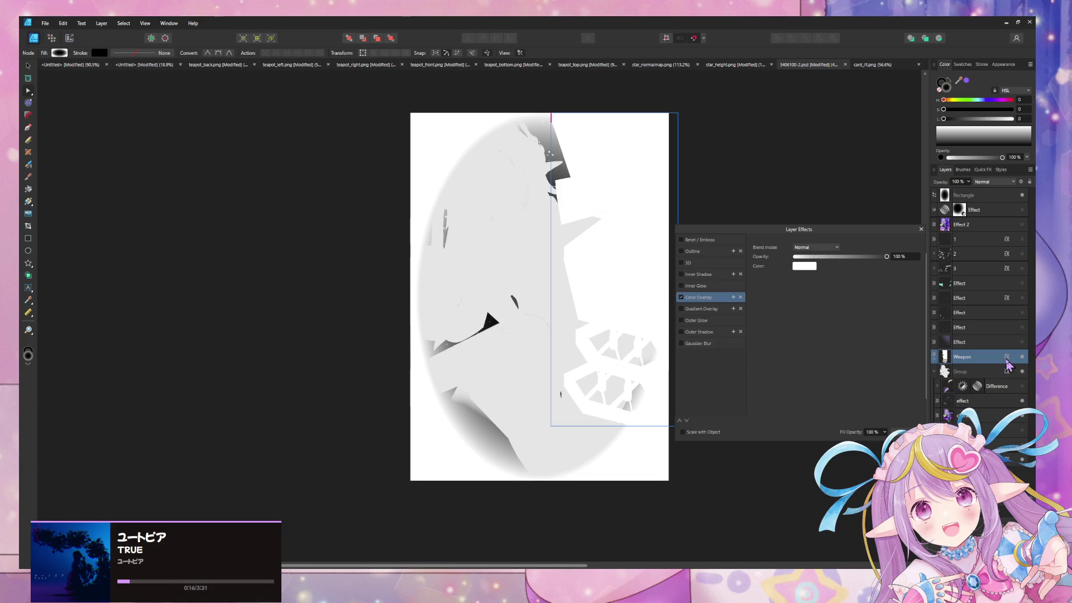
click(813, 268)
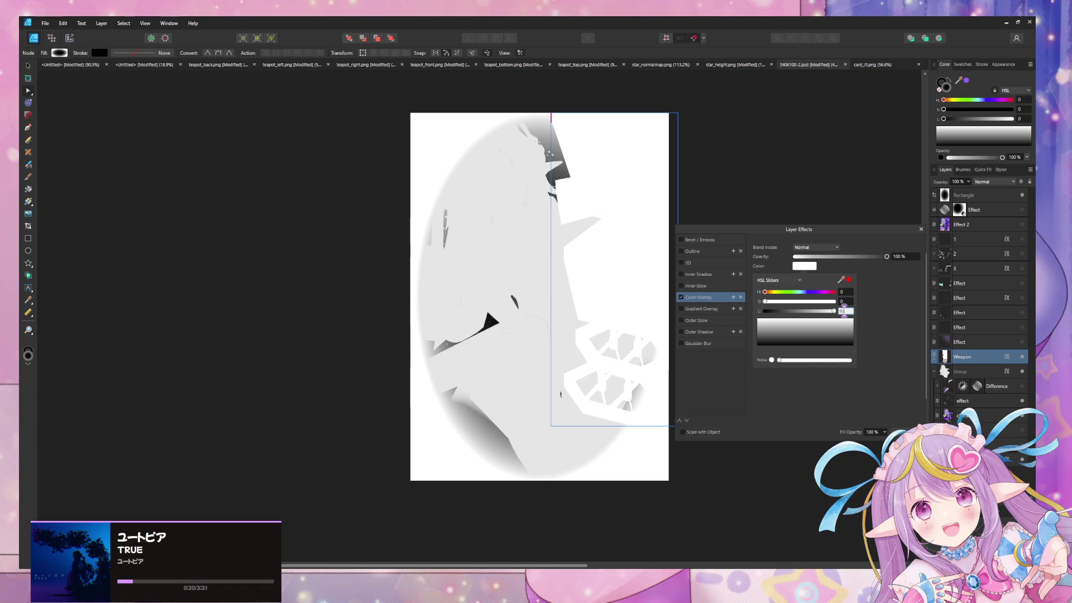
key(Return)
key(Escape)
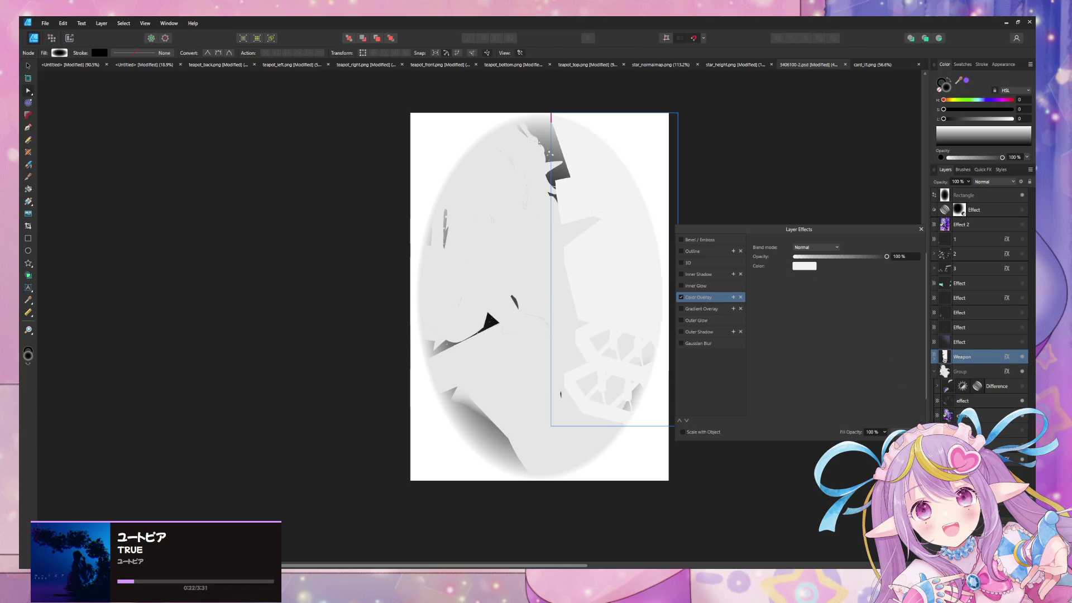
click(901, 430)
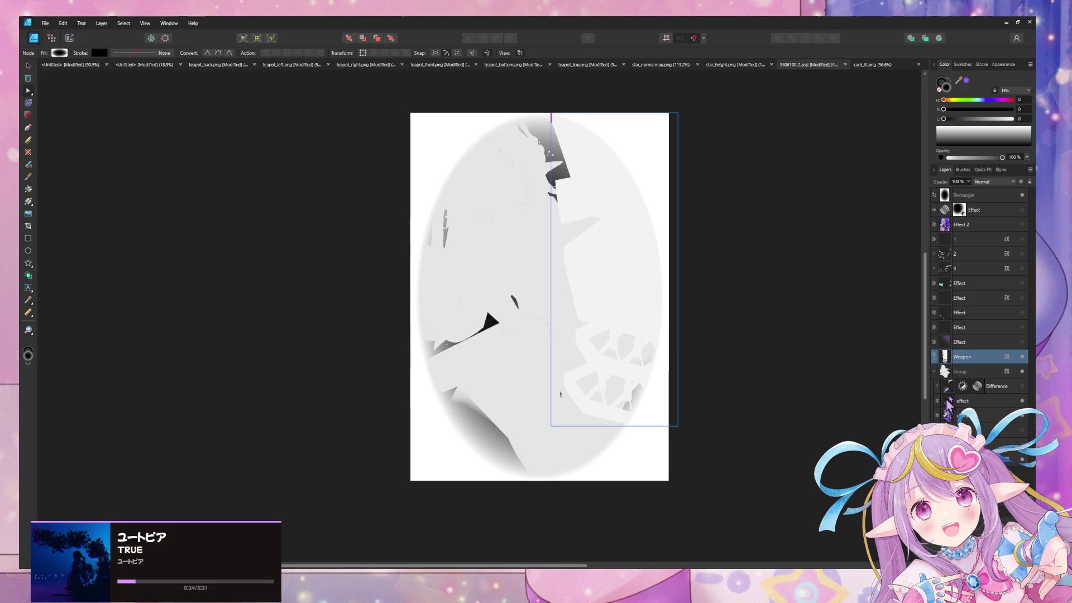
Recheck the Group layer's overlay colour and close Layer Effects
click(1007, 372)
click(807, 267)
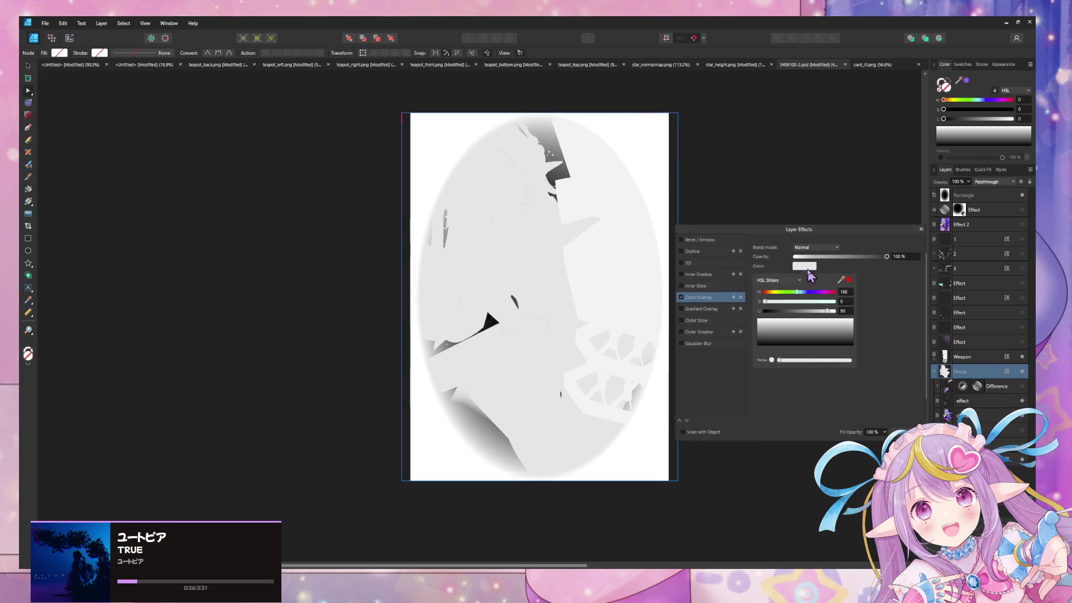
key(Escape)
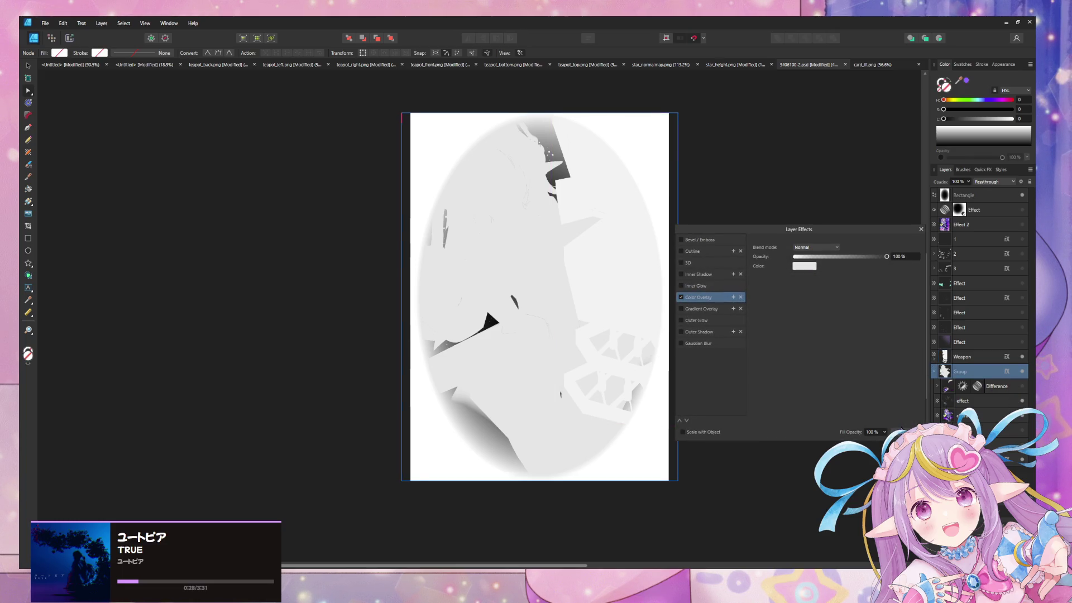
click(901, 430)
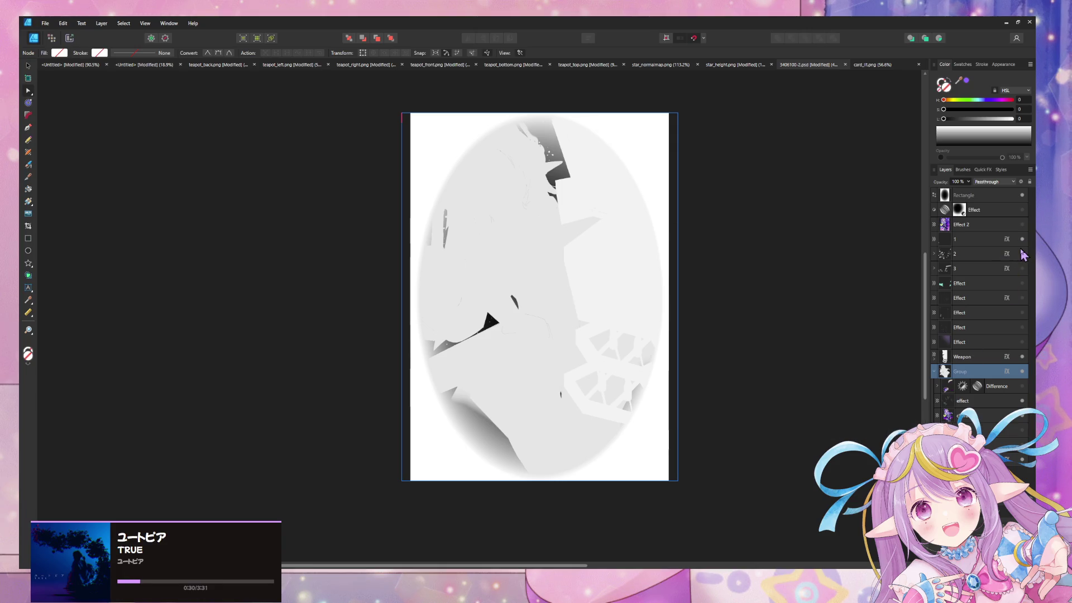
Show layer 3 and inspect its Color Overlay colour
click(1022, 268)
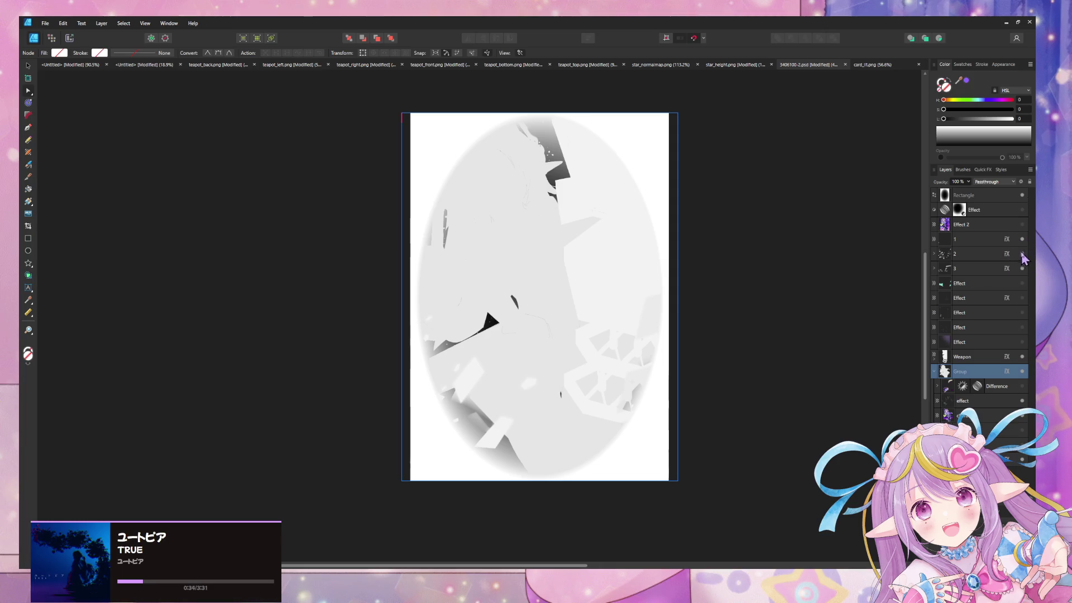
click(1006, 269)
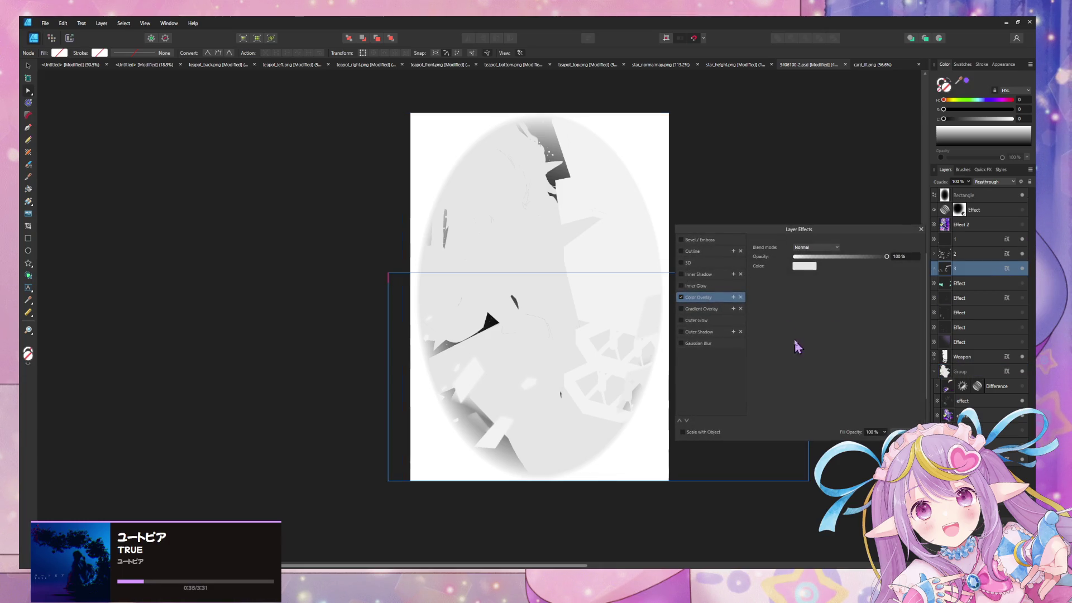
click(811, 266)
click(805, 266)
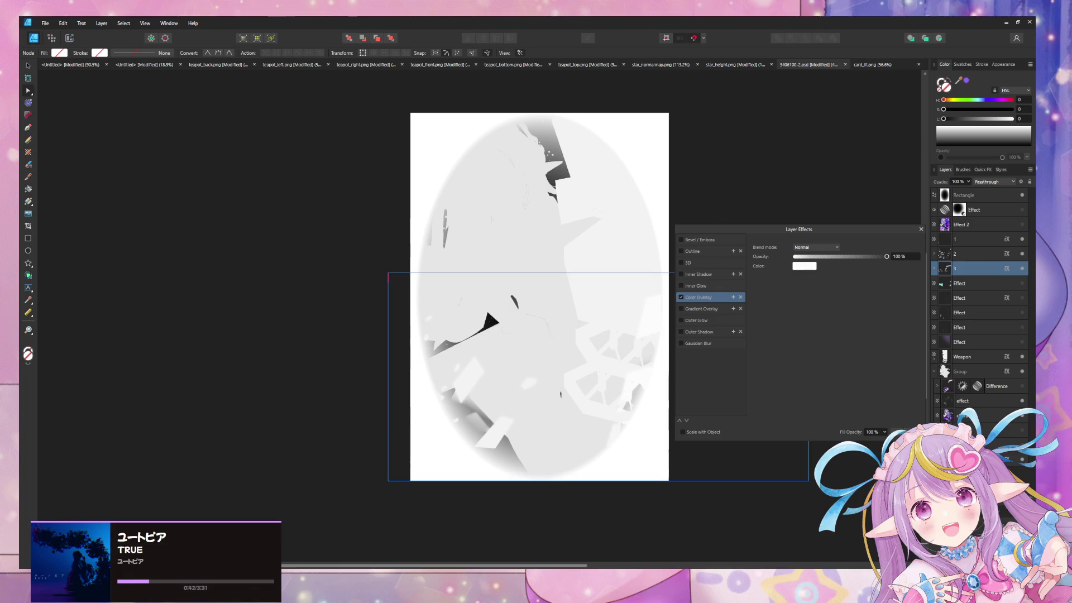
click(901, 431)
Check the Color Overlay colours on layers 2 and 1, then deselect the layer
click(1007, 254)
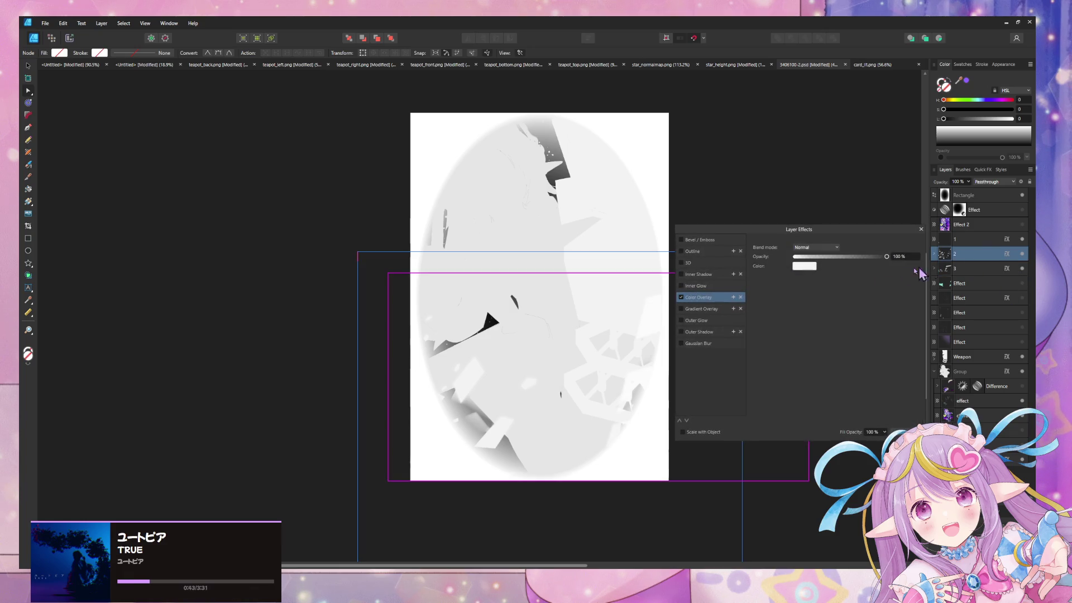
click(805, 267)
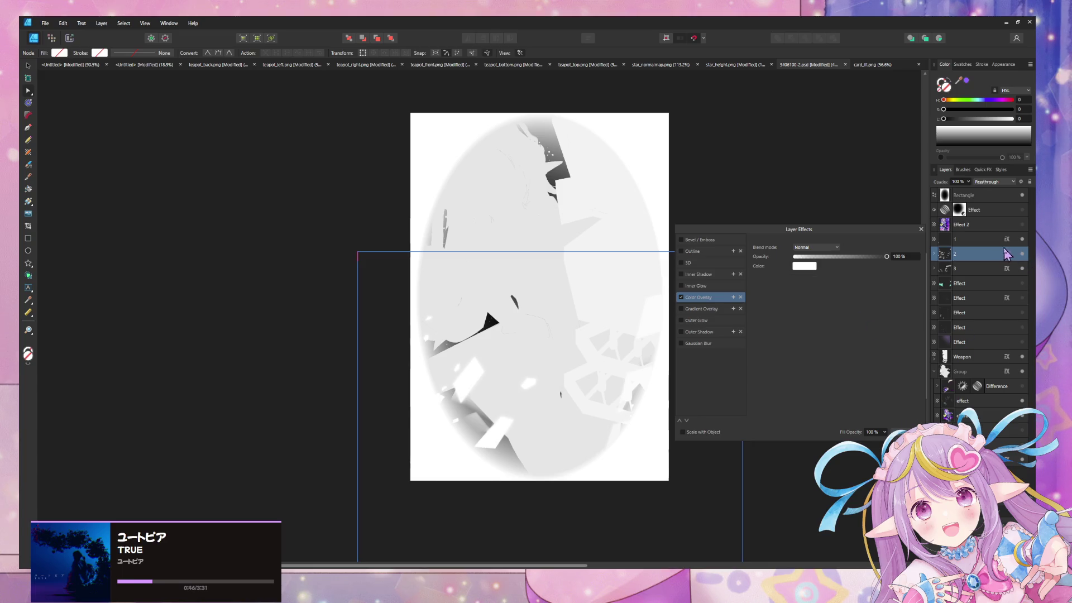
click(996, 272)
click(1007, 239)
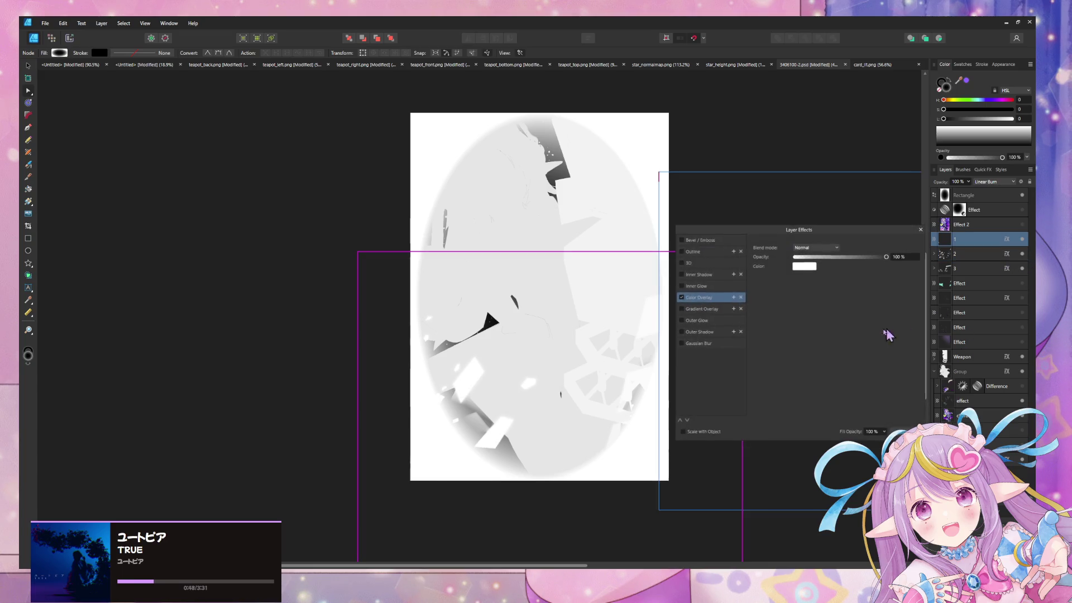
click(812, 269)
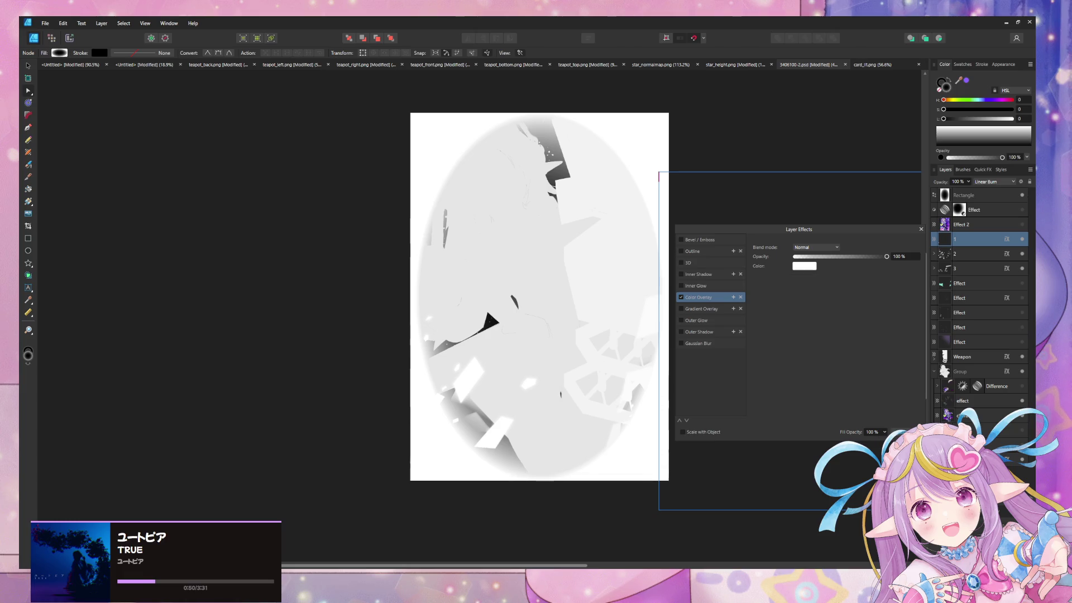
key(Escape)
click(330, 305)
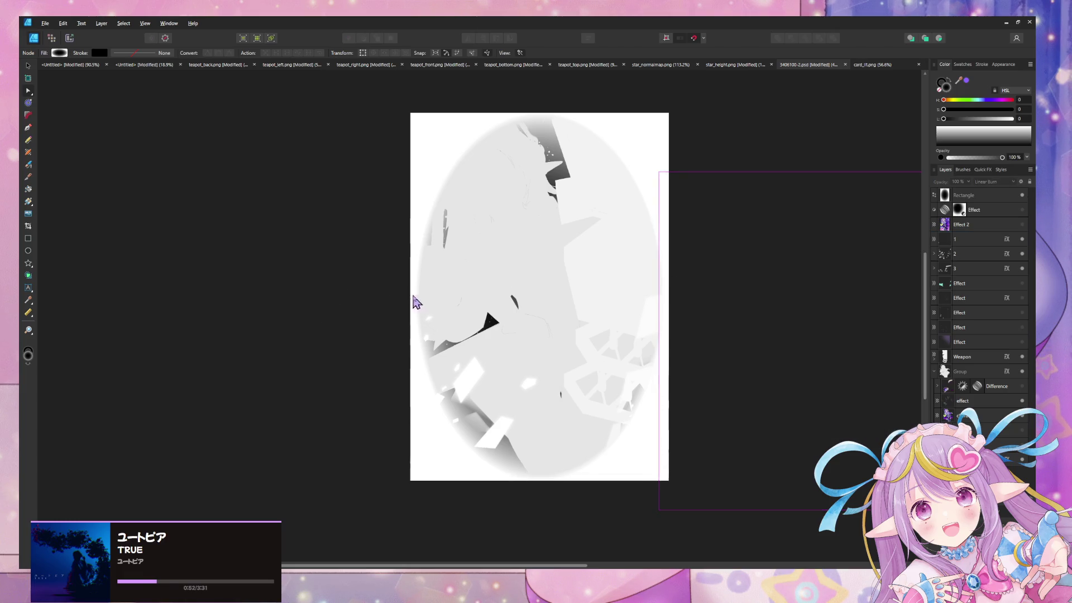
Export the heightmap as PNG, overwriting card_heightmap.png in TestShaders, and return to Unity
key(ctrl+shift+alt+s)
click(793, 413)
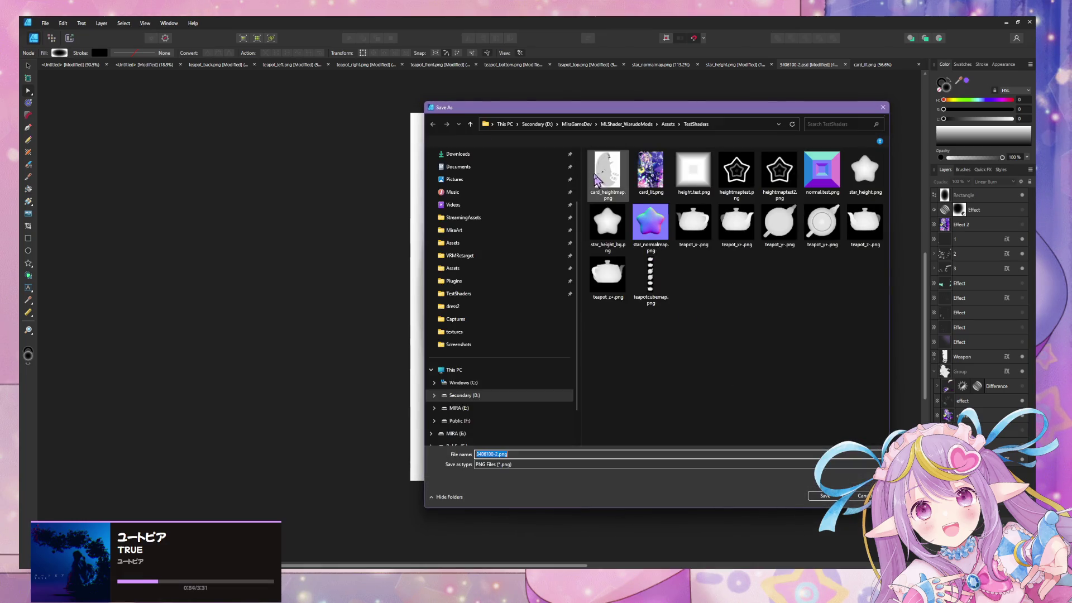
double_click(608, 170)
click(558, 327)
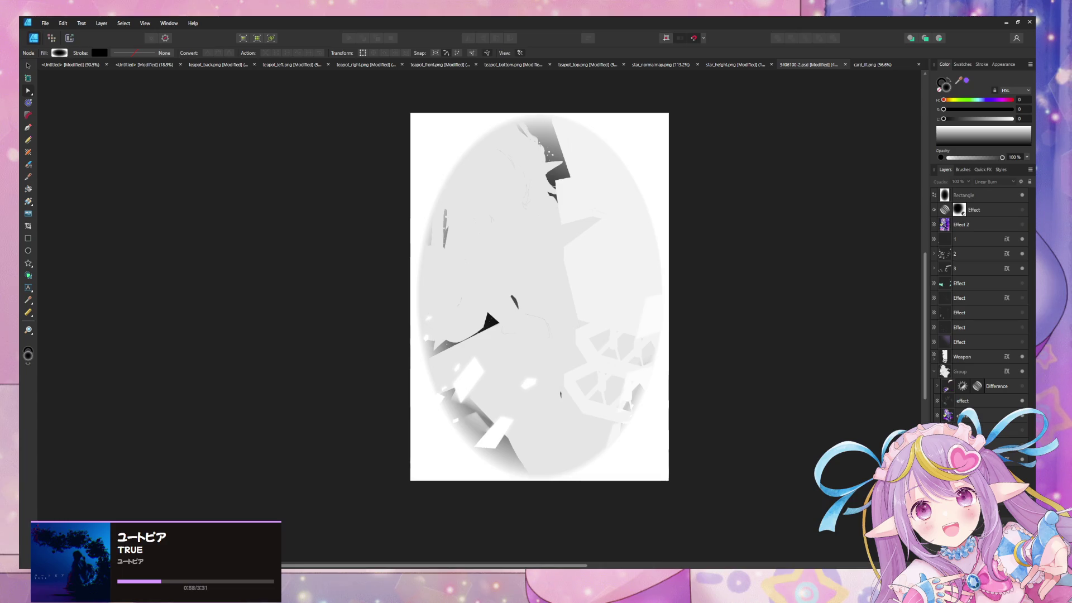
key(alt+Tab)
mouse_move(548, 252)
mouse_down()
mouse_move(581, 254)
mouse_move(570, 256)
mouse_up()
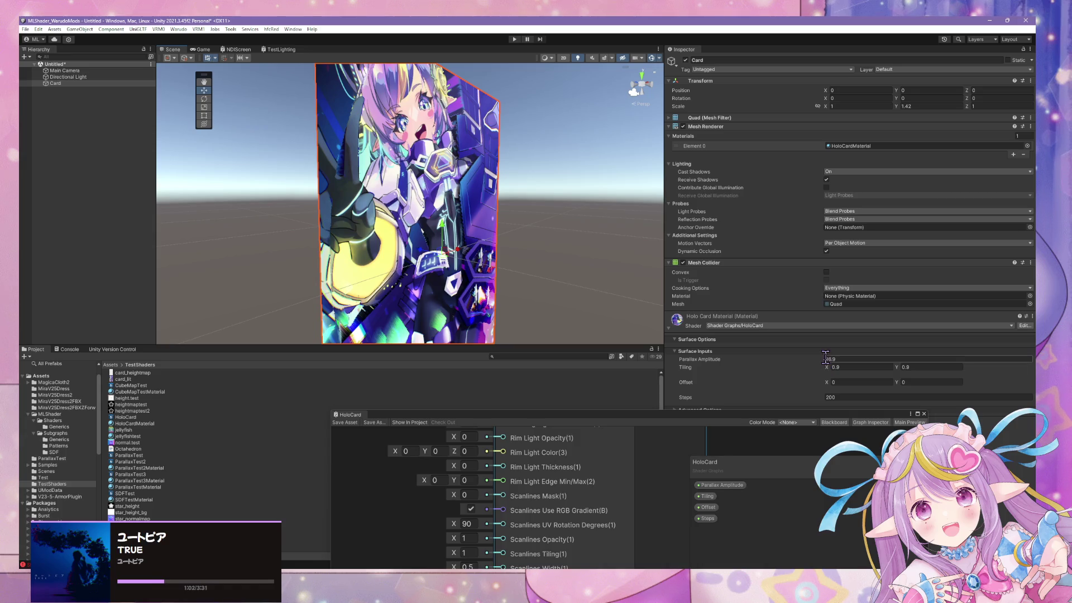
Set Parallax Amplitude to about 28.2, inspect the card's depth, and raise the HoloCard graph window
drag(828, 364, 892, 361)
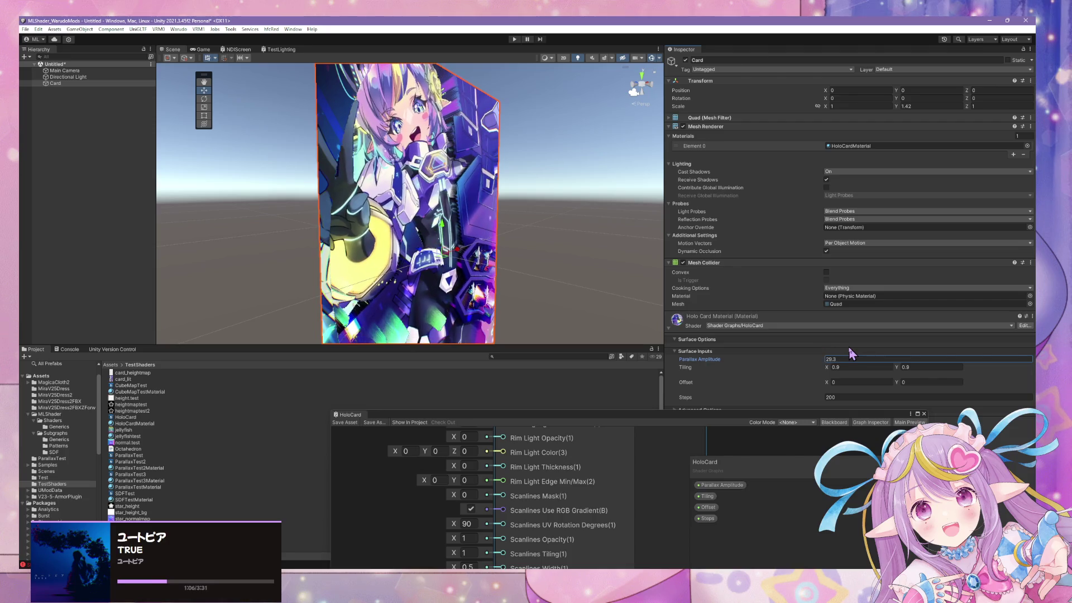
drag(856, 354, 844, 354)
scroll(620, 263, up, 5)
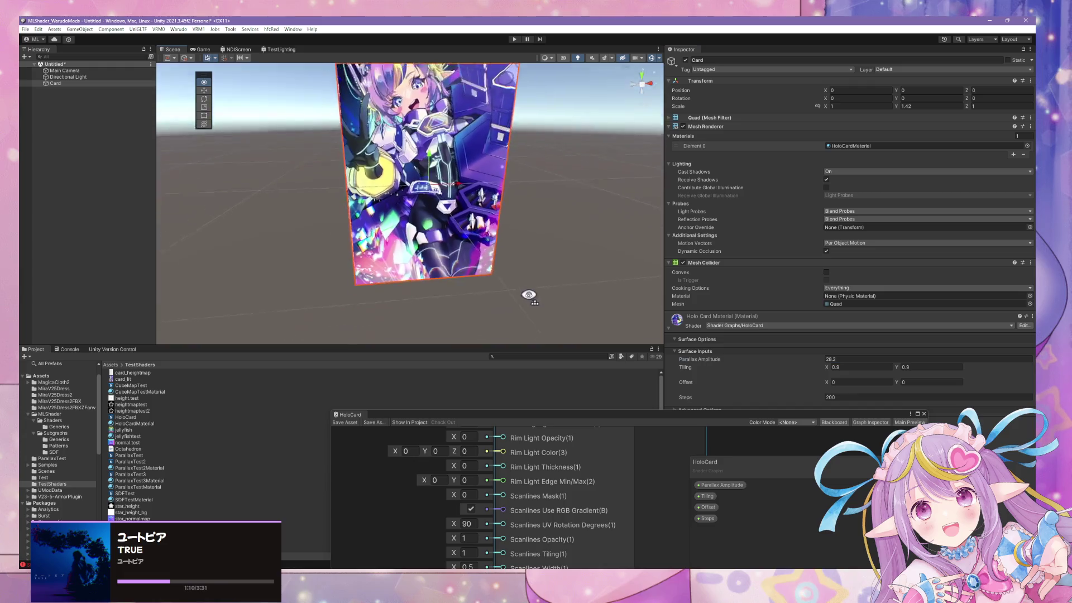
mouse_move(619, 263)
mouse_down()
mouse_move(513, 302)
mouse_move(361, 280)
mouse_move(394, 268)
mouse_move(383, 266)
mouse_move(594, 264)
mouse_move(536, 239)
mouse_up()
scroll(506, 259, down, 3)
scroll(507, 260, up, 5)
scroll(593, 264, down, 3)
scroll(536, 239, up, 6)
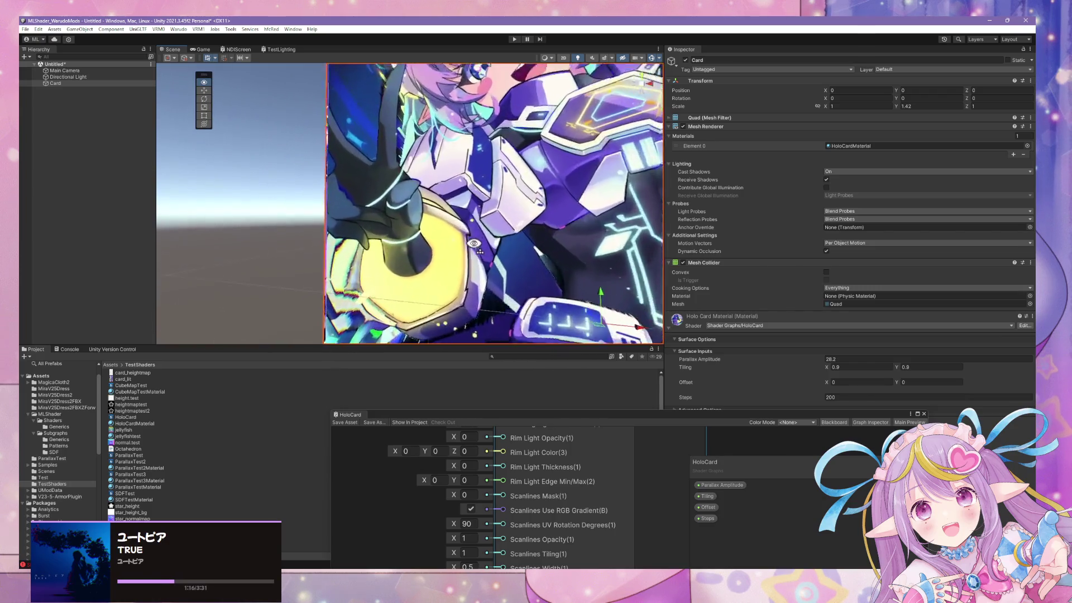
scroll(399, 250, down, 6)
drag(562, 251, 575, 254)
drag(596, 423, 599, 236)
Bring the Parallax Occlusion Mapping node into view and reposition the Sampler State node
scroll(535, 354, down, 3)
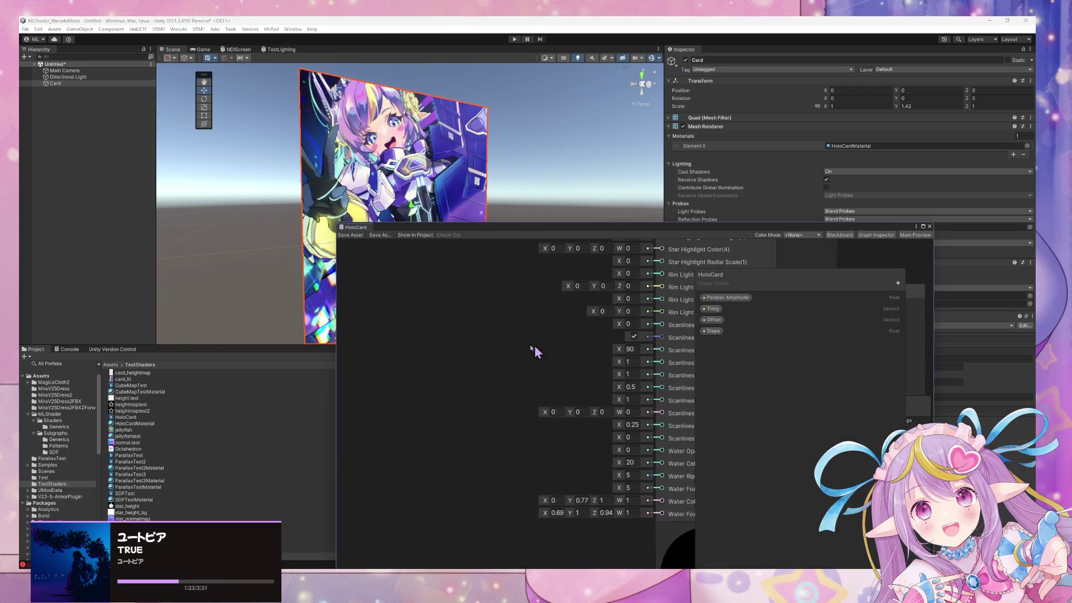
scroll(549, 412, up, 2)
scroll(472, 462, down, 2)
scroll(429, 374, up, 3)
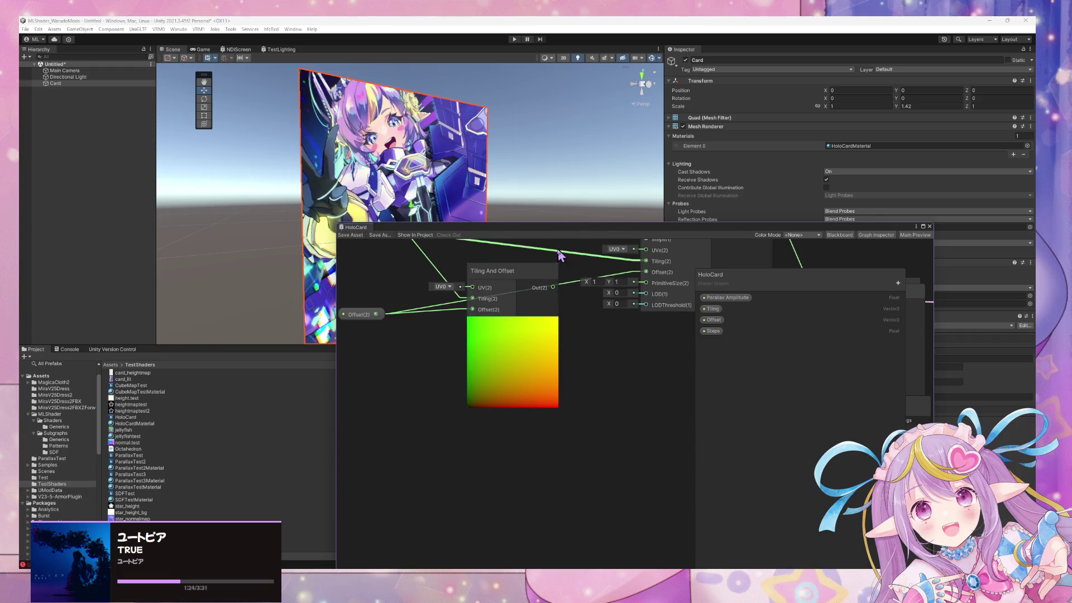
drag(553, 278, 505, 366)
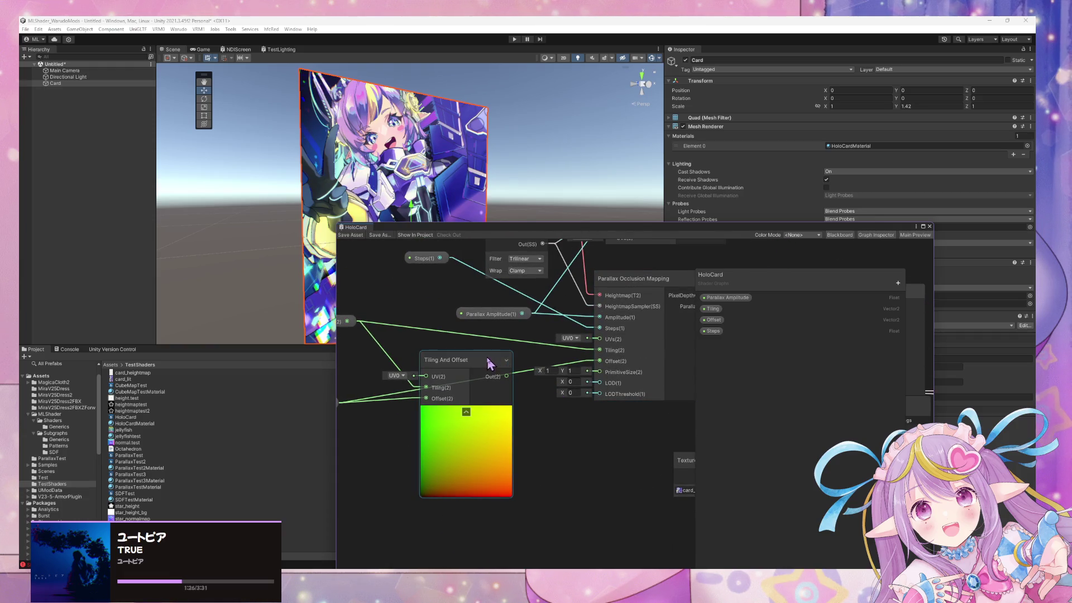
scroll(554, 322, up, 1)
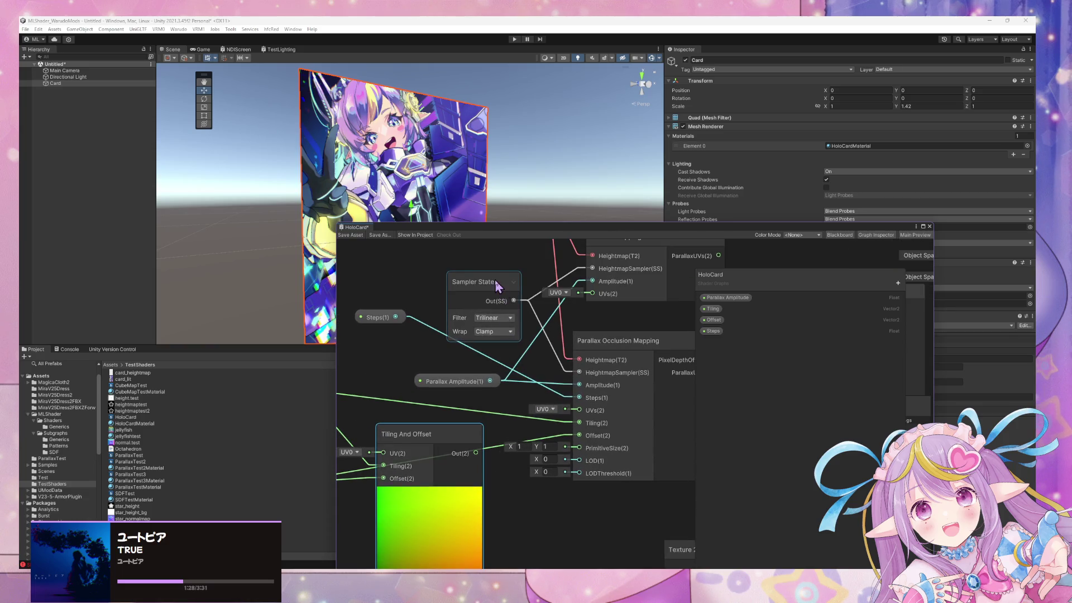
mouse_move(497, 285)
mouse_down()
mouse_move(459, 287)
mouse_move(478, 299)
mouse_up()
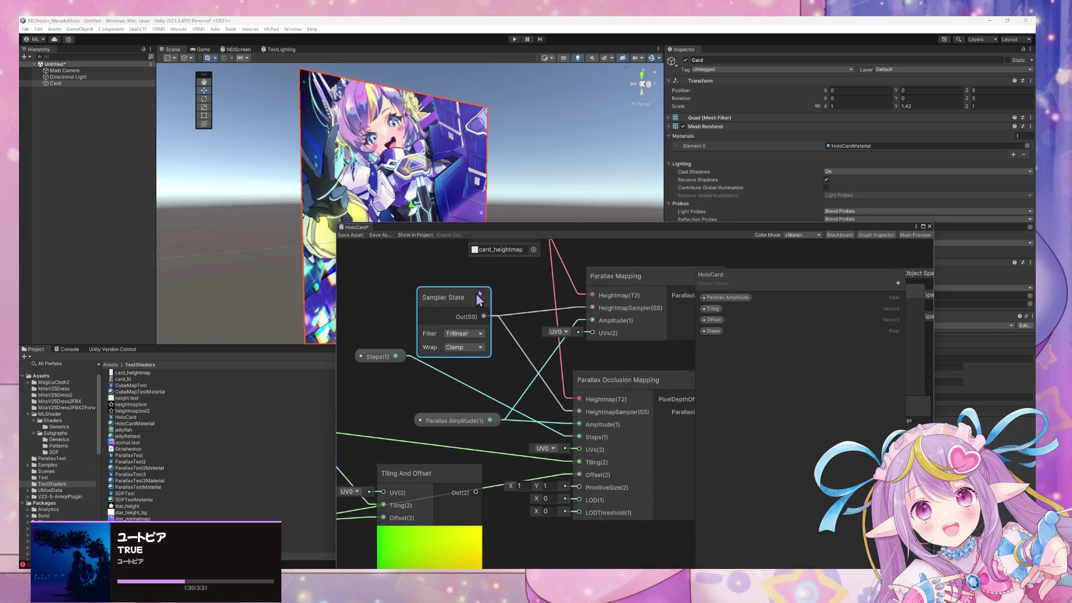
Orbit the Scene view closer to the card and deselect it
mouse_move(357, 201)
mouse_down()
mouse_move(300, 210)
mouse_move(452, 216)
mouse_up()
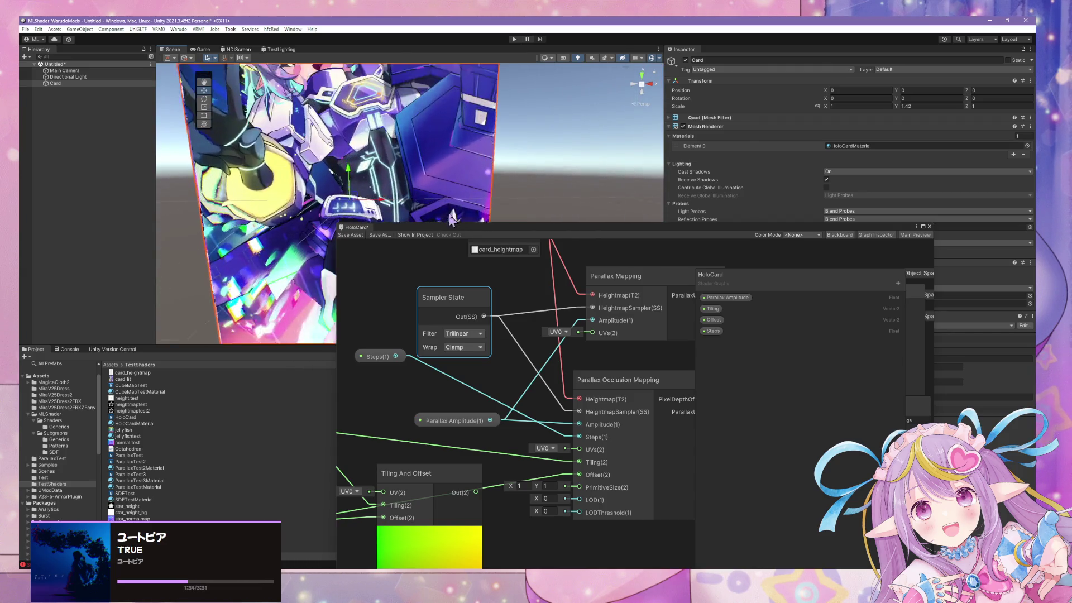
scroll(452, 218, up, 2)
click(537, 198)
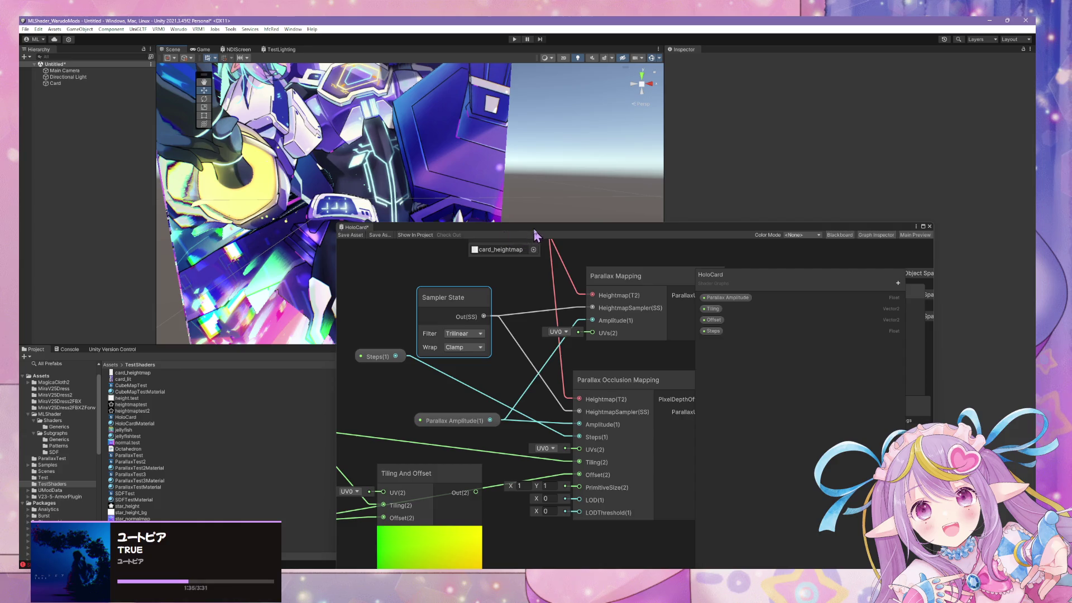
Move the graph window down, select the Card, and set Parallax Amplitude to 13
drag(535, 233, 391, 396)
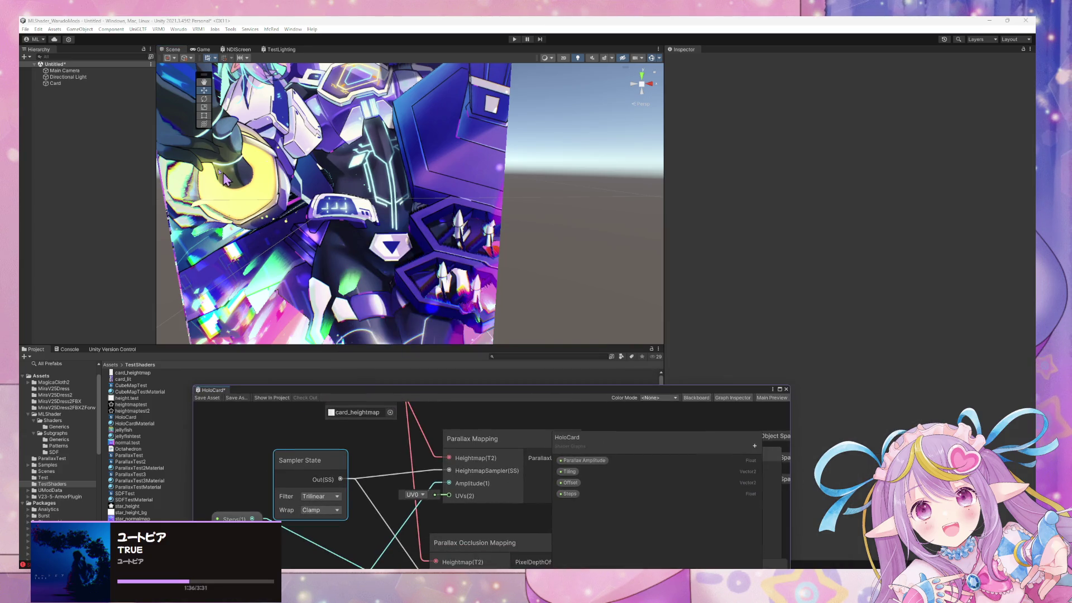
click(73, 83)
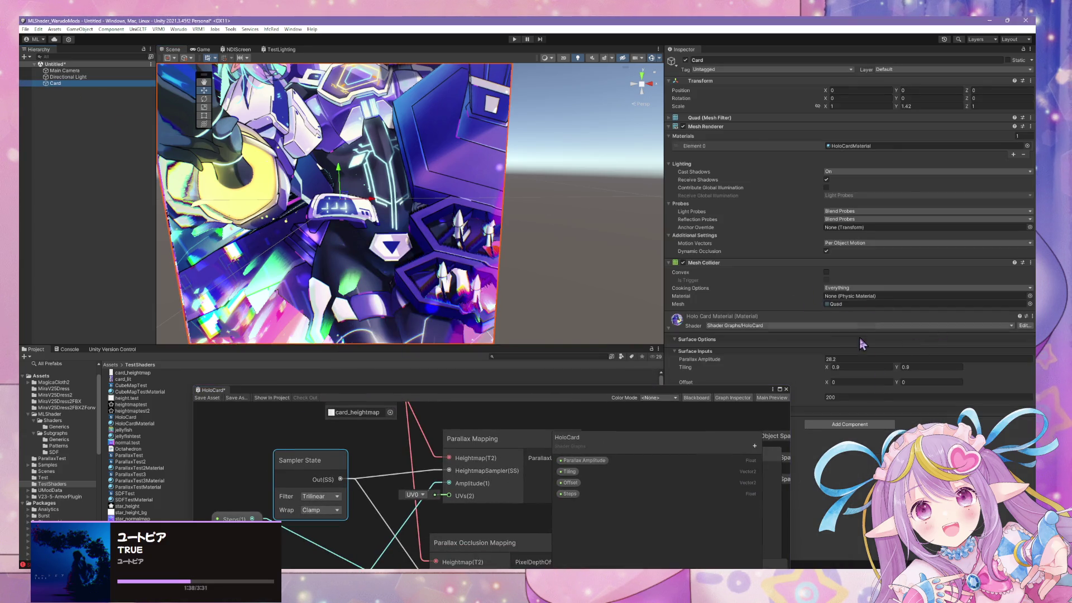
mouse_move(821, 361)
mouse_down()
mouse_move(838, 362)
mouse_move(777, 361)
mouse_move(944, 352)
mouse_move(749, 335)
mouse_up()
mouse_move(513, 208)
mouse_down()
mouse_move(512, 136)
mouse_move(525, 129)
mouse_move(538, 144)
mouse_up()
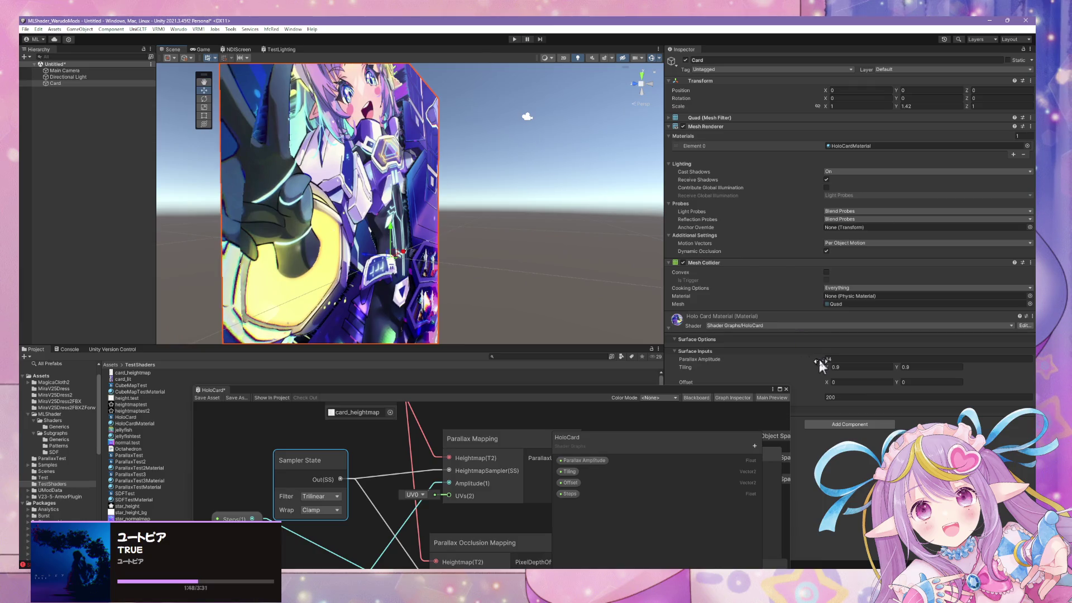
Raise Parallax Amplitude to 47.6 and orbit to view the whole card upright
drag(835, 362, 922, 358)
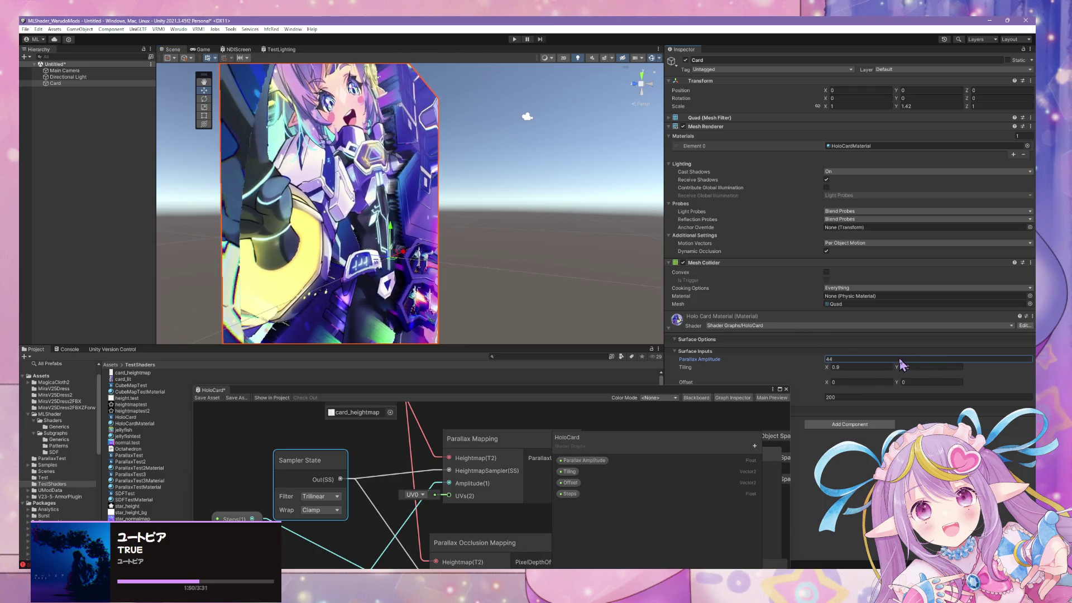
mouse_move(520, 184)
mouse_down()
mouse_move(531, 202)
mouse_move(416, 226)
mouse_up()
mouse_move(424, 304)
mouse_down()
mouse_move(378, 160)
mouse_move(391, 150)
mouse_move(480, 345)
mouse_up()
scroll(469, 341, up, 5)
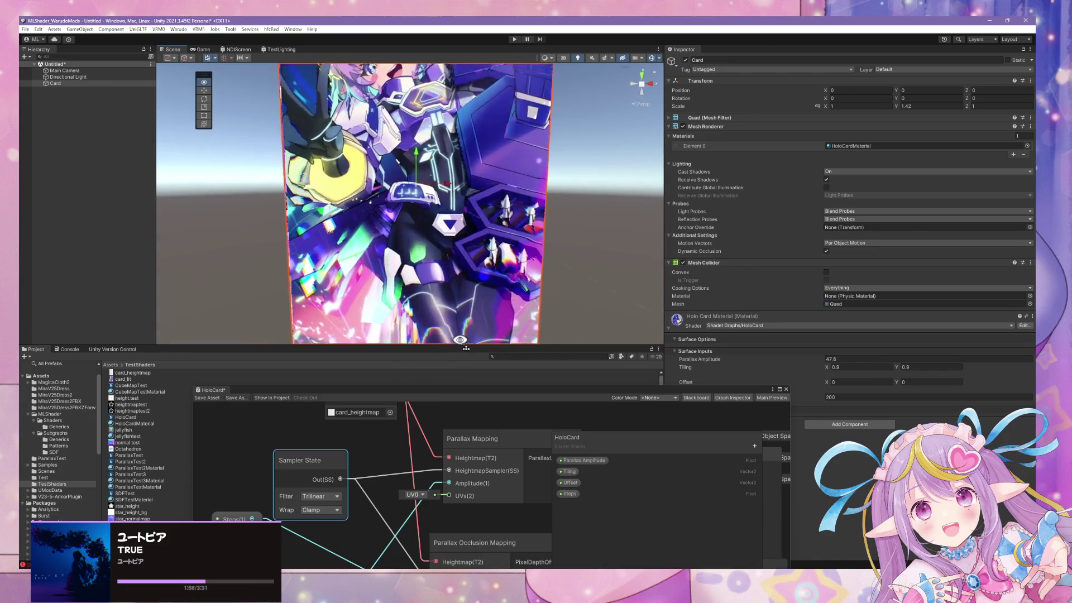
mouse_move(460, 339)
mouse_down()
mouse_move(568, 270)
mouse_move(575, 287)
mouse_move(644, 313)
mouse_move(598, 231)
mouse_move(463, 235)
mouse_up()
In Affinity Photo, duplicate the Rectangle vignette layer with Ctrl+J and check its elliptical gradient fill
click(569, 269)
key(alt+Tab)
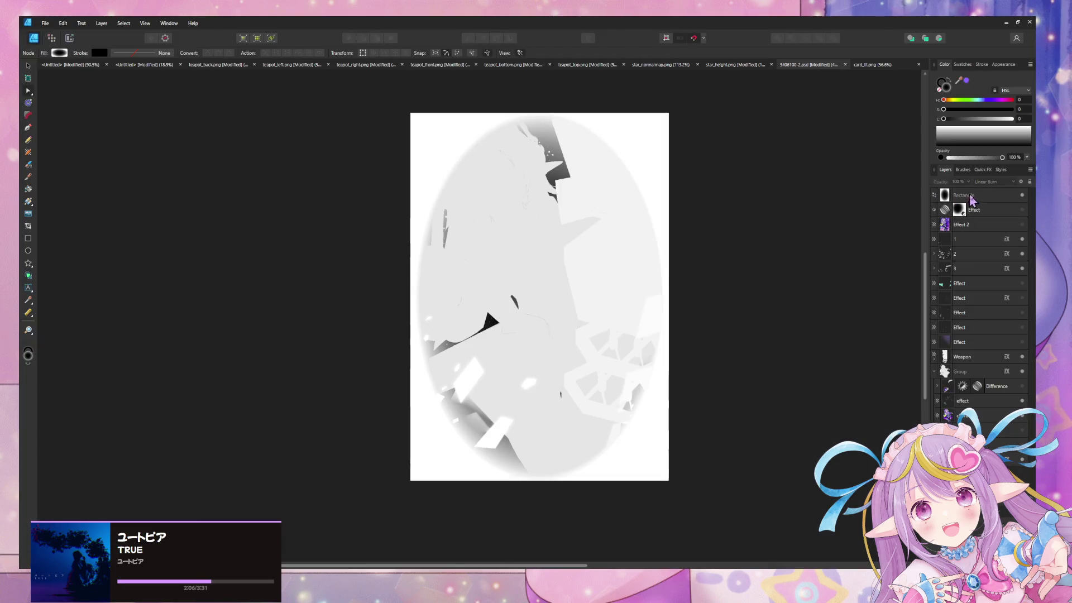
click(974, 200)
key(ctrl+j)
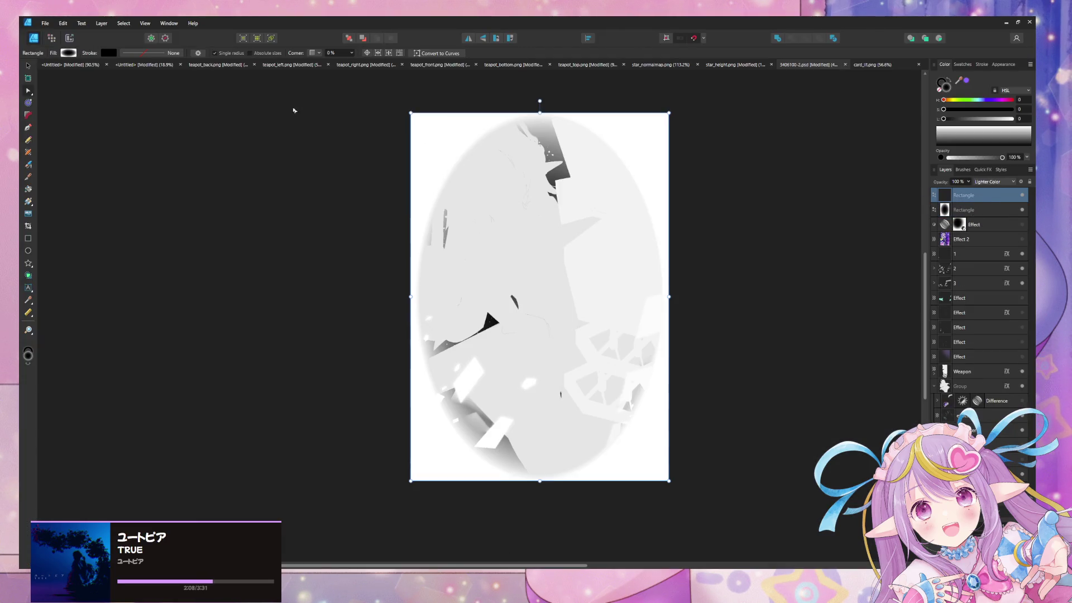
click(68, 52)
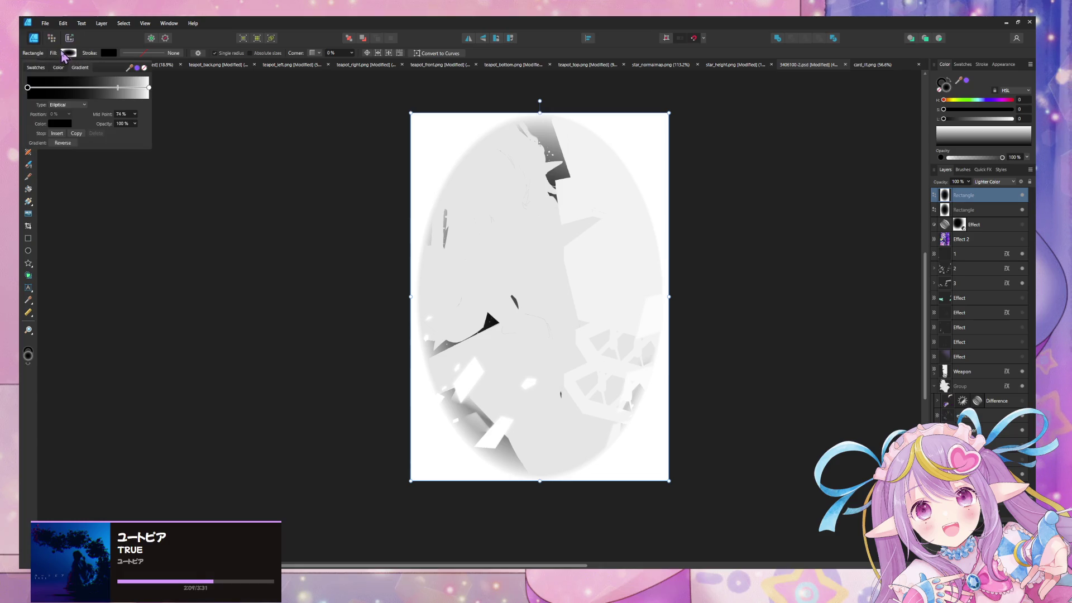
click(29, 202)
click(109, 53)
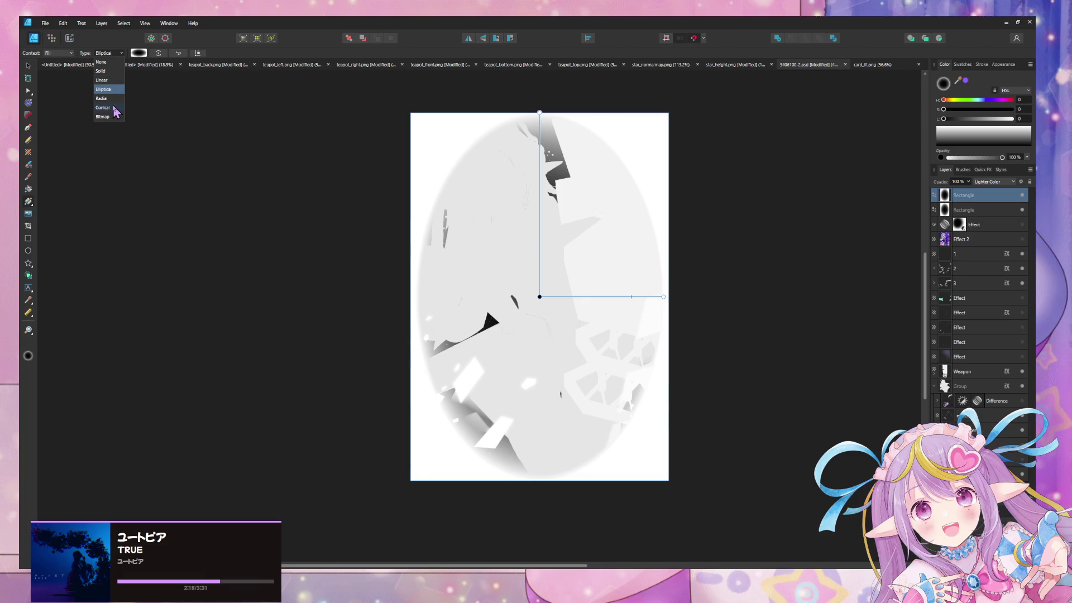
key(Escape)
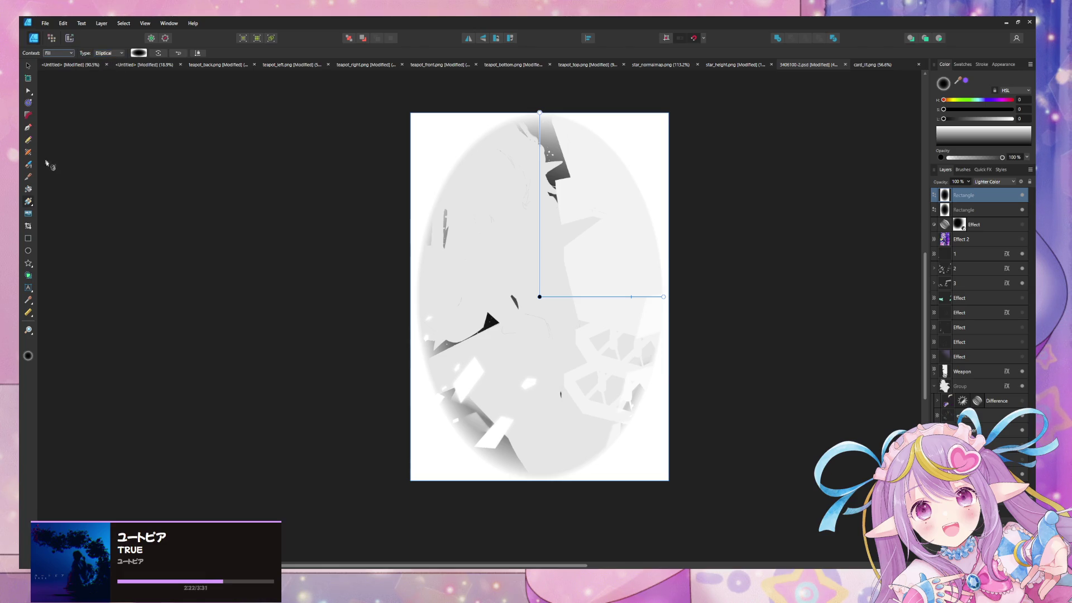
Hide the lower Rectangle layer and set the duplicate rectangle's fill to None
click(27, 69)
click(68, 53)
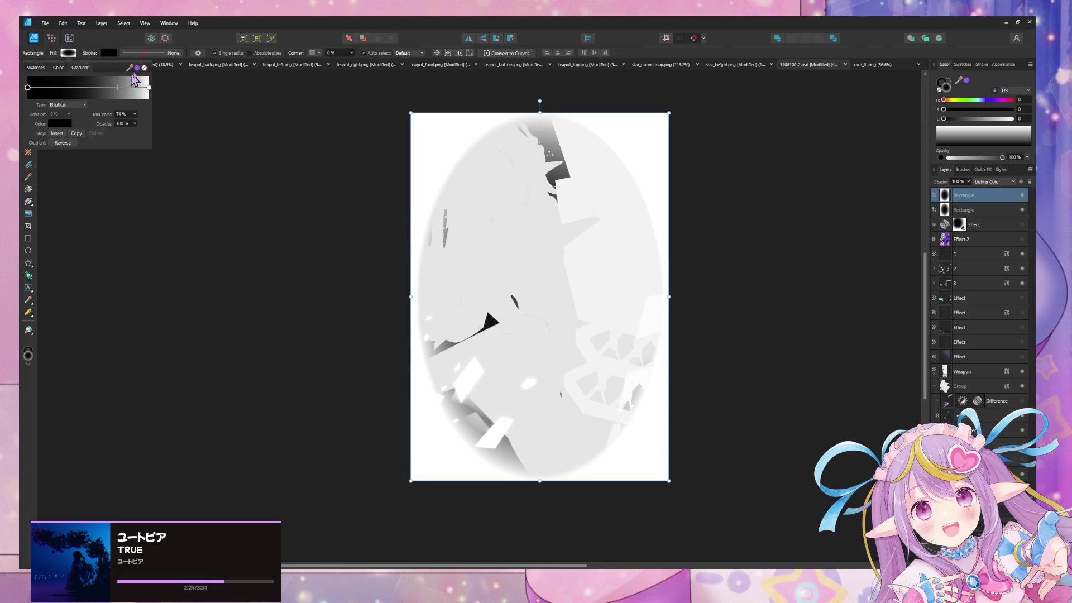
click(144, 69)
click(112, 54)
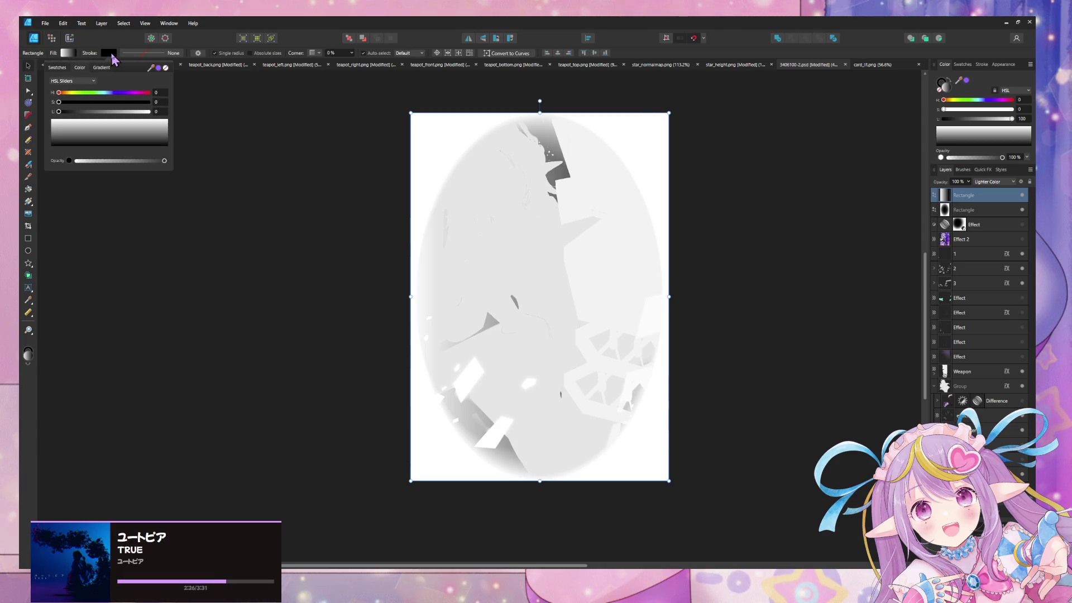
click(1022, 210)
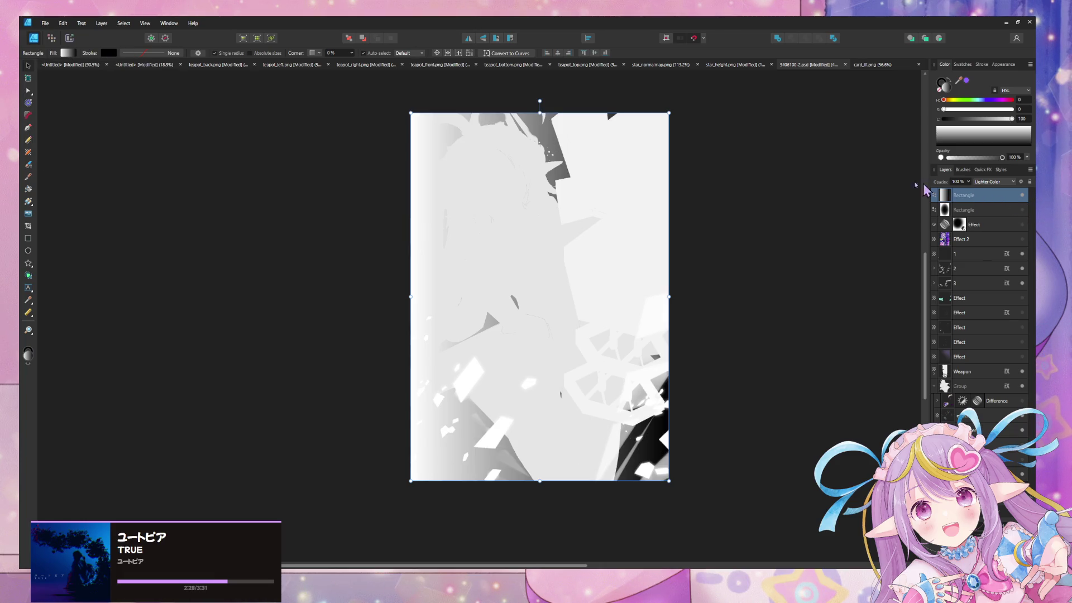
click(68, 53)
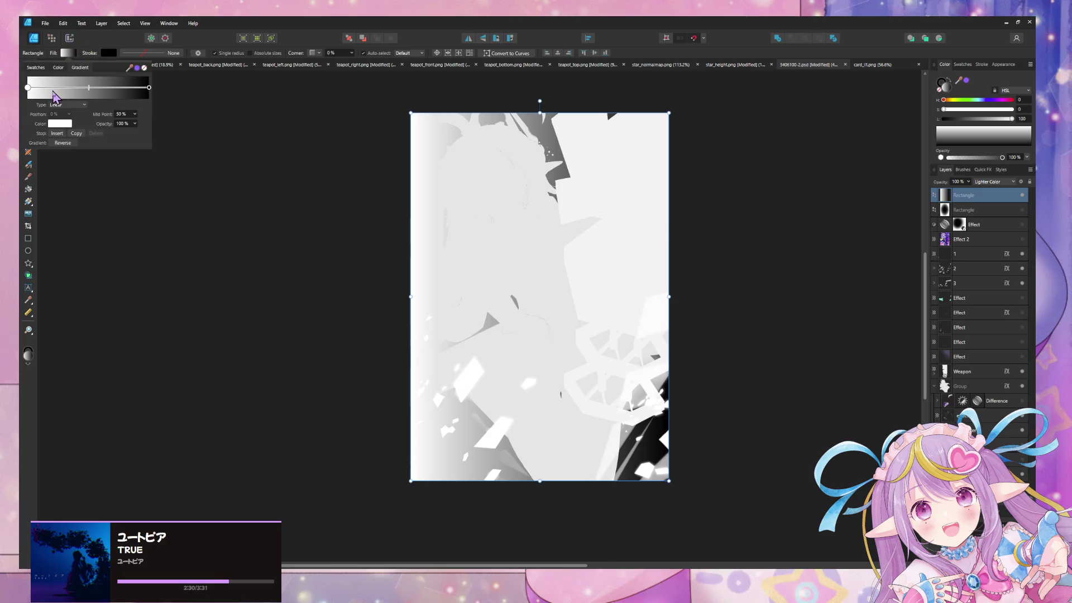
click(36, 67)
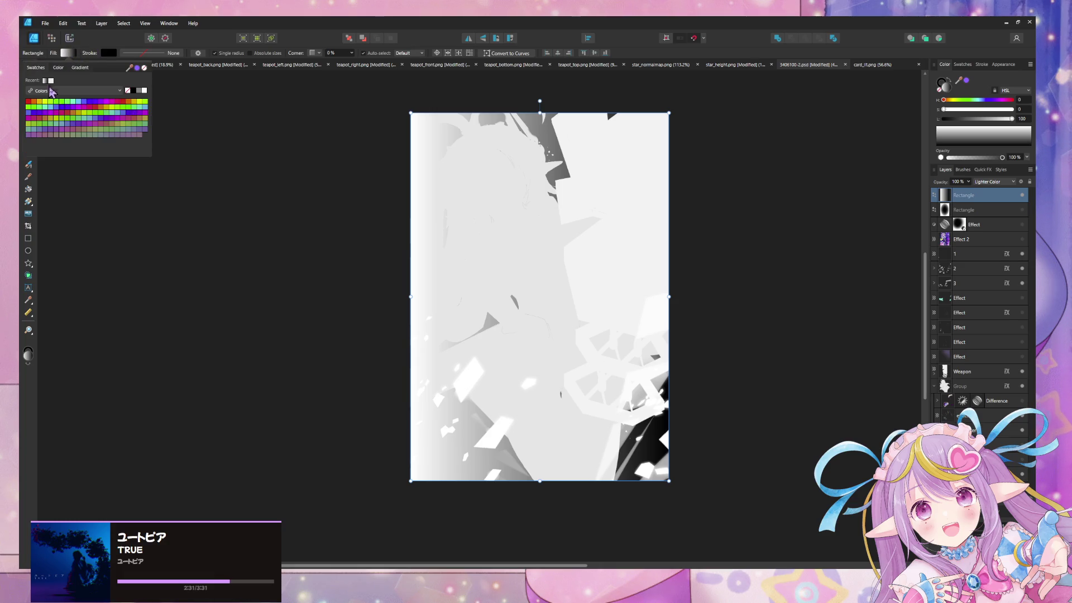
click(127, 90)
click(109, 56)
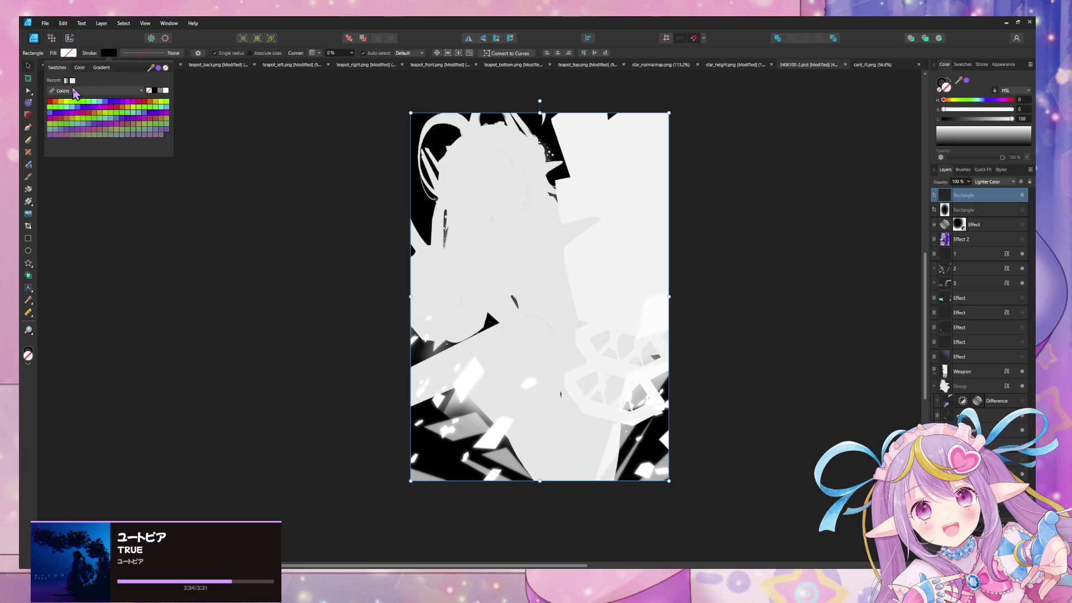
Give the rectangle a pure white stroke about 22.4 pt wide
click(72, 80)
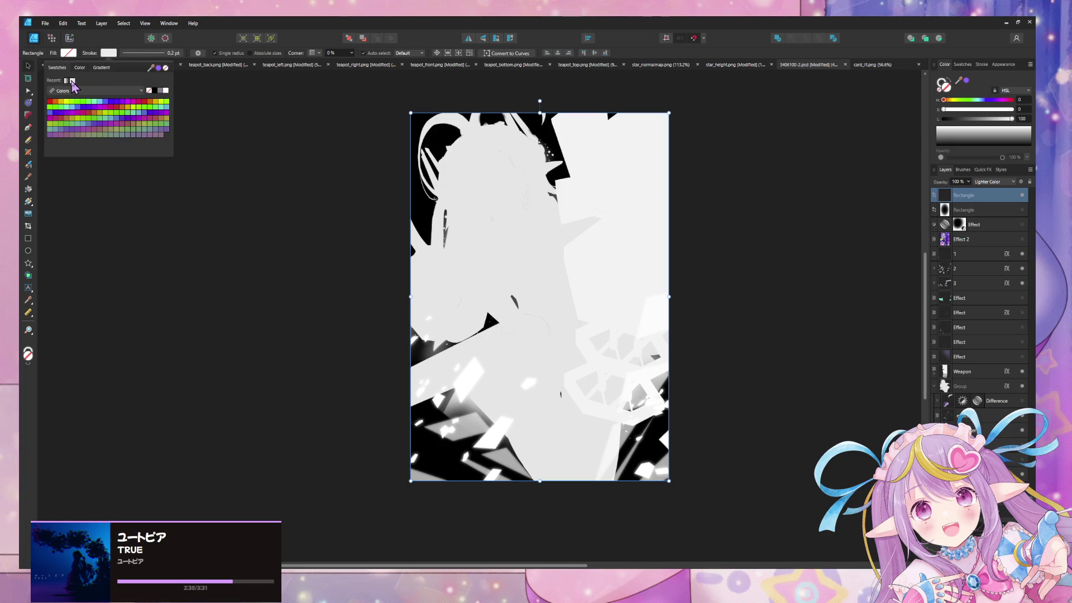
click(146, 53)
drag(134, 82, 154, 81)
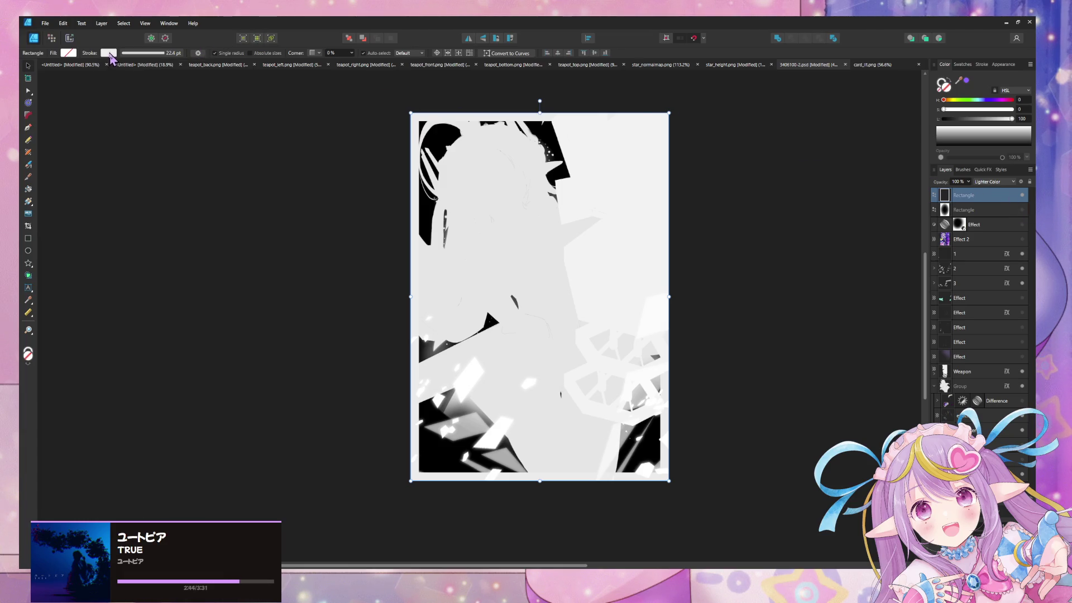
click(109, 53)
click(166, 91)
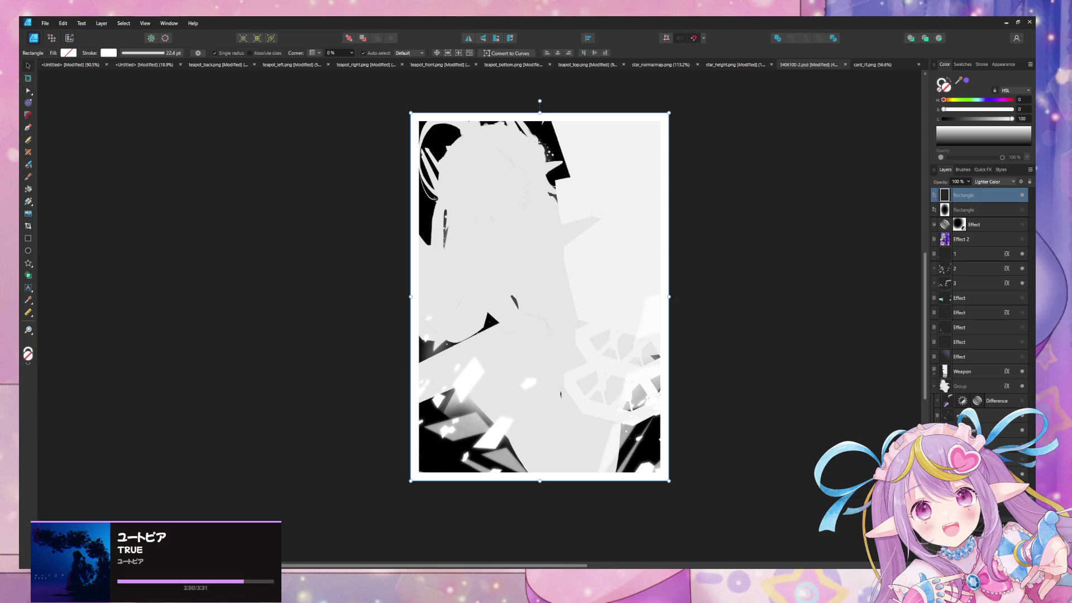
click(974, 561)
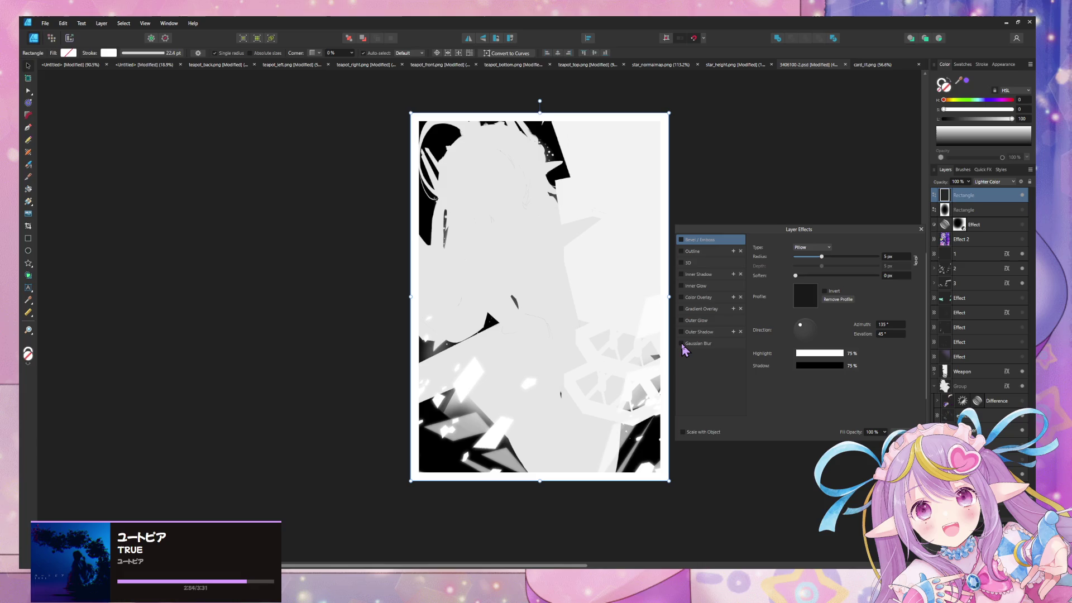
Add a Gaussian Blur to the border rectangle and raise its radius to soften the frame
click(708, 344)
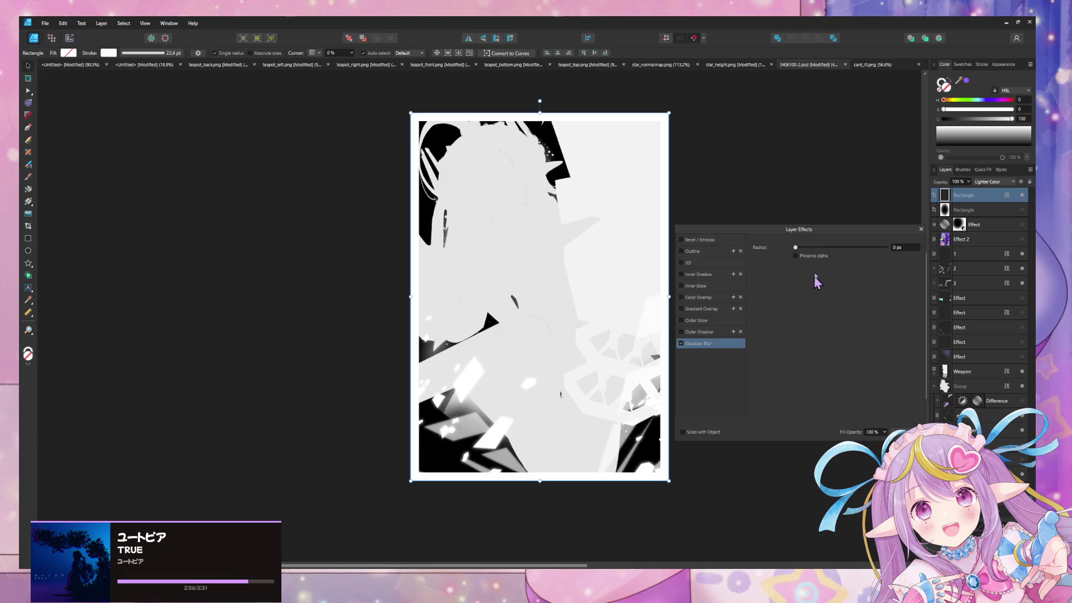
mouse_move(797, 247)
mouse_down()
mouse_move(886, 253)
mouse_move(851, 255)
mouse_move(865, 250)
mouse_up()
Widen the blurred white border's stroke to roughly 38.8 pt, trying different stroke alignments
click(921, 229)
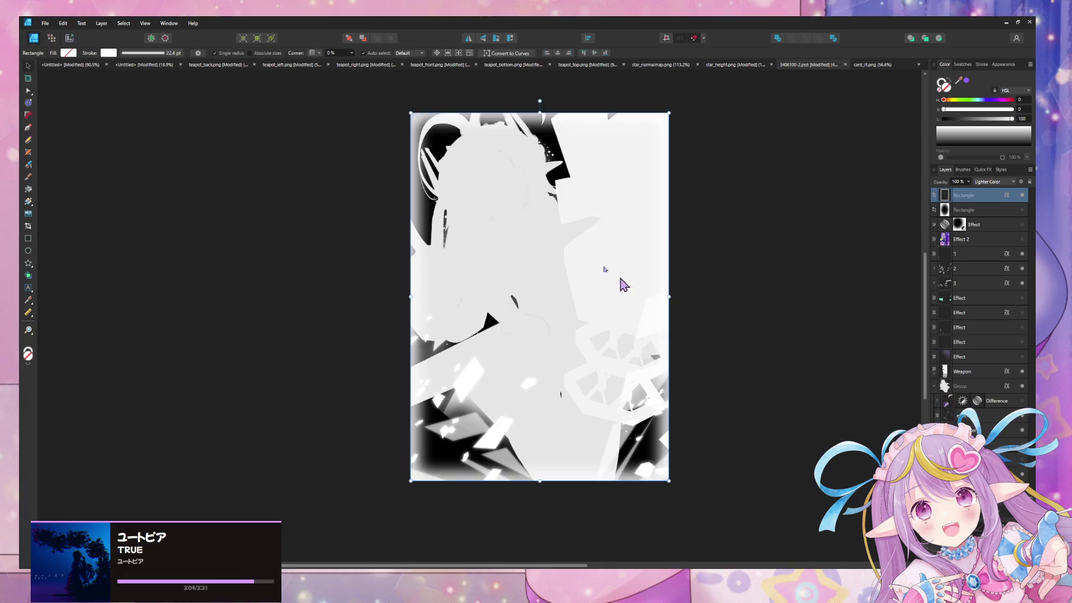
click(159, 53)
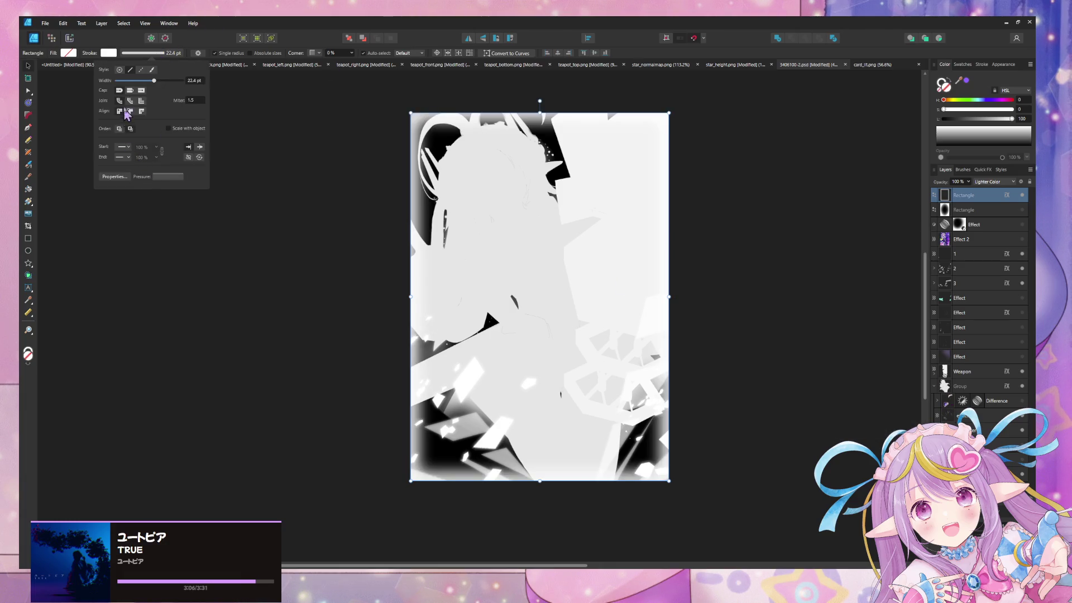
drag(154, 80, 168, 88)
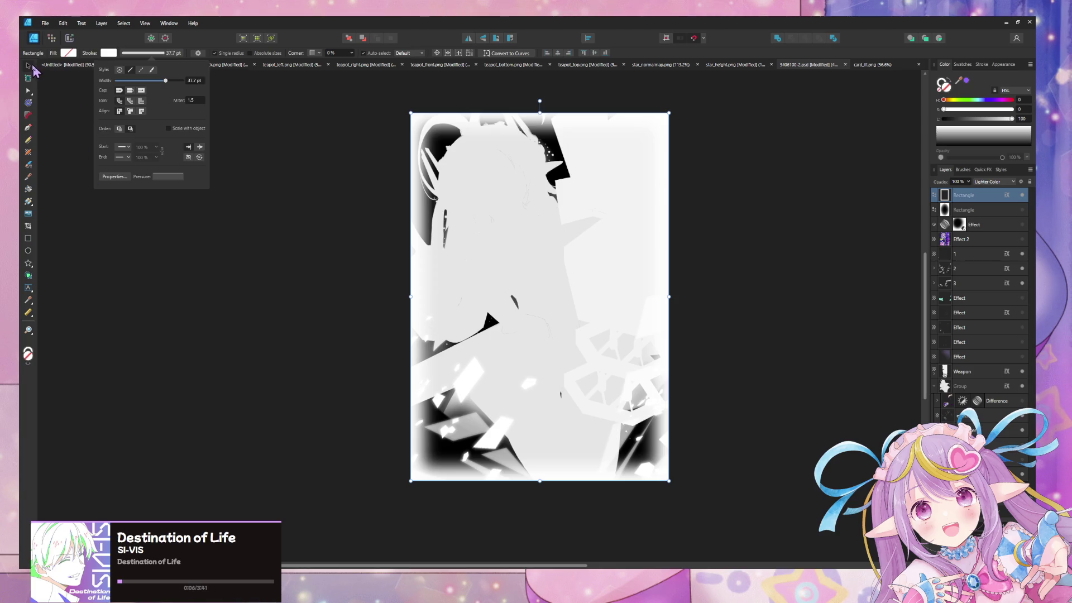
drag(169, 82, 170, 83)
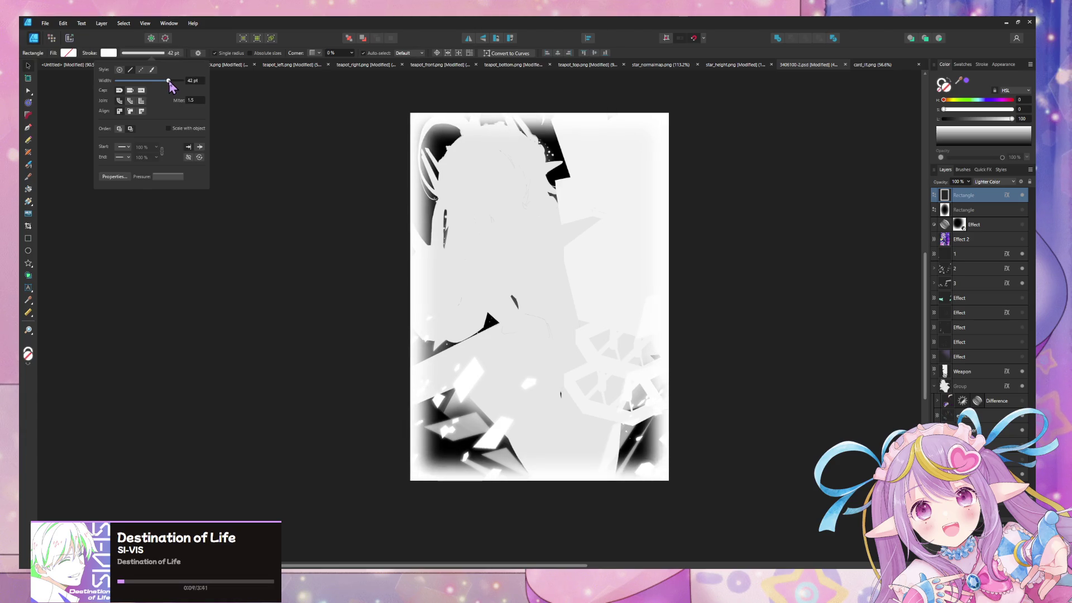
click(141, 112)
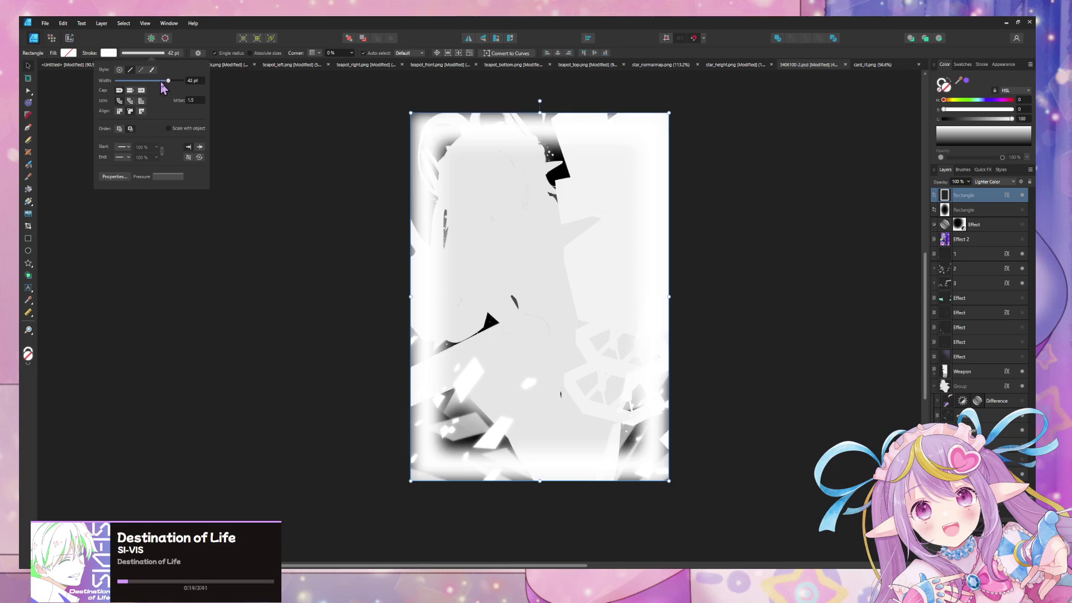
mouse_move(168, 83)
mouse_down()
mouse_move(144, 87)
mouse_move(157, 90)
mouse_up()
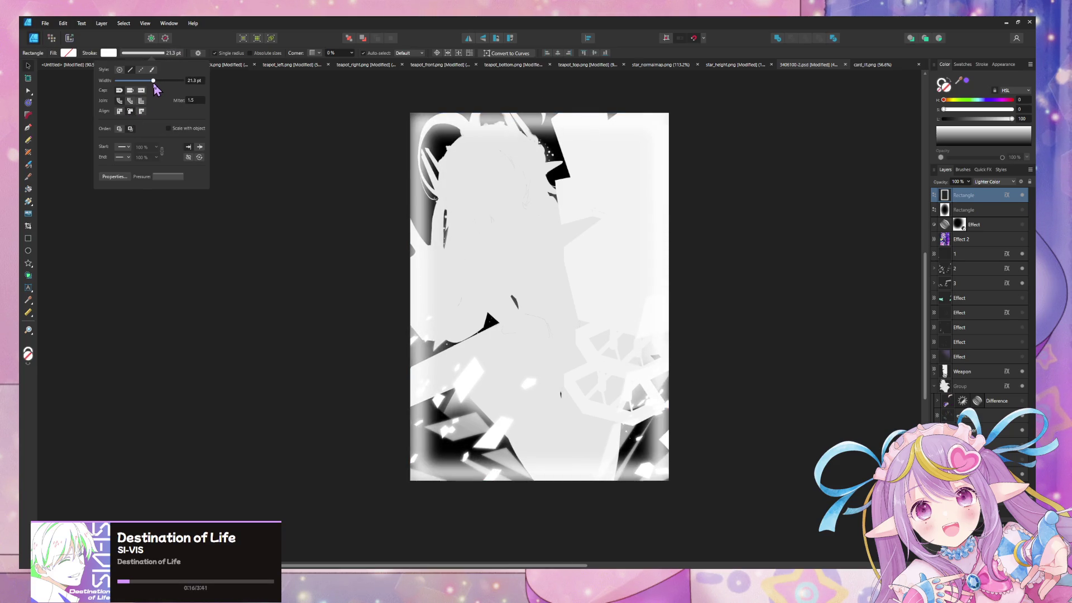
click(130, 112)
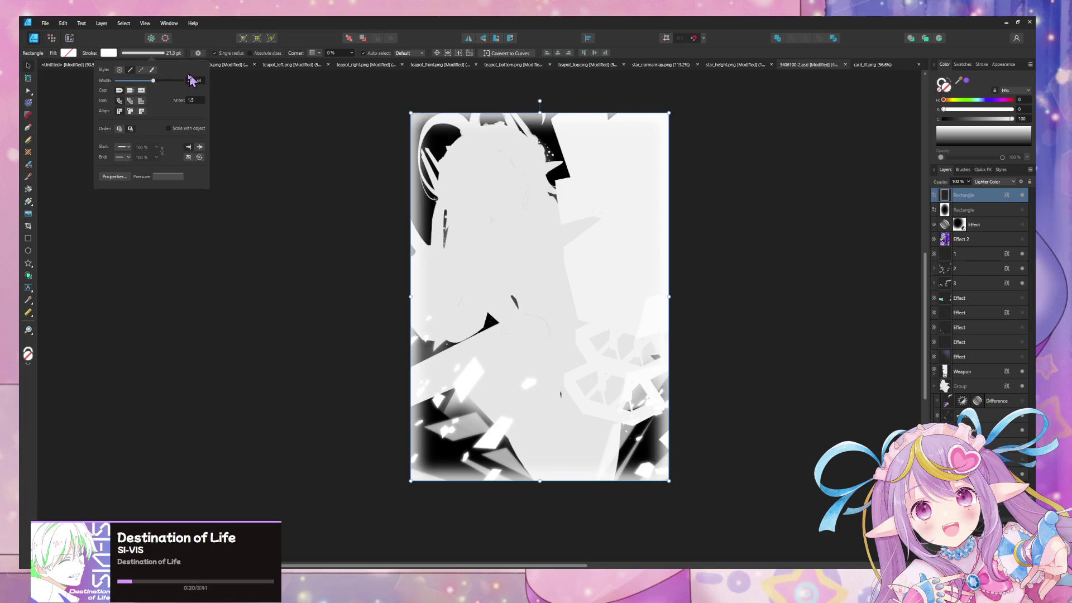
drag(155, 83, 166, 82)
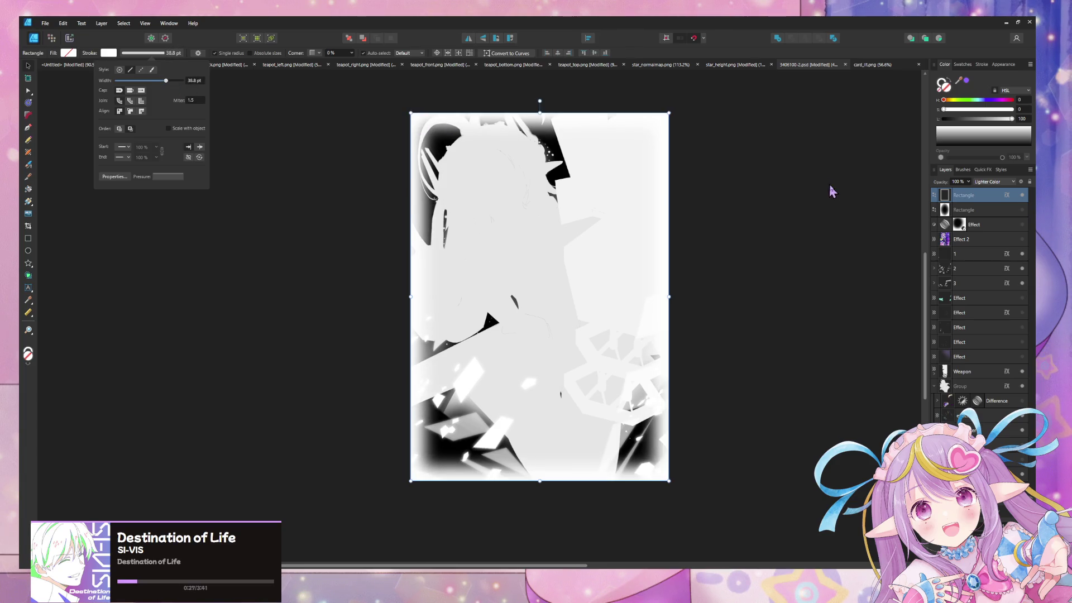
Set the border rectangle layer's blend mode to Normal
click(999, 182)
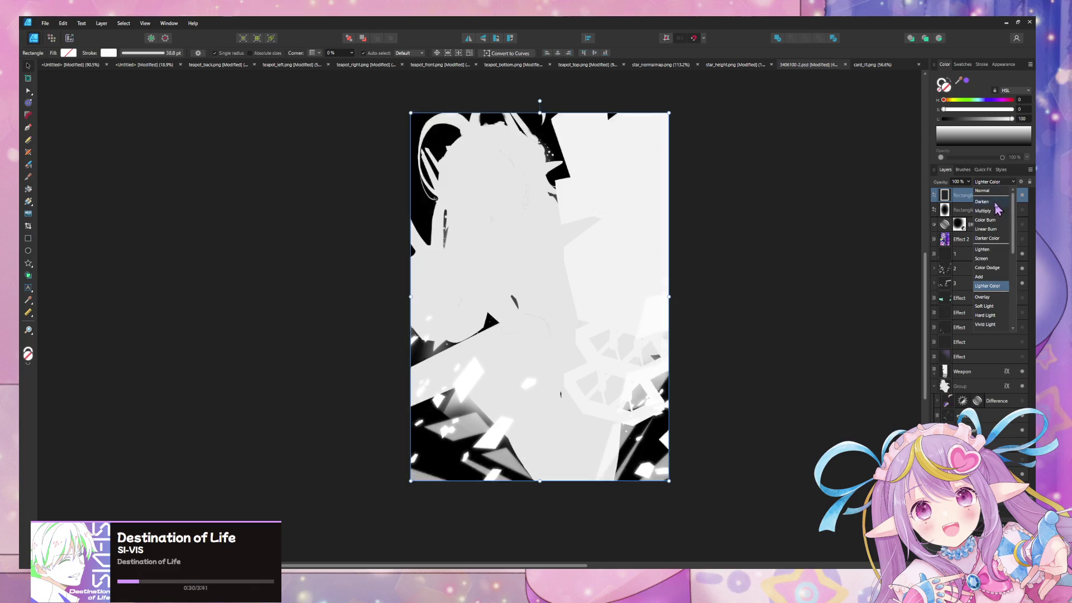
click(994, 192)
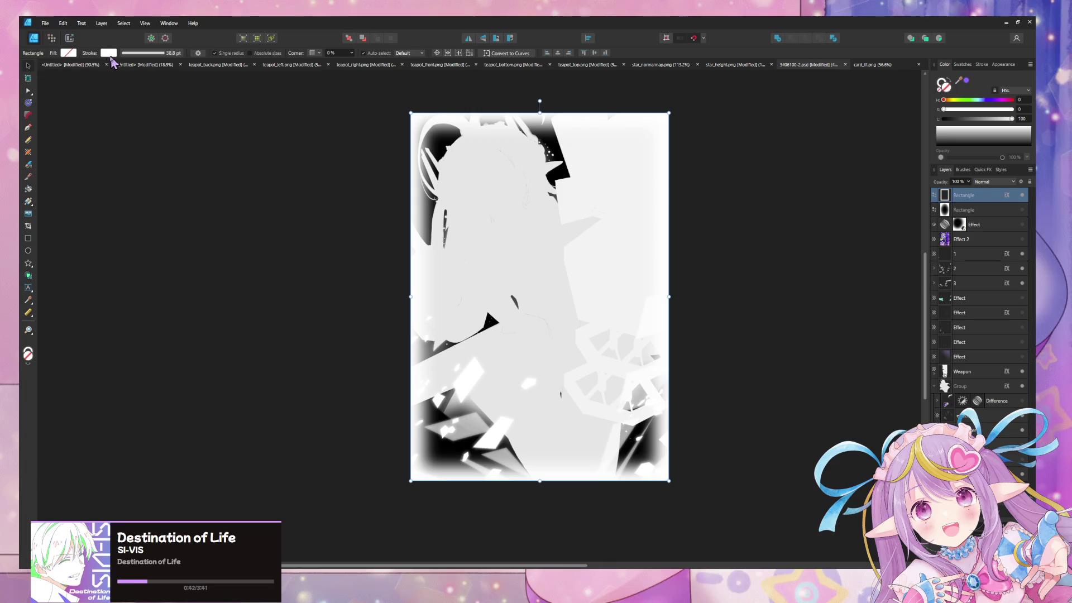
click(149, 51)
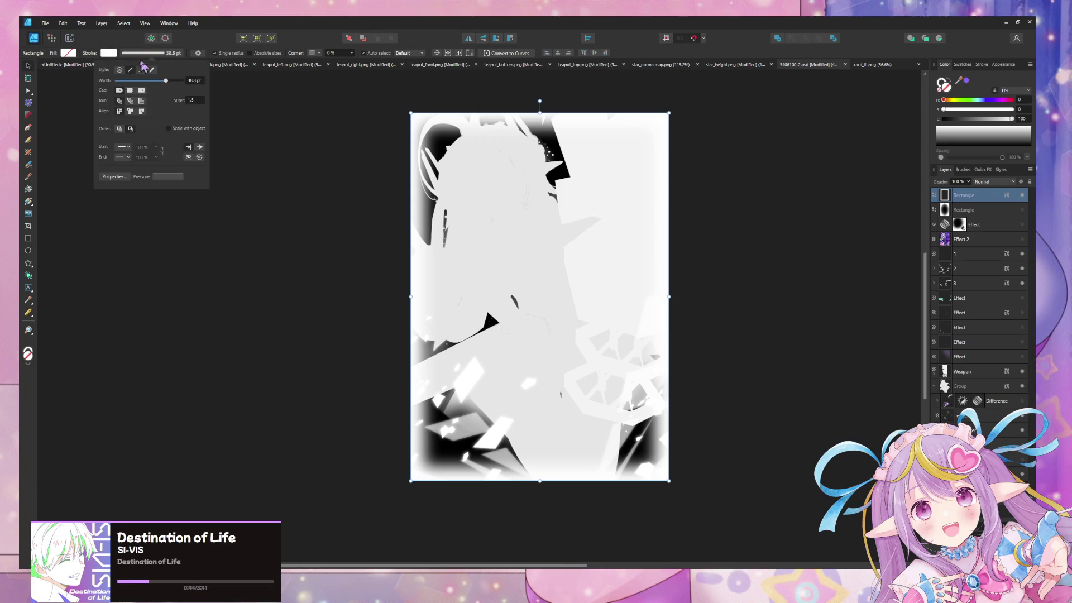
click(31, 239)
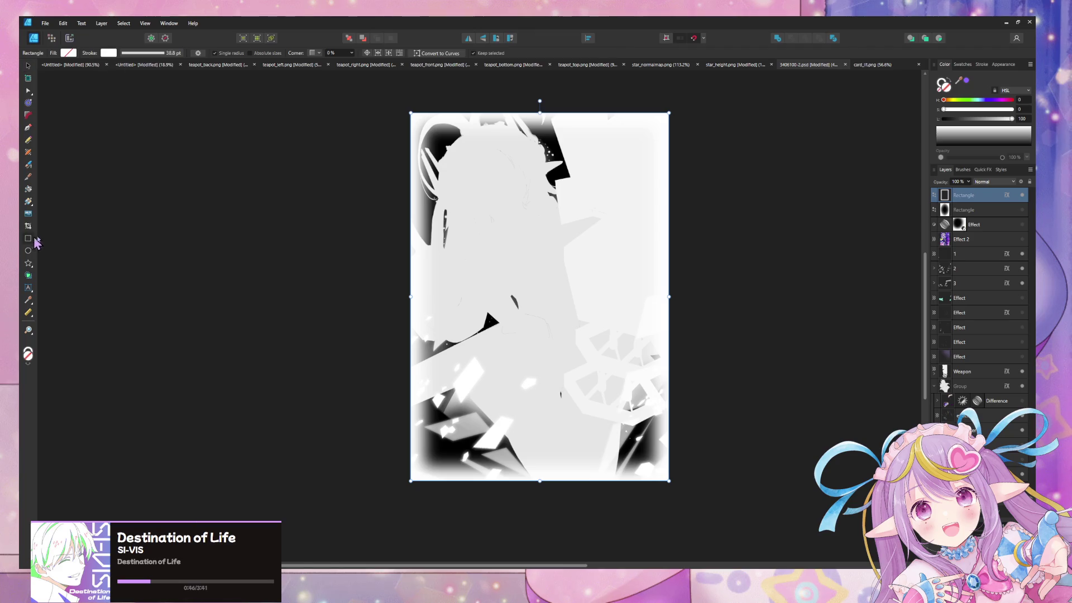
click(28, 66)
Duplicate the border rectangle, disable the copy's Gaussian Blur, and thin its stroke to 23.4 pt
key(ctrl+j)
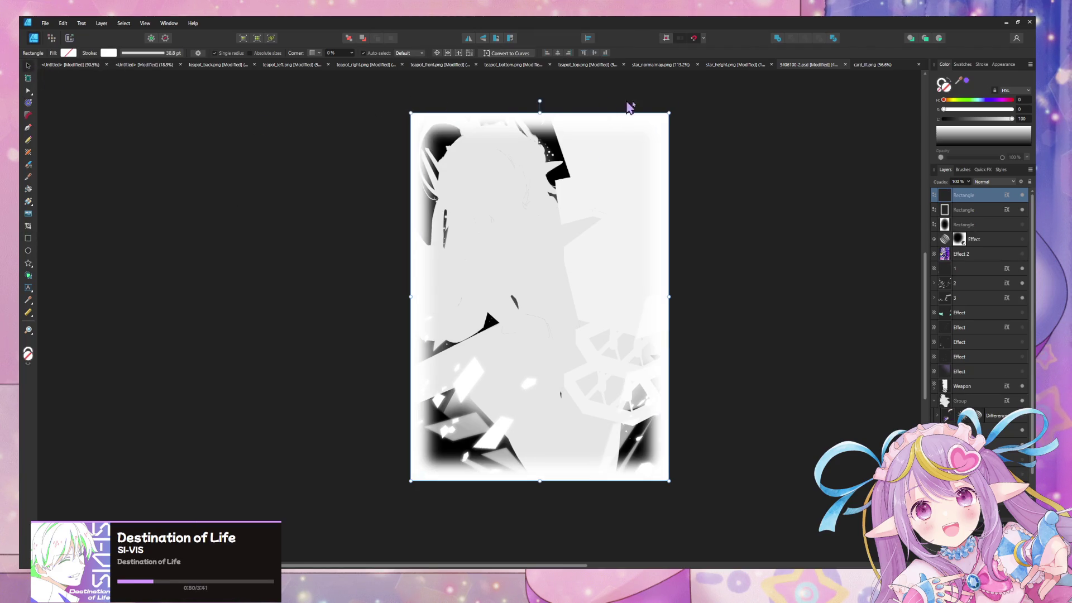
click(1005, 197)
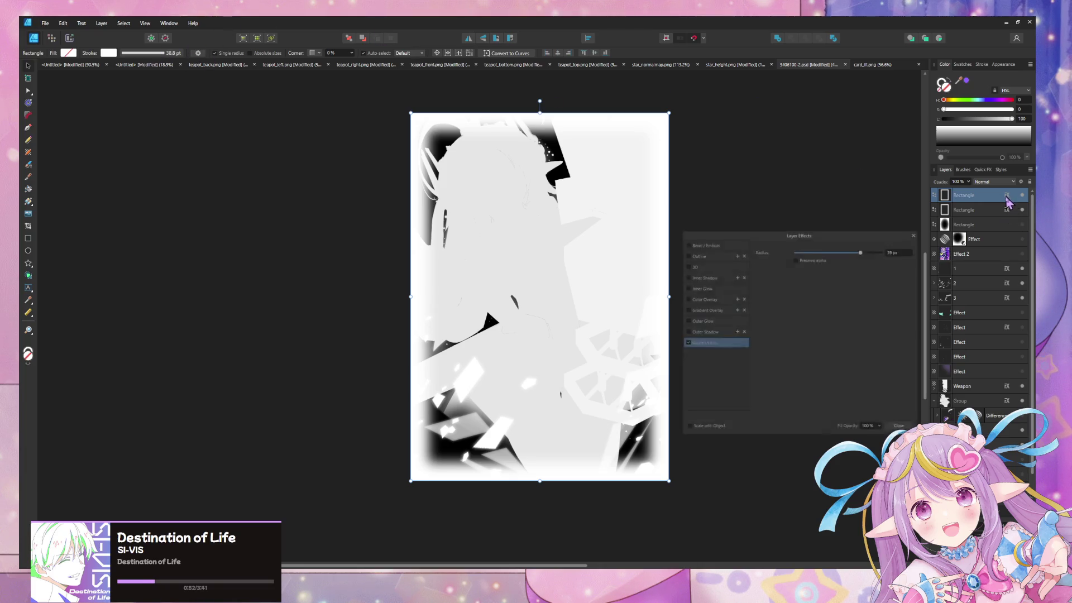
click(681, 343)
click(921, 229)
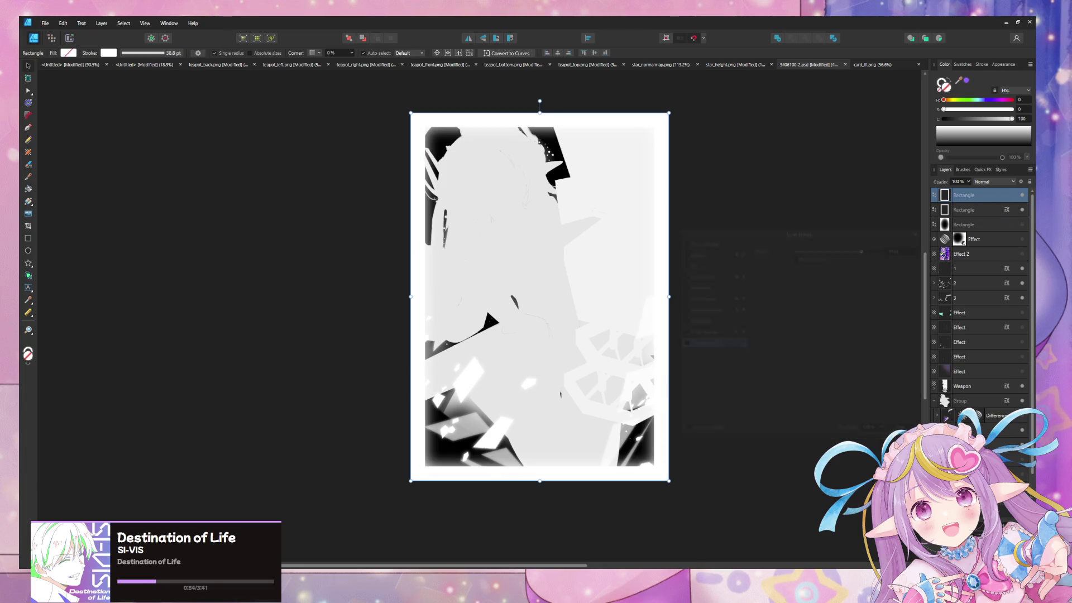
click(172, 54)
mouse_move(164, 84)
mouse_down()
mouse_move(134, 84)
mouse_move(156, 81)
mouse_up()
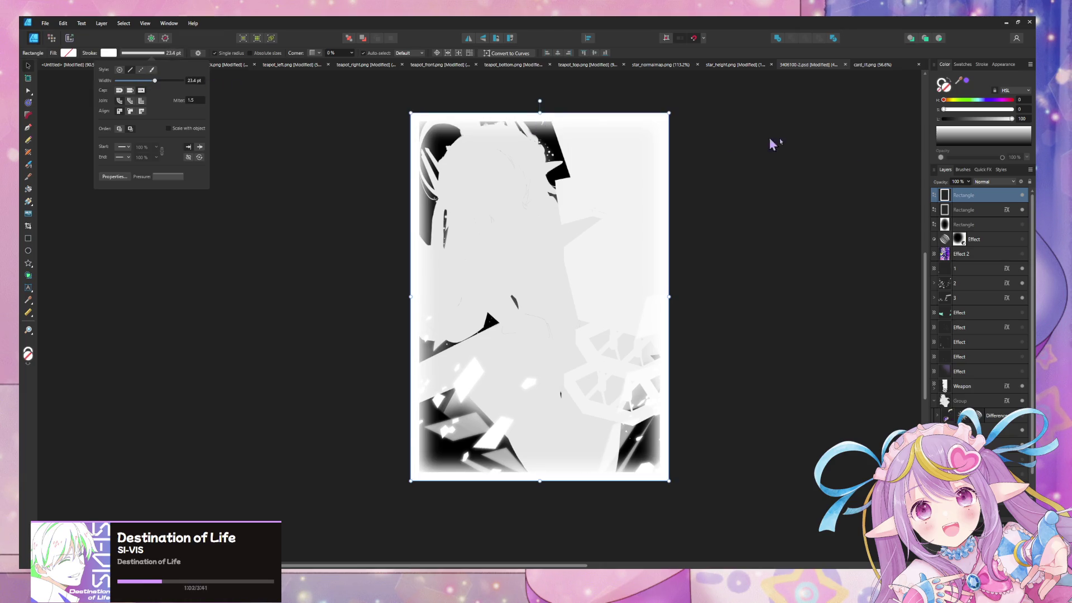
Hide the blurred border rectangle layer and clear the selection
click(1022, 210)
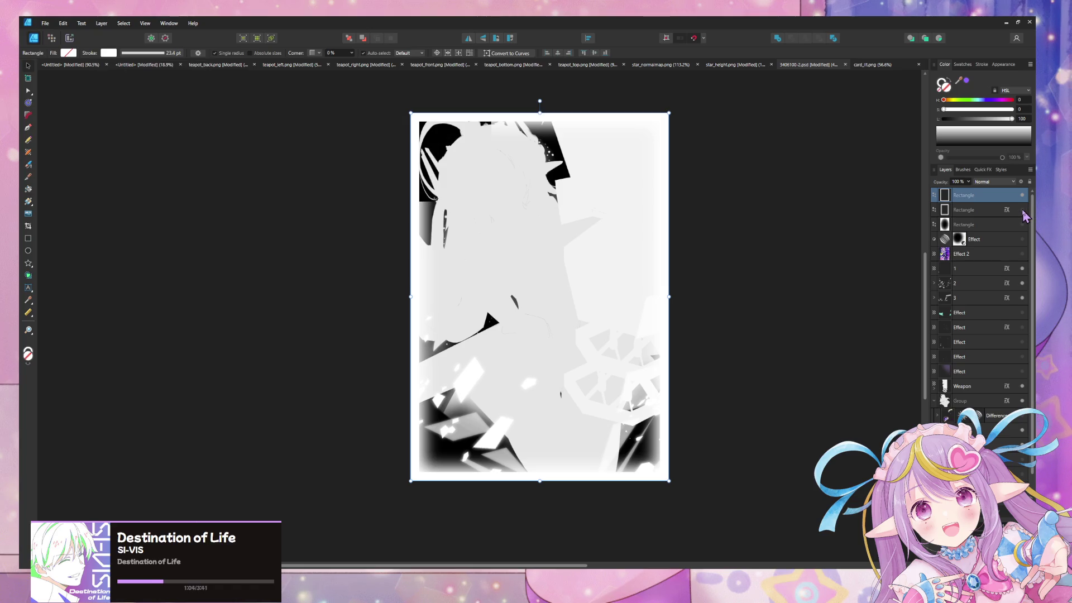
click(1022, 211)
click(1023, 210)
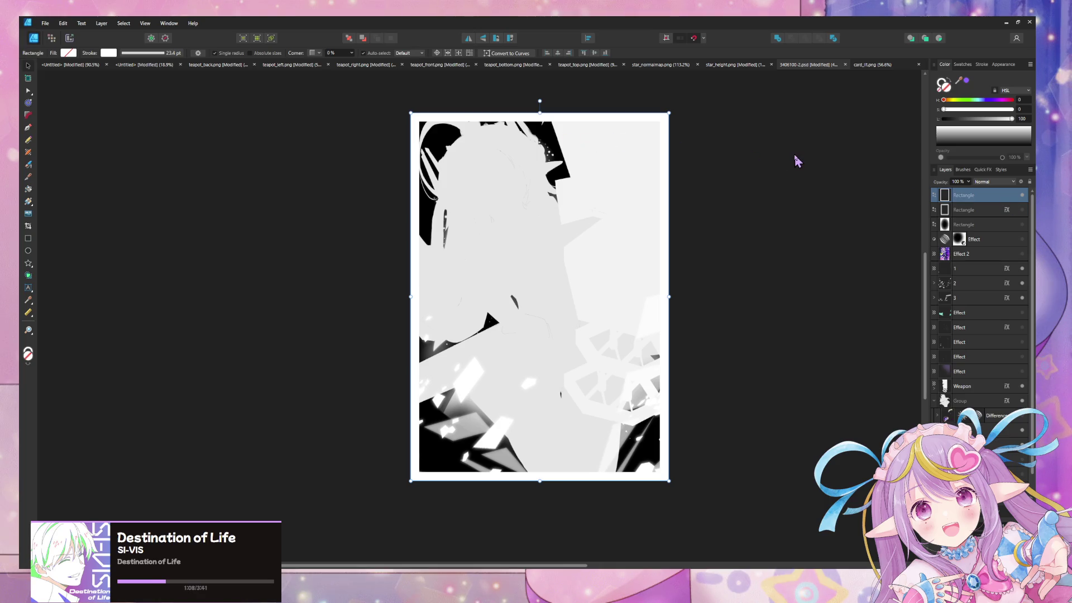
click(792, 217)
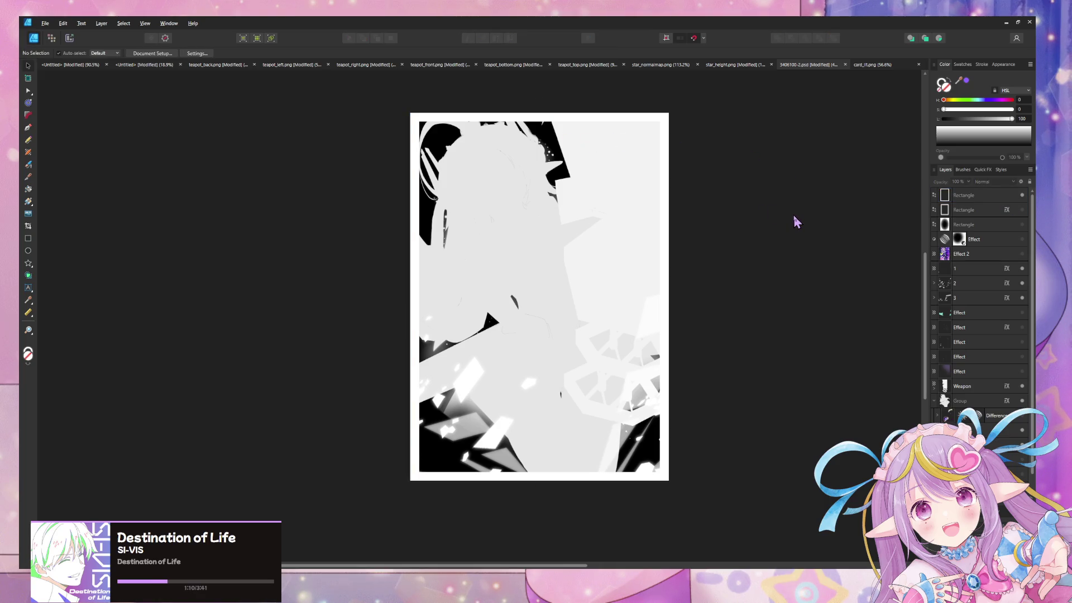
Export the heightmap as PNG, overwriting card_heightmap.png
key(ctrl+alt+shift+w)
click(791, 413)
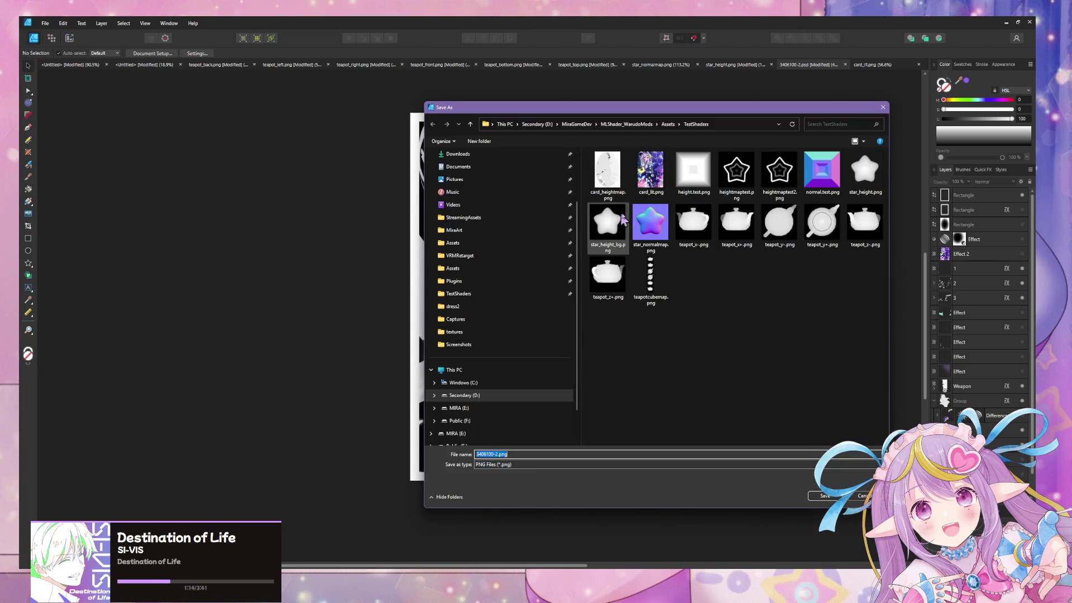
double_click(623, 194)
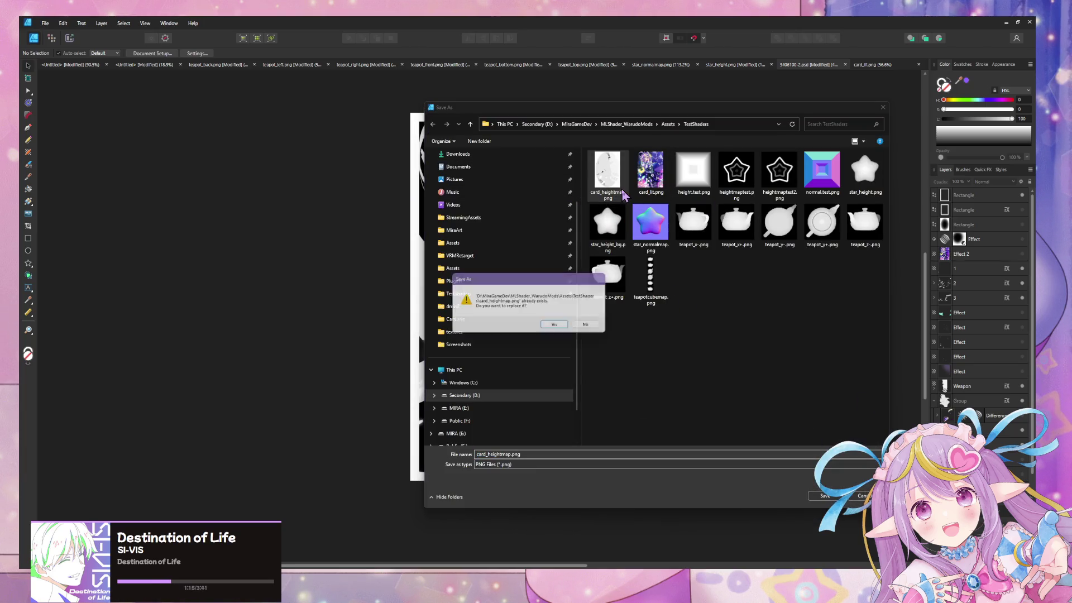
click(556, 325)
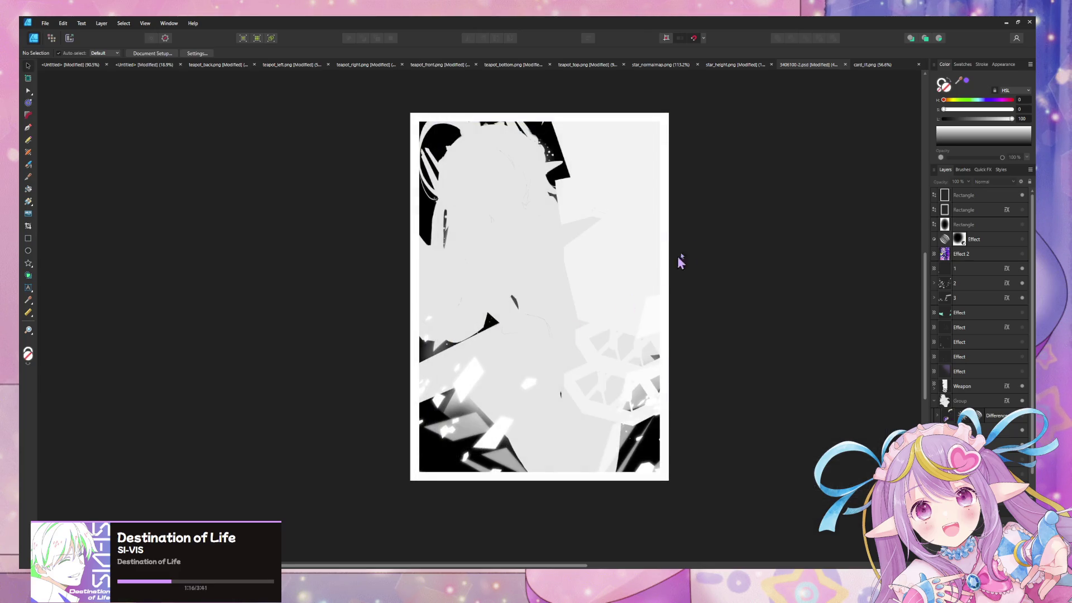
Show the full-colour card artwork and export it as PNG over card_lit.png
click(1023, 255)
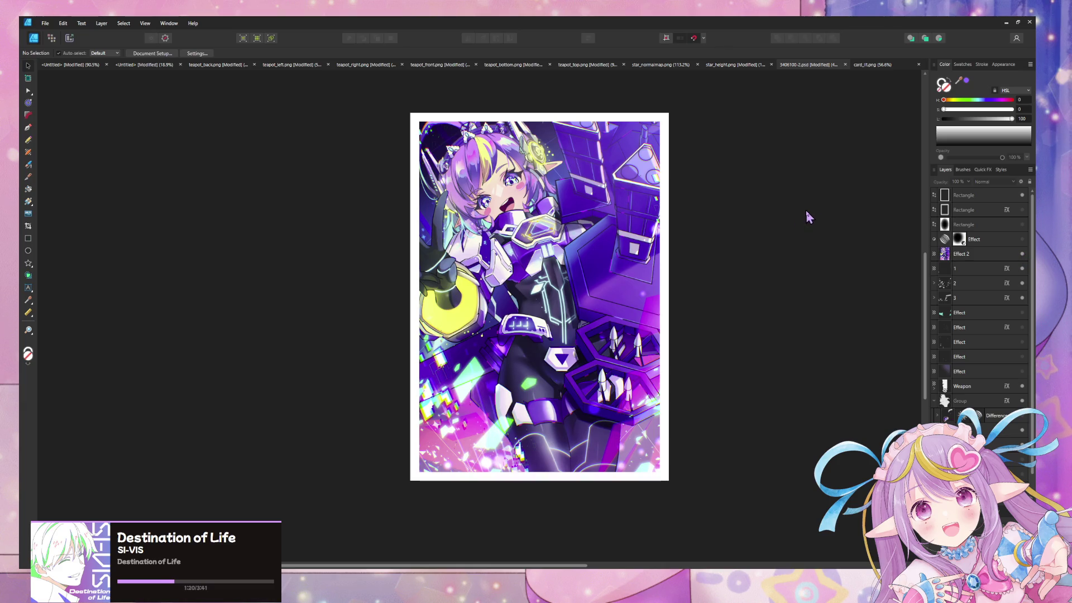
key(ctrl+alt+shift+w)
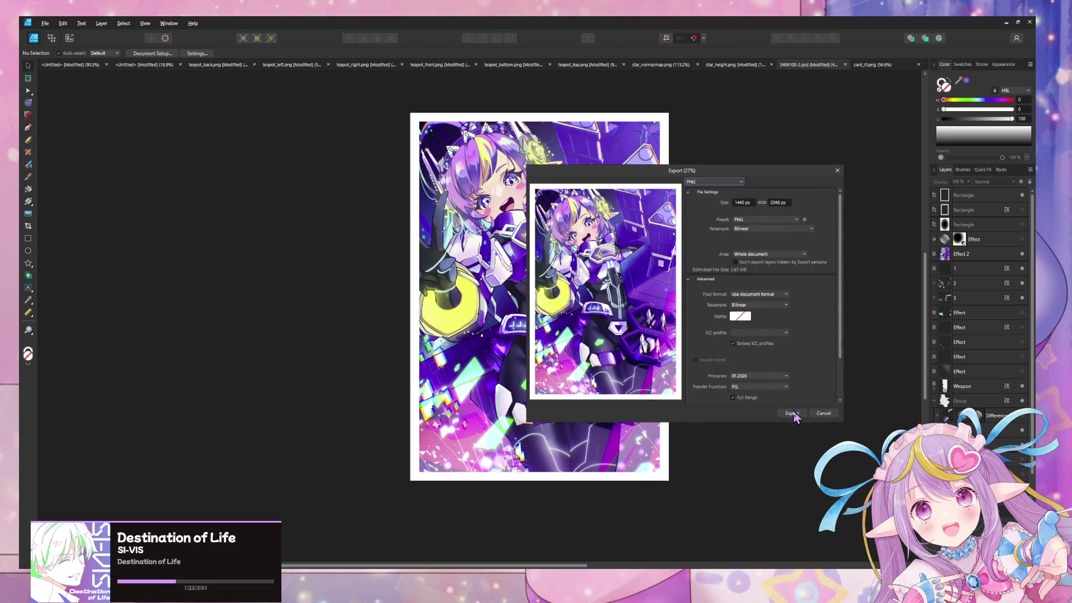
click(794, 415)
double_click(660, 179)
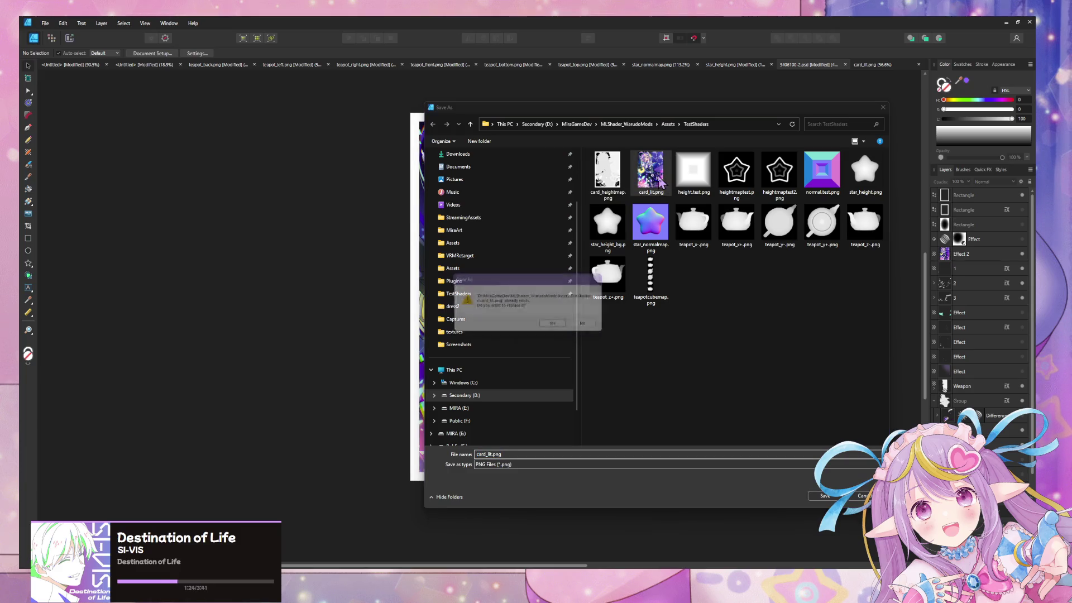
click(554, 325)
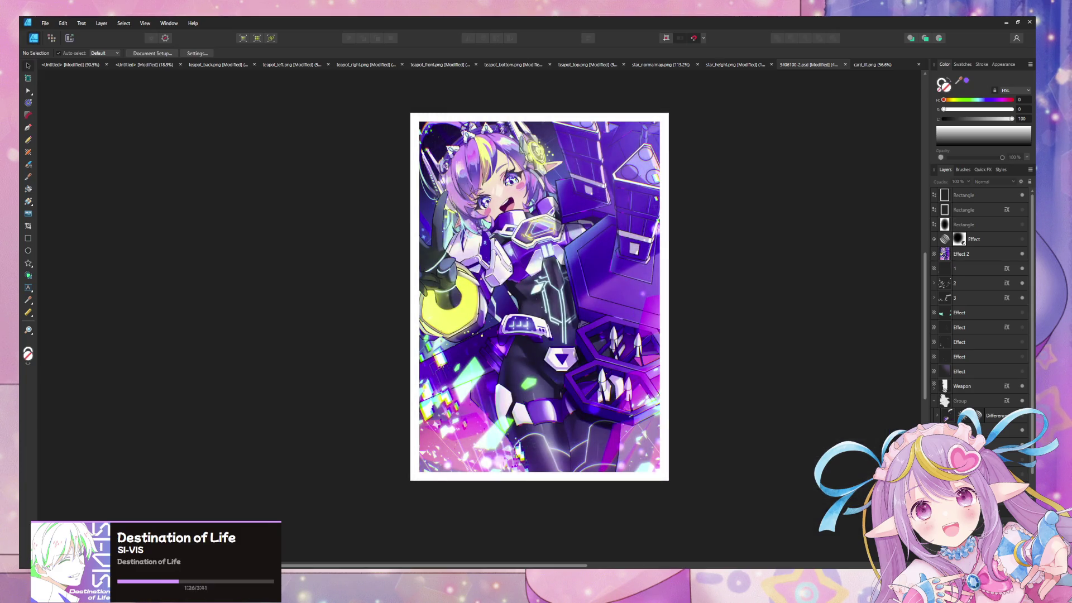
key(alt+Tab)
Set the Card's HoloCard material Tiling X and Y to 1
mouse_move(547, 223)
mouse_down()
mouse_move(605, 227)
mouse_move(618, 165)
mouse_move(608, 124)
mouse_move(553, 147)
mouse_move(533, 273)
mouse_move(548, 292)
mouse_move(541, 186)
mouse_move(474, 283)
mouse_move(500, 241)
mouse_up()
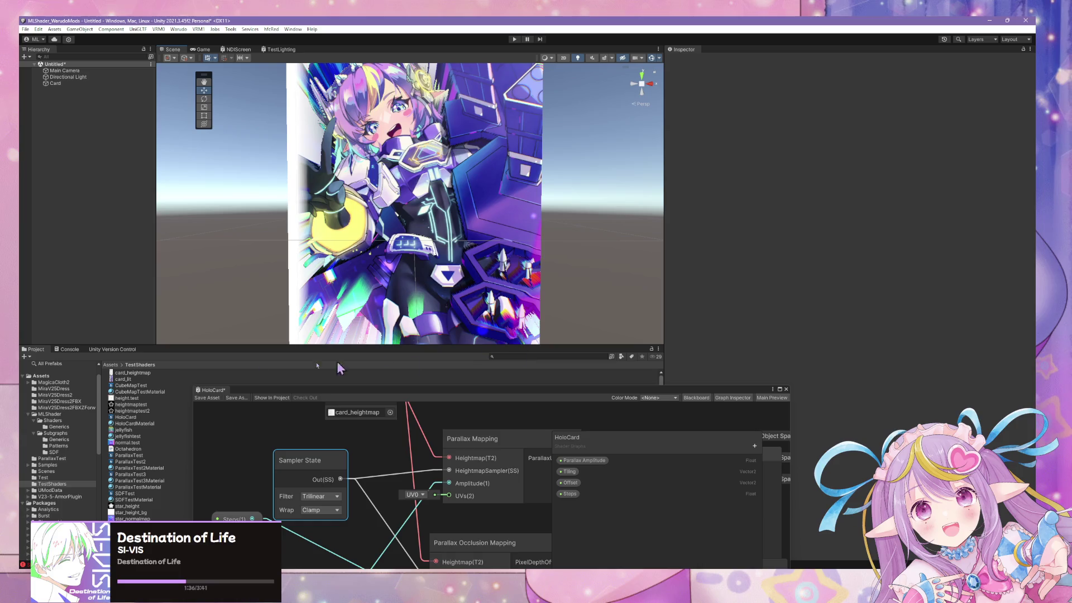
click(70, 83)
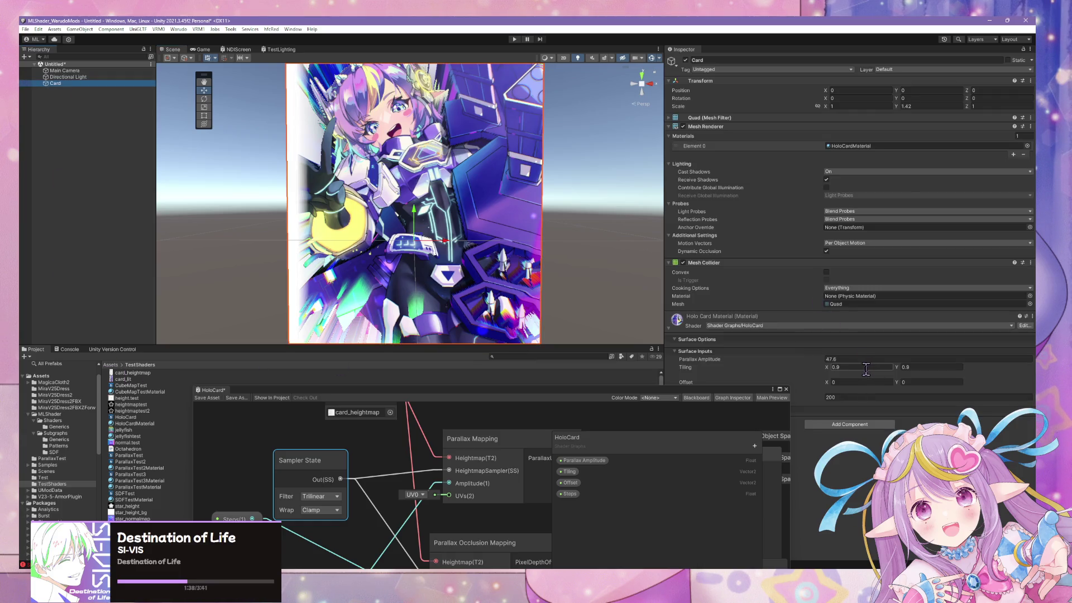
click(859, 366)
text(1)
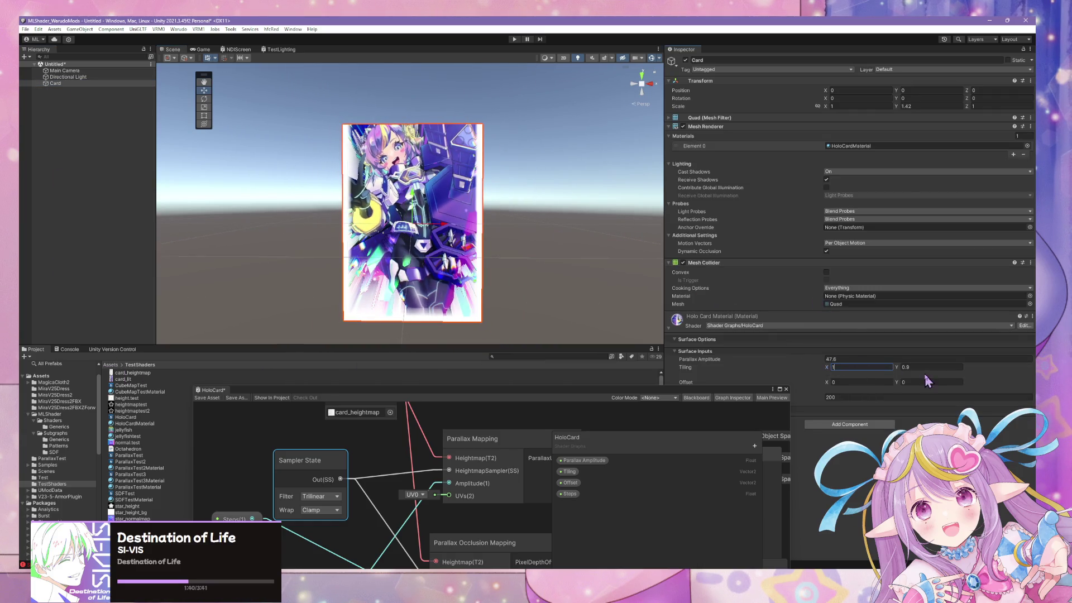
key(Tab)
text(1)
Adjust the material's Parallax Amplitude, settling at about 42.8
mouse_move(490, 191)
mouse_down()
mouse_move(555, 211)
mouse_move(593, 207)
mouse_move(586, 280)
mouse_move(589, 208)
mouse_move(496, 201)
mouse_move(538, 201)
mouse_move(505, 174)
mouse_move(531, 220)
mouse_move(538, 268)
mouse_move(524, 319)
mouse_up()
click(562, 201)
click(81, 85)
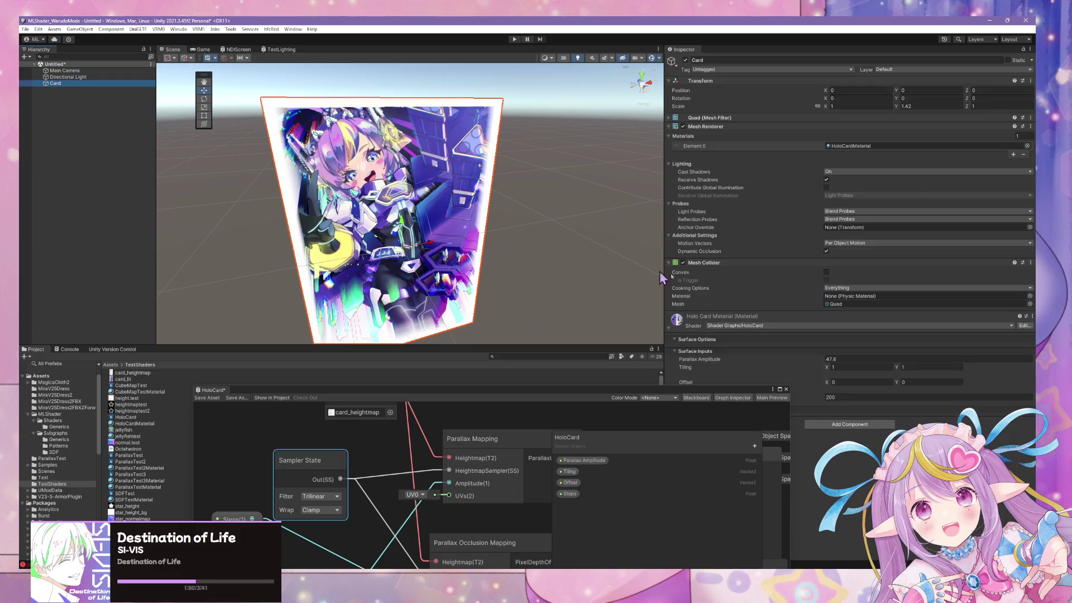
mouse_move(827, 360)
mouse_down()
mouse_move(937, 343)
mouse_move(812, 333)
mouse_up()
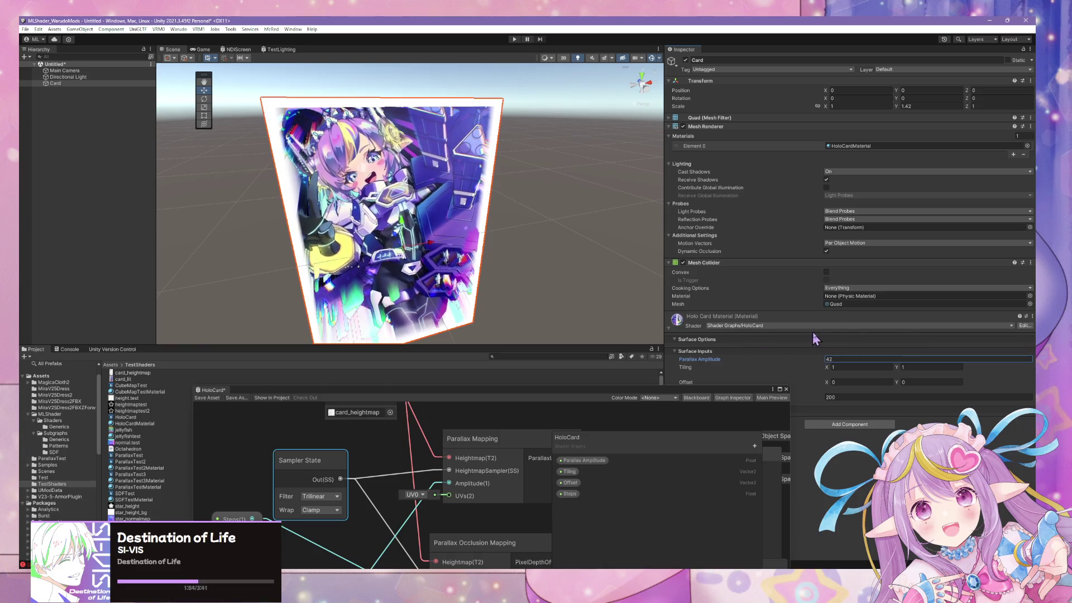
mouse_move(558, 235)
mouse_down()
mouse_move(506, 223)
mouse_move(463, 184)
mouse_move(478, 218)
mouse_move(474, 256)
mouse_move(473, 148)
mouse_move(547, 158)
mouse_move(550, 173)
mouse_move(619, 197)
mouse_up()
Deselect the card and orbit the view to inspect it from the front
click(556, 185)
scroll(581, 172, up, 5)
mouse_move(755, 212)
mouse_down()
mouse_move(433, 178)
mouse_move(596, 196)
mouse_move(553, 195)
mouse_move(586, 197)
mouse_move(568, 199)
mouse_up()
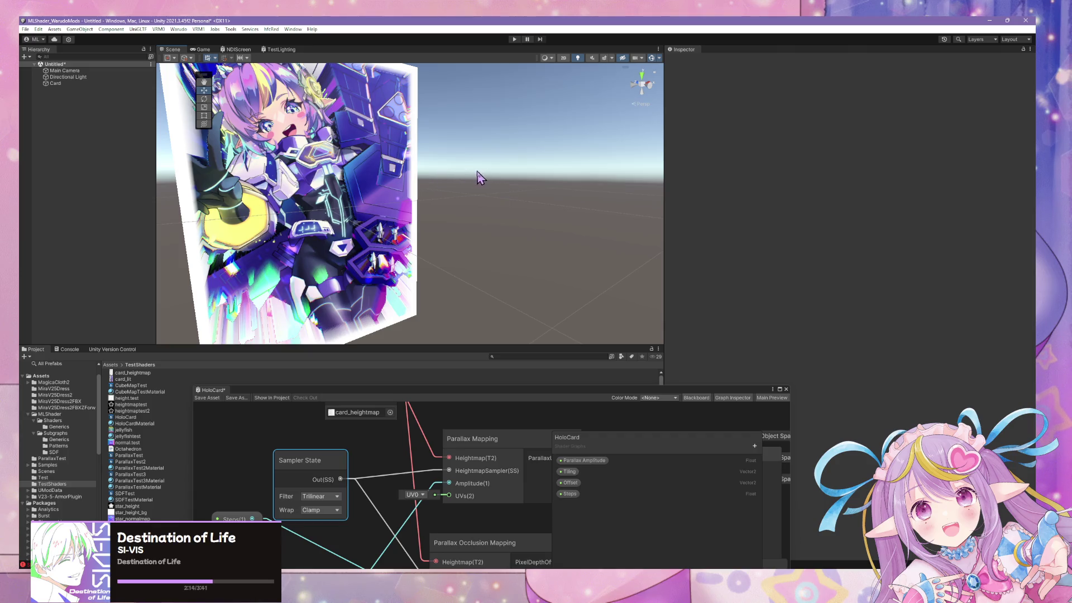
mouse_move(478, 175)
mouse_down()
mouse_move(438, 174)
mouse_move(442, 200)
mouse_move(368, 222)
mouse_move(468, 210)
mouse_move(266, 187)
mouse_move(494, 192)
mouse_move(642, 216)
mouse_move(514, 196)
mouse_up()
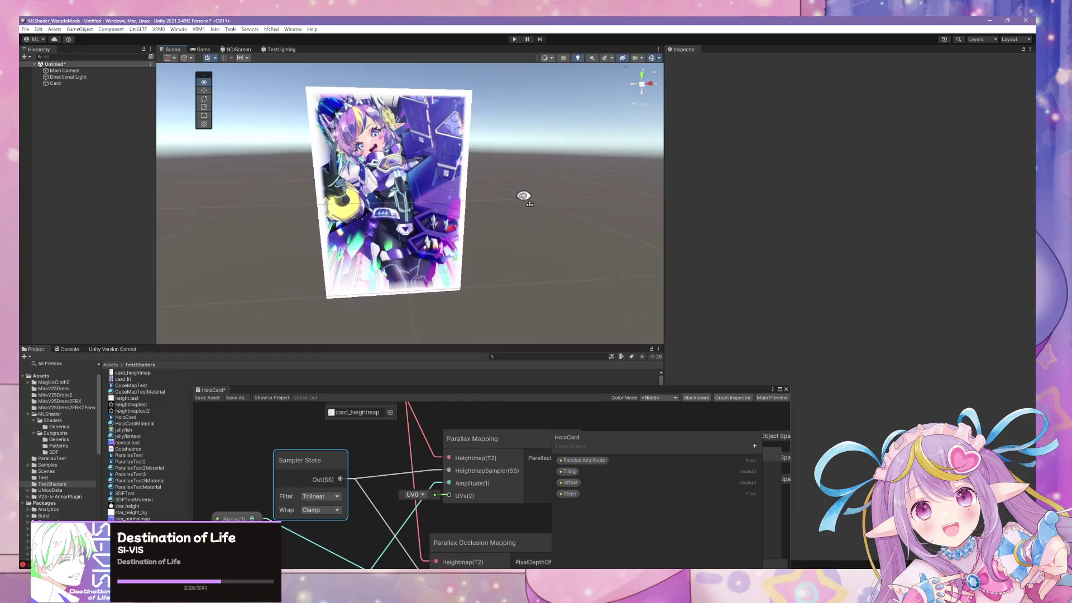
scroll(514, 196, up, 3)
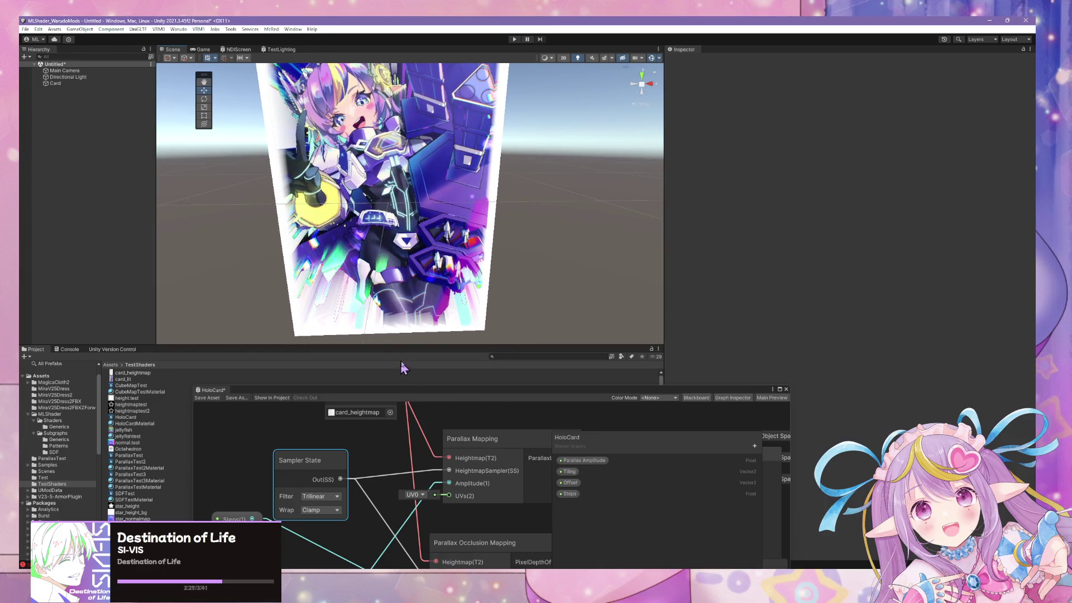
Move the Shader Graph window over the scene and pan to the card_lit Texture 2D Asset node
drag(565, 391, 477, 227)
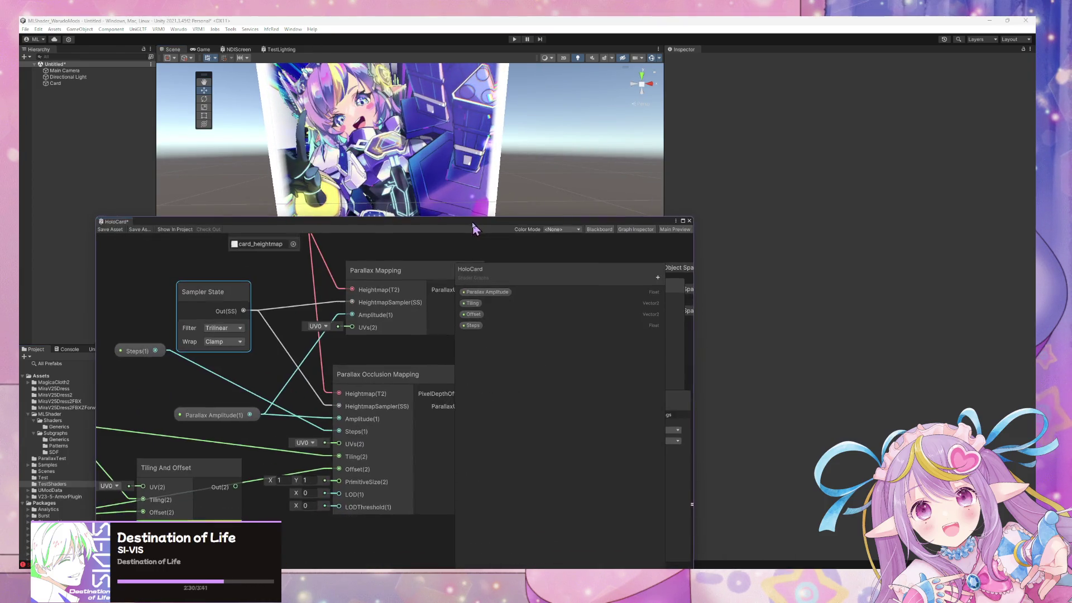
drag(363, 401, 320, 349)
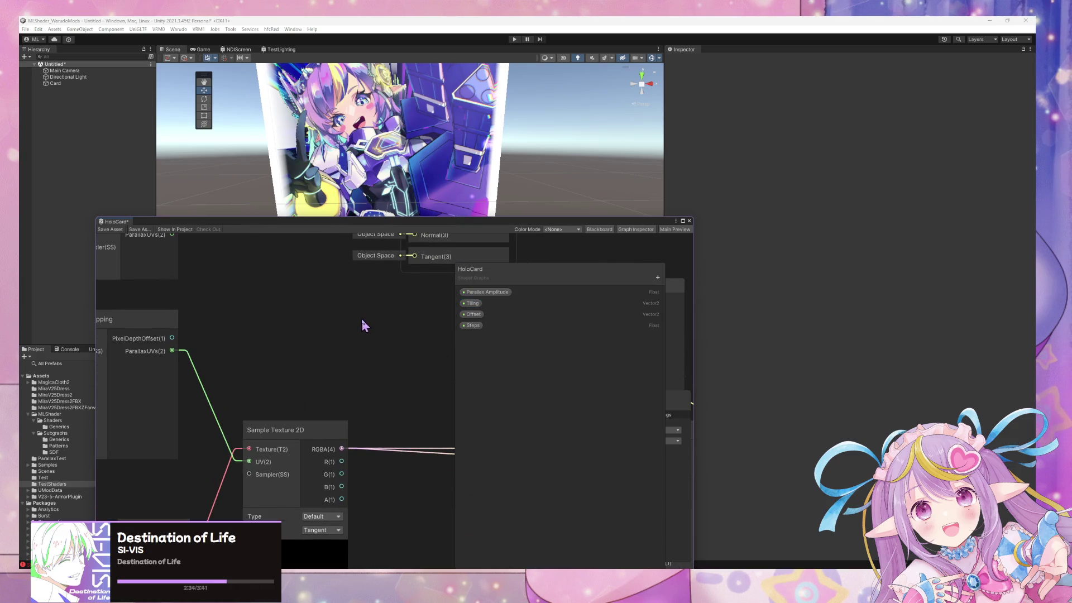
drag(360, 318, 337, 354)
scroll(348, 357, down, 2)
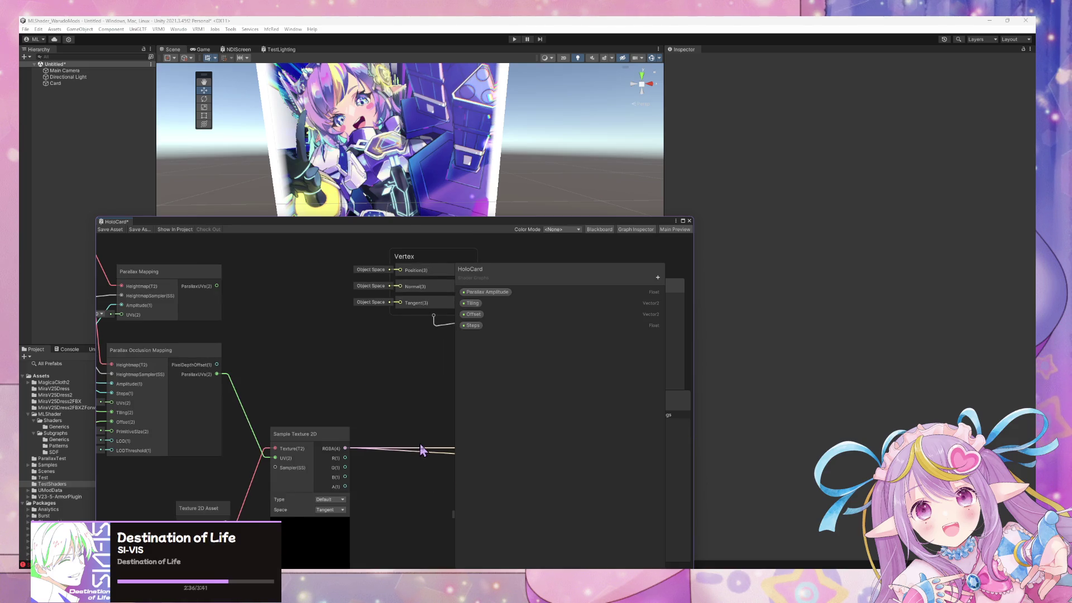
drag(404, 435, 414, 444)
mouse_move(447, 391)
mouse_down()
mouse_move(364, 372)
mouse_move(398, 418)
mouse_move(294, 419)
mouse_move(307, 441)
mouse_up()
drag(367, 414, 363, 445)
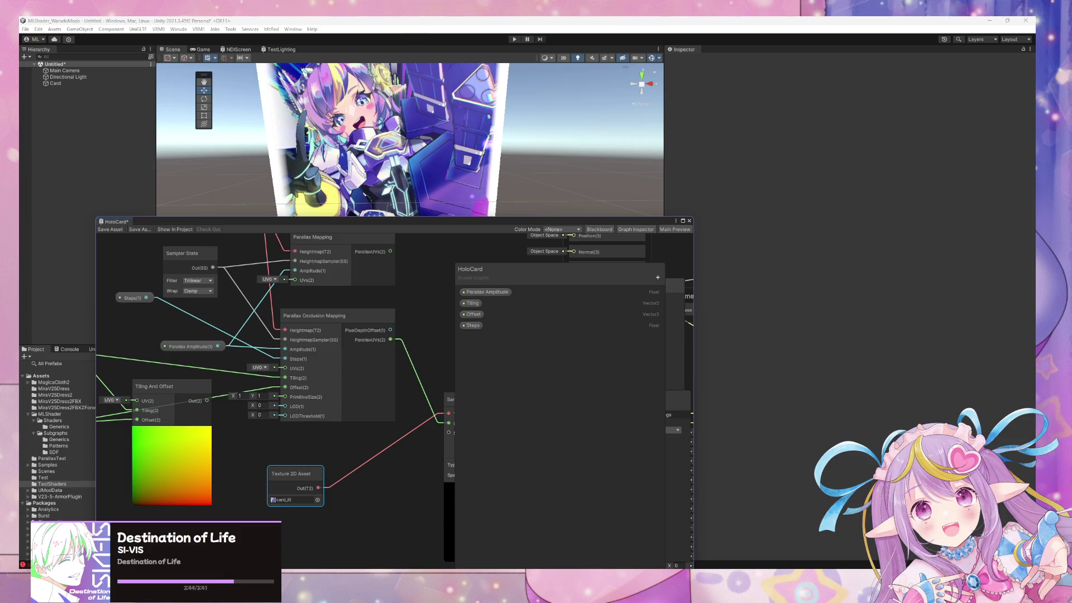
key(alt+Tab)
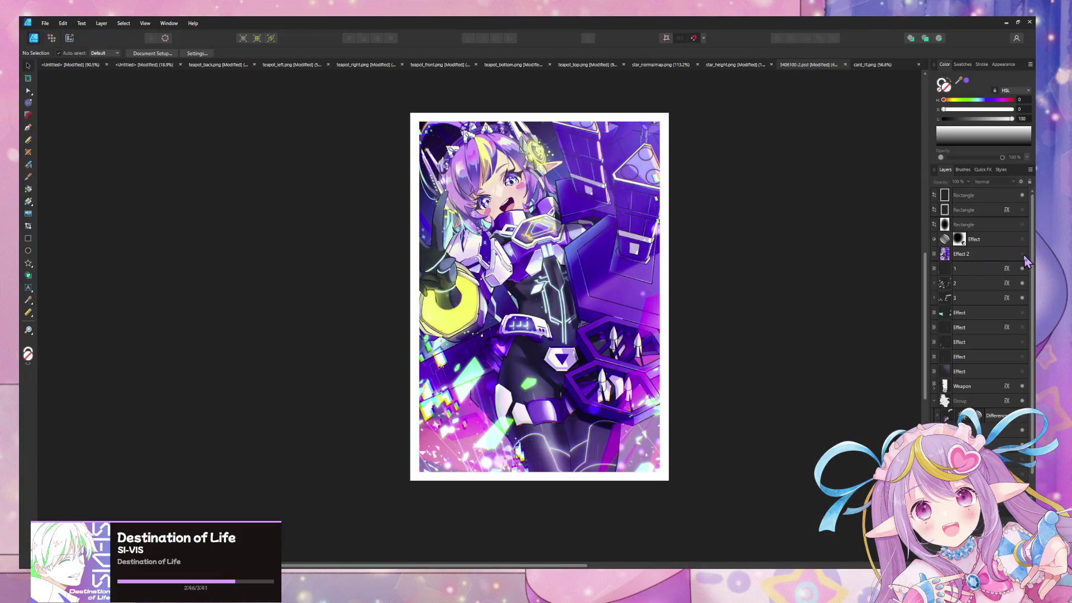
Turn off the Color Overlay effect on layers 1 and 2
alt+click(1022, 268)
click(1007, 269)
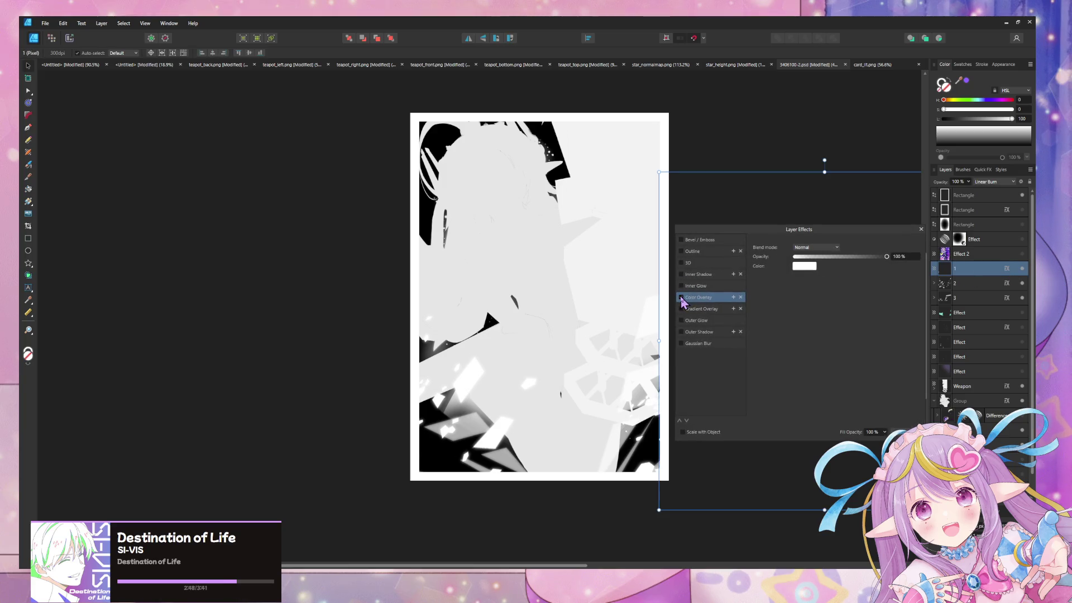
click(681, 298)
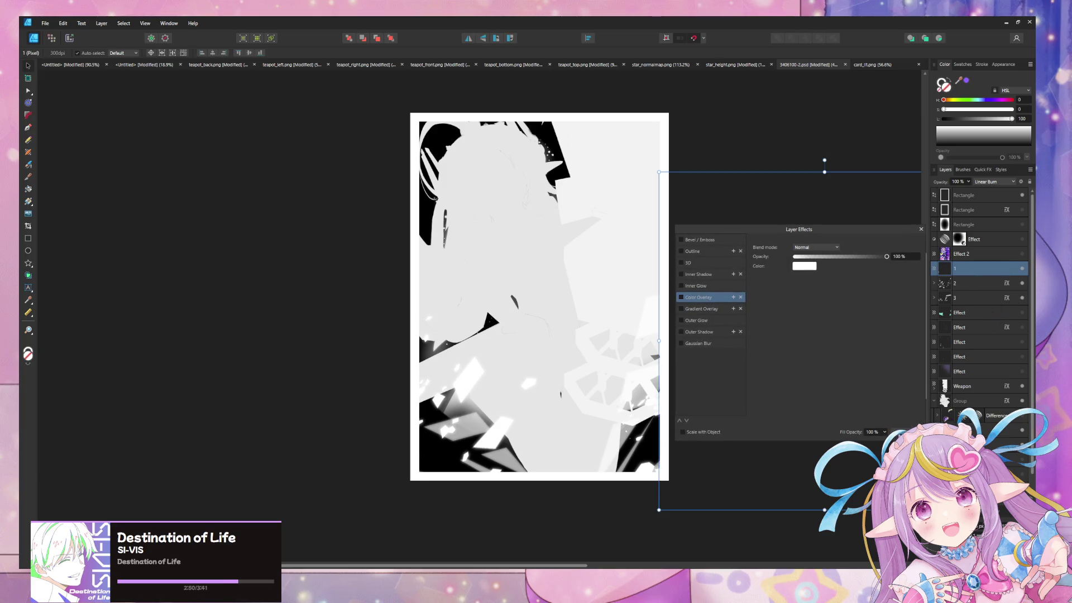
click(902, 430)
click(981, 288)
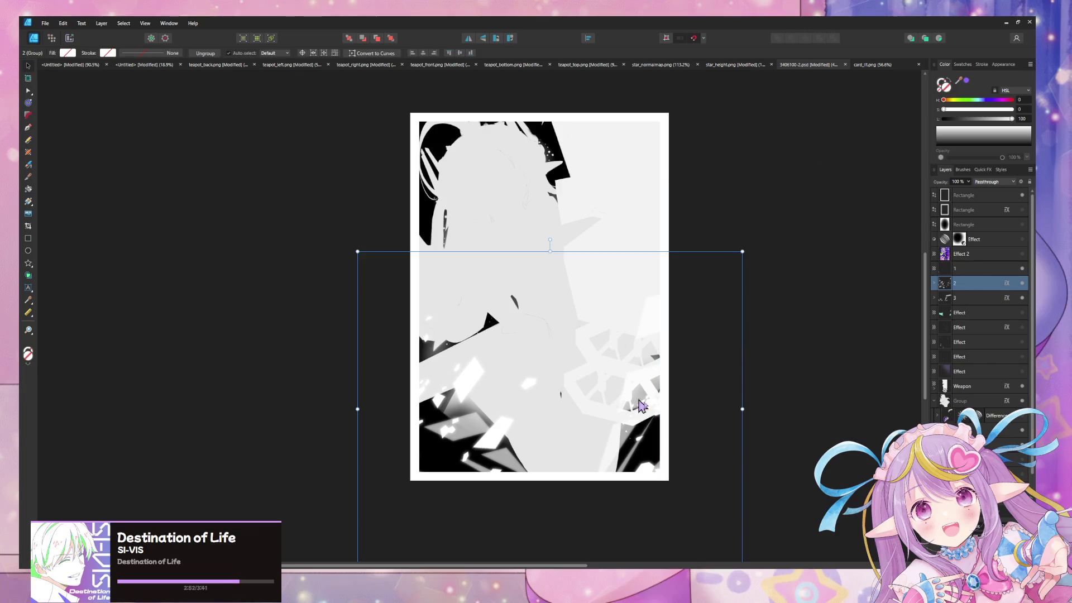
click(1008, 283)
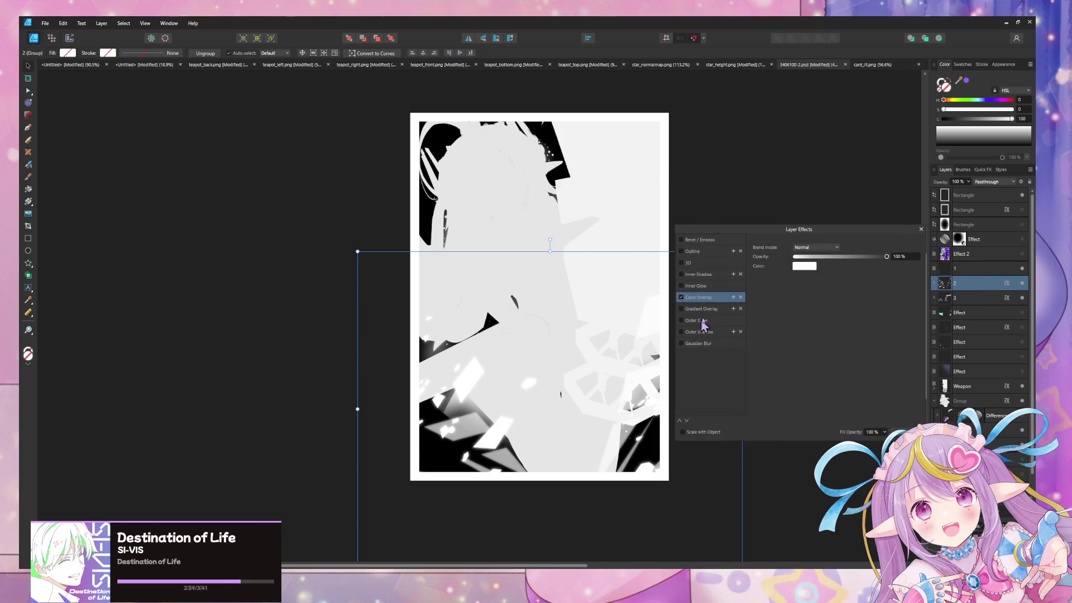
click(681, 298)
click(901, 430)
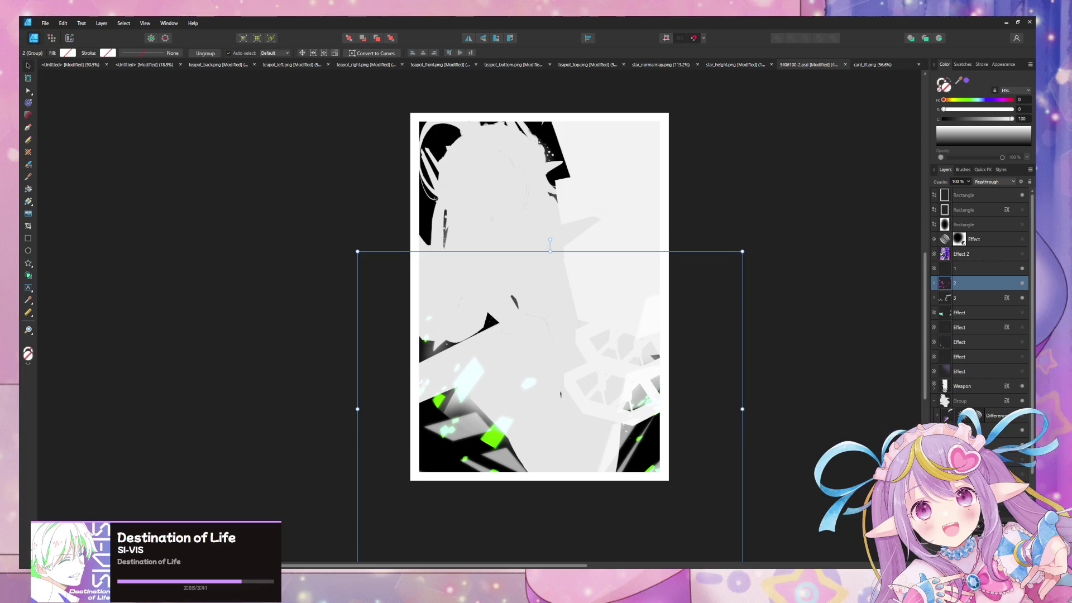
Enable layer 3's Color Overlay for purple shards, and hide the white frame and silhouette
click(1006, 298)
click(681, 298)
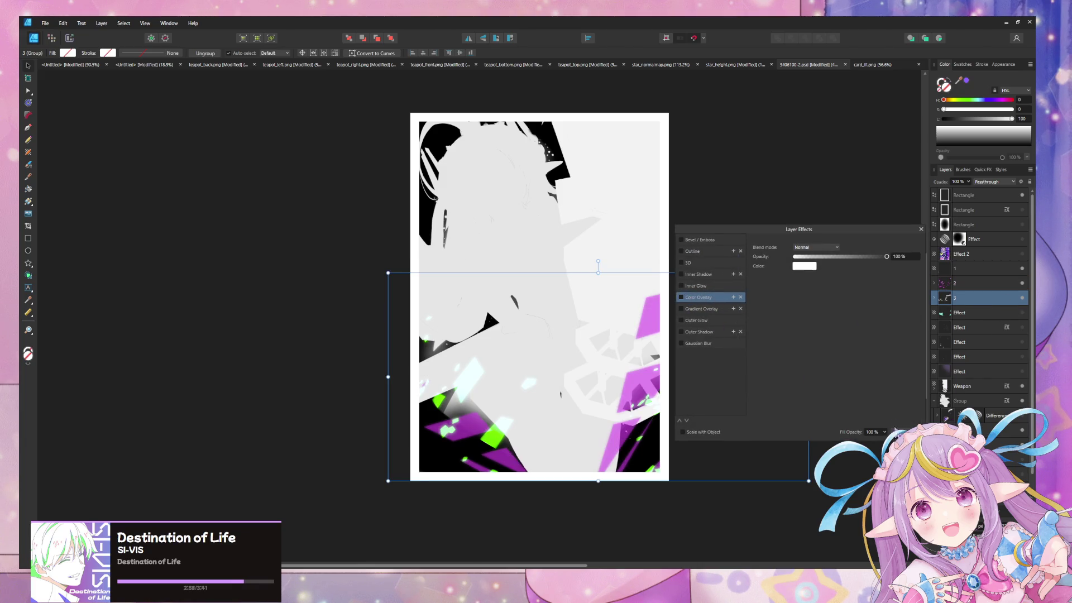
click(899, 430)
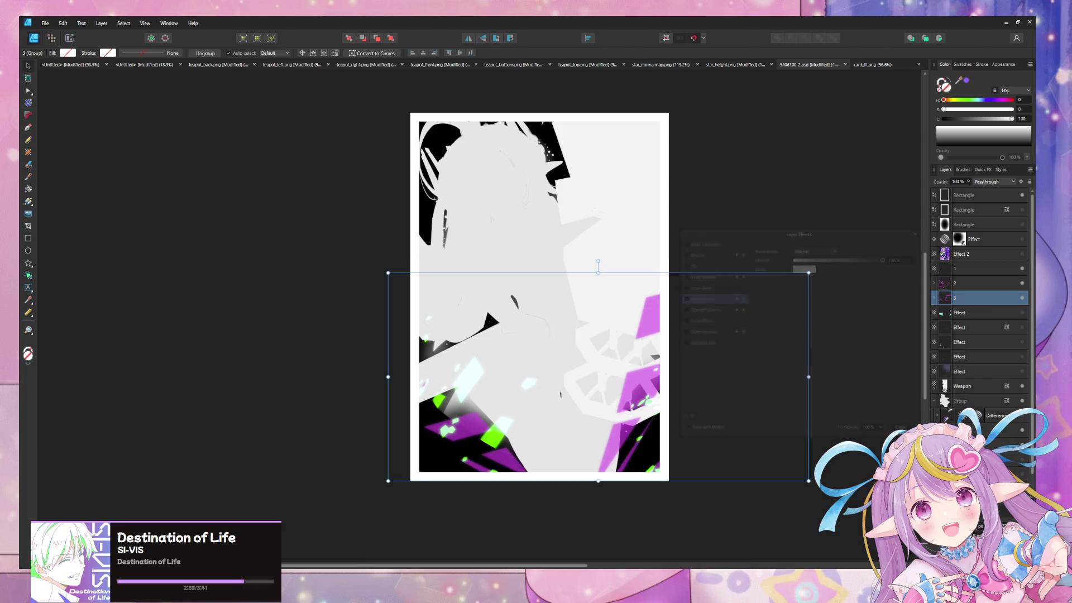
click(1022, 195)
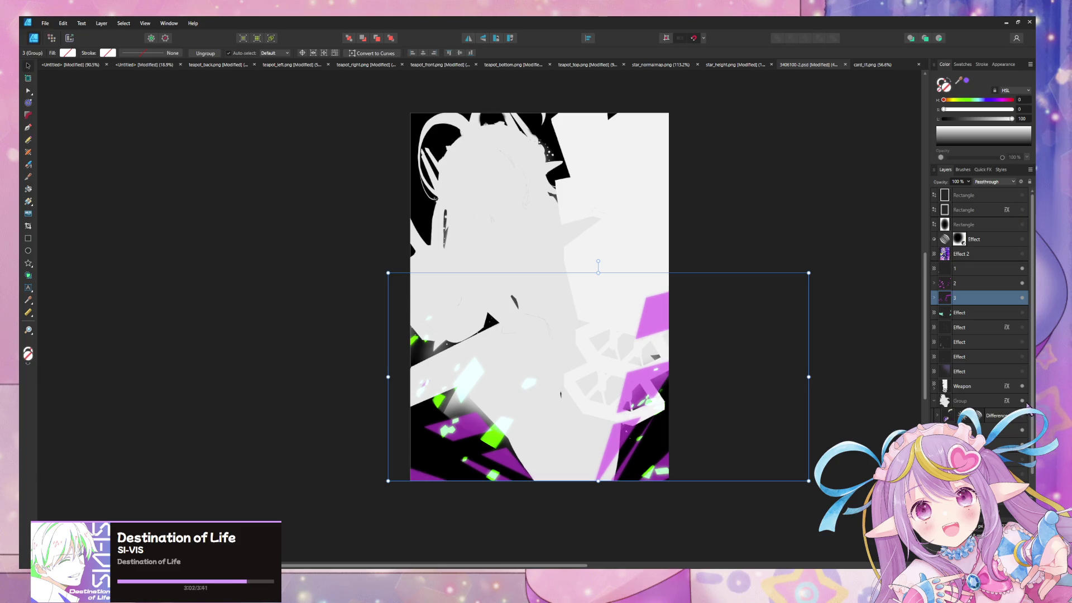
click(1023, 386)
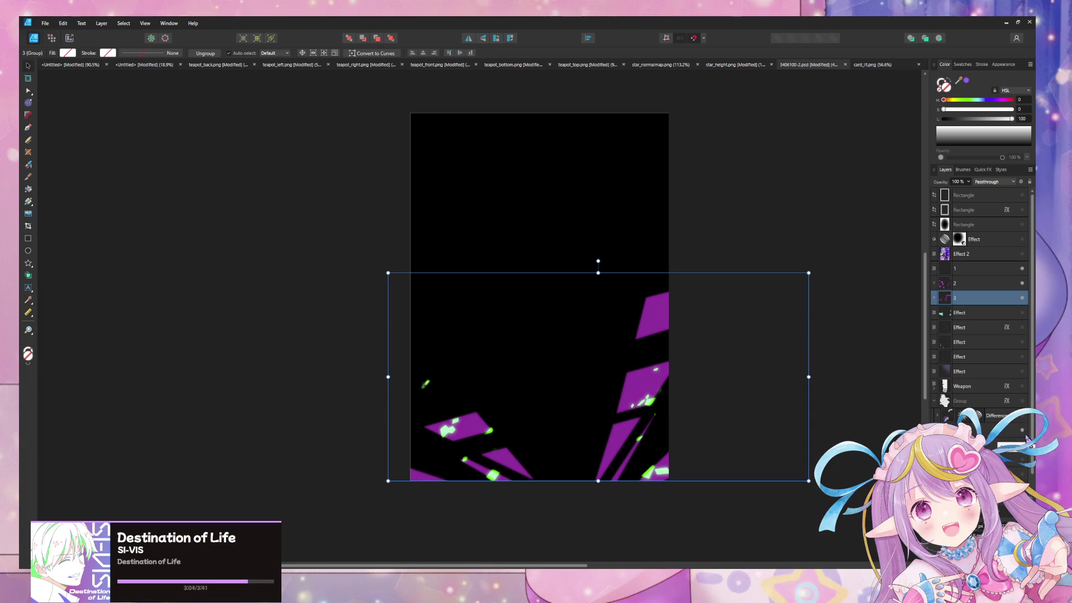
Set layer 1's blend mode to Normal
click(969, 283)
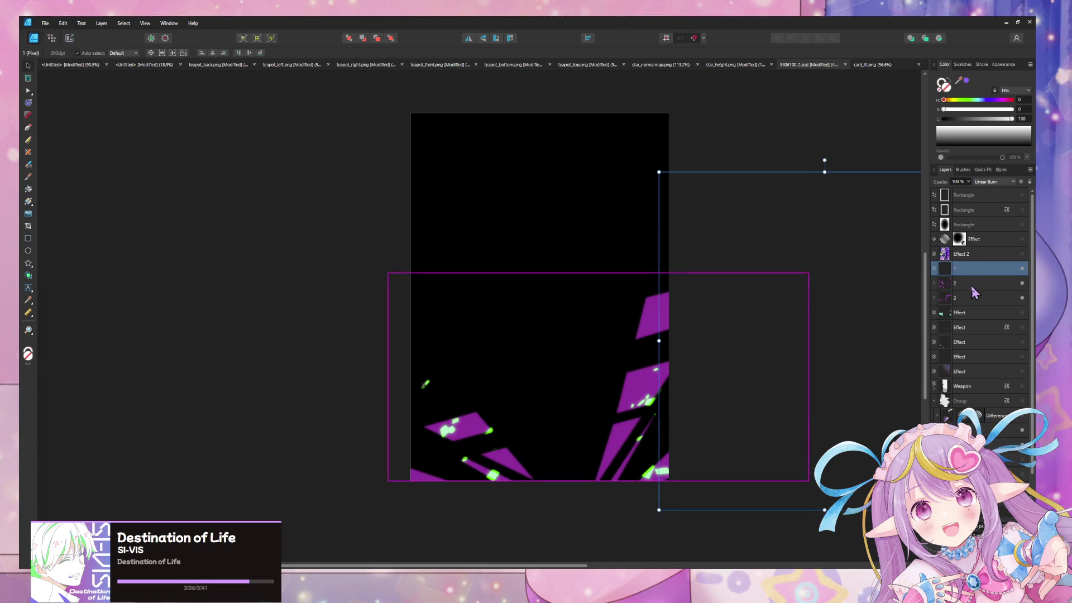
click(980, 271)
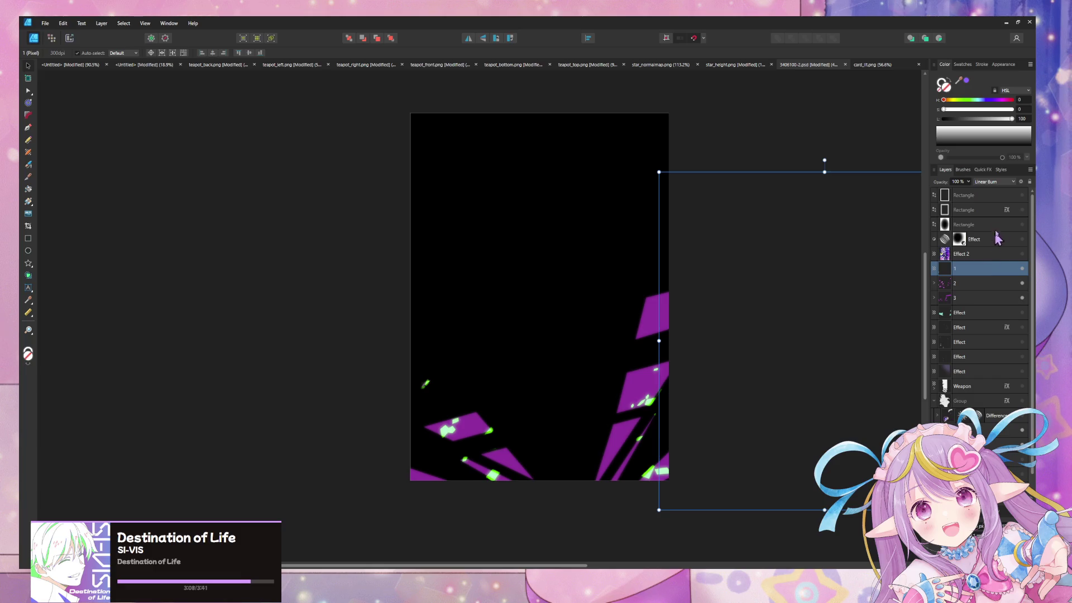
click(991, 183)
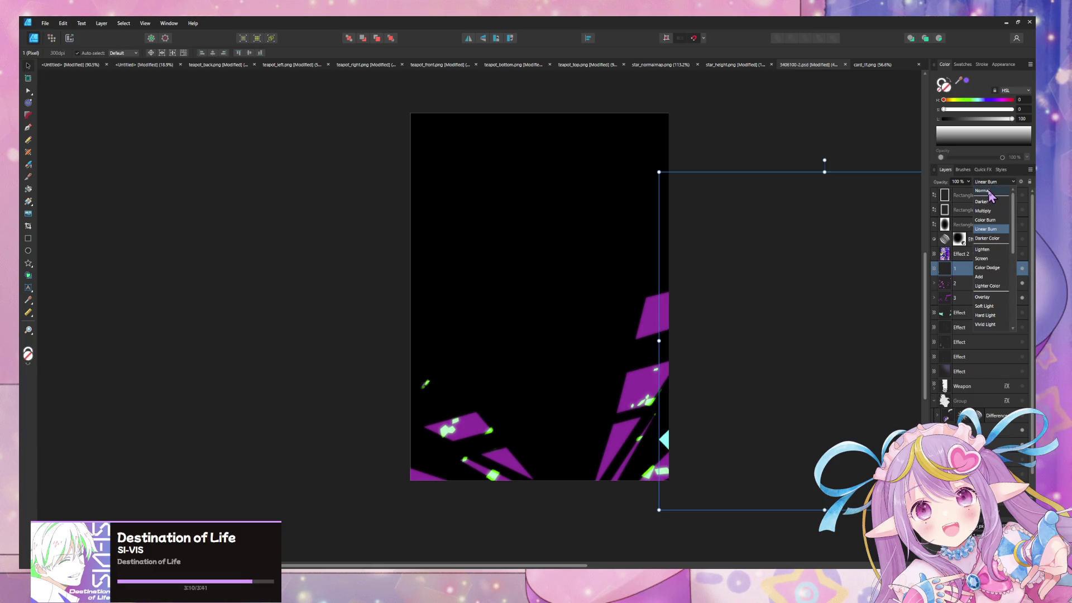
click(982, 191)
Expand group 3 and select its second Effect layer
click(986, 298)
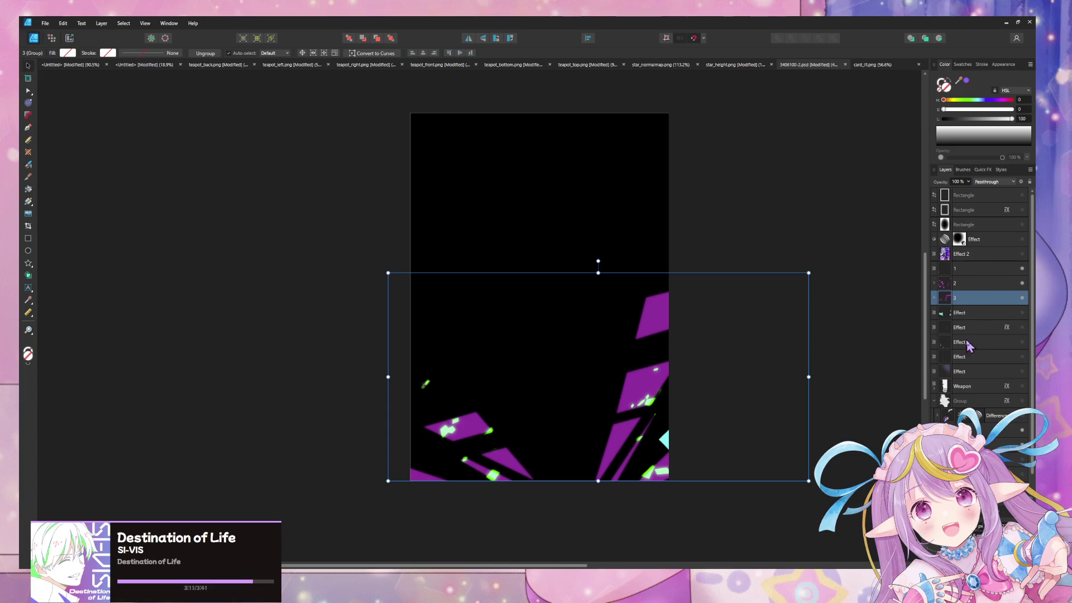
click(935, 299)
click(950, 328)
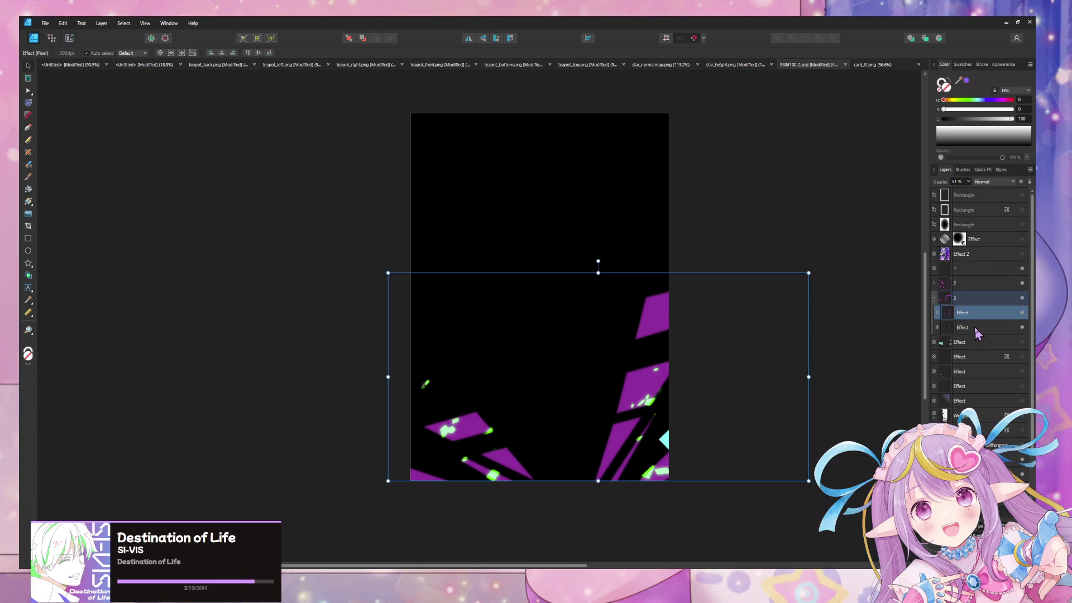
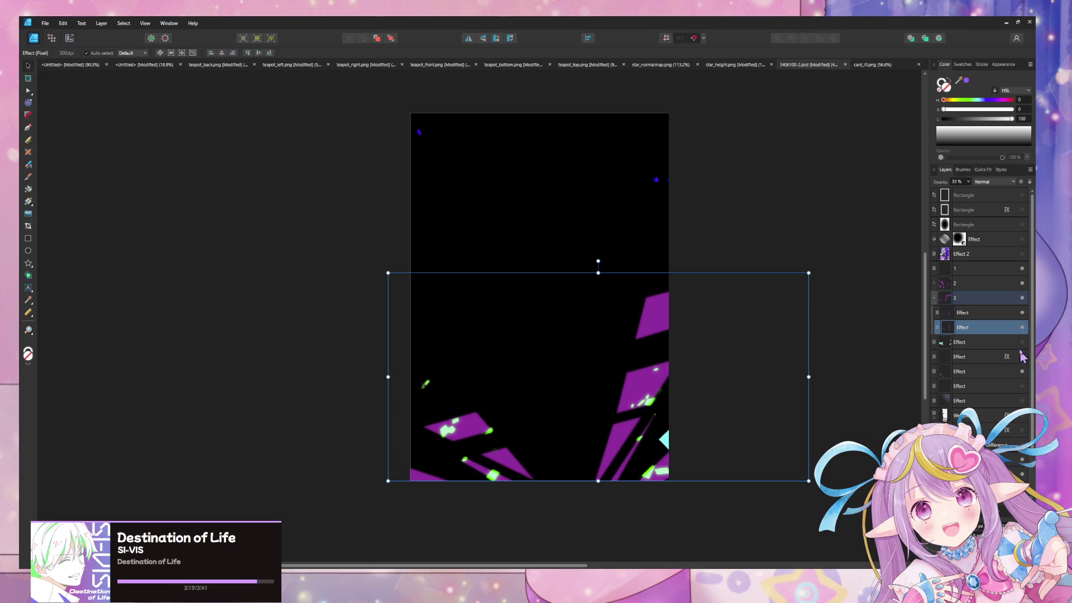
Toggle the purple glow and green streak Effect layers, leaving both visible
click(1023, 400)
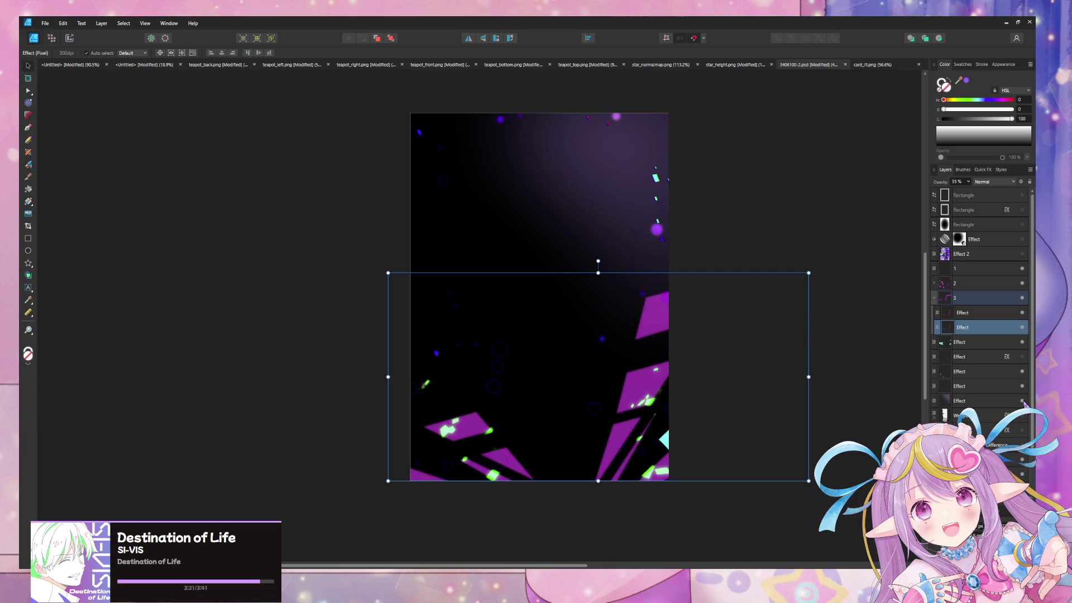
click(1023, 401)
click(1023, 401)
scroll(1009, 358, down, 2)
click(1024, 314)
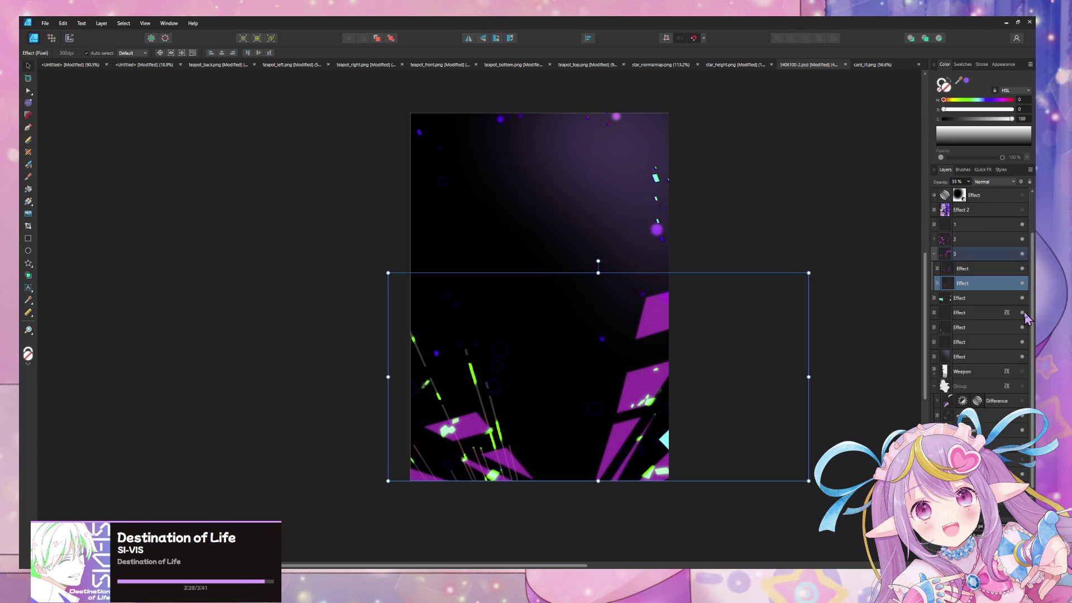
click(1024, 313)
click(1024, 314)
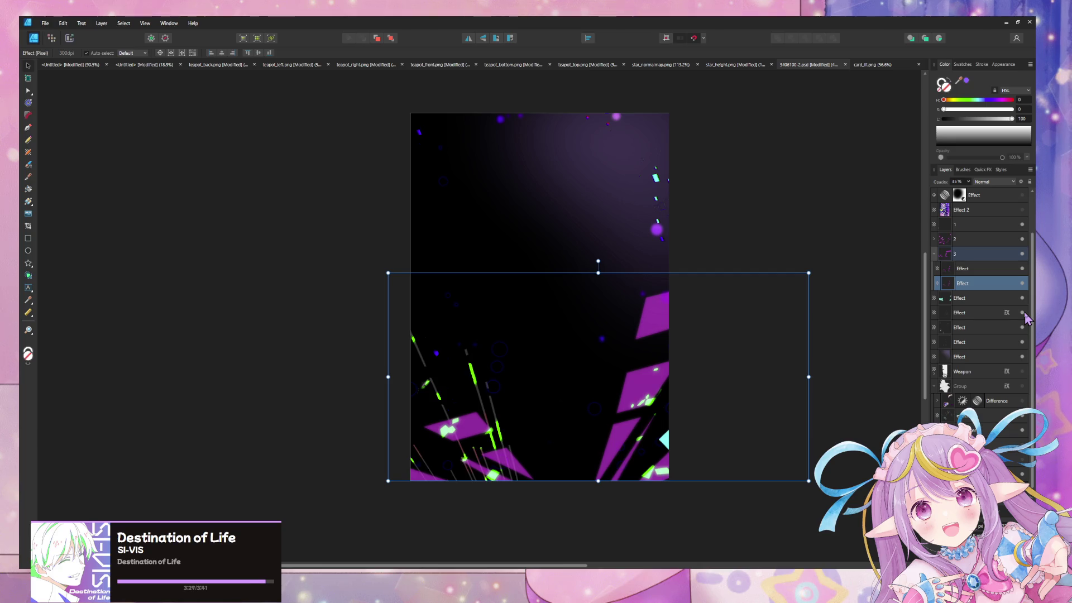
Set the selected Effect layer's blend mode to Normal
click(978, 314)
click(988, 182)
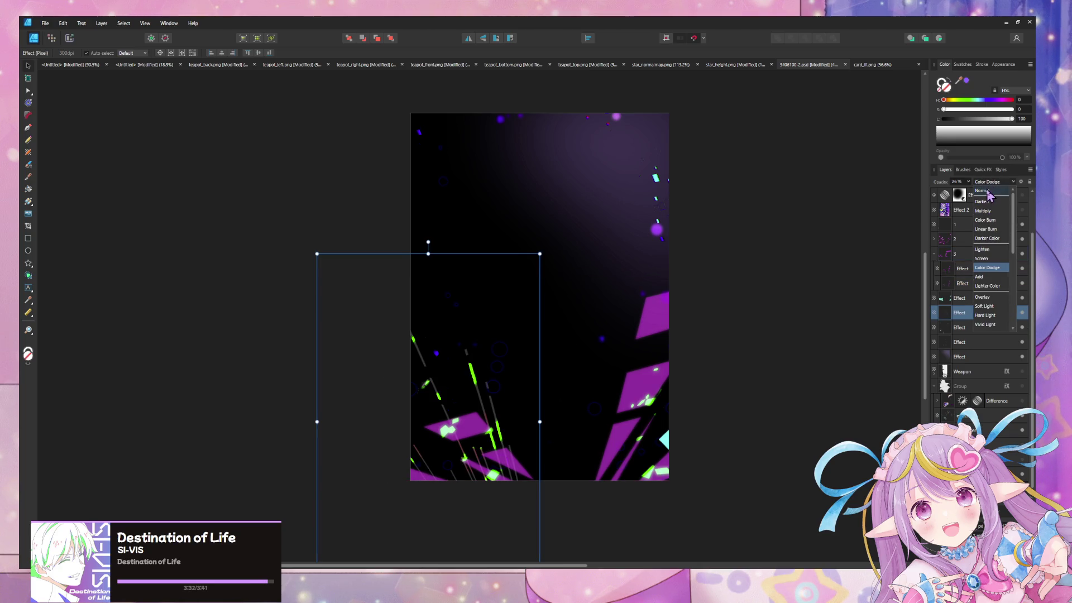
click(987, 192)
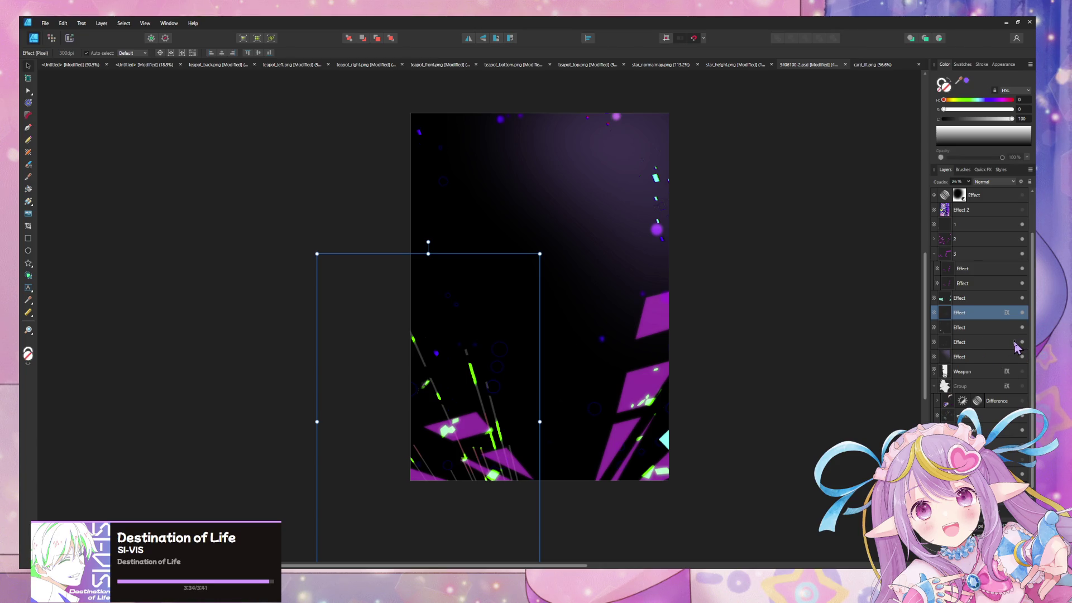
Move the effect layer out of Difference into Group and hide it
scroll(1016, 347, up, 2)
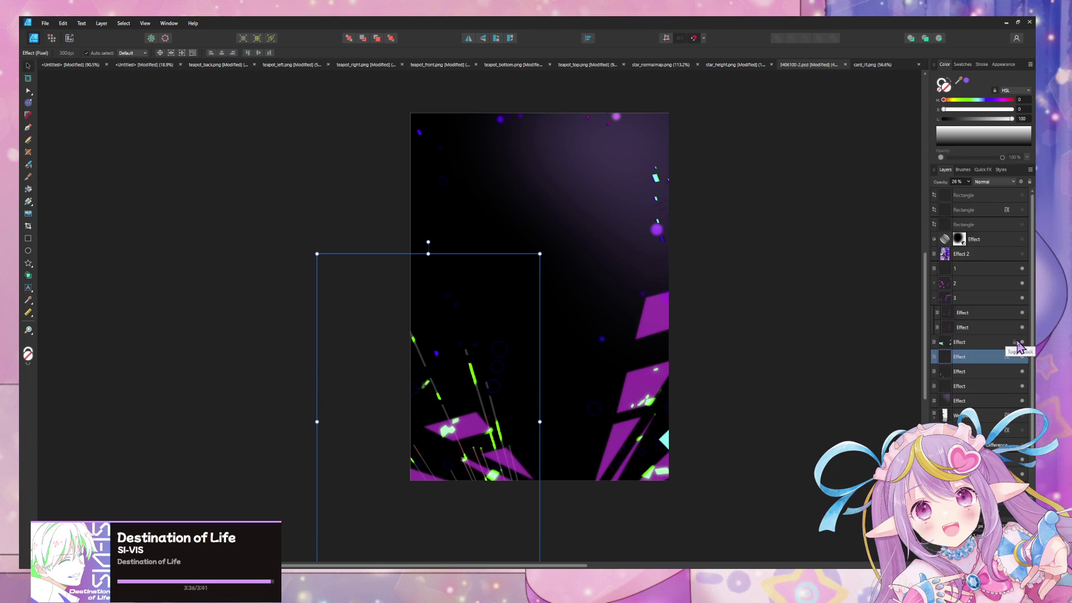
scroll(1017, 347, down, 2)
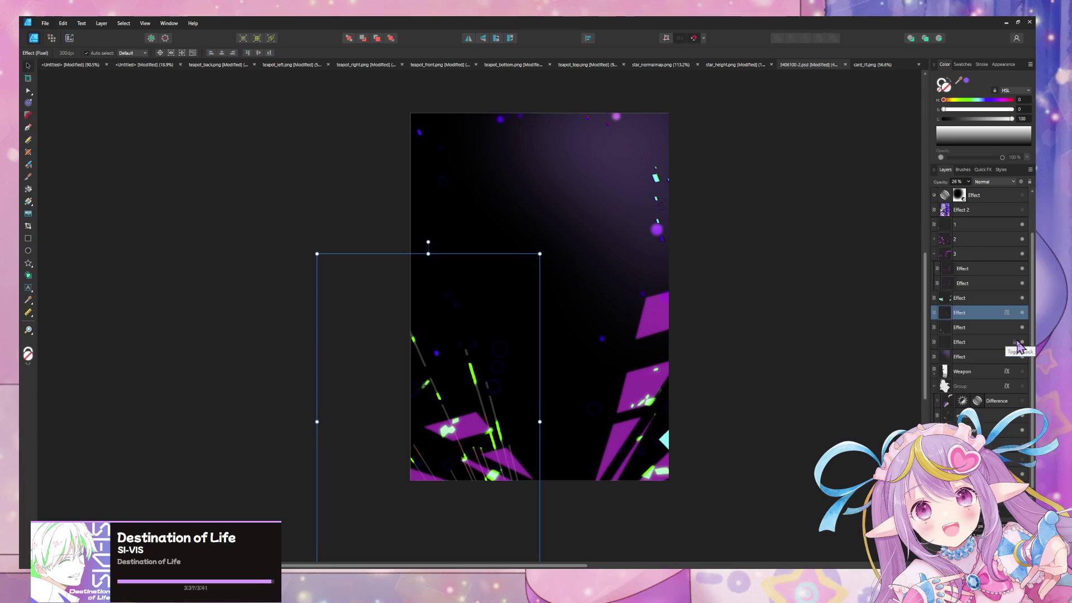
click(1020, 415)
click(991, 401)
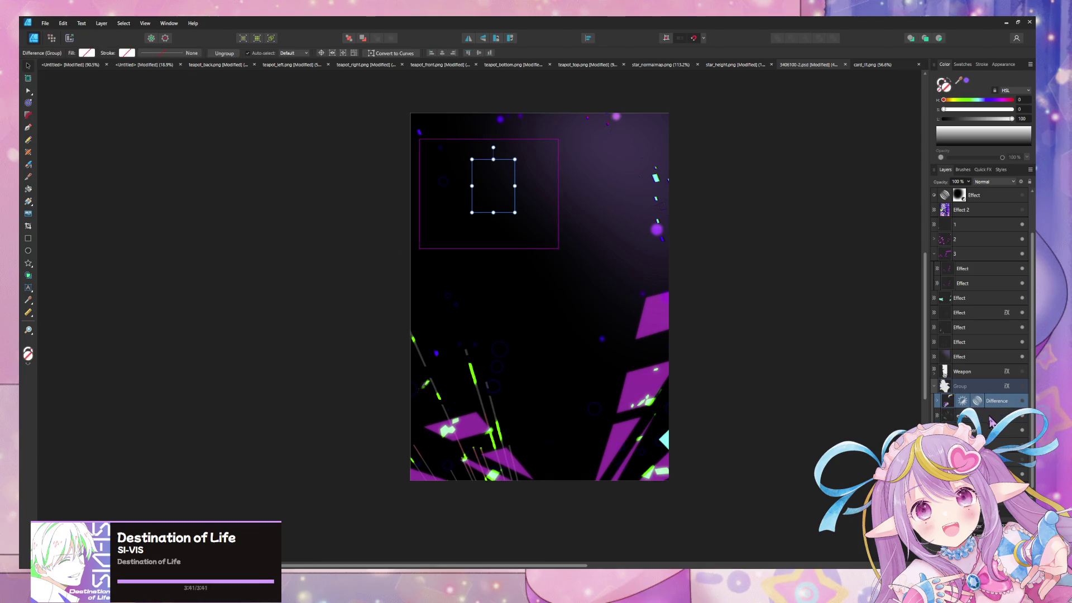
mouse_move(992, 422)
mouse_down()
mouse_move(950, 383)
mouse_move(945, 363)
mouse_move(1026, 368)
mouse_up()
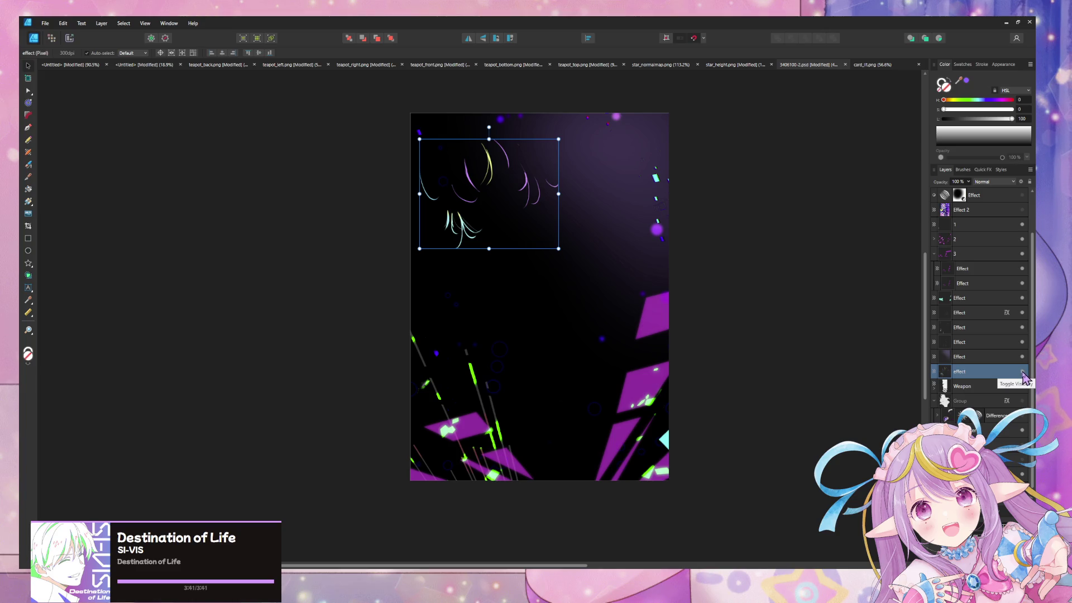
click(1022, 371)
drag(984, 416, 981, 413)
Hide the black background layer so the card sits on transparency
click(849, 316)
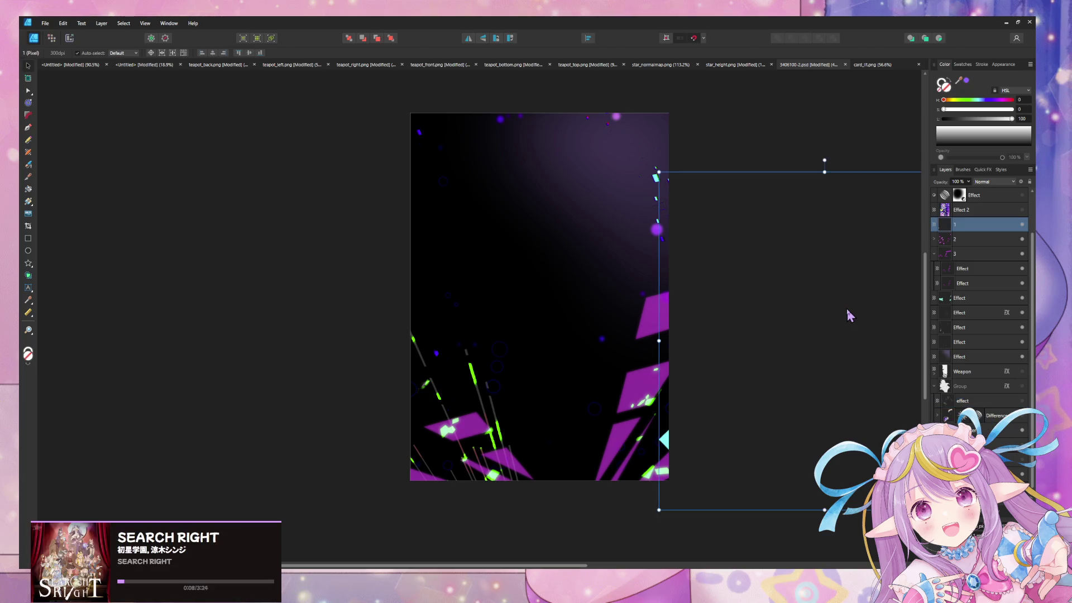
click(324, 312)
key(ctrl+shift+alt+s)
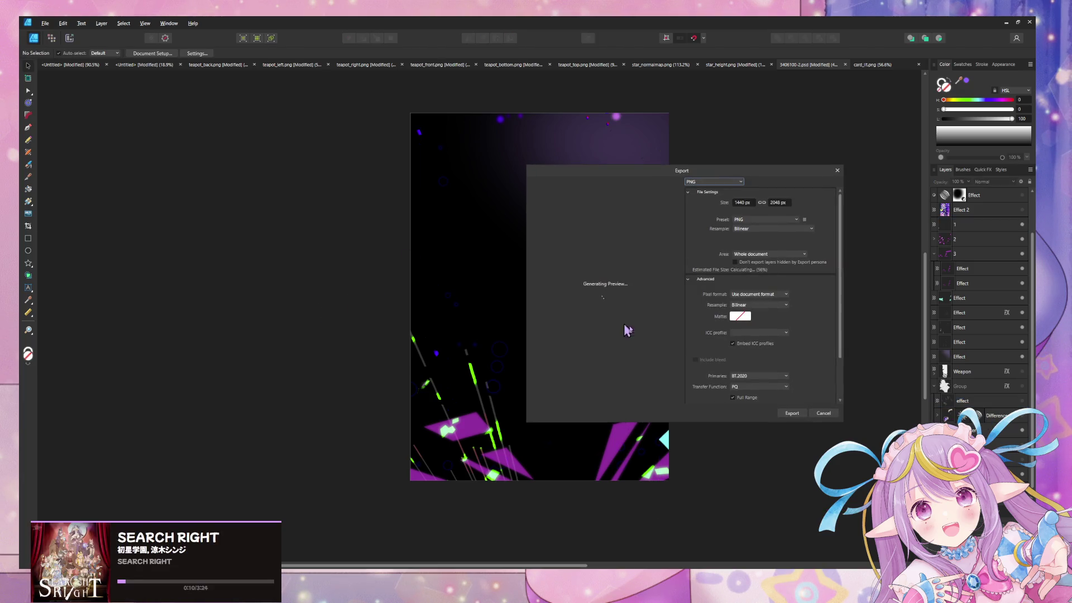
click(823, 414)
click(1023, 473)
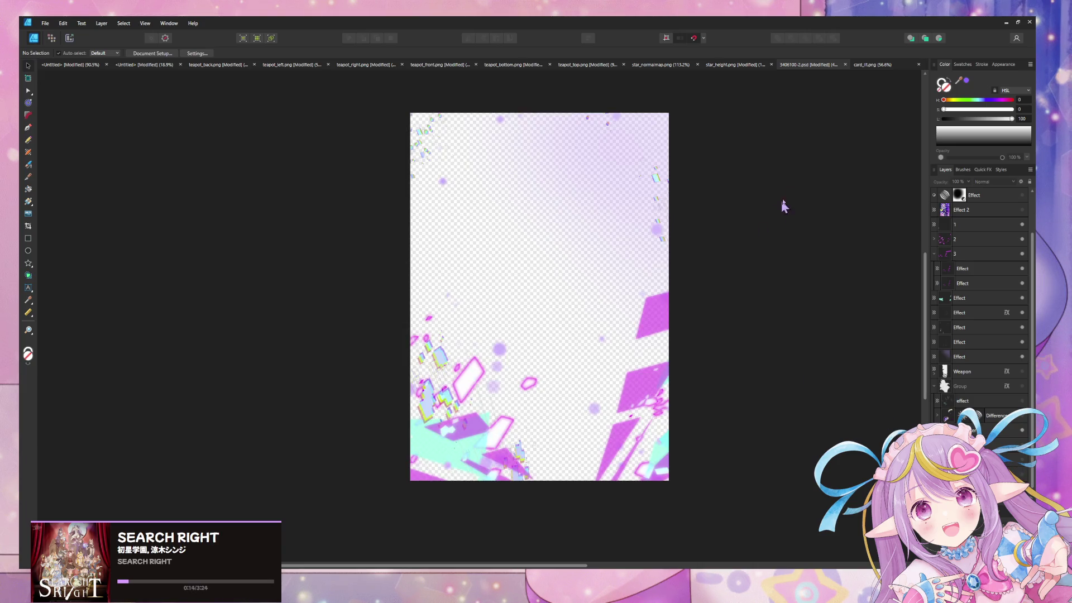
Export the card as card_emissive PNG into the TestShaders folder
key(ctrl+shift+alt+s)
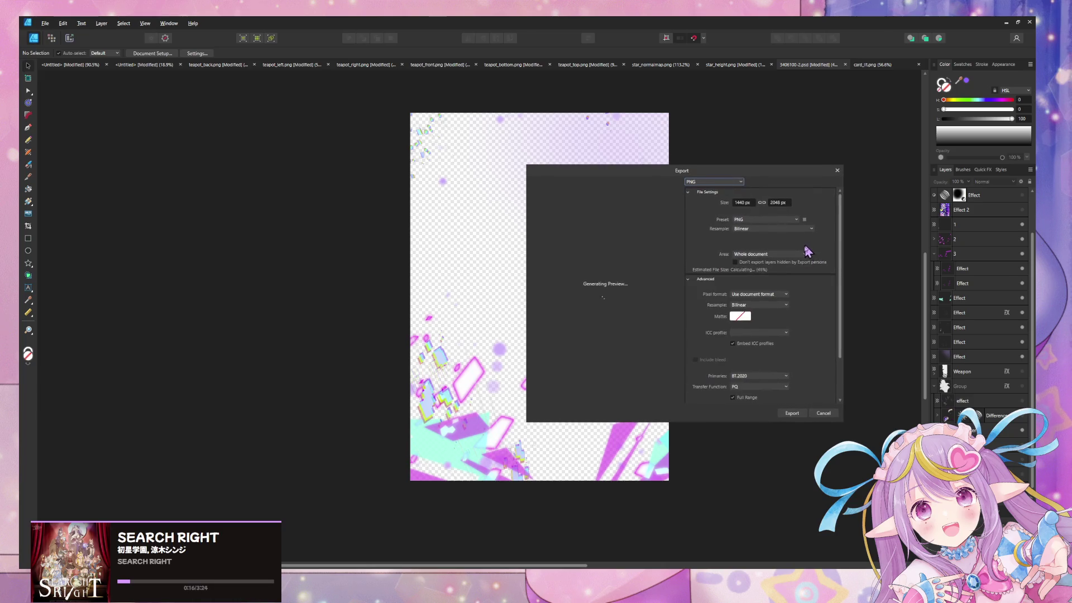
click(789, 413)
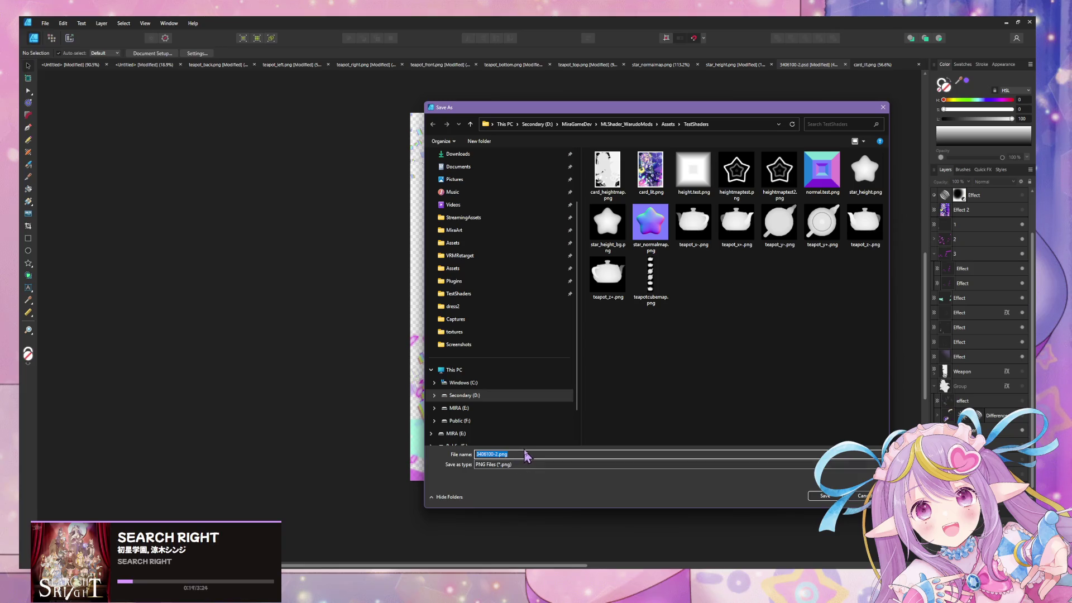
text(card_emissive)
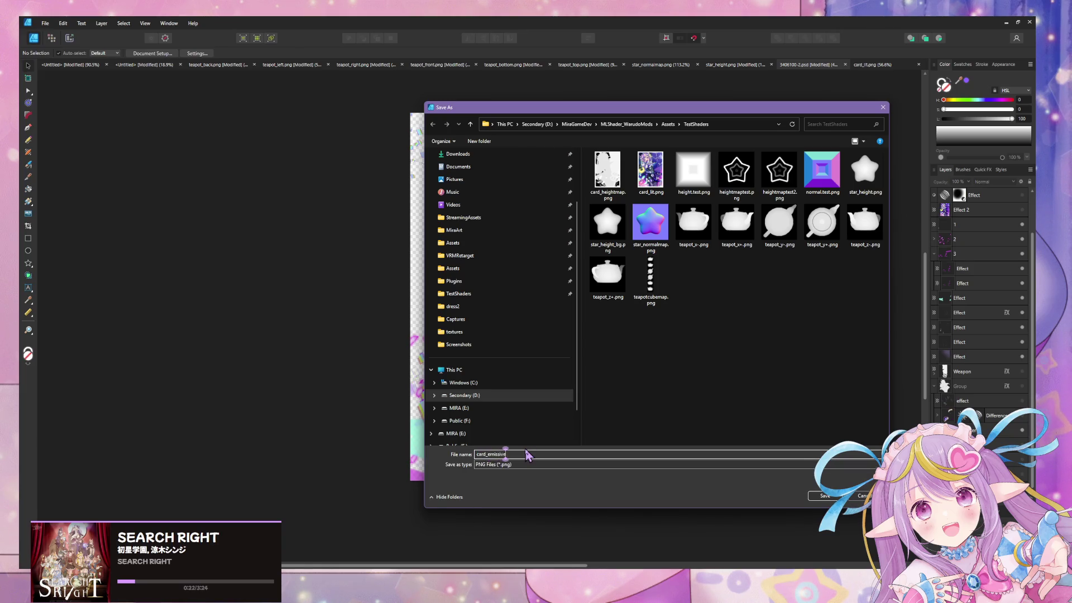
key(Return)
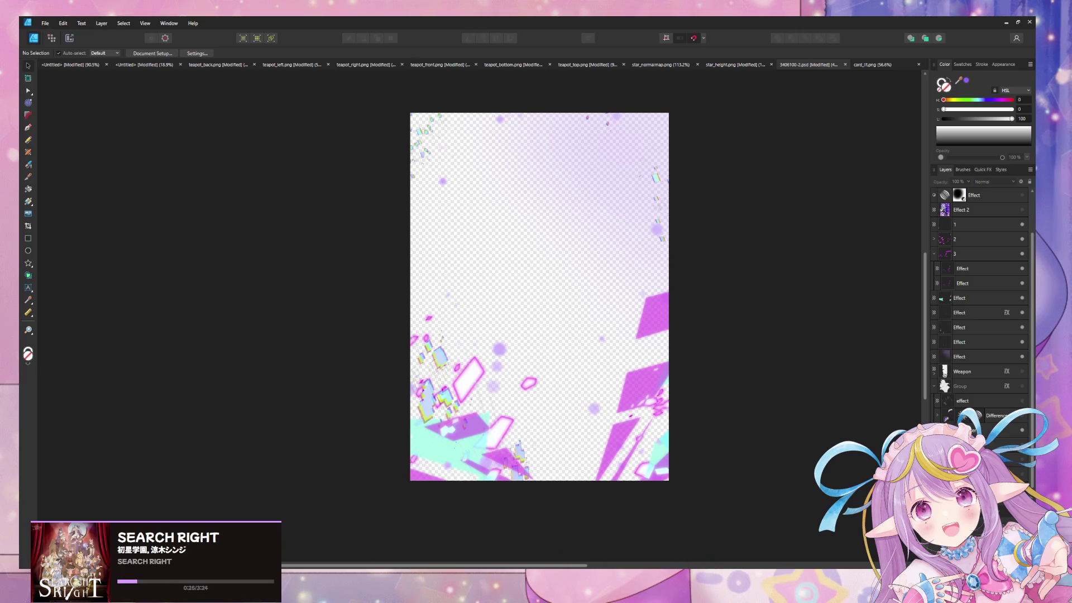
key(alt+Tab)
Add a Color node above the texture sampler and switch it to HDR
drag(384, 223, 796, 192)
scroll(569, 313, down, 5)
scroll(634, 309, up, 4)
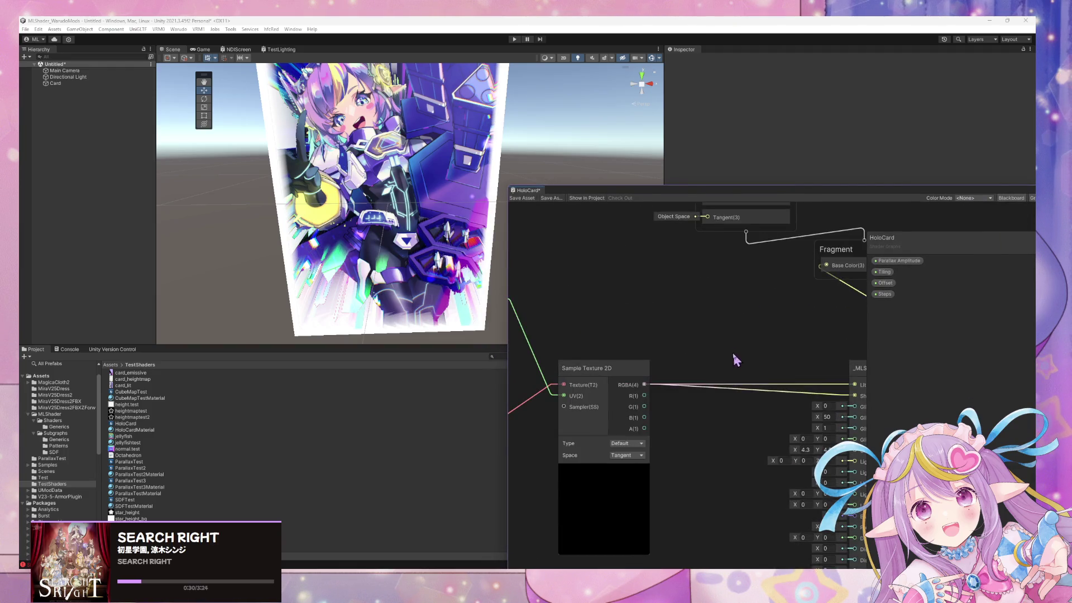
key(space)
text(color)
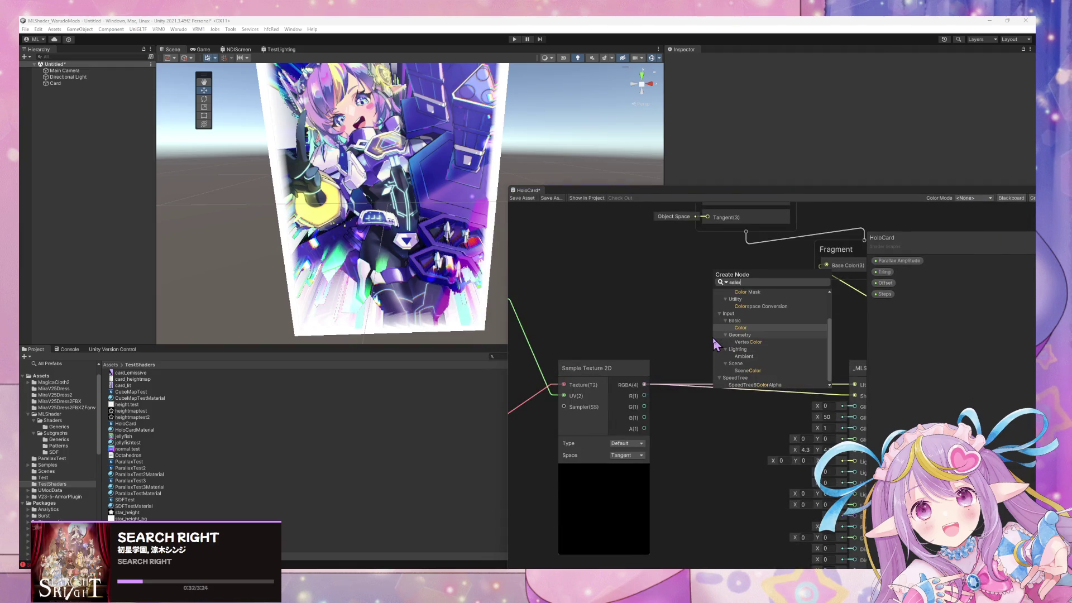
key(Return)
drag(725, 320, 603, 268)
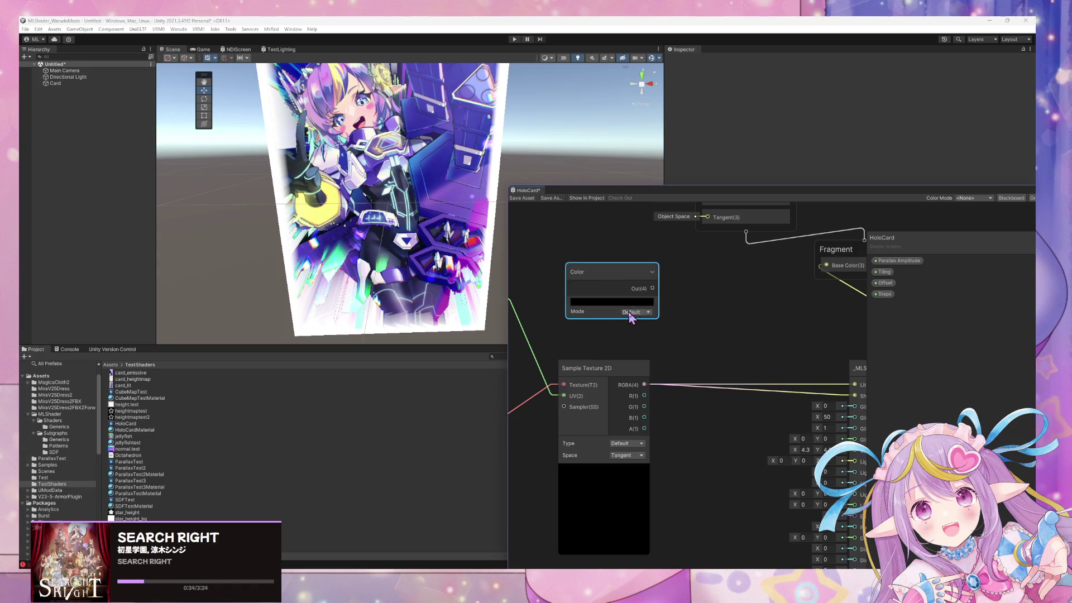
click(631, 313)
click(643, 334)
Set the HDR Color to white with intensity raised above 2
click(611, 302)
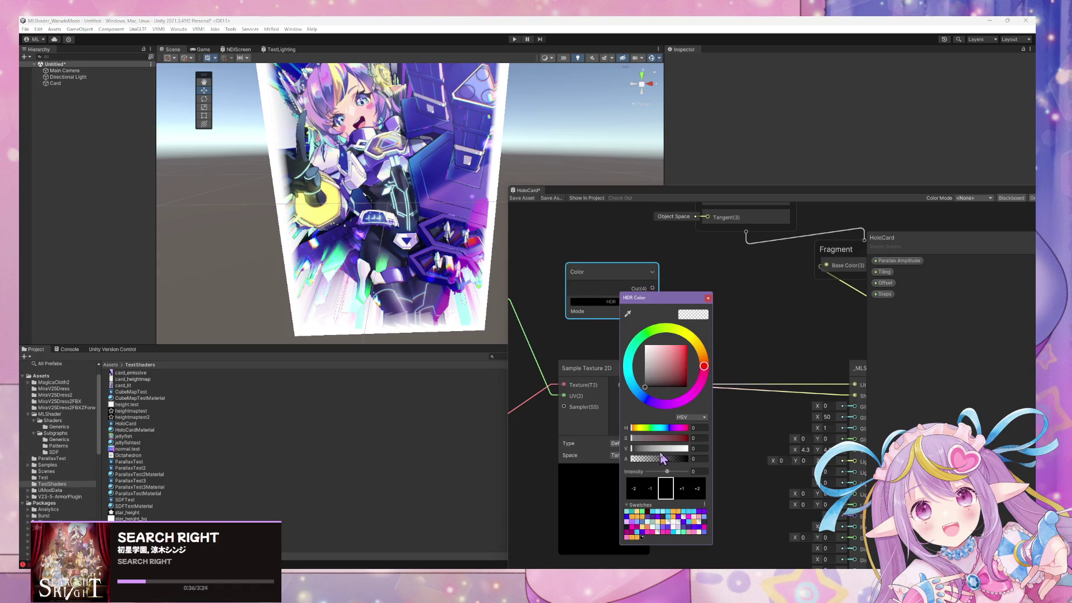
drag(677, 353, 645, 345)
click(683, 491)
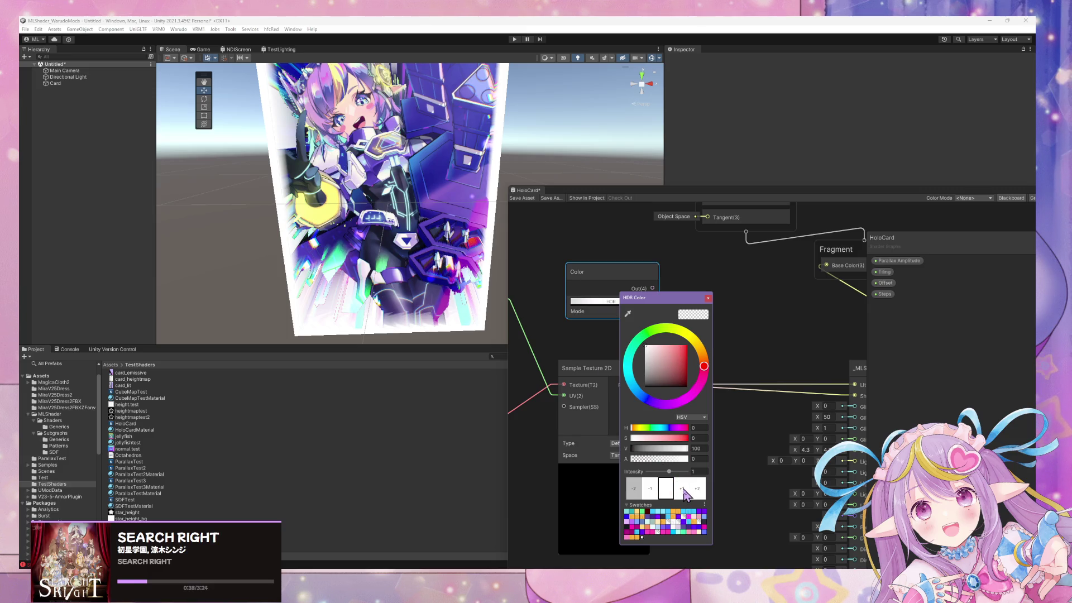
click(683, 491)
click(708, 298)
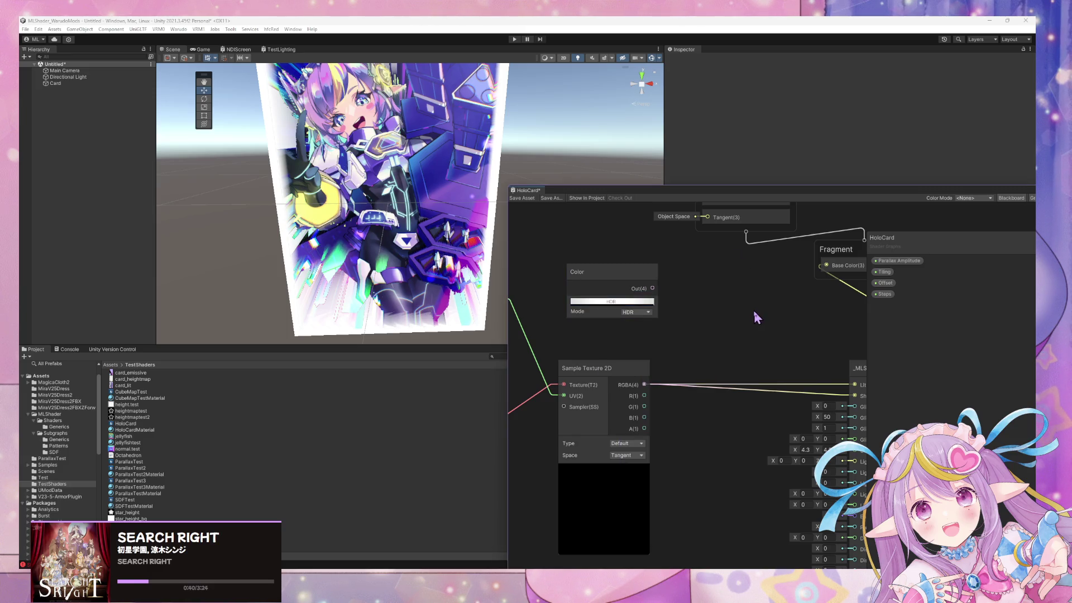
right_click(754, 311)
click(598, 301)
click(698, 472)
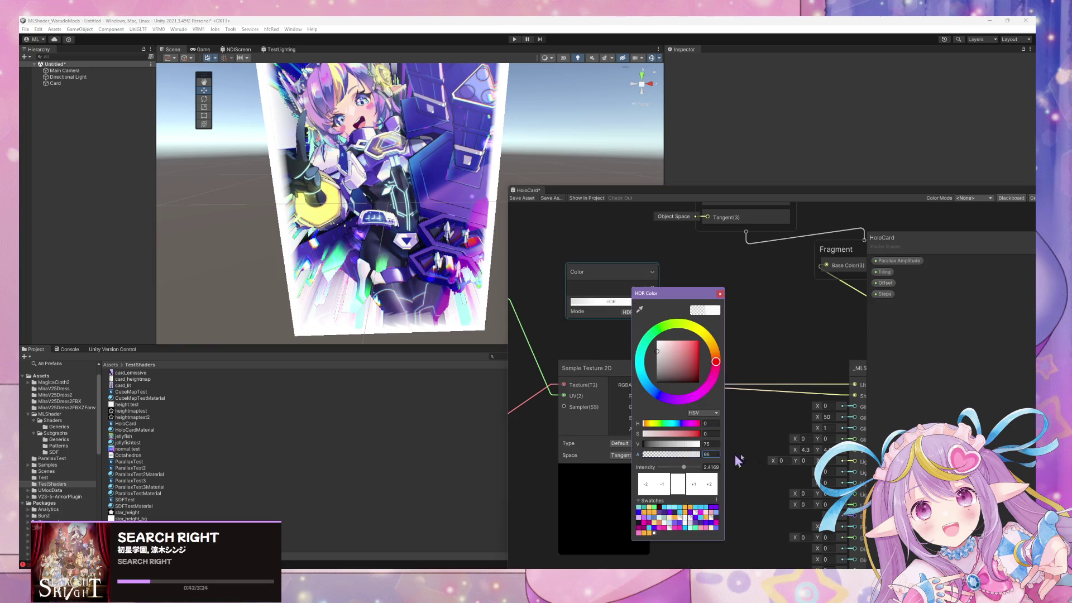
click(783, 310)
drag(758, 351, 683, 341)
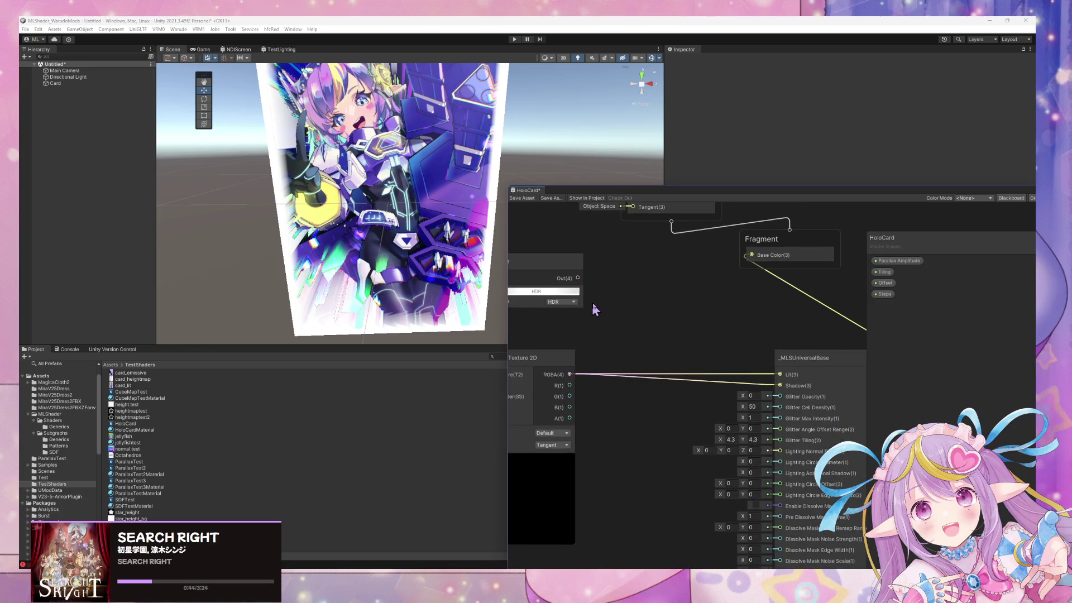
drag(594, 310, 639, 321)
Add a Blend node beside the Color node and feed Color into its Base
key(space)
text(mult)
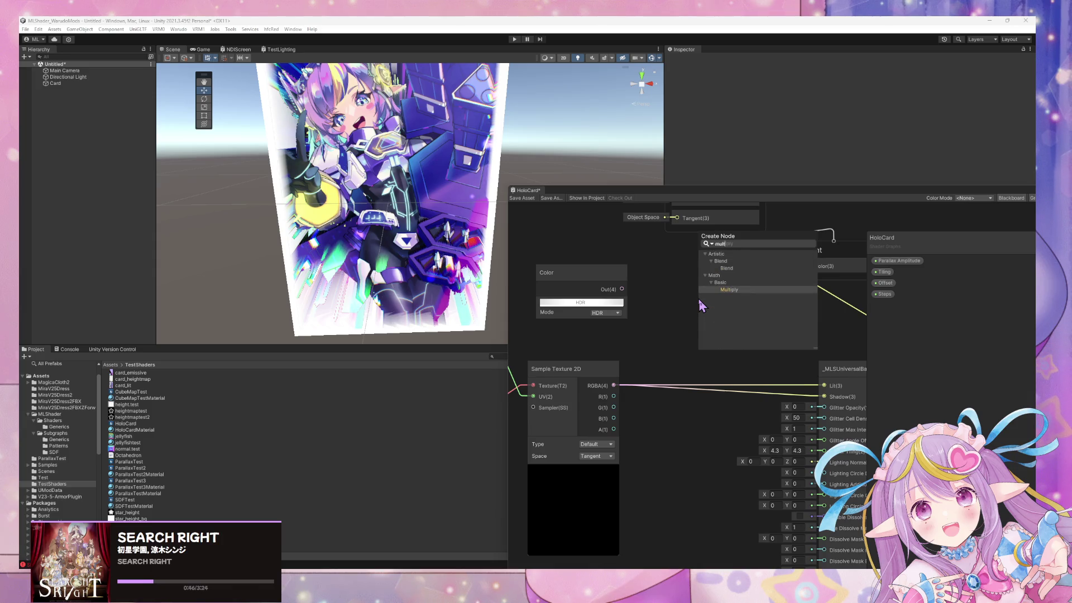
key(Up)
key(Up)
key(Up)
key(Return)
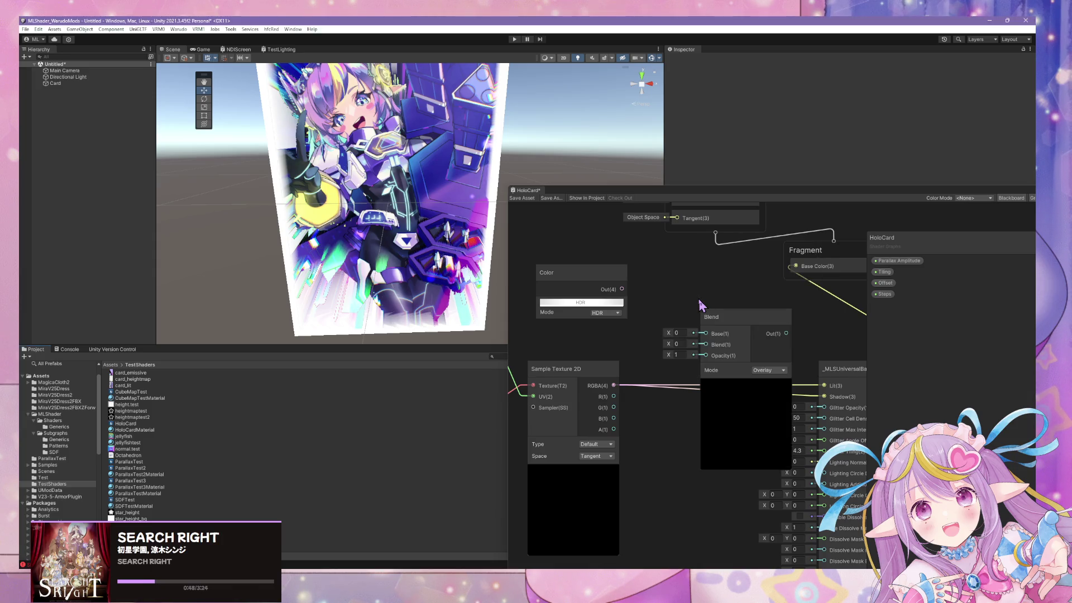
drag(735, 327, 688, 286)
mouse_move(614, 288)
mouse_down()
mouse_move(602, 277)
mouse_move(662, 301)
mouse_up()
drag(550, 320, 611, 347)
Search the node list for 'sampl' to list the Sample nodes
key(space)
text(te)
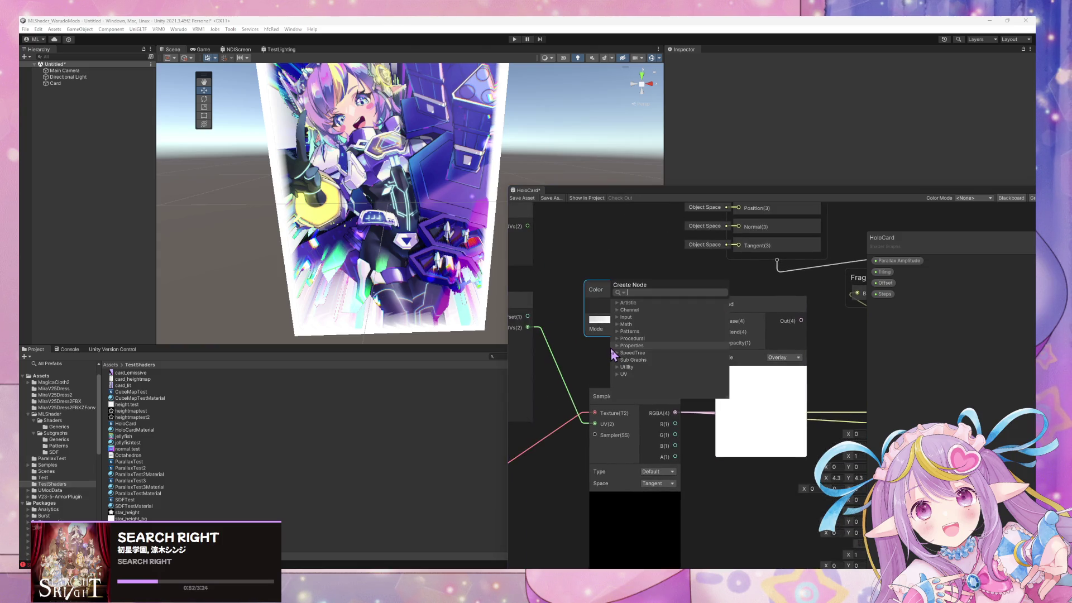
key(BackSpace)
key(BackSpace)
text(same)
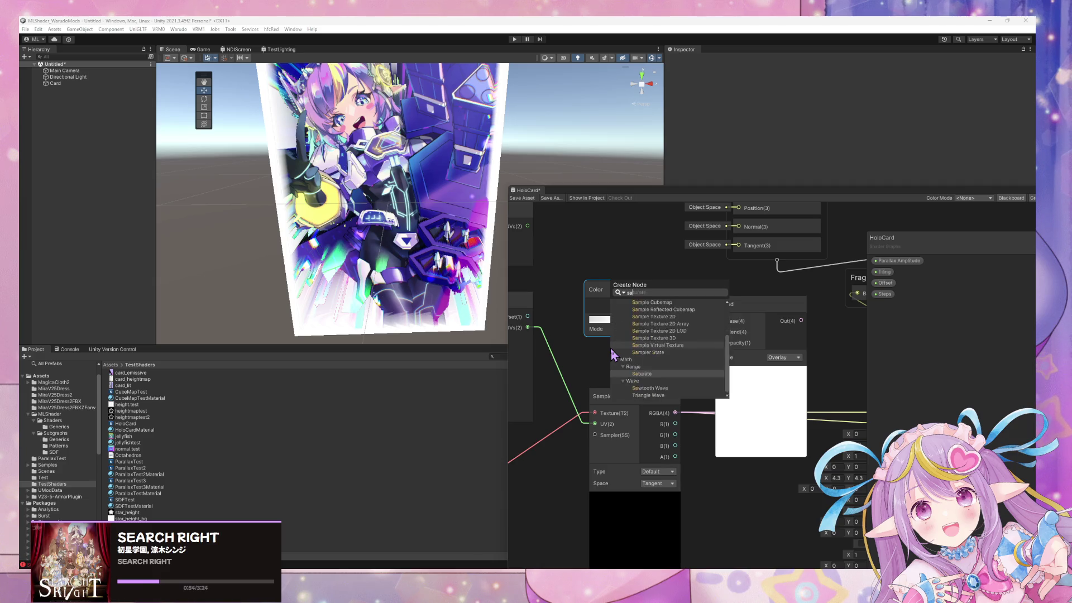
key(BackSpace)
text(plk)
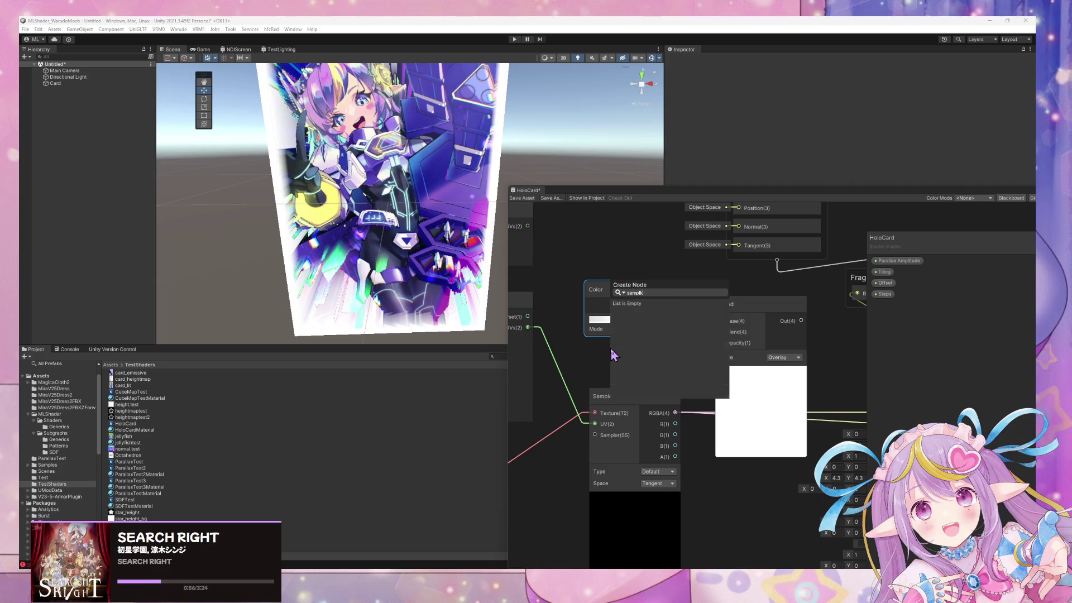
key(BackSpace)
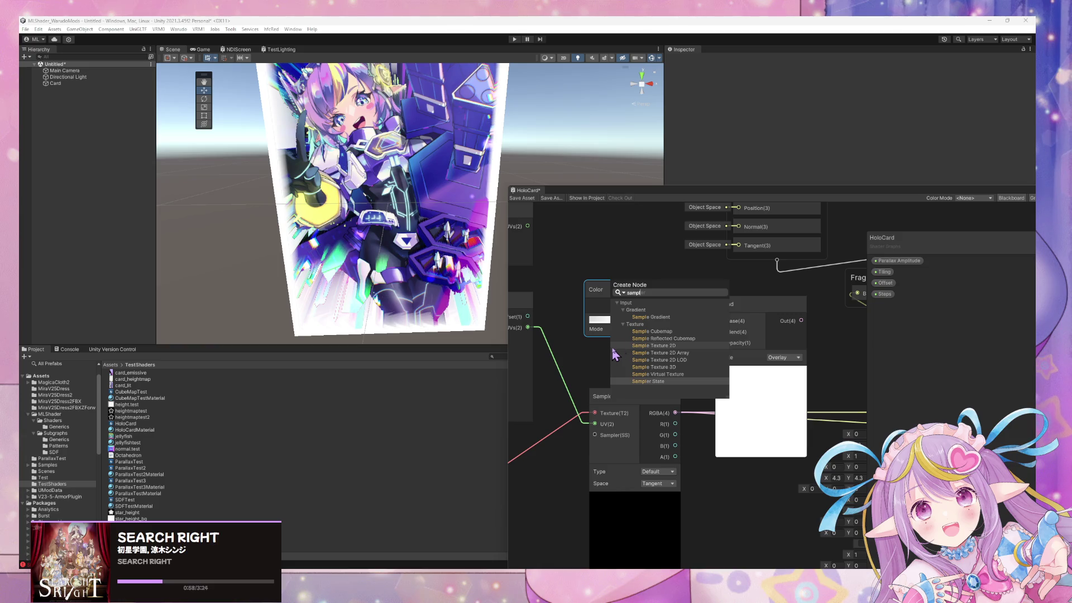
Add a Sample Texture 2D node beside Blend and rearrange the sampler, Color and master stacks
click(634, 346)
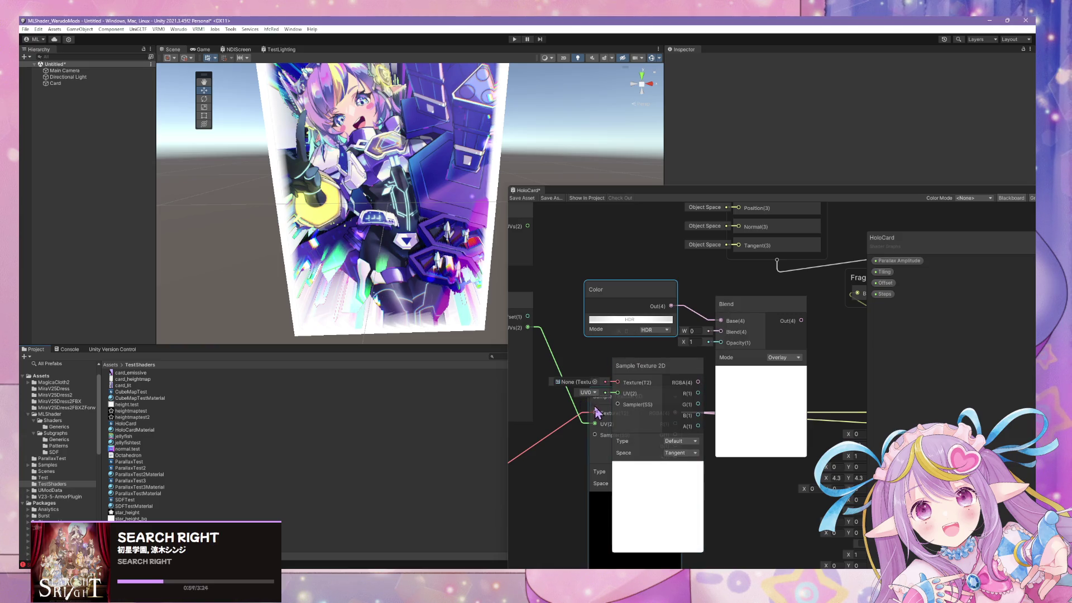
drag(593, 413, 539, 507)
mouse_move(643, 329)
mouse_down()
mouse_move(642, 212)
mouse_move(640, 243)
mouse_up()
mouse_move(653, 422)
mouse_down()
mouse_move(618, 378)
mouse_move(618, 313)
mouse_up()
drag(743, 365, 735, 354)
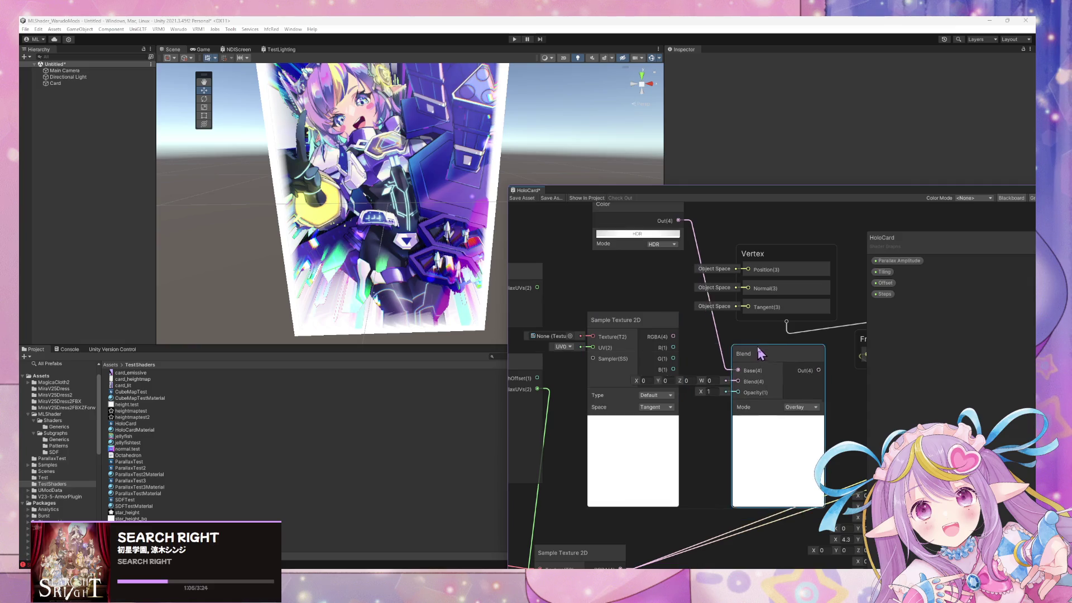
drag(781, 254, 924, 233)
mouse_move(768, 372)
mouse_down()
mouse_move(761, 304)
mouse_move(838, 276)
mouse_move(754, 335)
mouse_move(919, 381)
mouse_move(892, 390)
mouse_up()
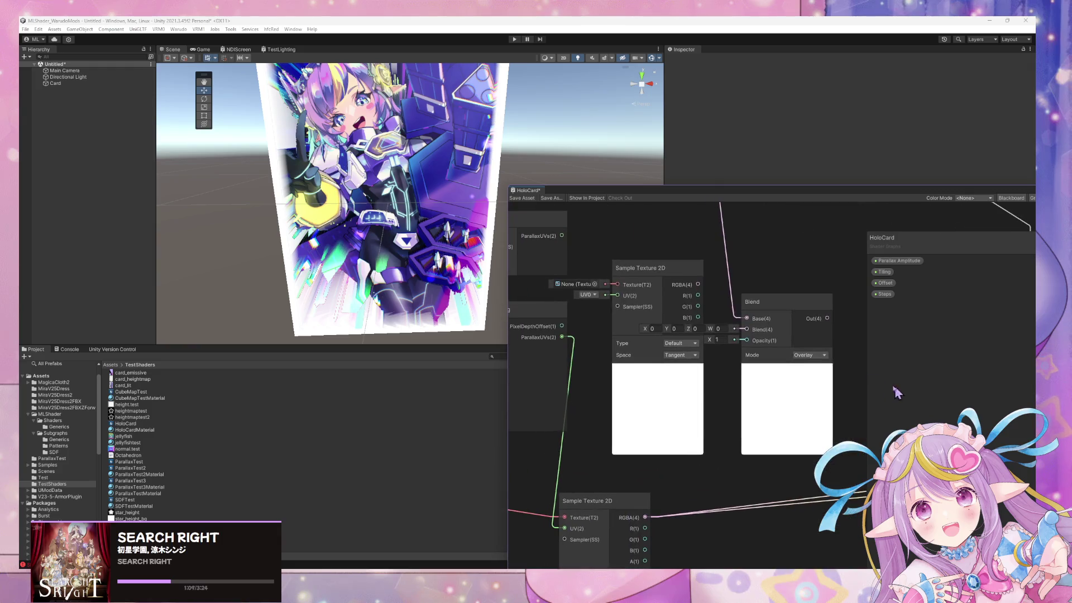
drag(759, 296, 774, 234)
Assign the card_emissive texture to the new Sample Texture 2D node
mouse_move(736, 415)
mouse_down()
mouse_move(681, 361)
mouse_move(676, 389)
mouse_up()
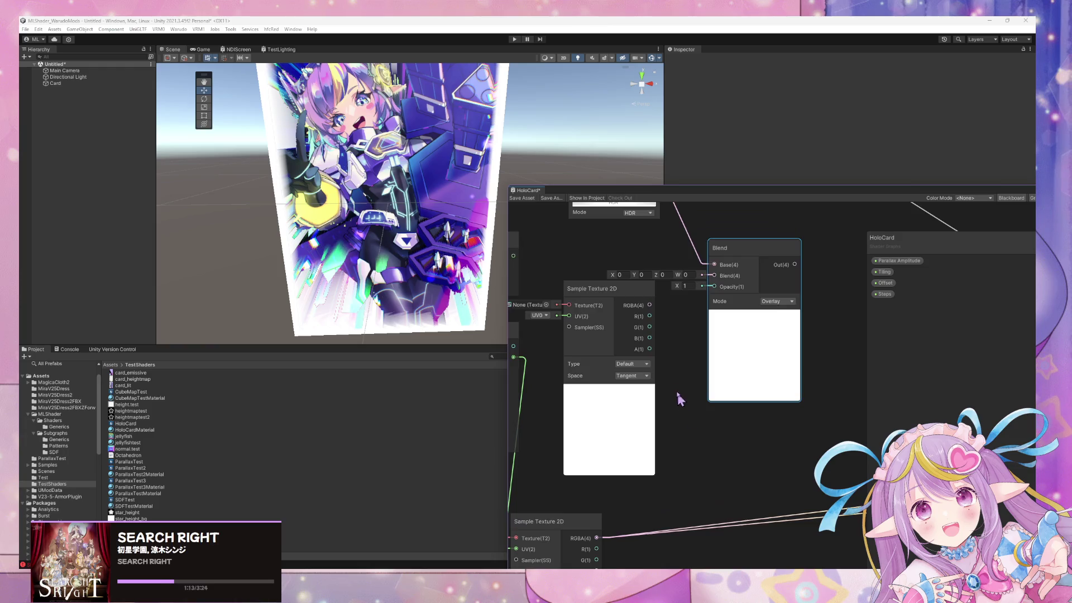
scroll(676, 383, down, 3)
click(579, 322)
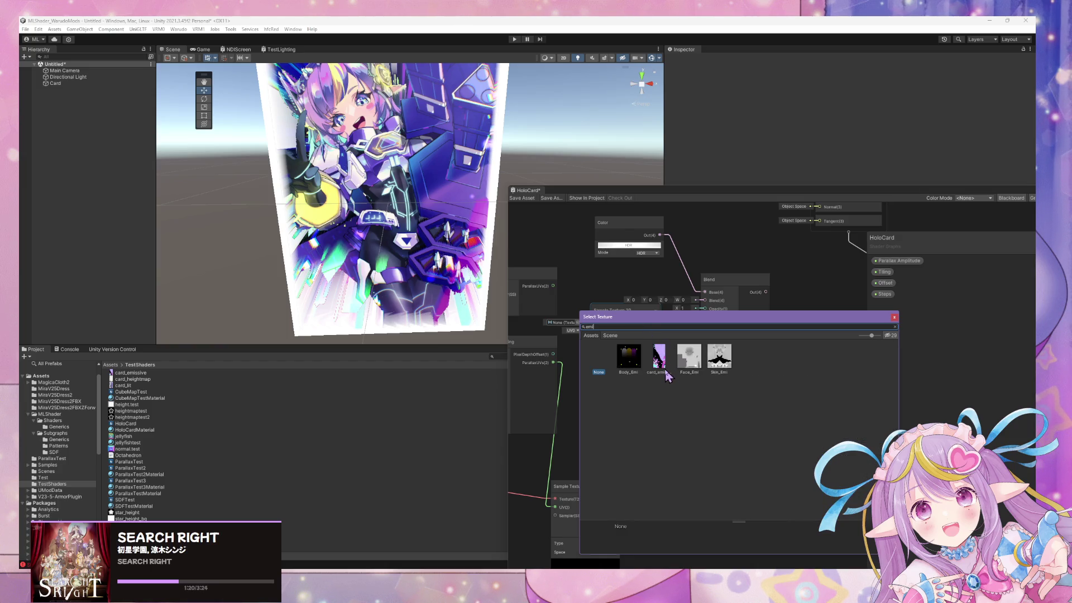
double_click(660, 362)
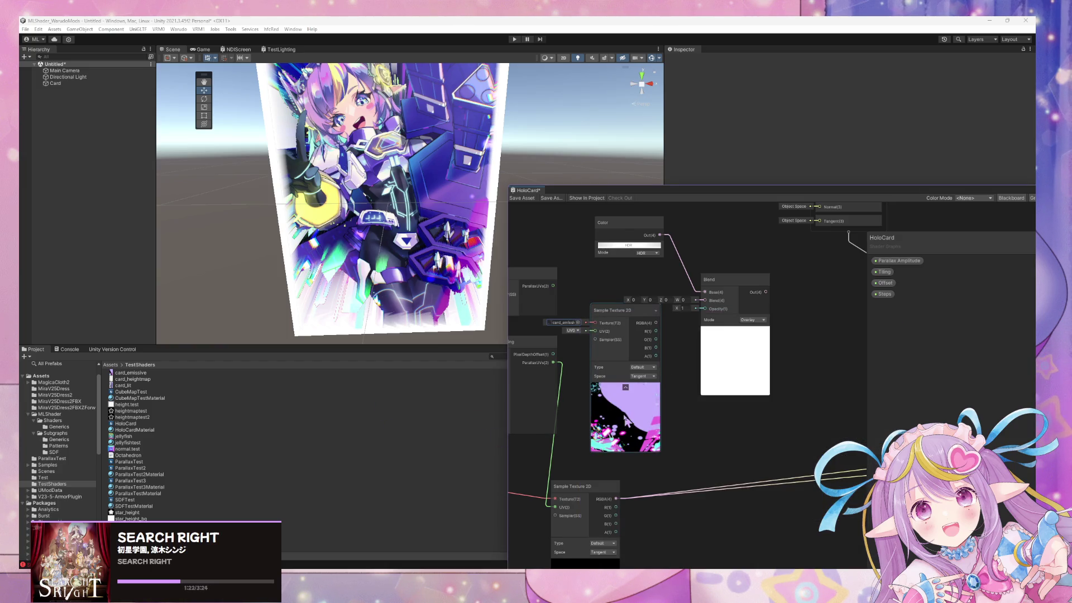
Add a Swizzle node with mask xyz next to the Blend node
click(731, 285)
drag(730, 284, 775, 258)
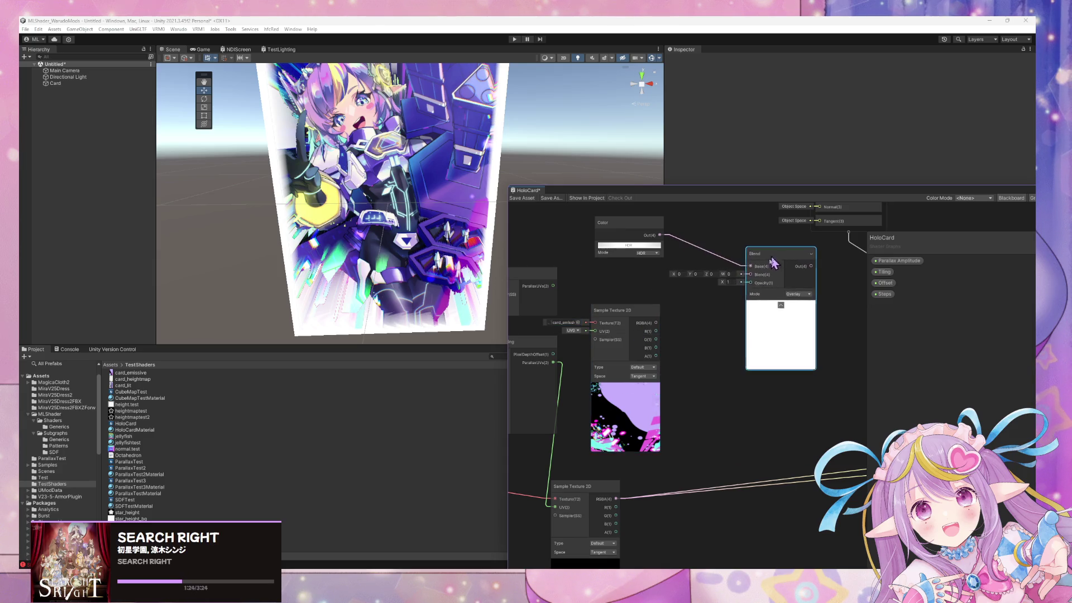
key(space)
text(mul)
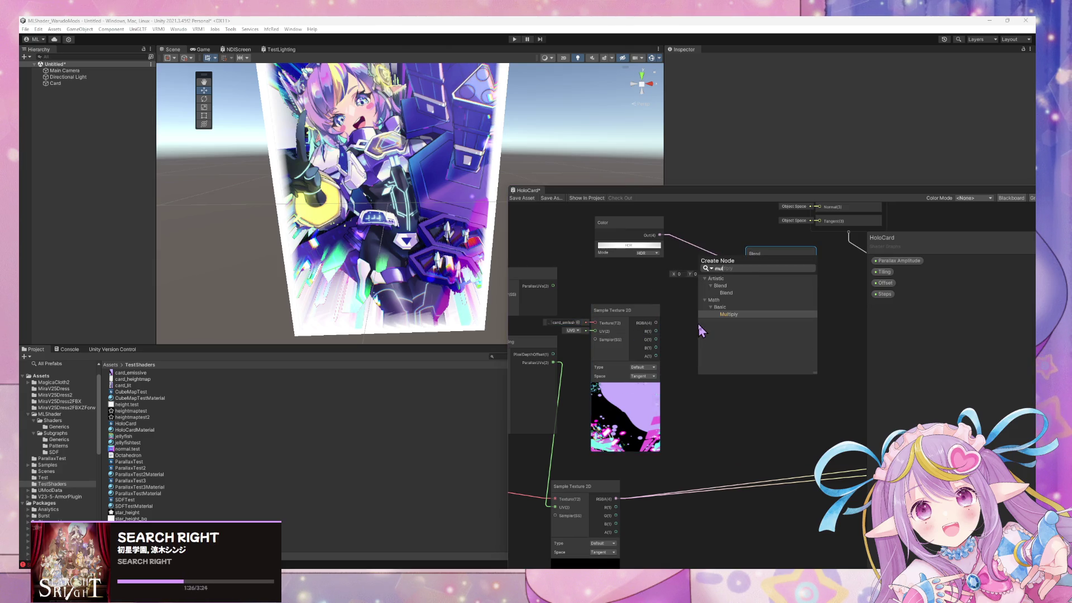
key(BackSpace)
key(BackSpace)
key(BackSpace)
text(swizzle)
key(Return)
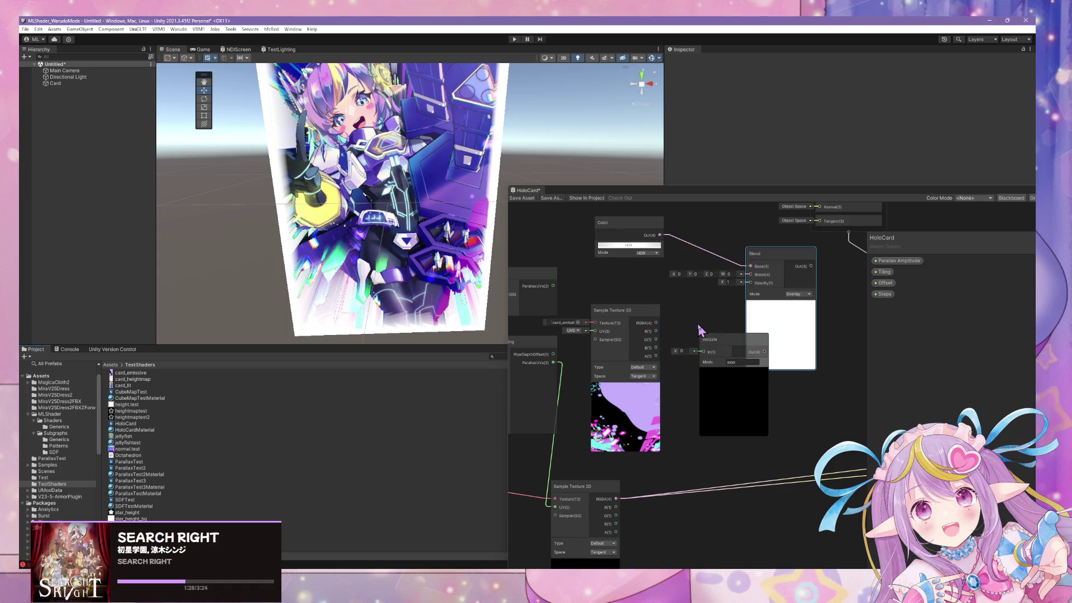
click(742, 362)
text(xy)
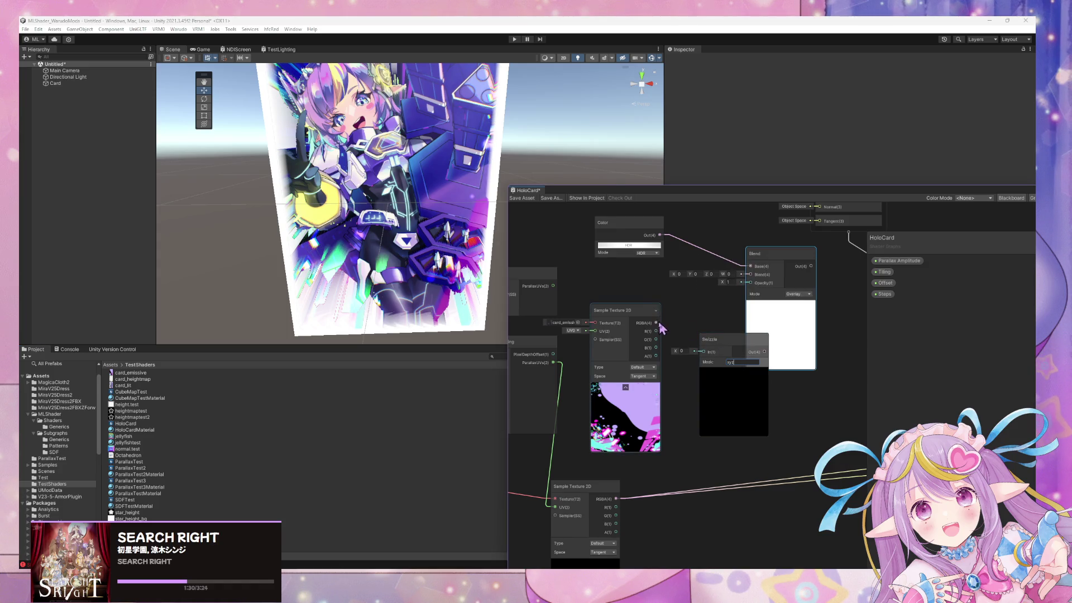
Wire card_emissive RGBA through Swizzle into Blend, alpha to Opacity, and set Multiply
mouse_move(657, 323)
mouse_down()
mouse_move(705, 352)
mouse_move(750, 274)
mouse_move(788, 268)
mouse_move(817, 285)
mouse_up()
drag(743, 346, 724, 292)
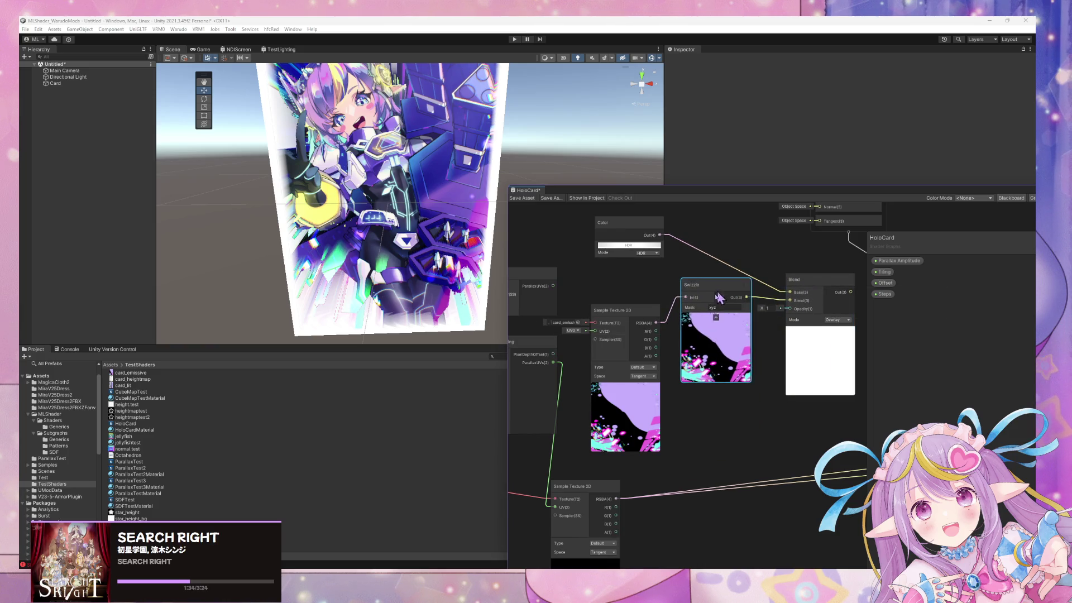
drag(657, 356, 793, 316)
drag(747, 416, 627, 395)
click(717, 299)
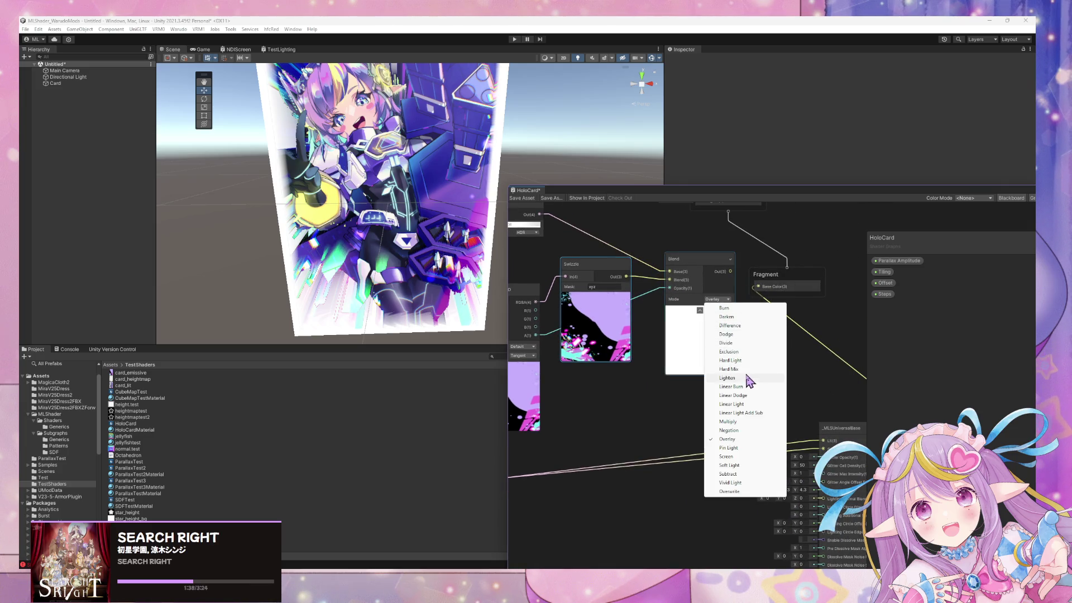
click(746, 421)
drag(677, 381, 732, 426)
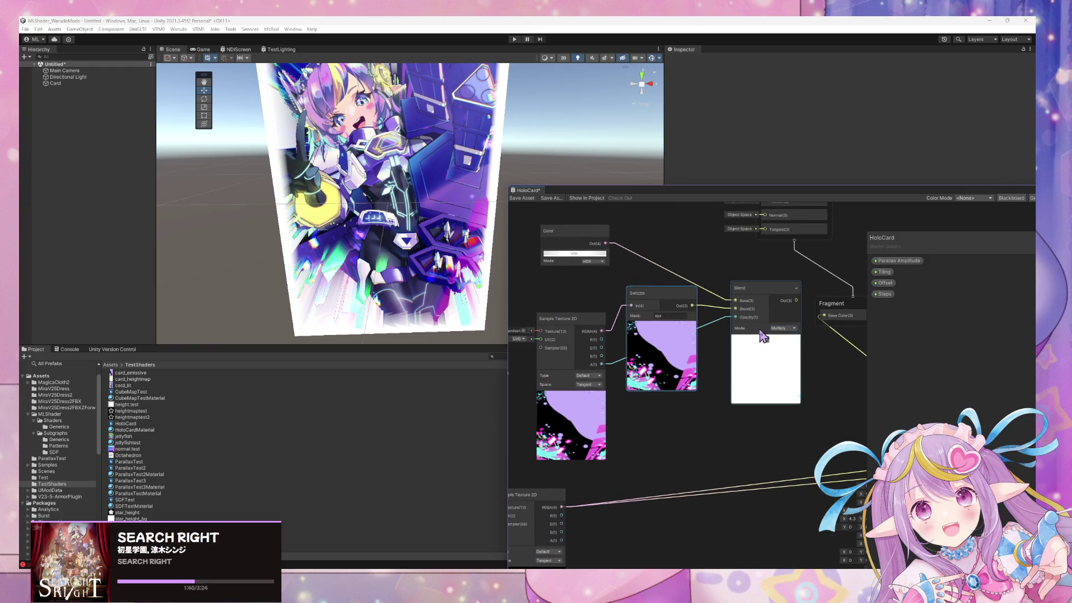
drag(664, 316, 658, 309)
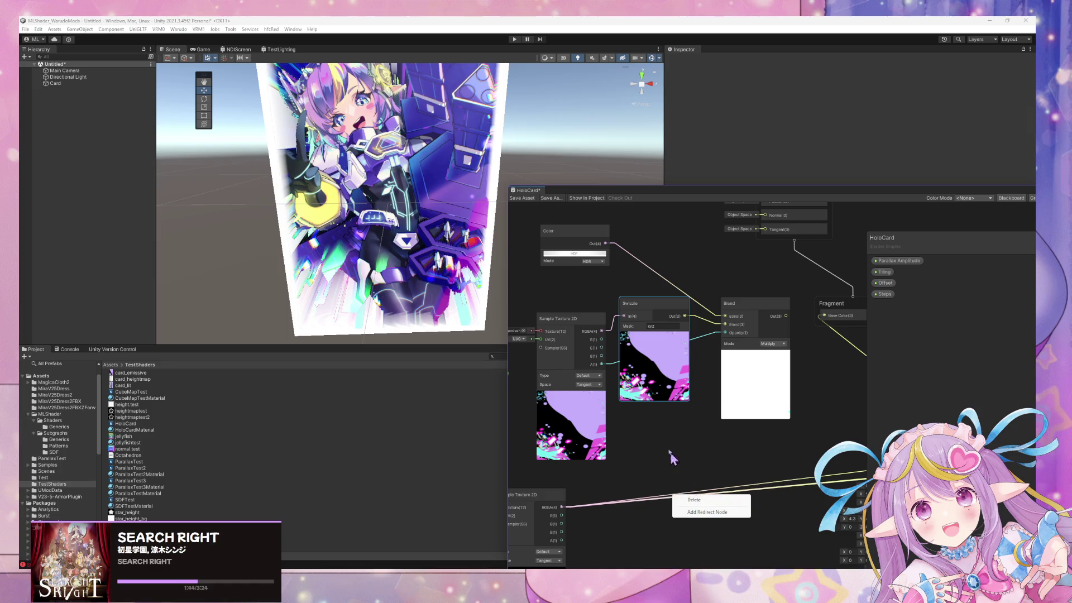
Enable Alpha Is Transparency on card_emissive and save the HoloCard graph
click(169, 375)
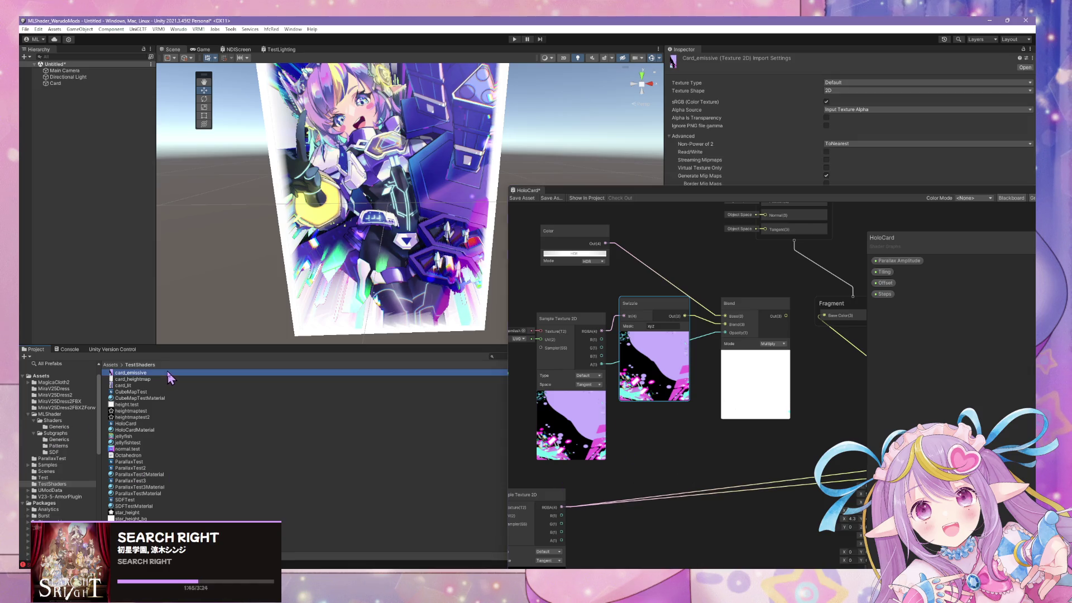
click(827, 119)
click(522, 197)
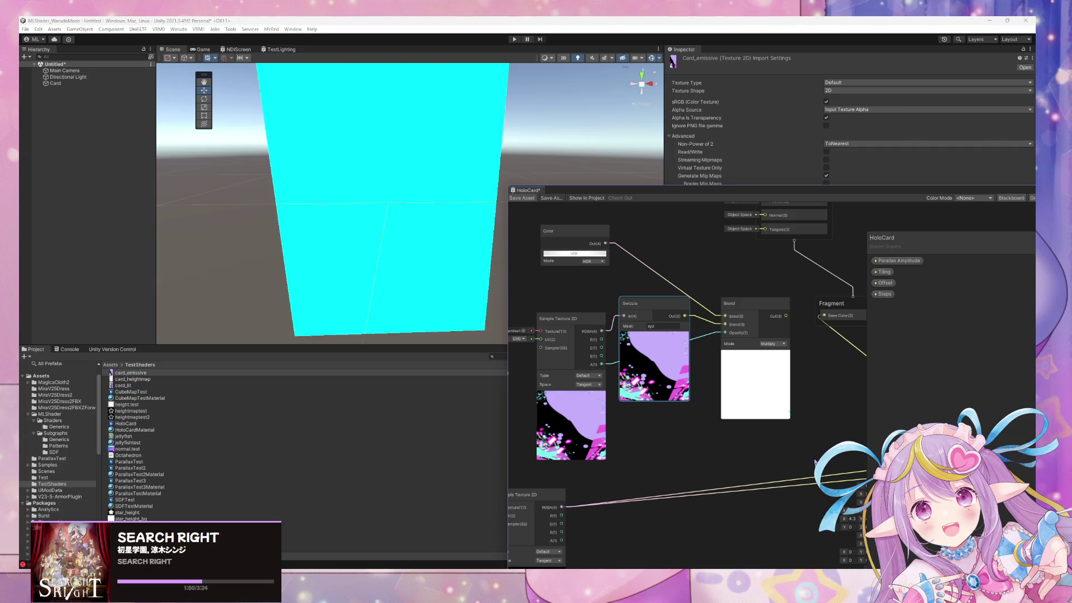
Add a second Blend fed by the lower sampler's RGBA, the first Blend's output and card_emissive alpha
drag(664, 444, 618, 403)
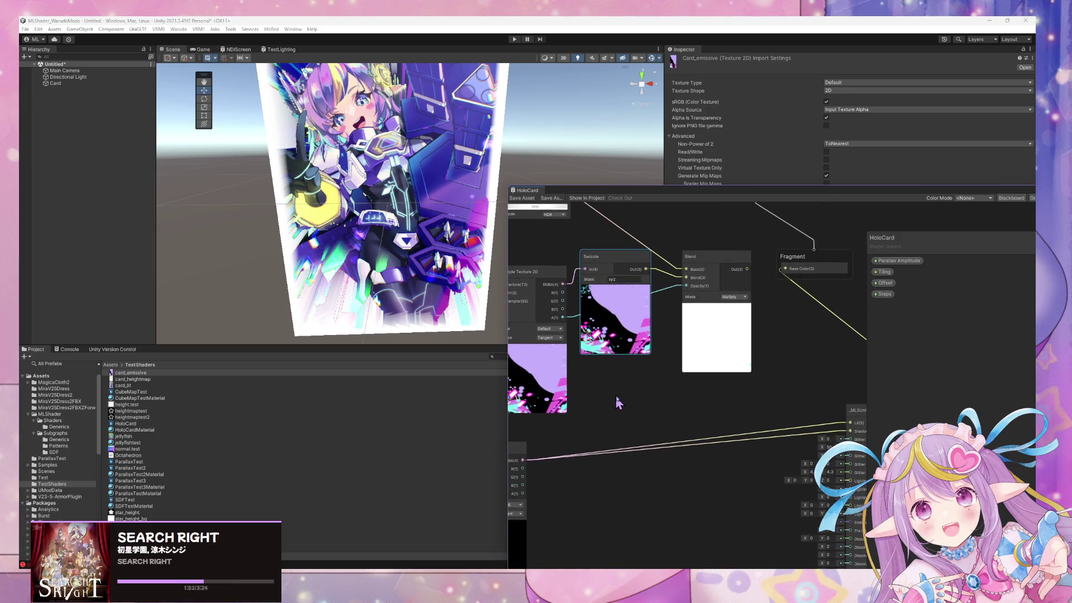
drag(720, 435, 746, 402)
drag(558, 416, 614, 416)
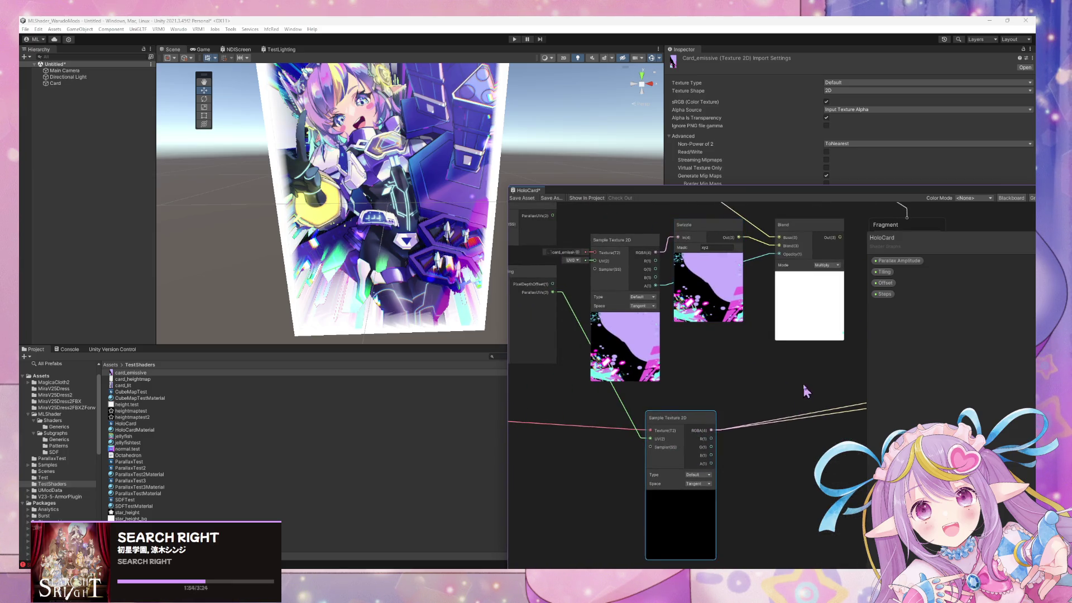
key(space)
text(bled)
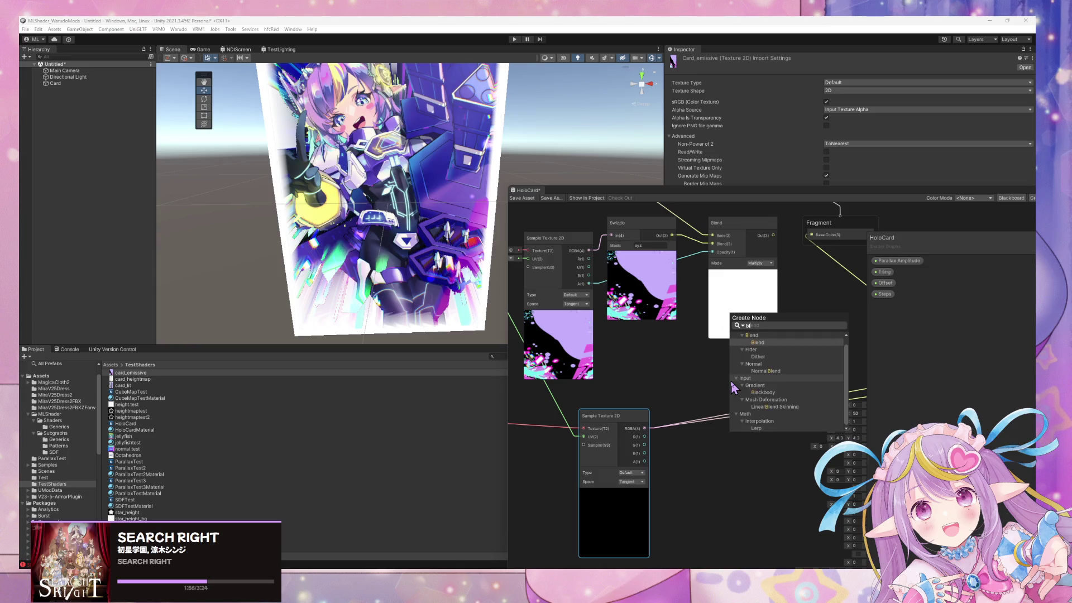
key(Return)
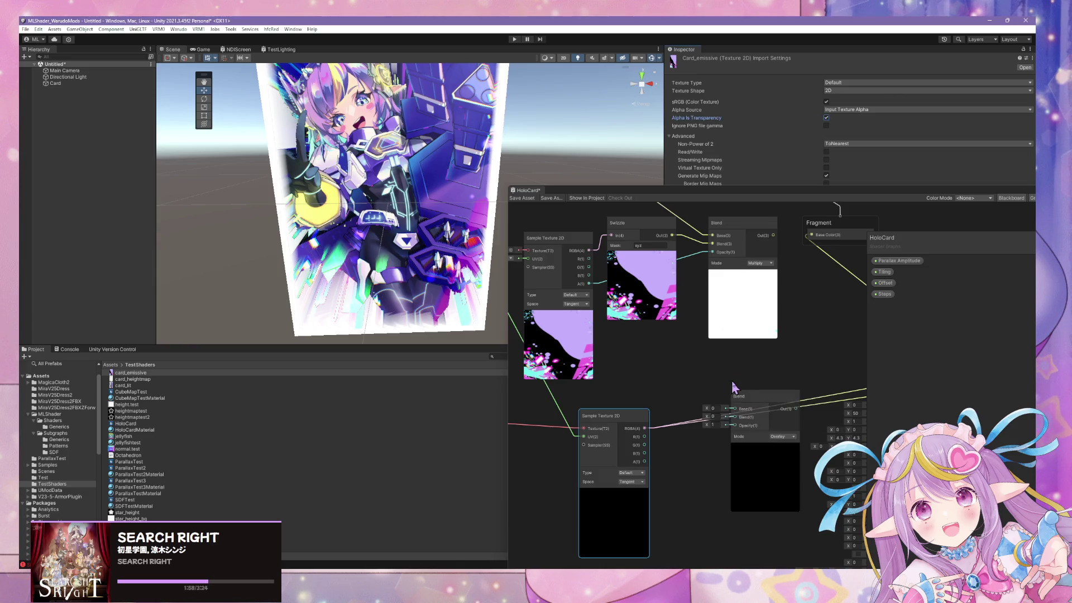
click(754, 399)
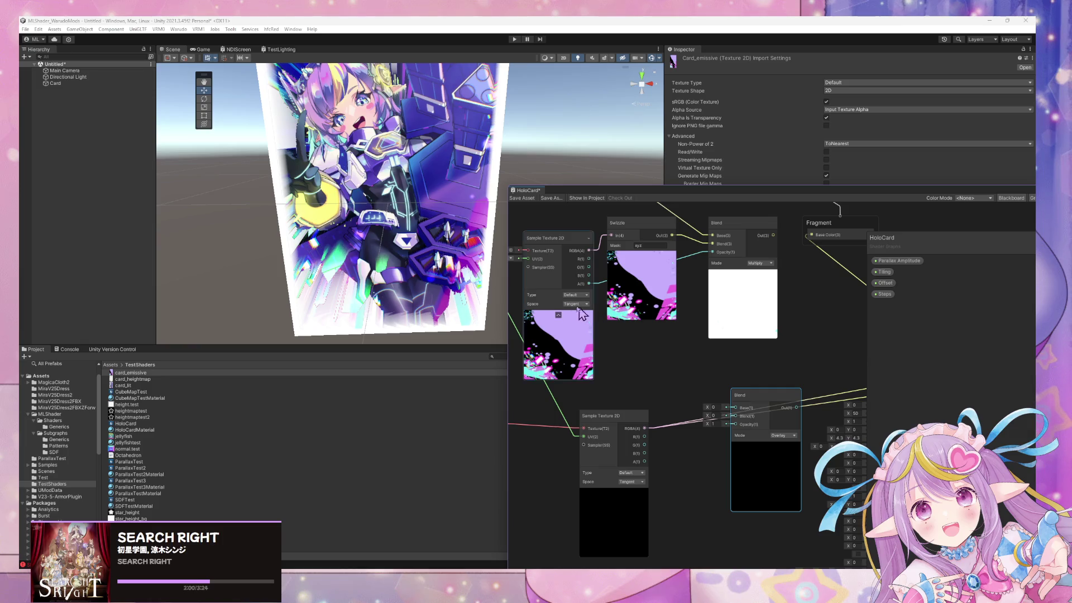
drag(645, 428, 735, 408)
mouse_move(776, 236)
mouse_down()
mouse_move(746, 420)
mouse_move(736, 423)
mouse_up()
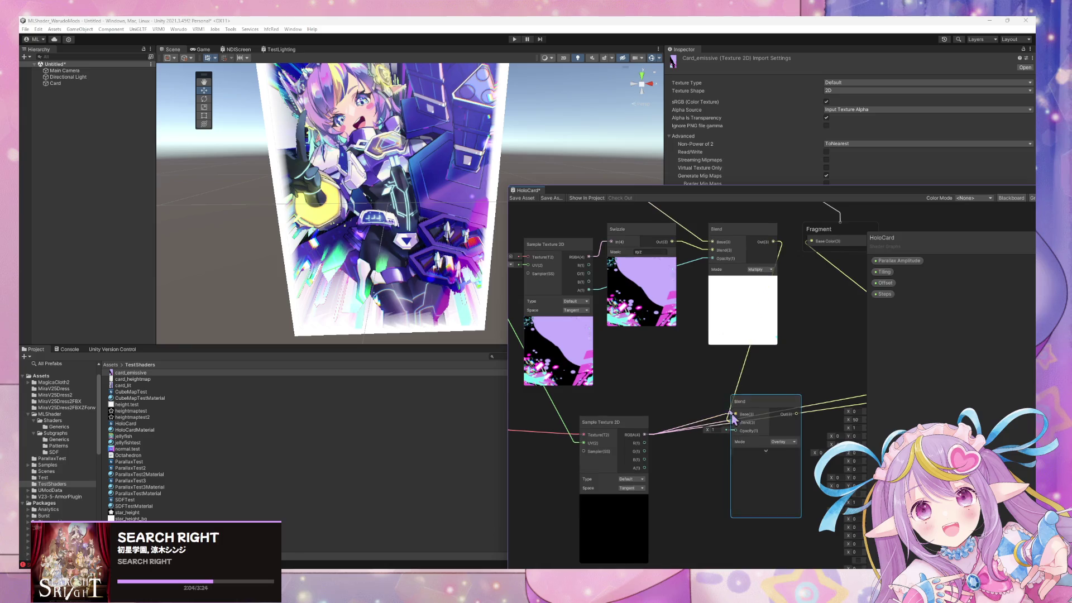
mouse_move(590, 294)
mouse_down()
mouse_move(721, 439)
mouse_move(735, 439)
mouse_up()
Set the second Blend node's mode to Dodge
click(781, 442)
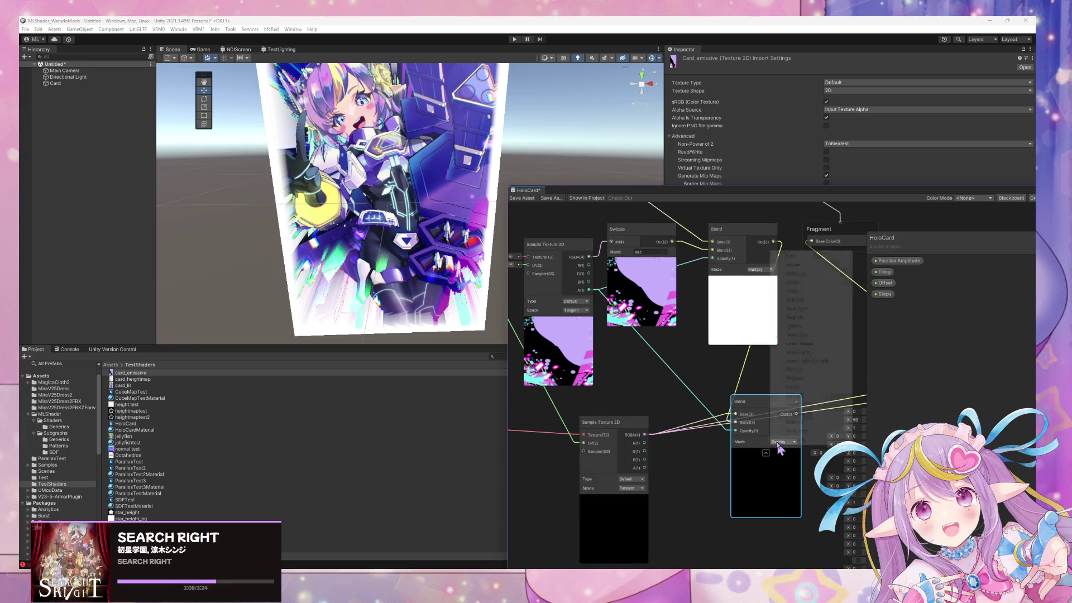
click(793, 440)
click(793, 442)
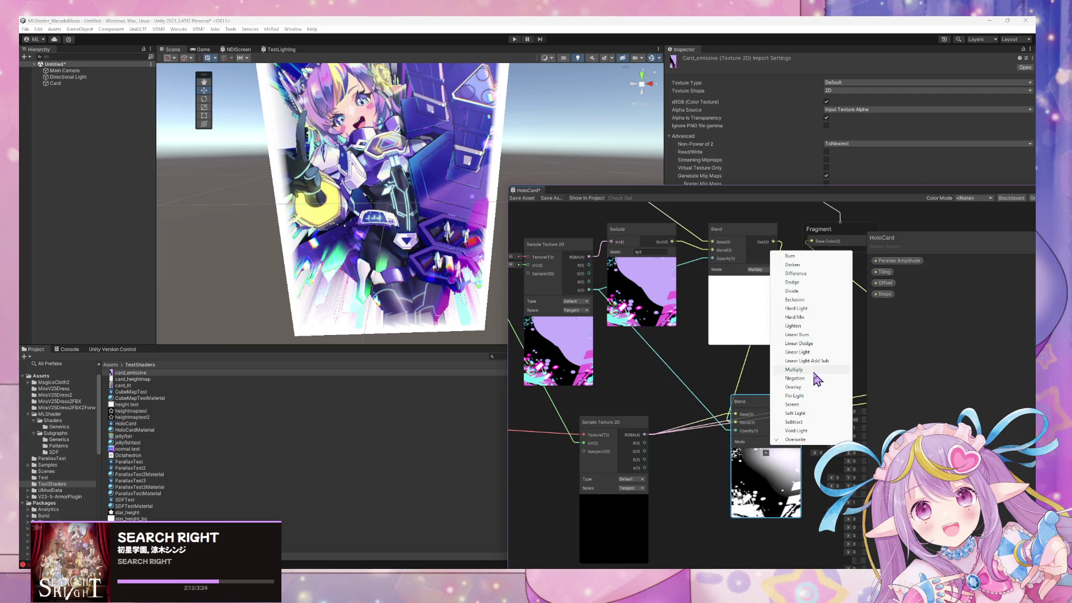
click(793, 282)
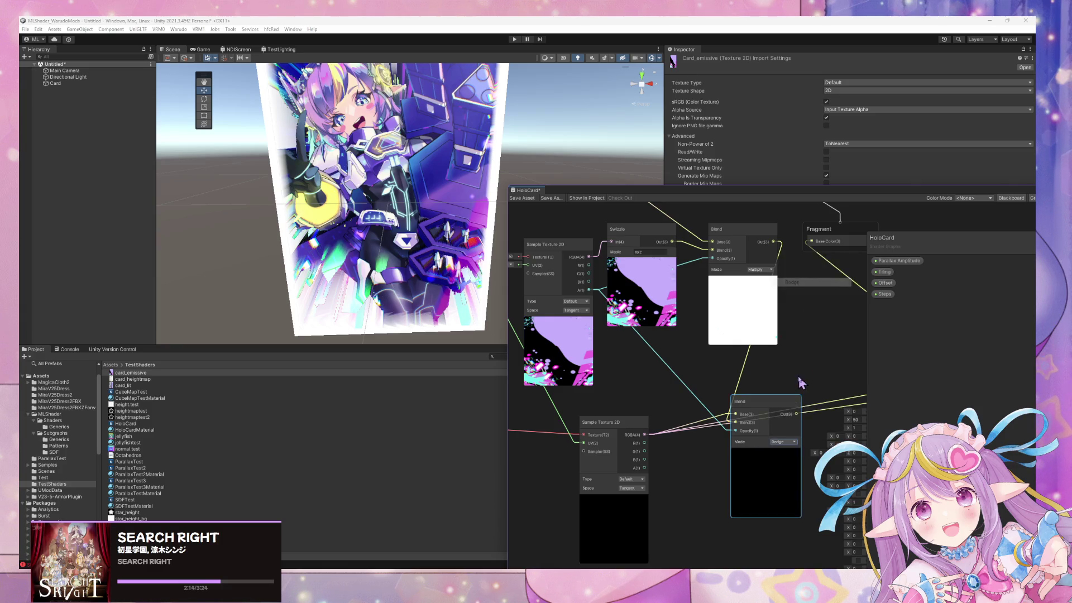
drag(797, 373, 671, 339)
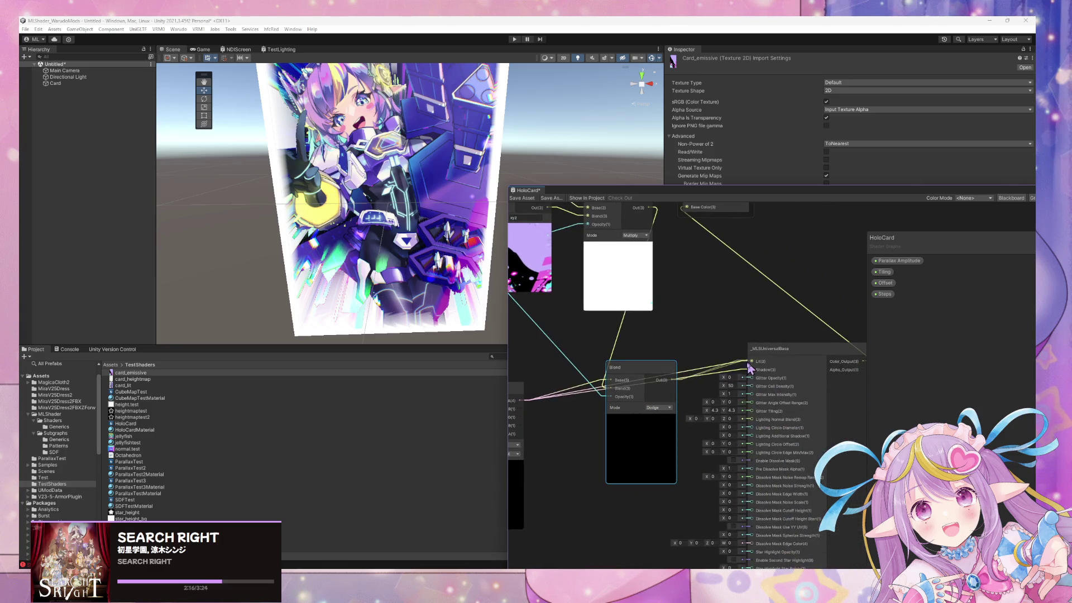
Switch the lower Blend node from Dodge to Overwrite and check the card in the Scene view
drag(750, 367, 750, 370)
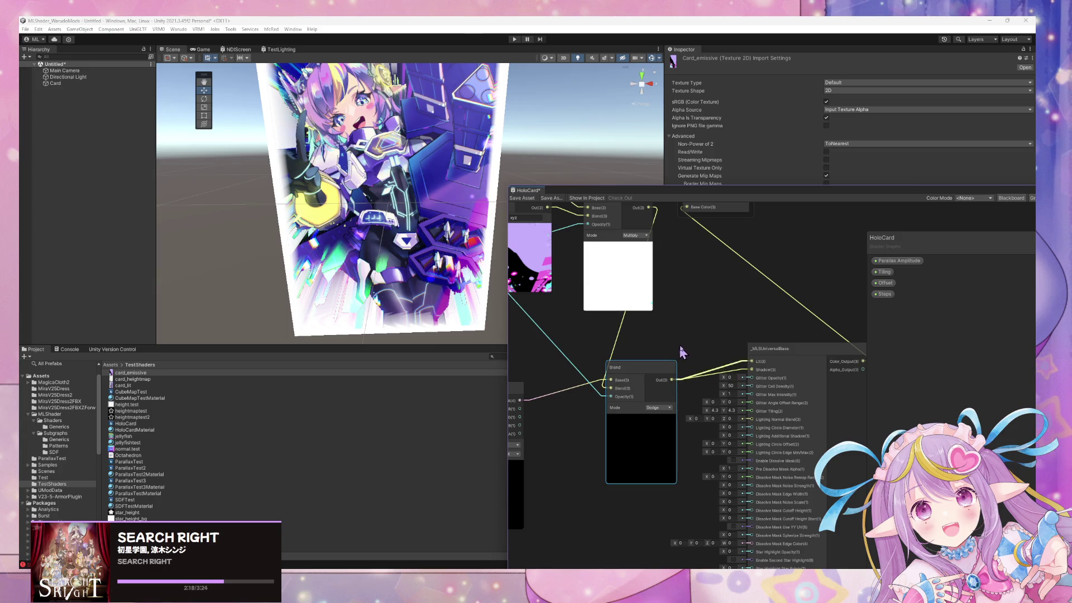
mouse_move(716, 331)
mouse_down()
mouse_move(649, 310)
mouse_move(692, 323)
mouse_up()
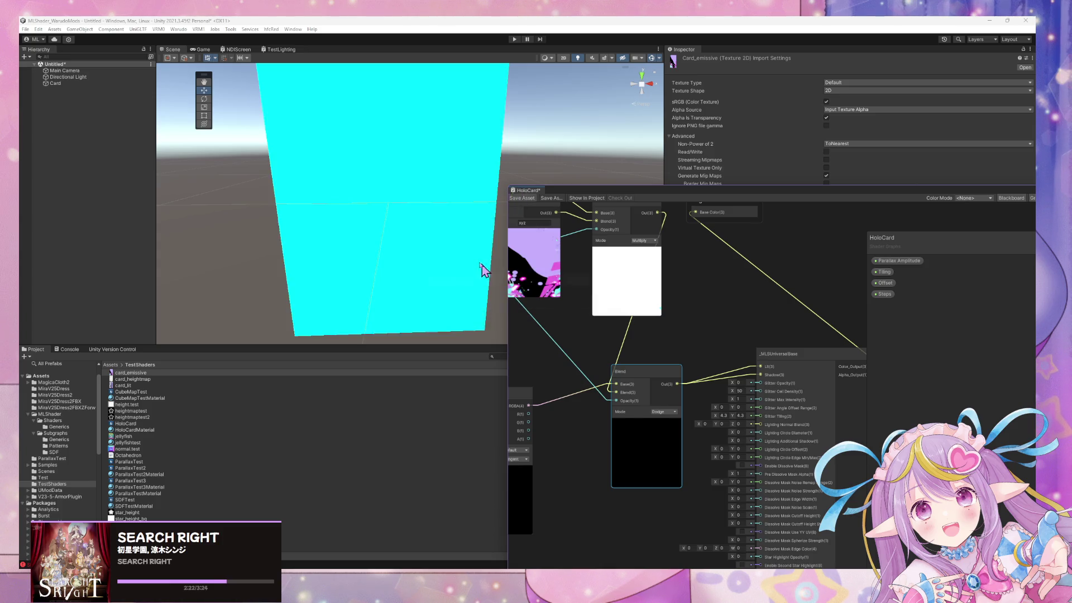
drag(464, 244, 512, 248)
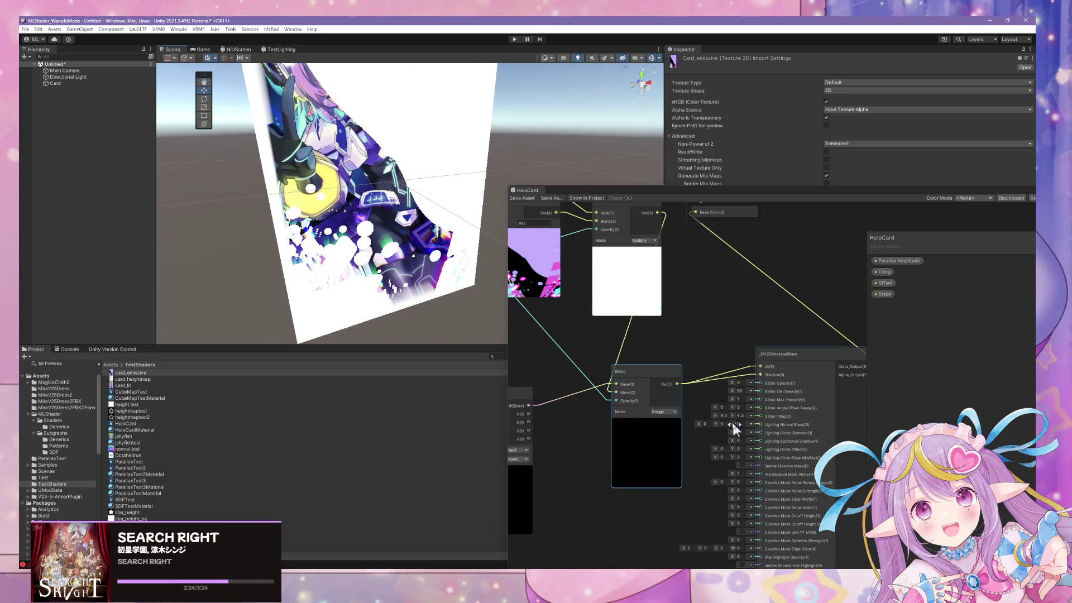
click(664, 412)
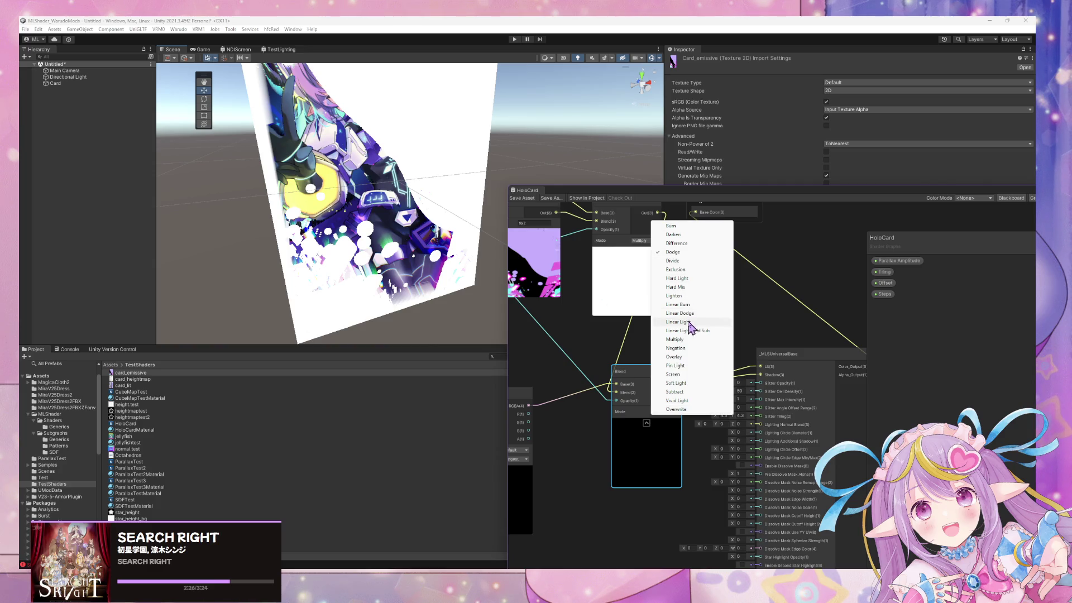
click(698, 409)
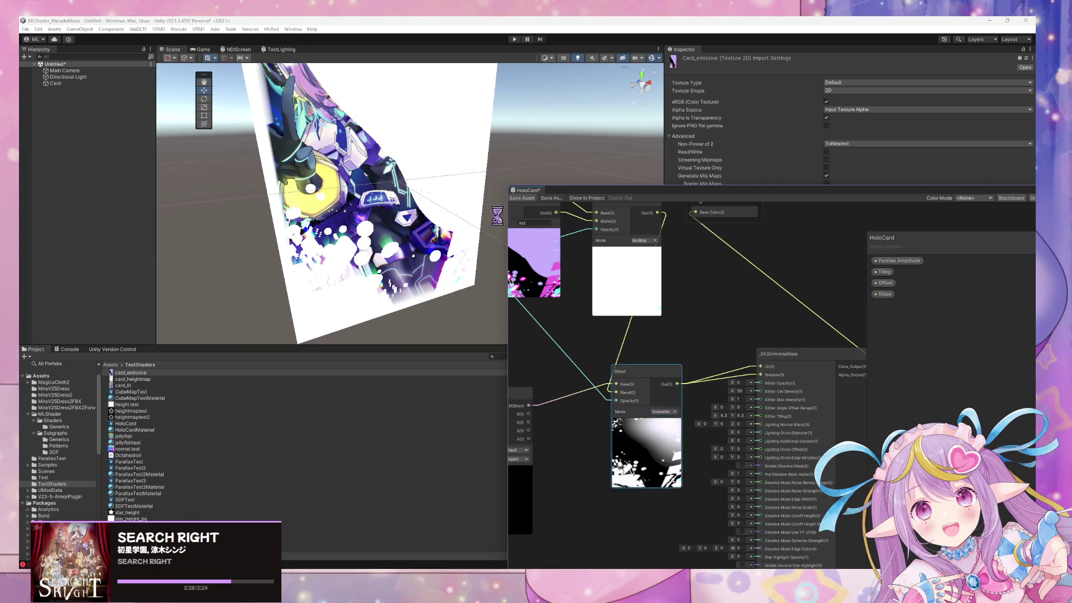
mouse_move(492, 240)
mouse_down()
mouse_move(472, 220)
mouse_move(449, 96)
mouse_move(422, 128)
mouse_move(425, 279)
mouse_move(424, 151)
mouse_up()
mouse_move(657, 306)
mouse_down()
mouse_move(757, 409)
mouse_move(648, 317)
mouse_up()
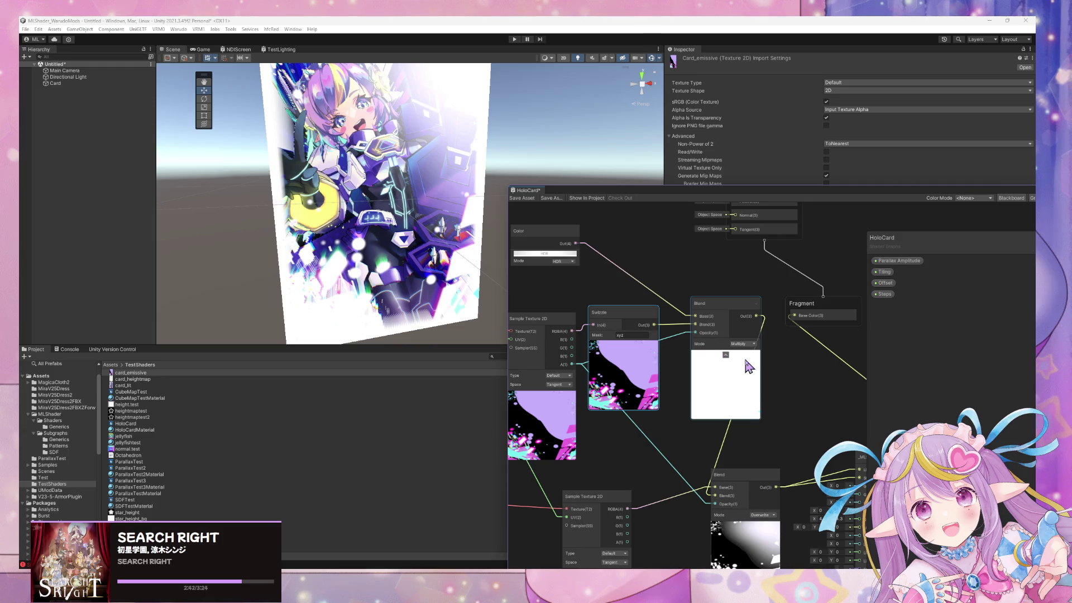
Try Pin Light mode on the upper Blend node
click(747, 345)
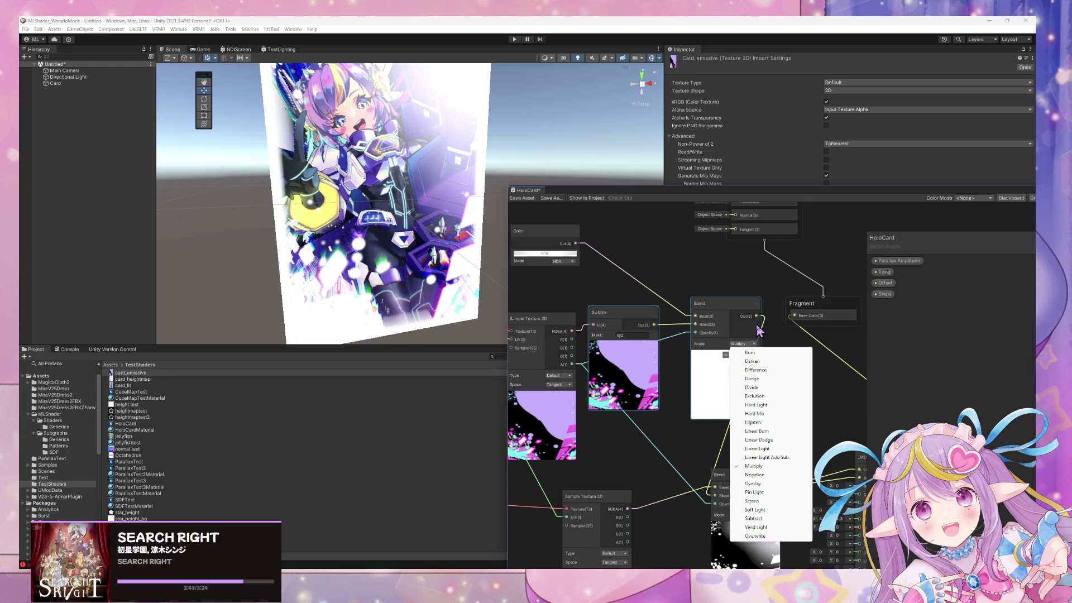
click(755, 492)
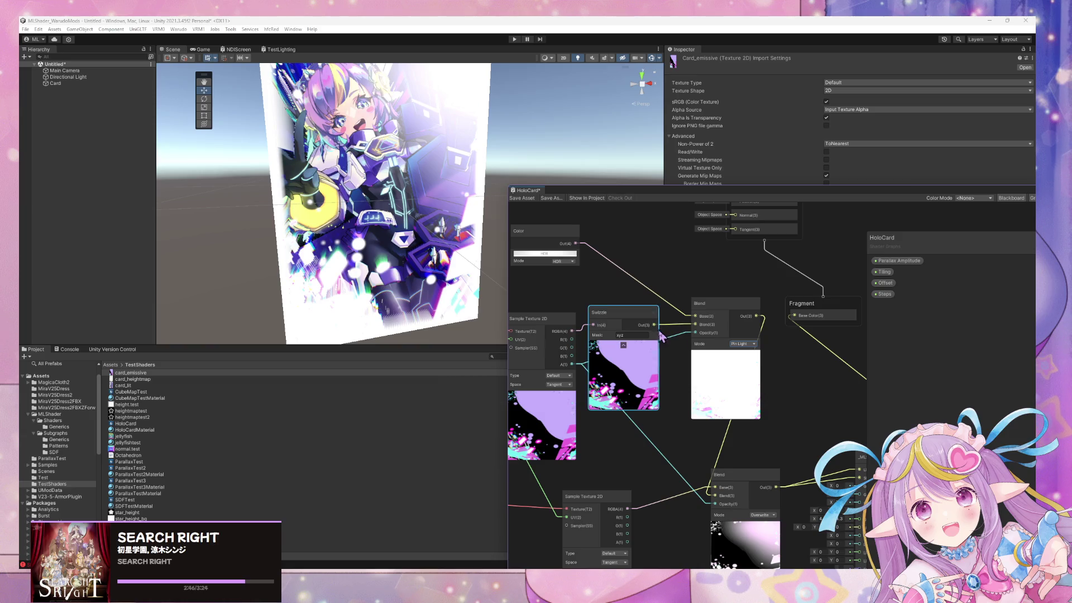
drag(812, 426, 786, 330)
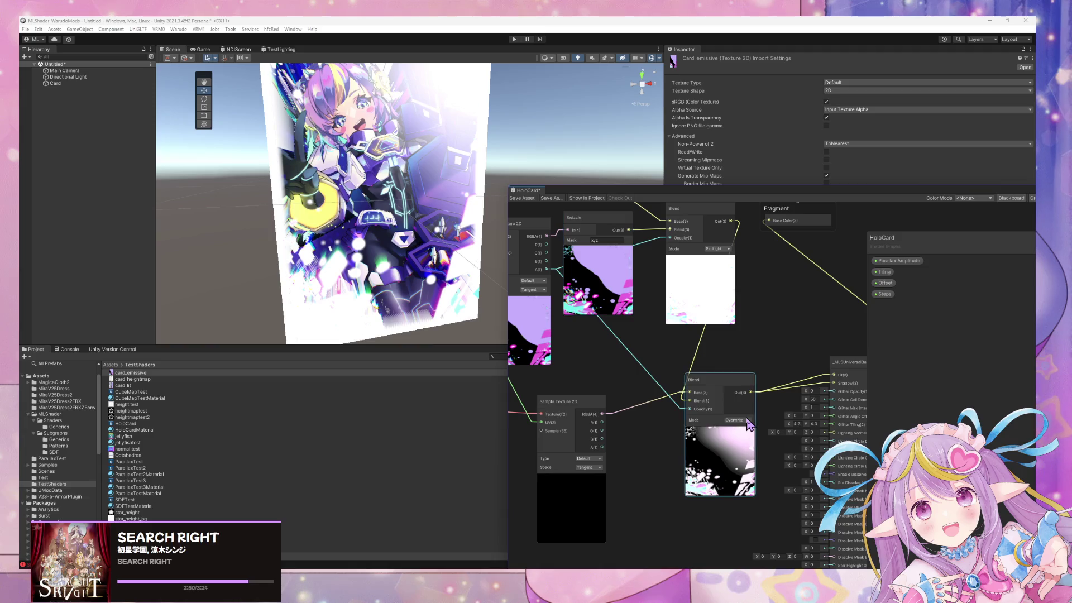
mouse_move(631, 250)
mouse_down()
mouse_move(636, 309)
mouse_move(697, 474)
mouse_move(665, 403)
mouse_move(668, 418)
mouse_up()
key(Escape)
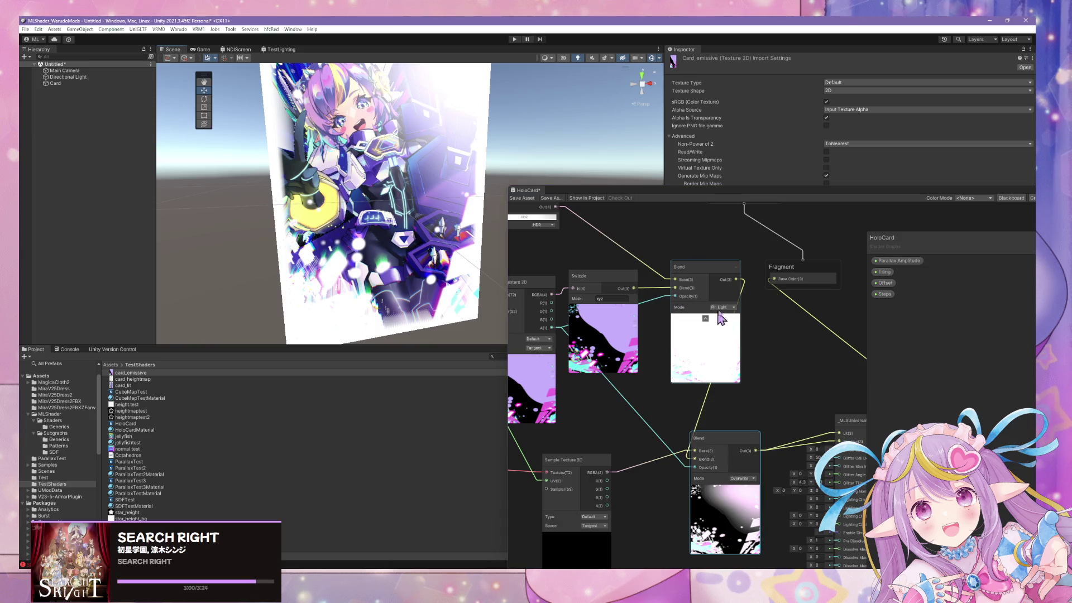
click(722, 307)
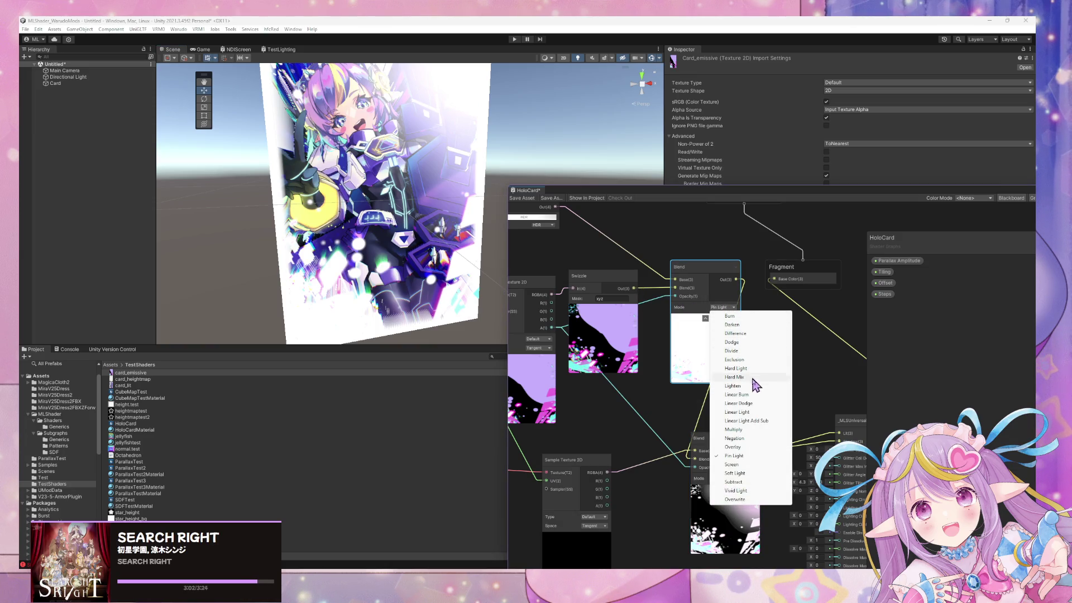
click(765, 296)
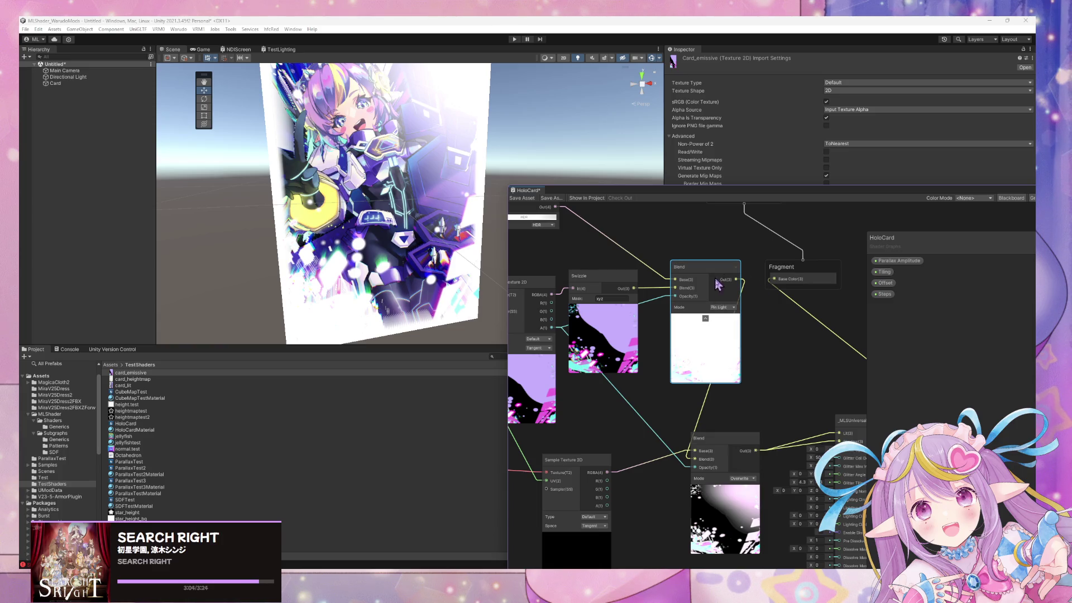
Return the upper Blend to Multiply and remove its Opacity link so it defaults to 1
click(723, 308)
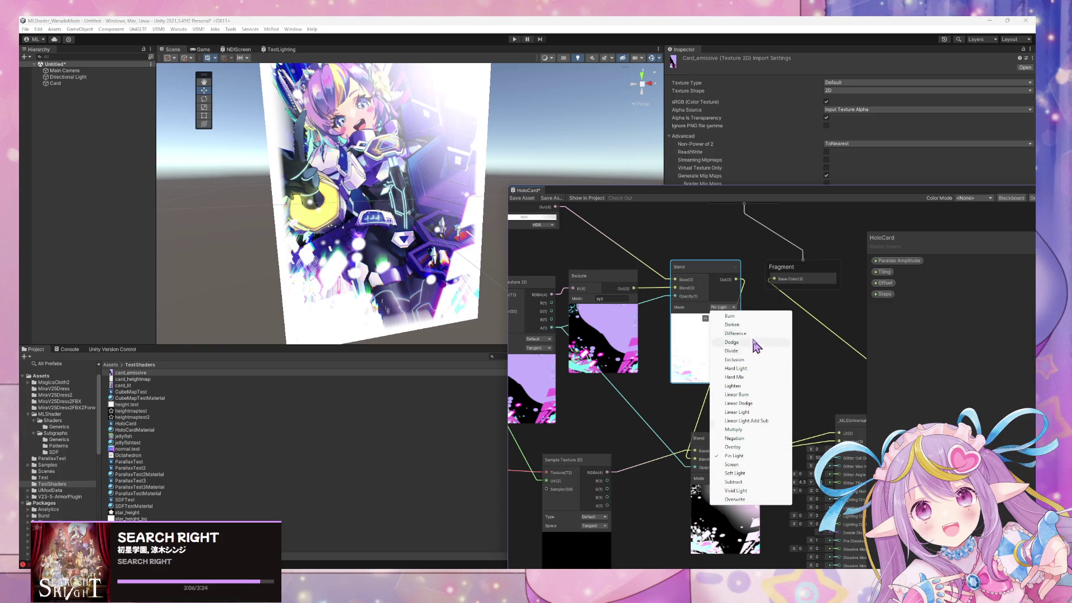
click(745, 430)
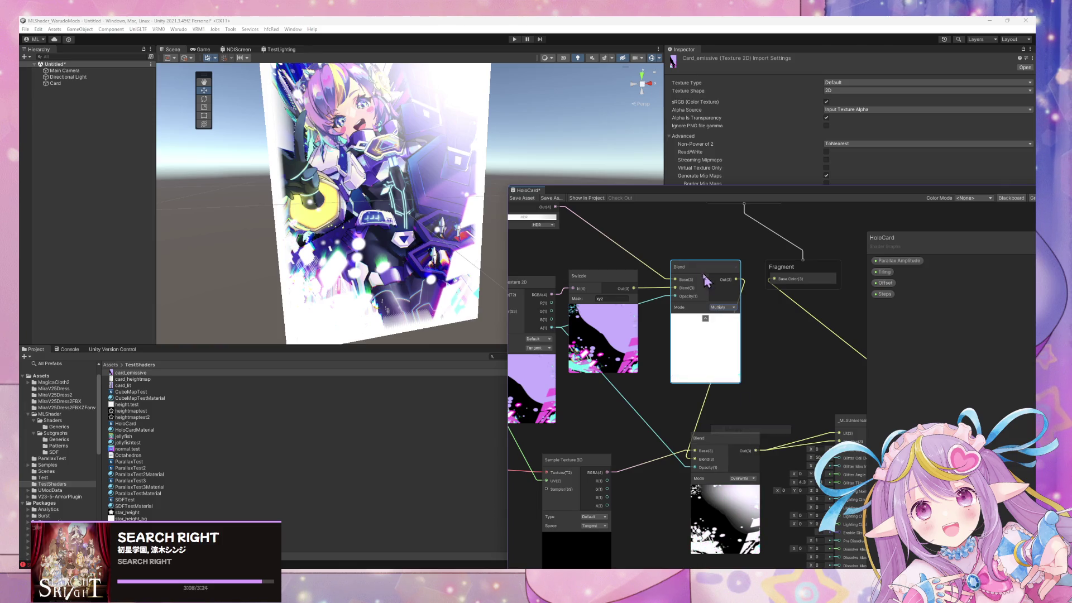
click(672, 299)
key(Delete)
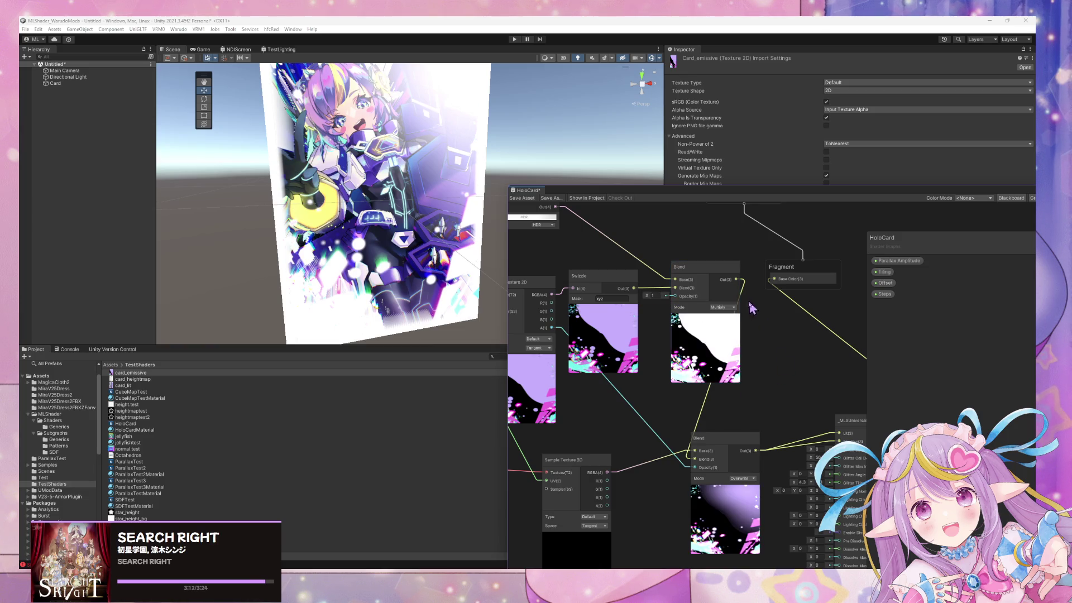
Test Vivid Light on the lower Blend, then undo back to Overwrite
drag(786, 383, 760, 323)
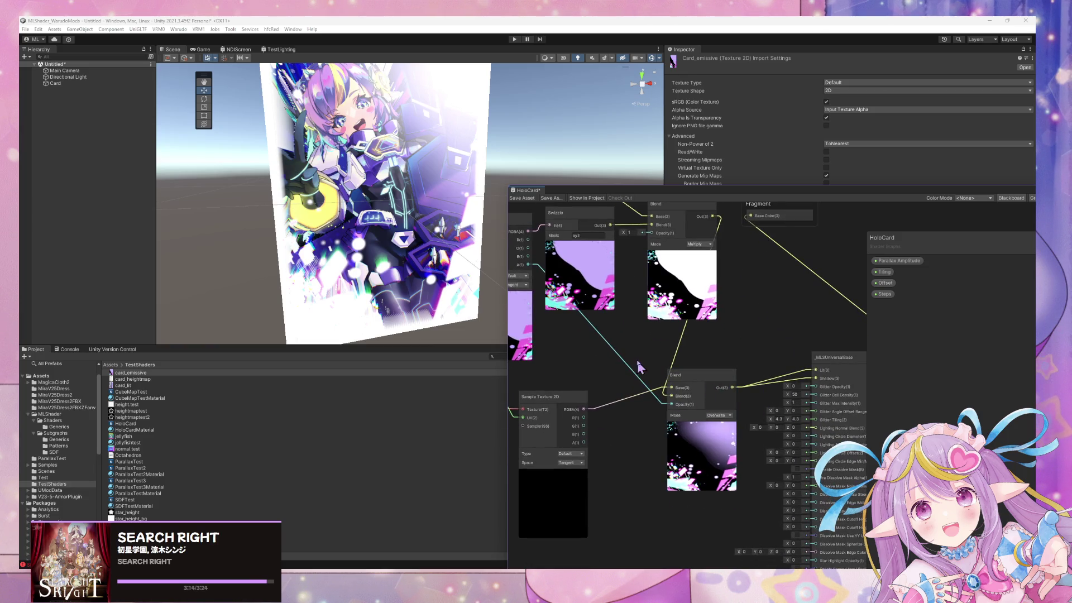
click(719, 415)
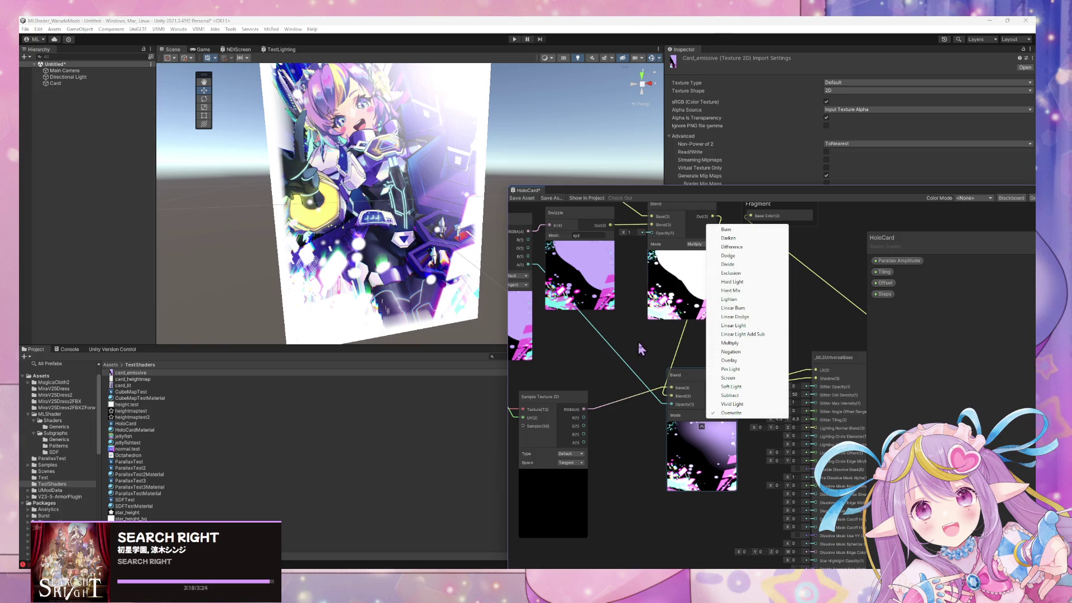
click(730, 413)
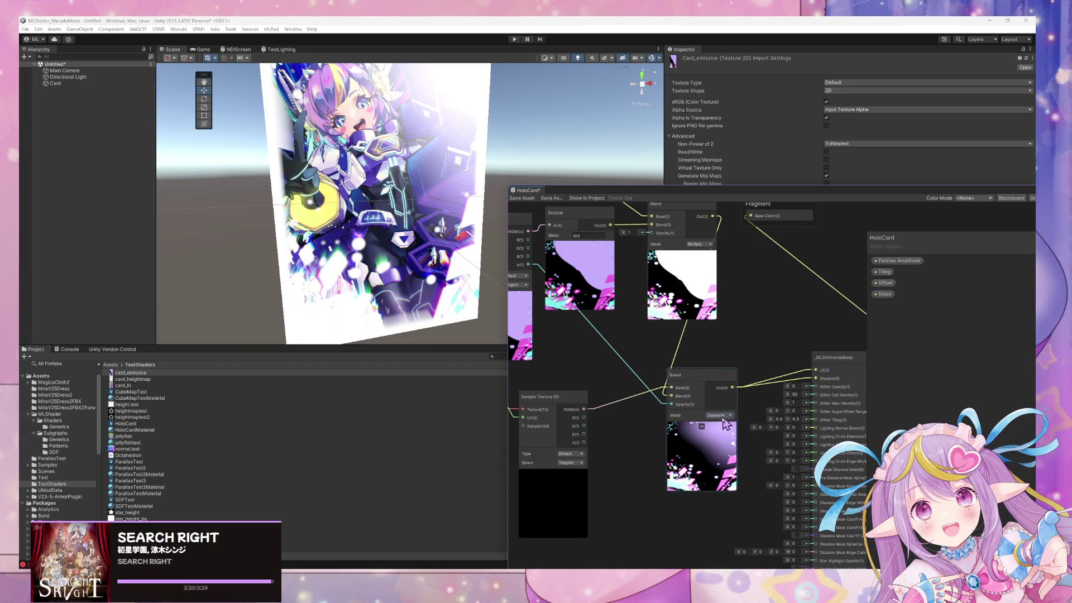
click(720, 415)
click(737, 383)
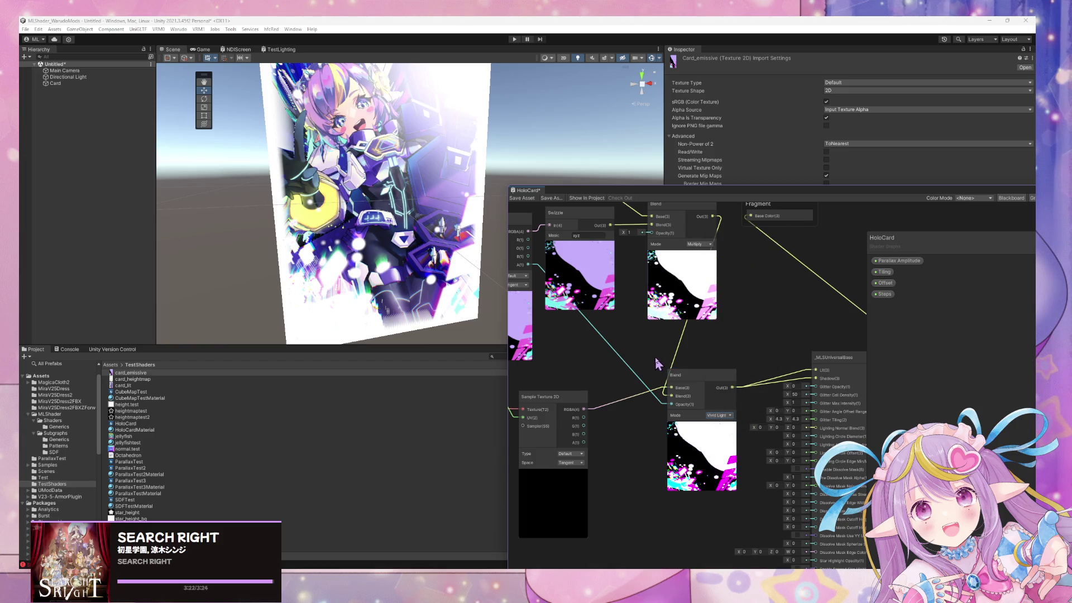
key(ctrl+z)
click(732, 415)
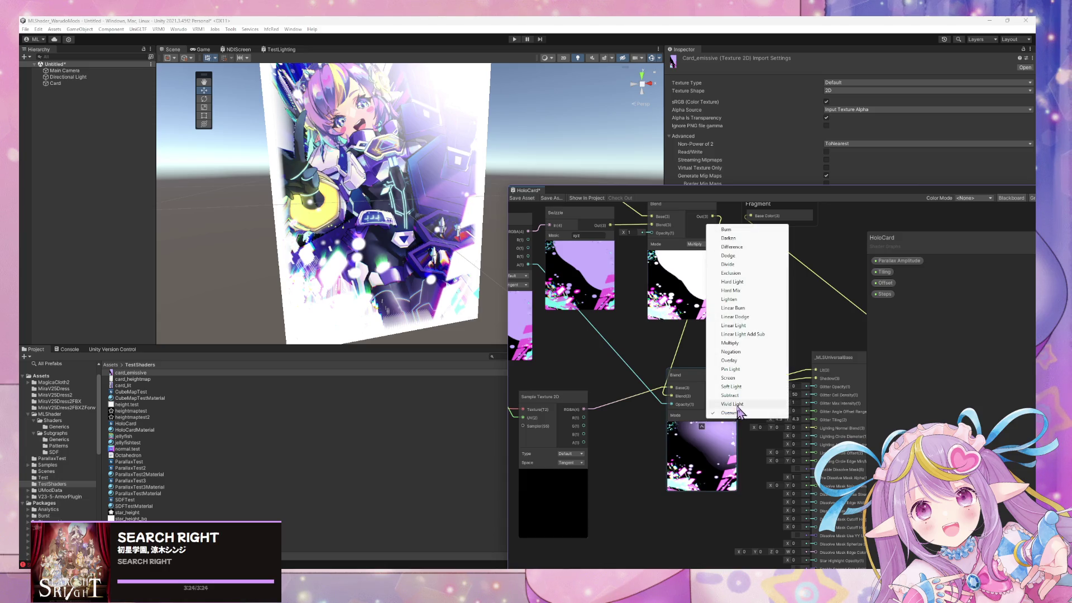
click(731, 413)
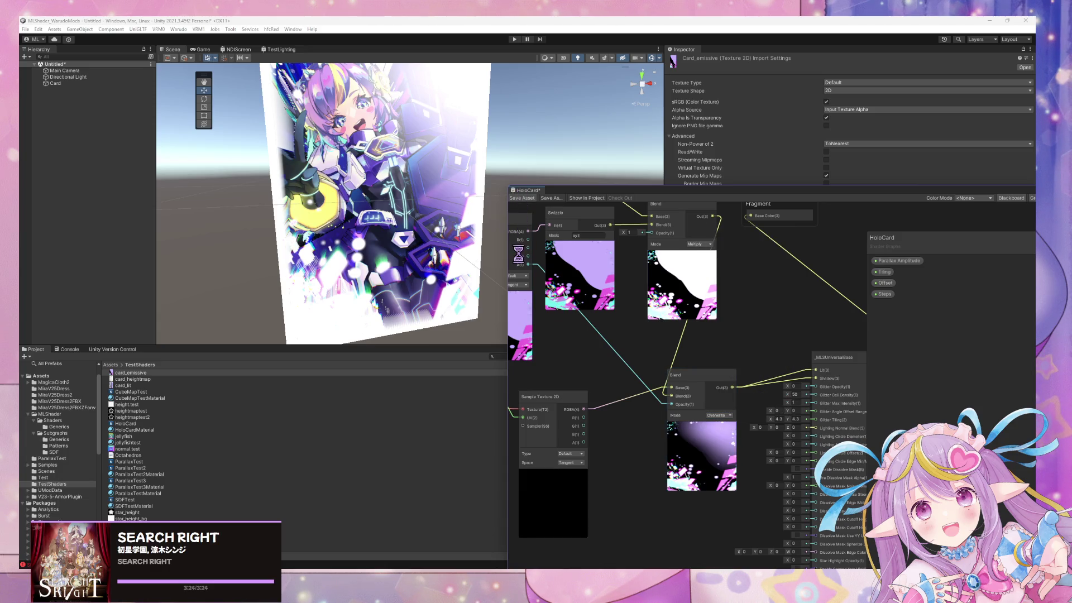
mouse_move(450, 233)
mouse_down()
mouse_move(458, 268)
mouse_move(437, 197)
mouse_move(455, 220)
mouse_up()
Re-export the effect image from Affinity Photo, replacing card_emissive.png in TestShaders
key(alt+Tab)
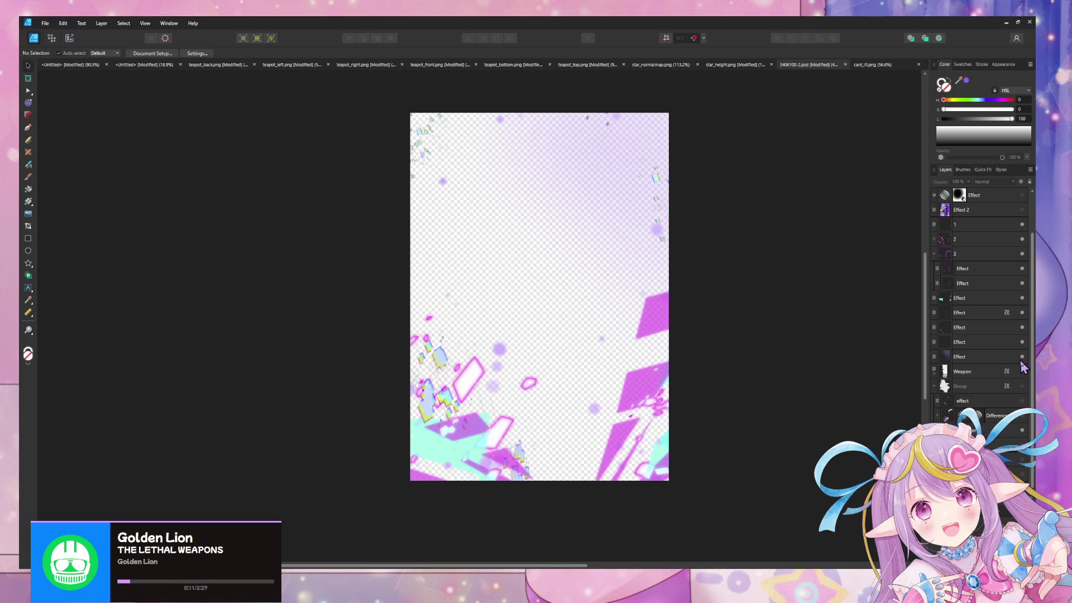
key(ctrl+alt+shift+s)
click(775, 411)
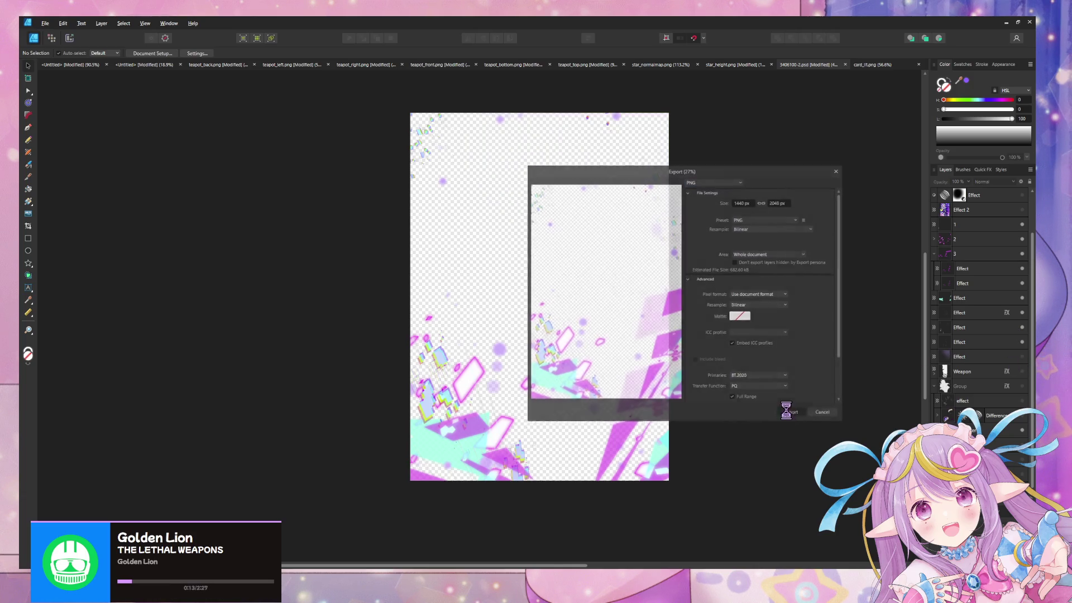
double_click(635, 168)
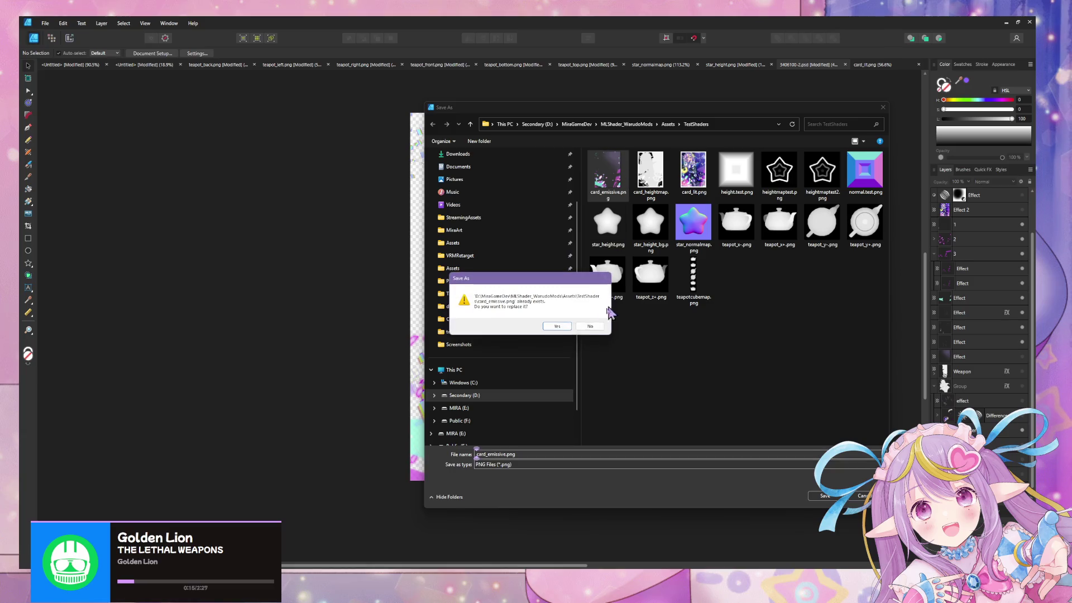
click(568, 331)
Open Warudo Mod Settings and select the Card export profile, version 1.0.0
key(alt+Tab)
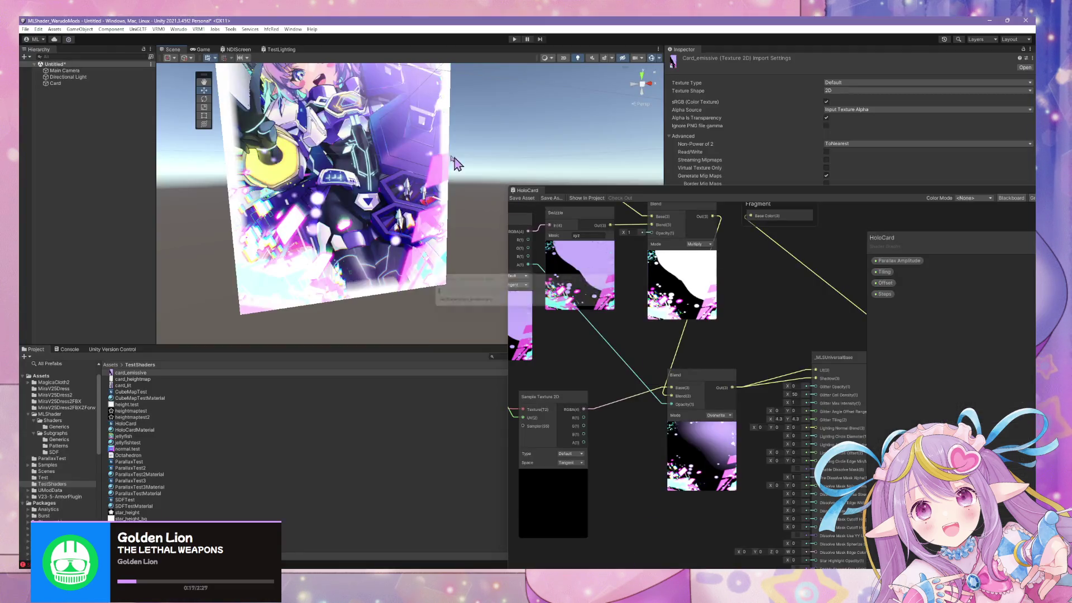
scroll(445, 183, down, 5)
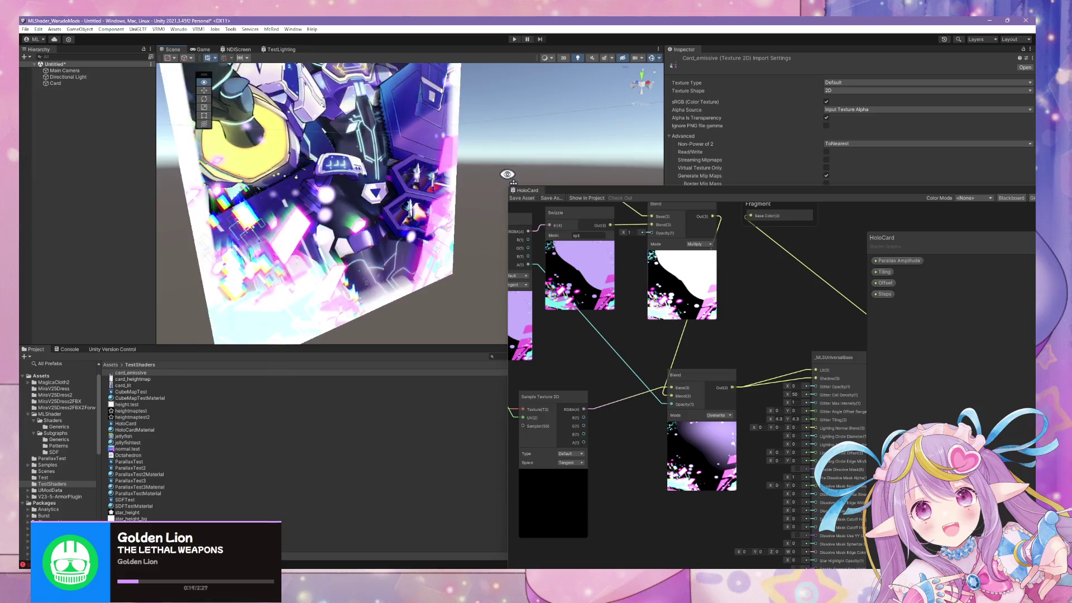
scroll(441, 151, up, 2)
drag(435, 144, 402, 178)
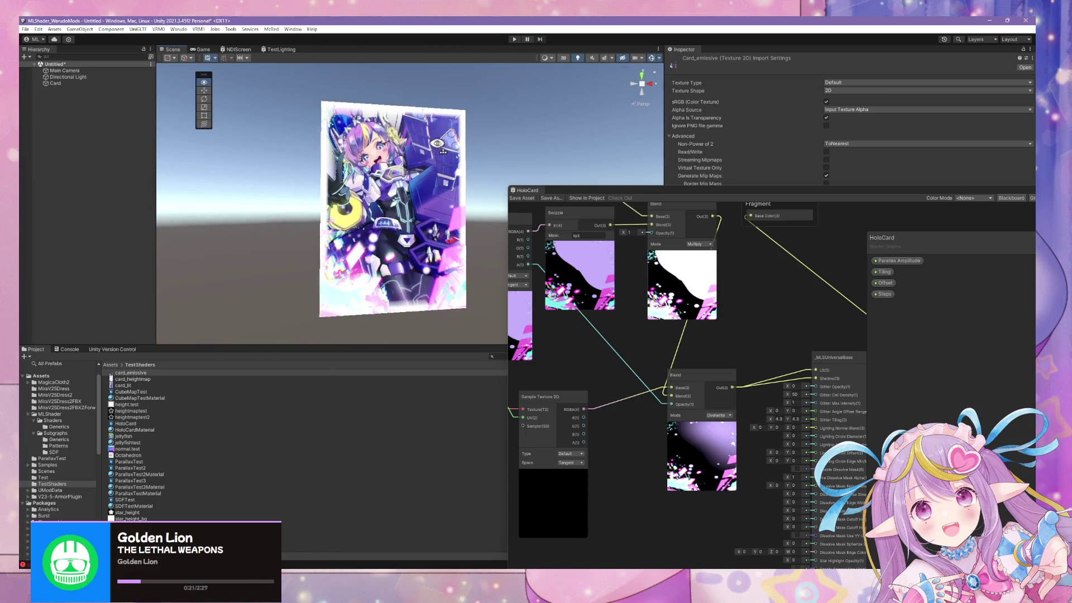
click(178, 29)
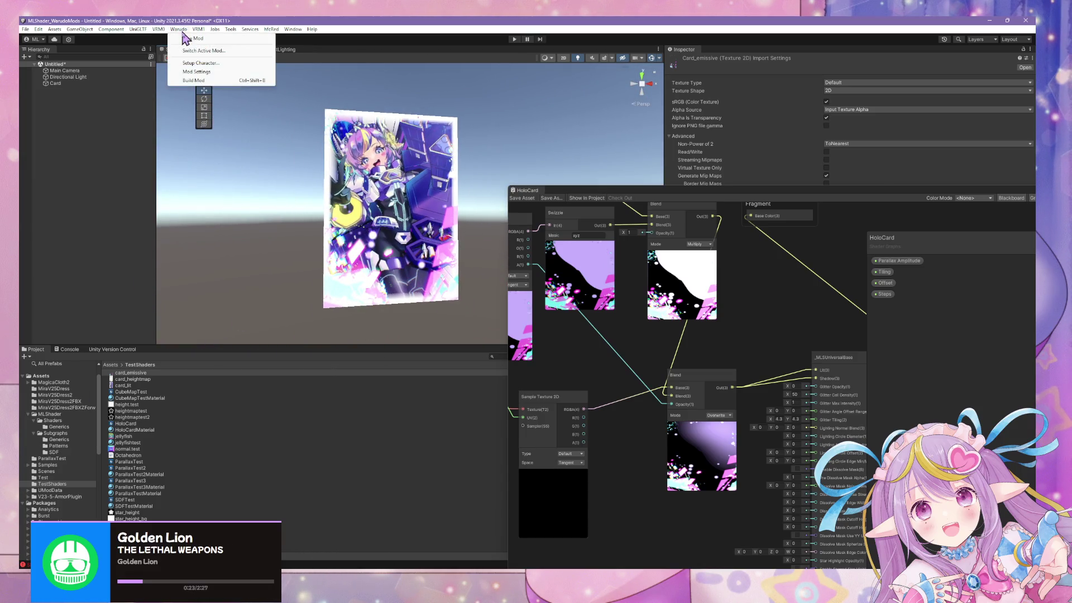
click(215, 72)
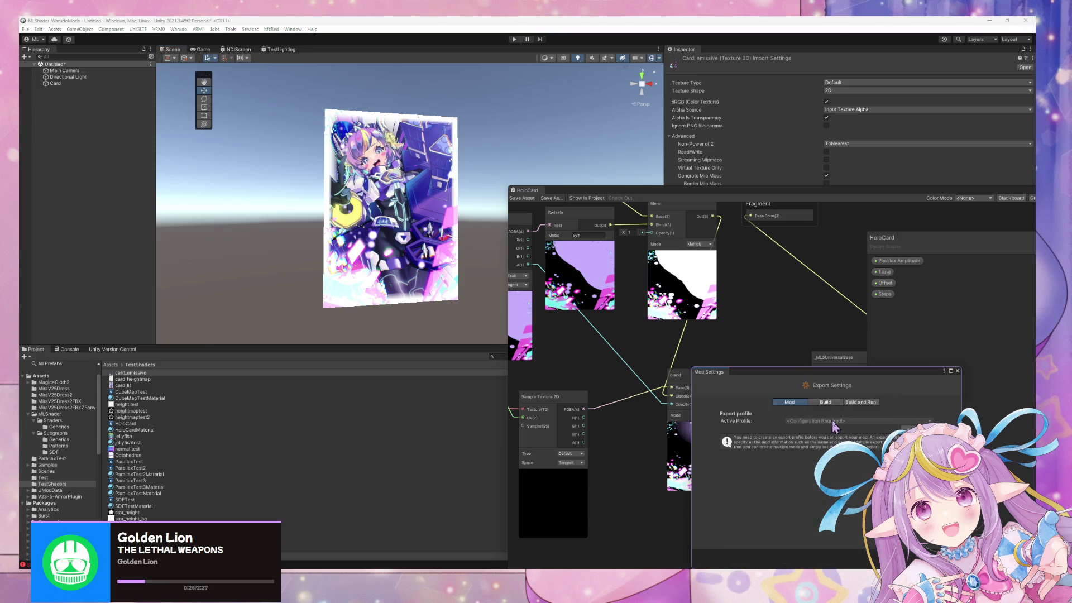
click(903, 425)
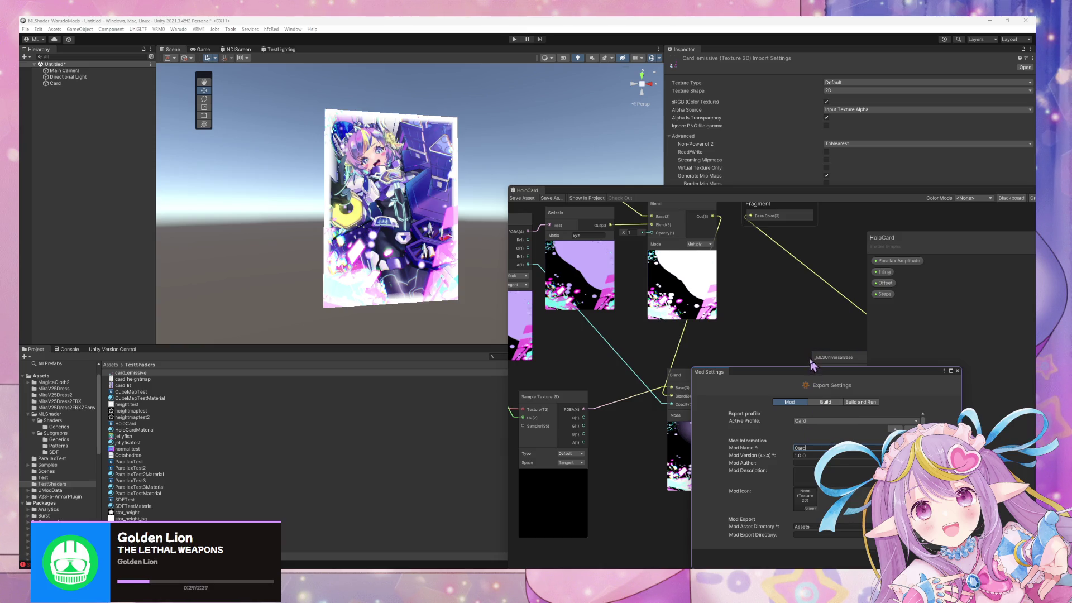
drag(806, 374, 749, 267)
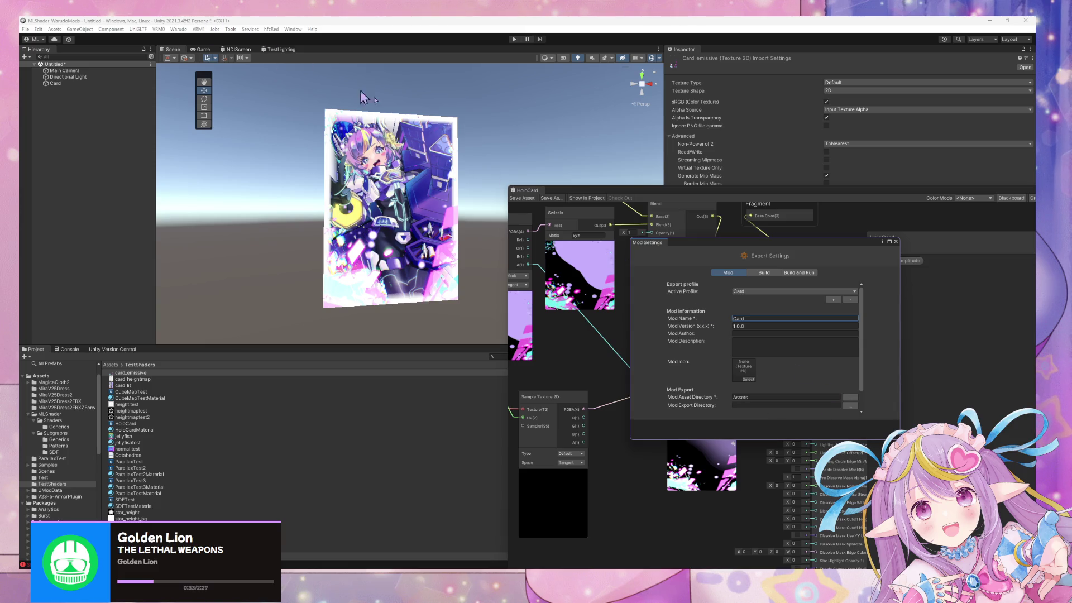
Create a new Warudo mod named HoloCard
click(197, 29)
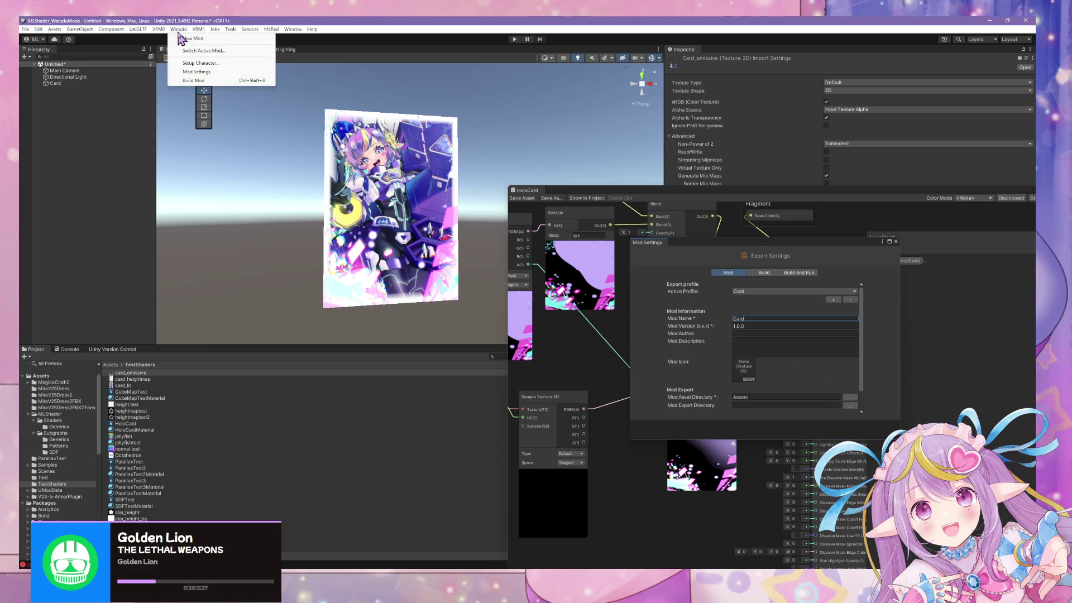
click(211, 39)
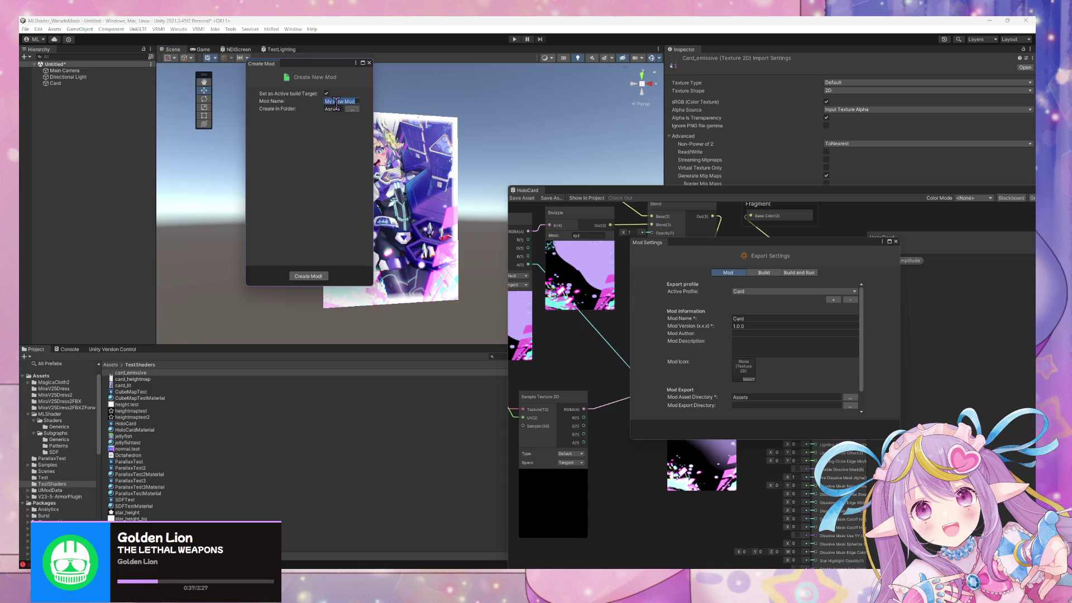
text(H)
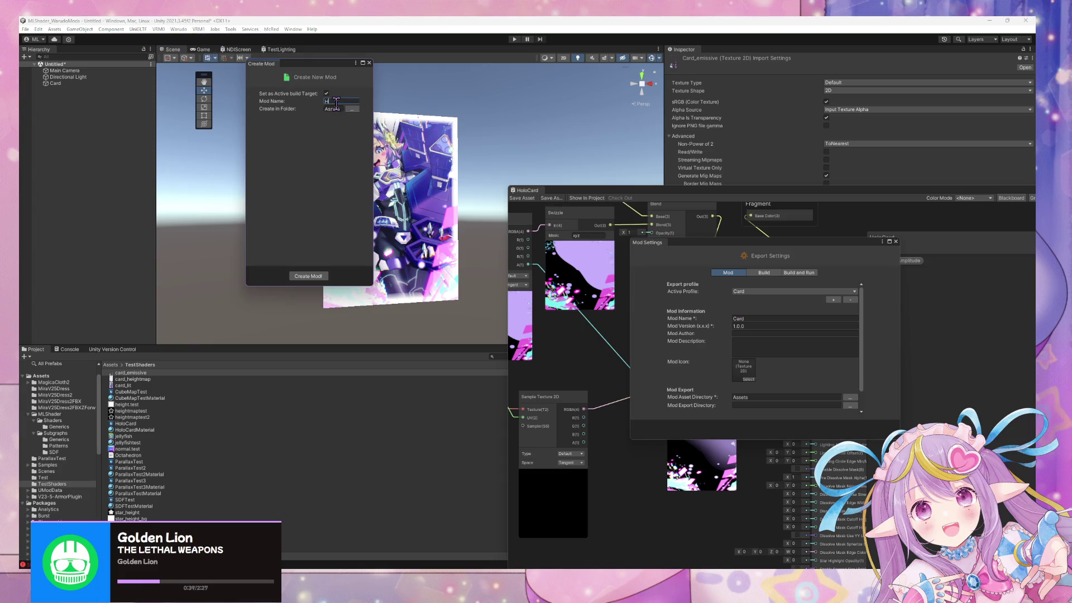
key(BackSpace)
text(Card)
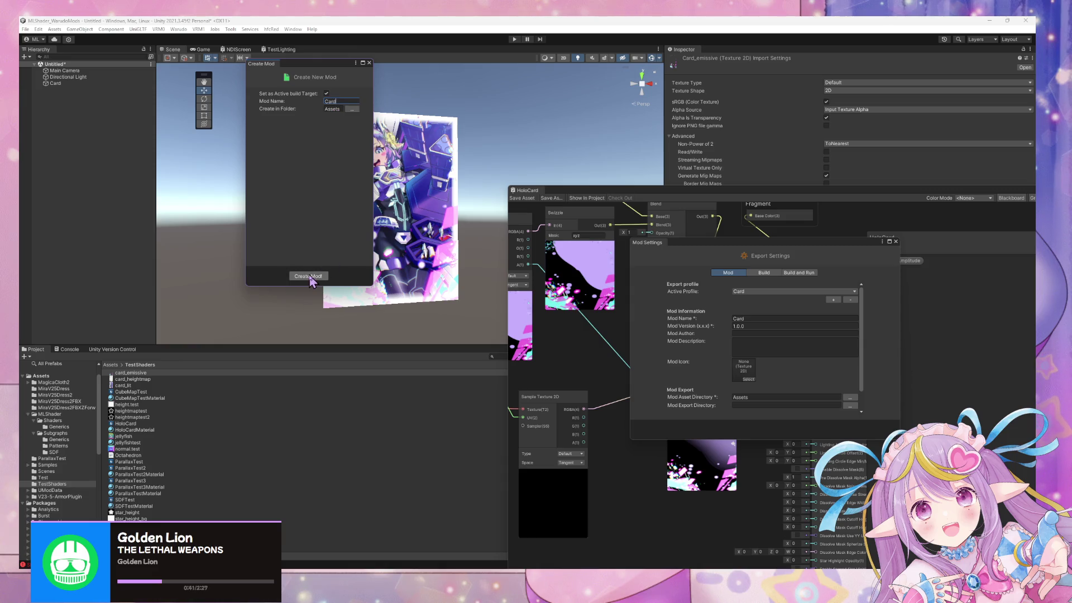
mouse_move(281, 97)
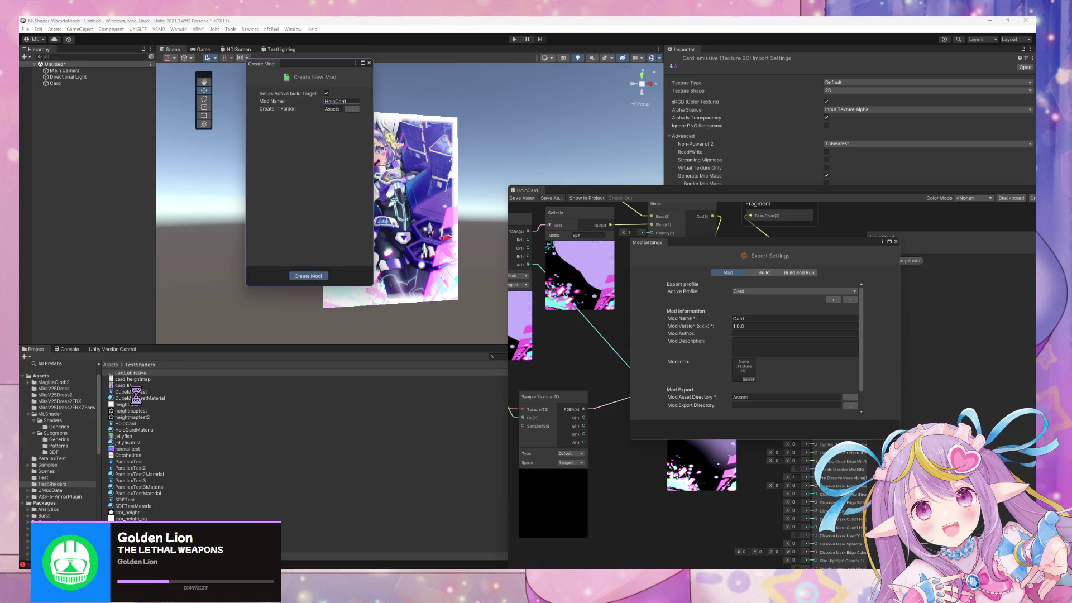
Save the Card object as a prefab in the HoloCard folder and rename it Prop
mouse_move(56, 83)
mouse_down()
mouse_move(101, 184)
mouse_move(141, 430)
mouse_move(161, 421)
mouse_up()
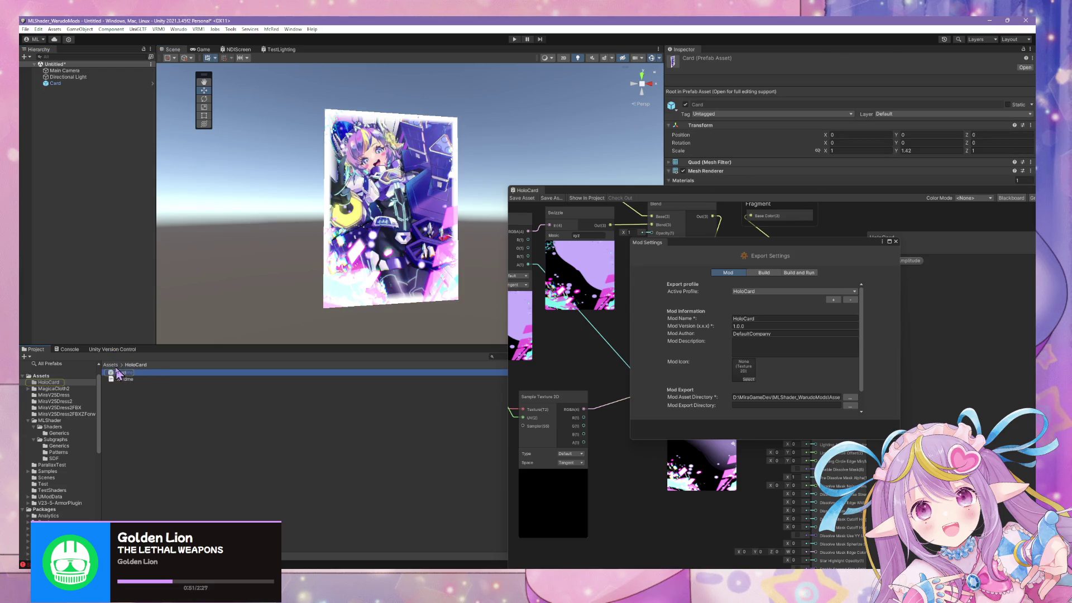
click(55, 84)
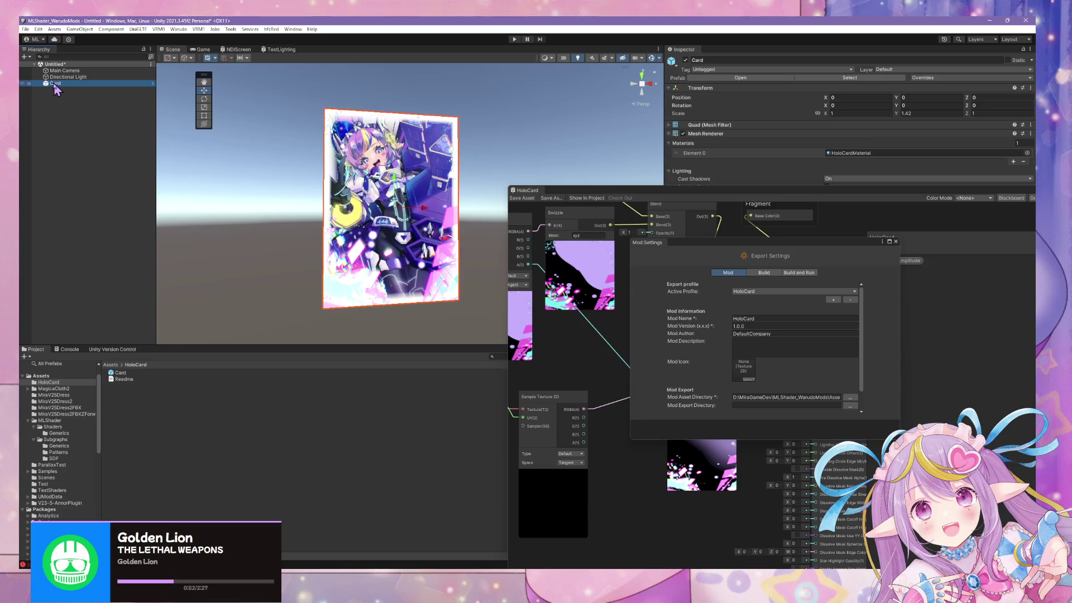
drag(113, 380, 120, 219)
click(121, 373)
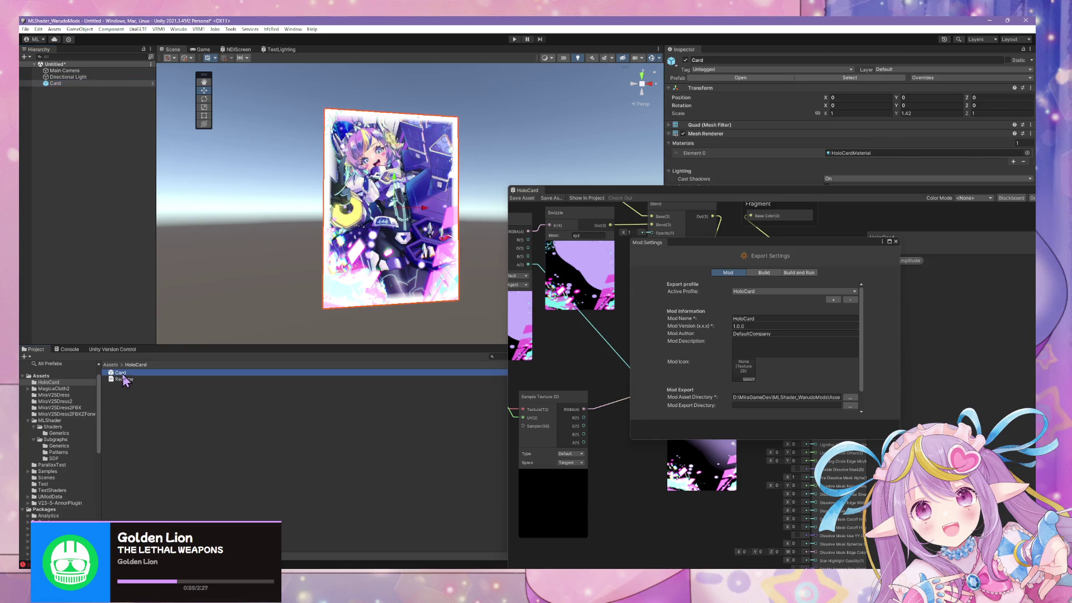
text(Prop)
key(Return)
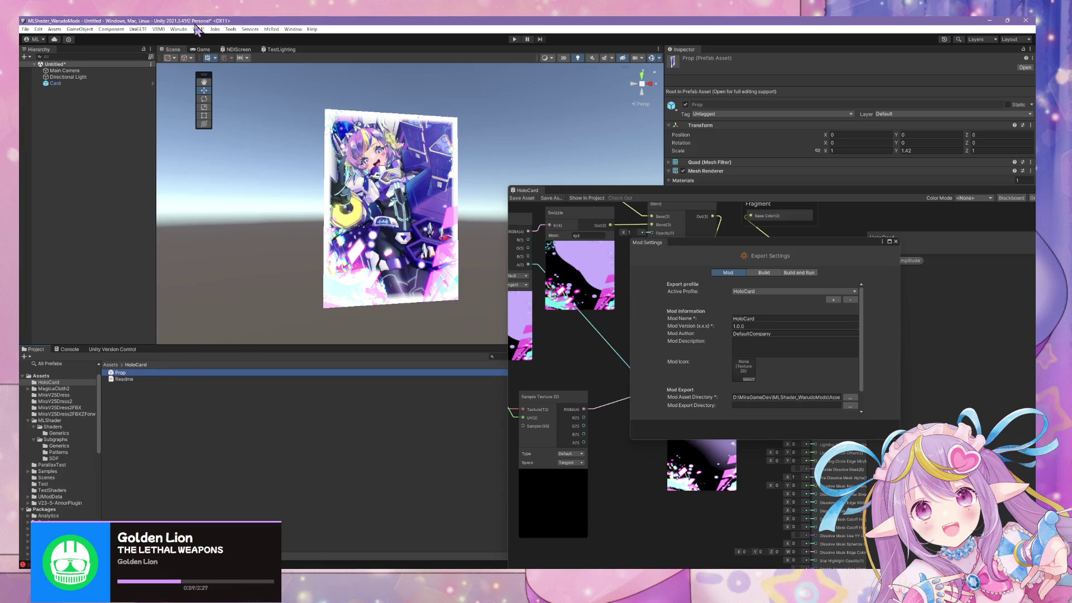
mouse_move(357, 184)
mouse_down()
mouse_move(575, 231)
mouse_move(531, 158)
mouse_move(335, 140)
mouse_move(164, 43)
mouse_up()
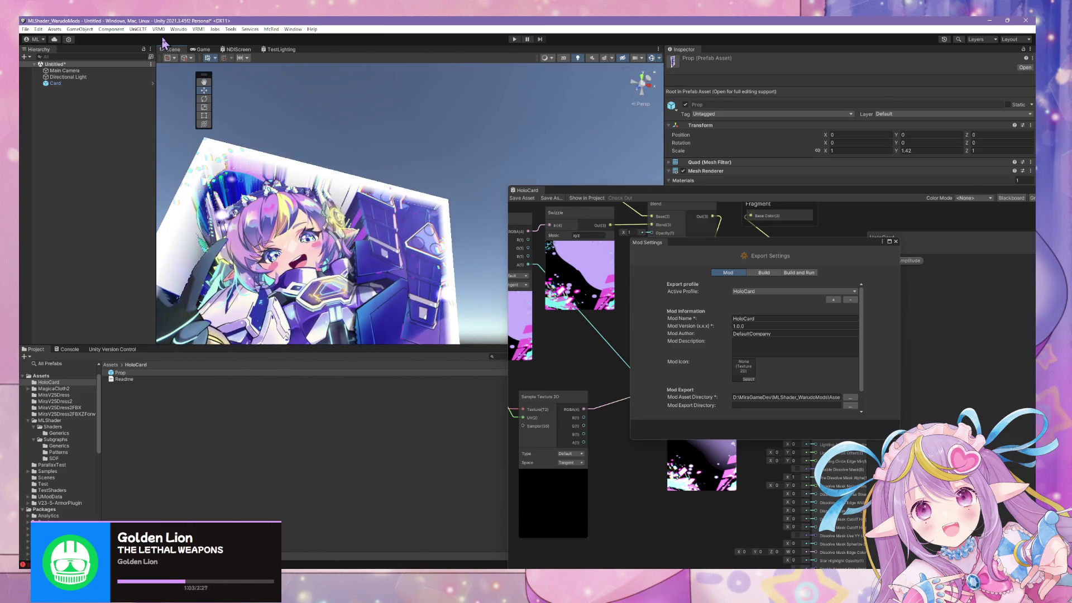
Build the HoloCard mod and bring up the Steam library
click(179, 29)
click(235, 72)
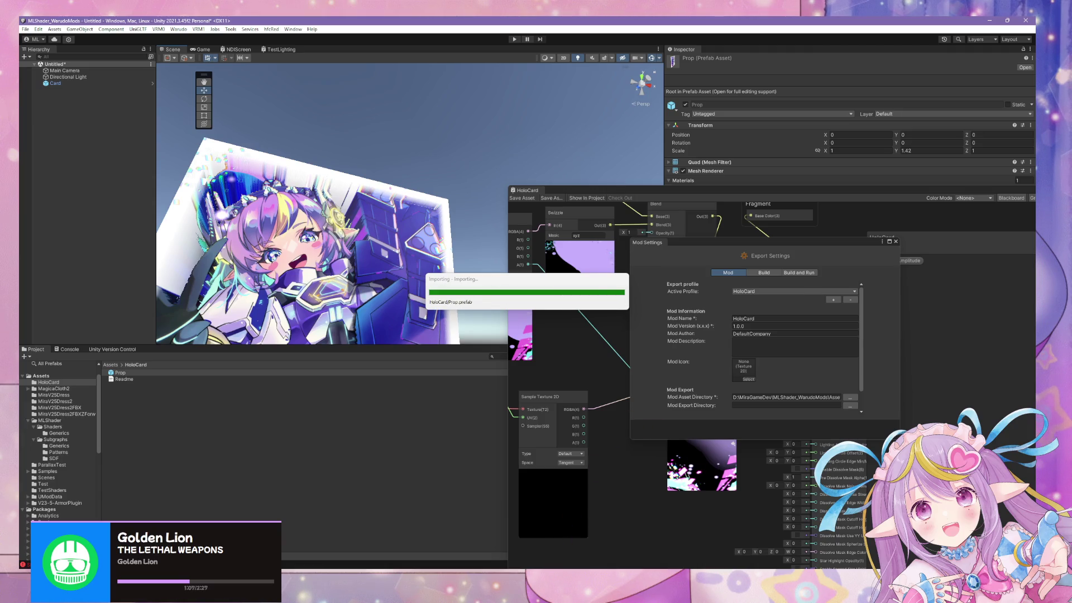
key(alt+Tab)
Clear the Steam library search, select Warudo and launch it
click(563, 229)
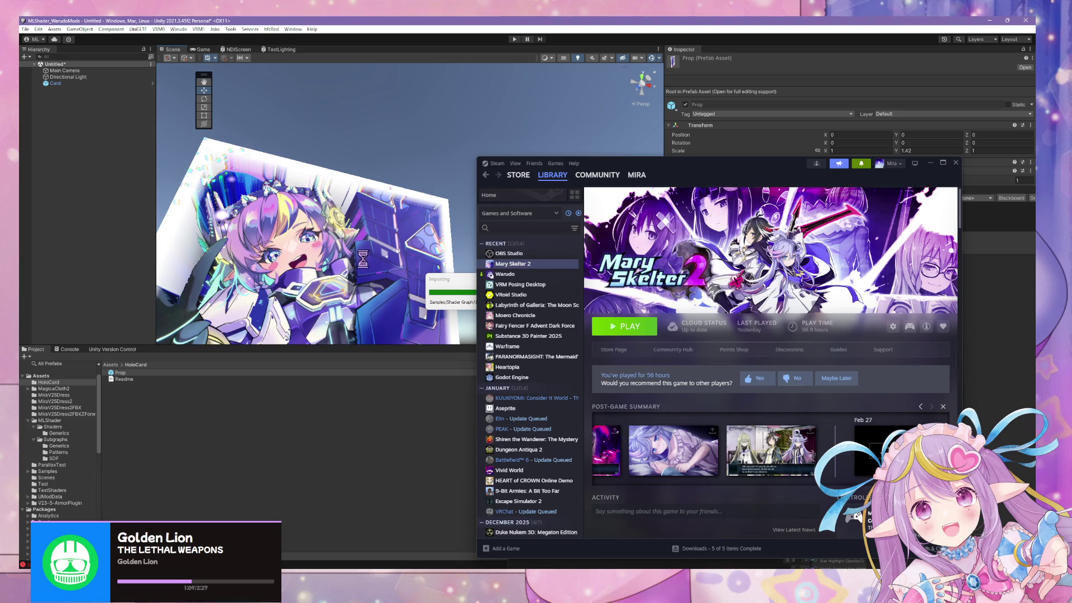
click(508, 274)
click(629, 328)
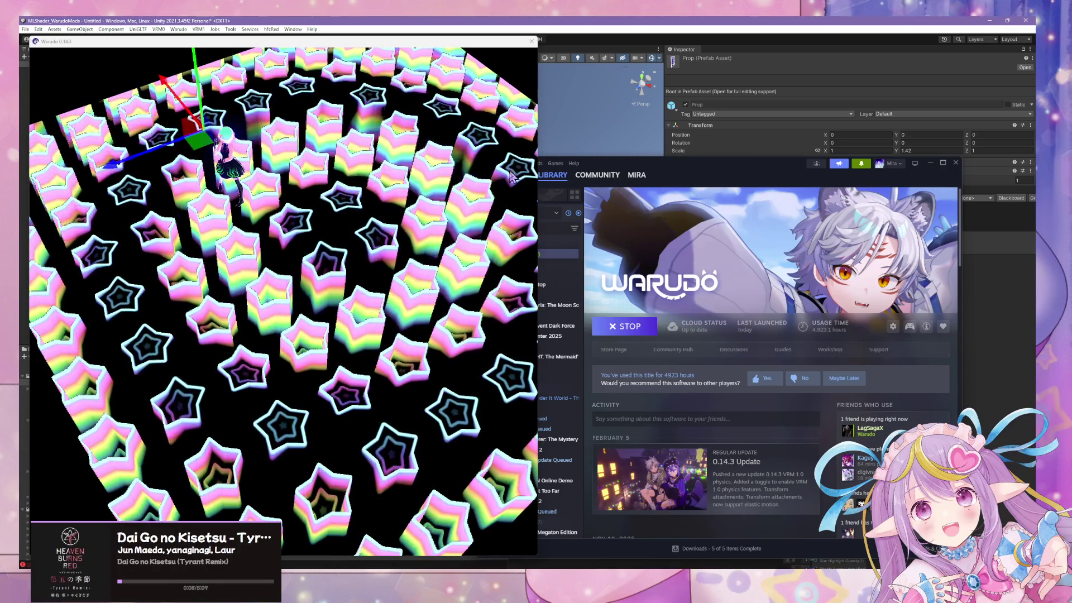
Open the Warudo Editor, duplicate Prop 4 into Prop 5 and disable Prop 4
click(372, 322)
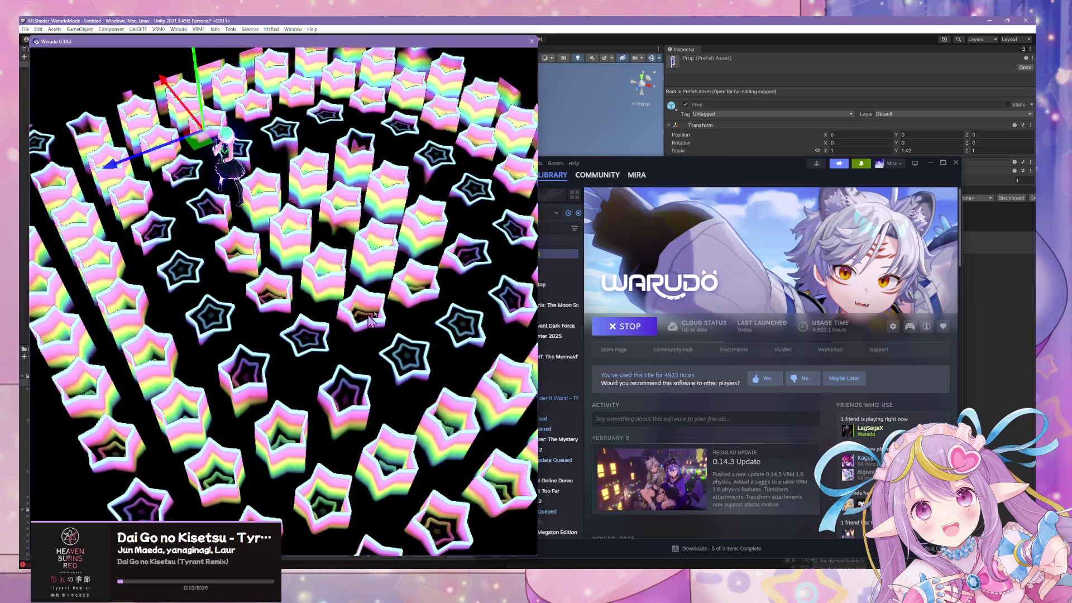
mouse_move(371, 322)
mouse_down()
mouse_move(437, 226)
mouse_move(669, 146)
mouse_move(573, 414)
mouse_up()
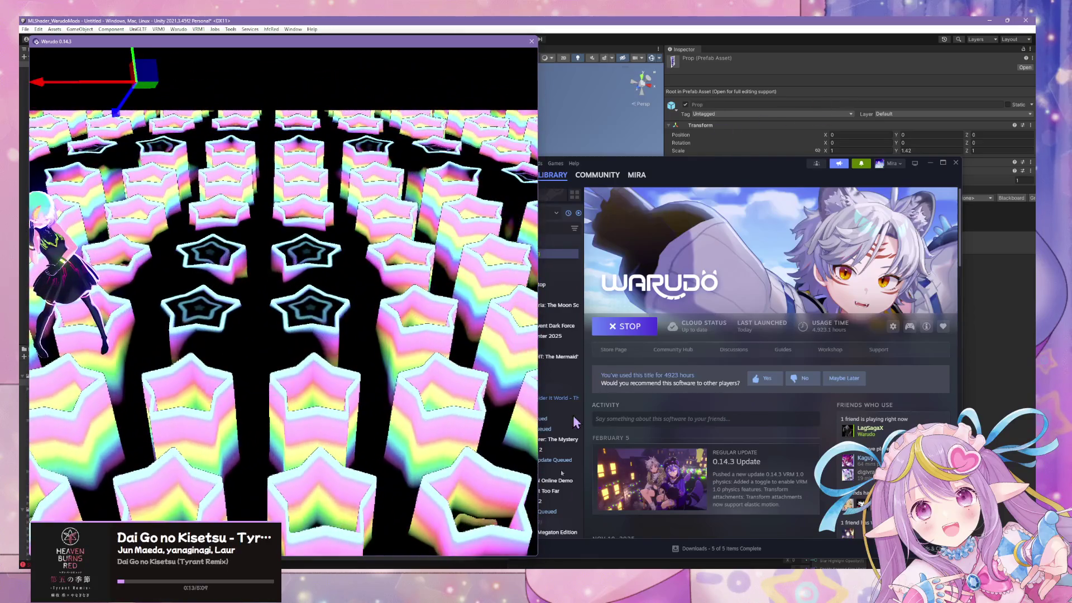
click(762, 561)
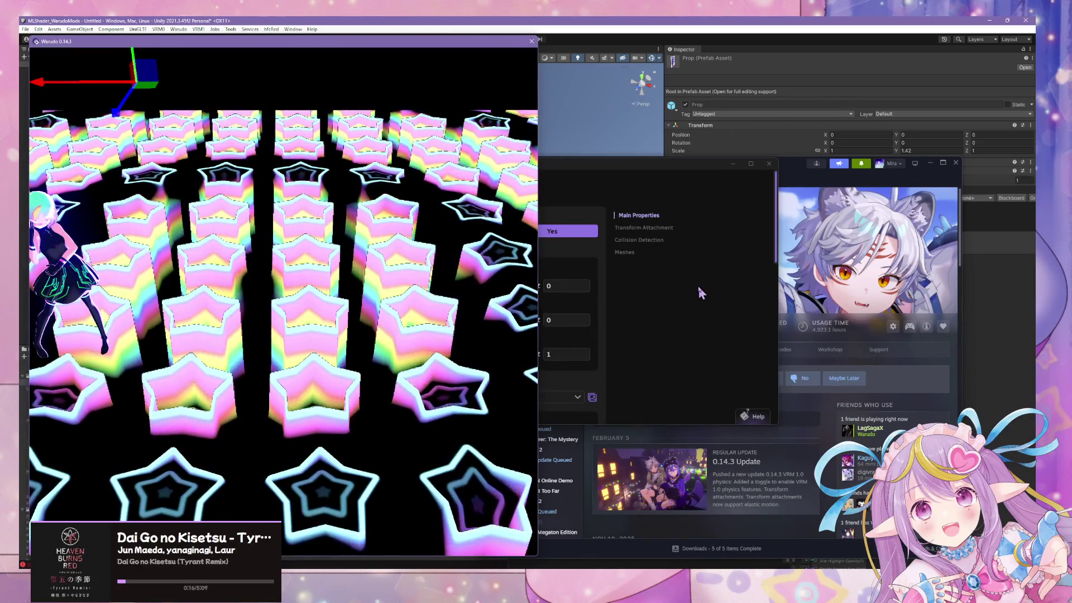
click(701, 291)
scroll(346, 324, down, 5)
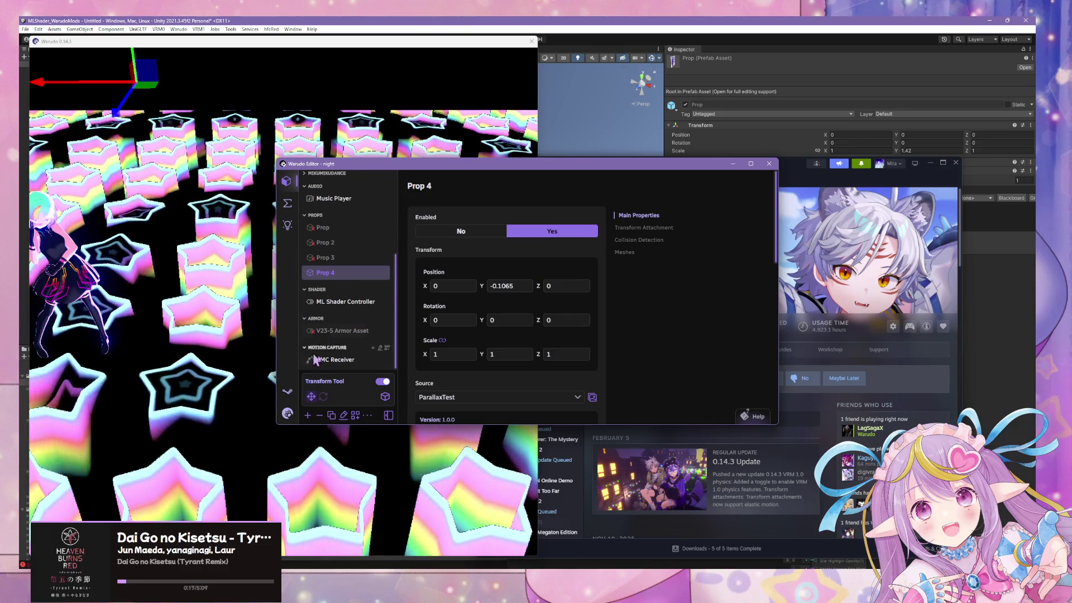
click(331, 415)
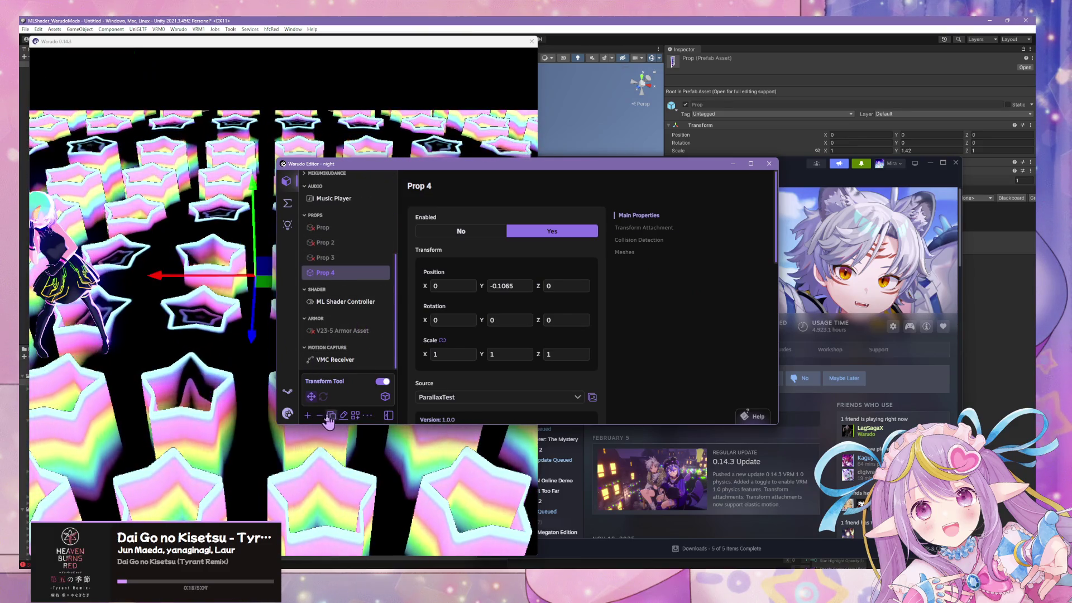
click(337, 273)
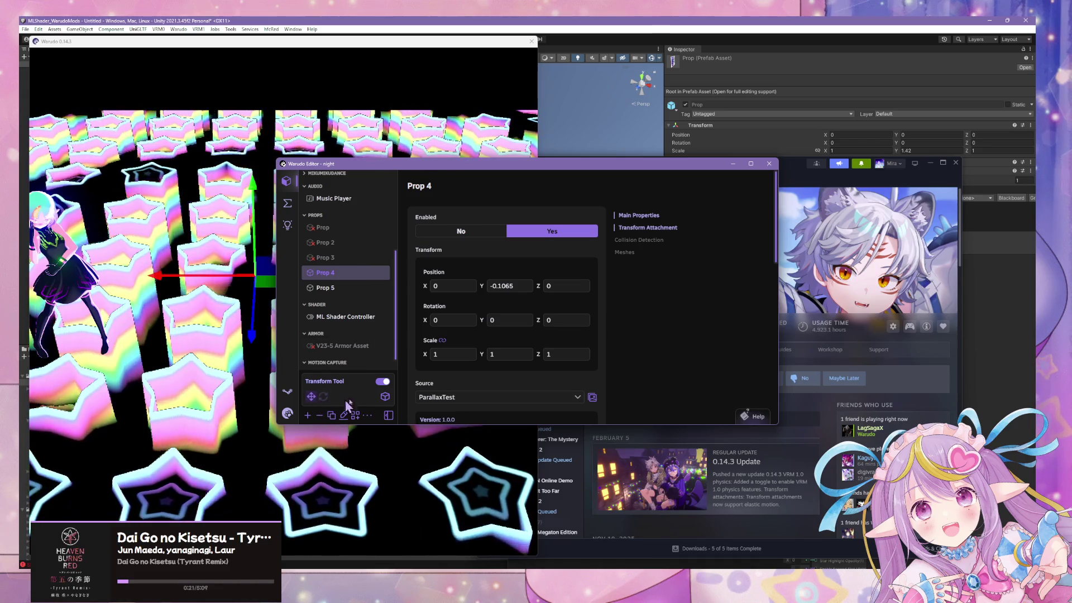
click(468, 231)
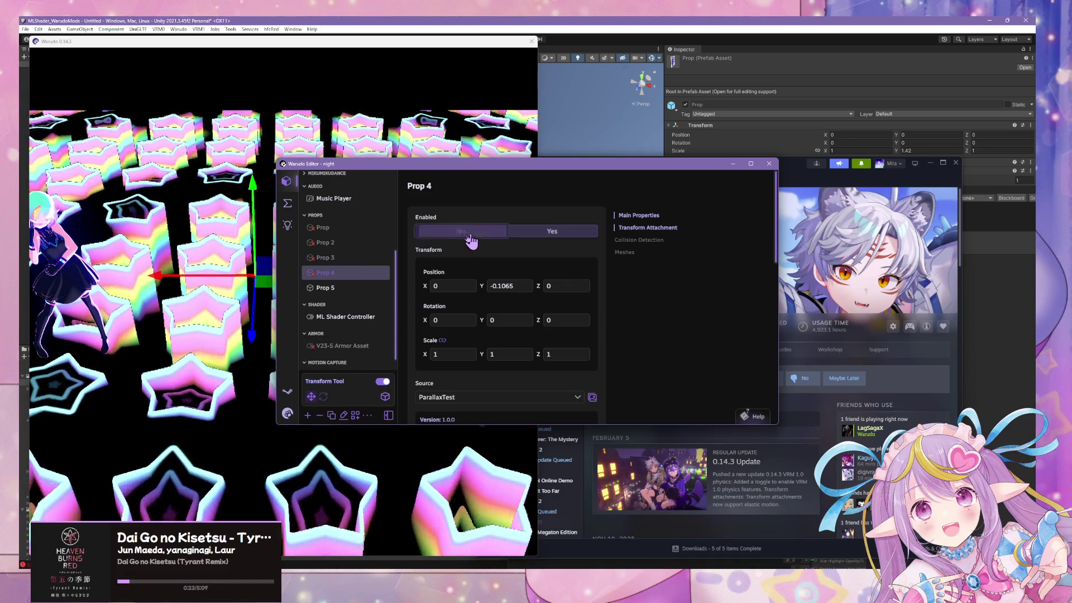
Search Prop 5's source gallery for 'card', then 'holo', finding nothing
click(353, 288)
click(481, 397)
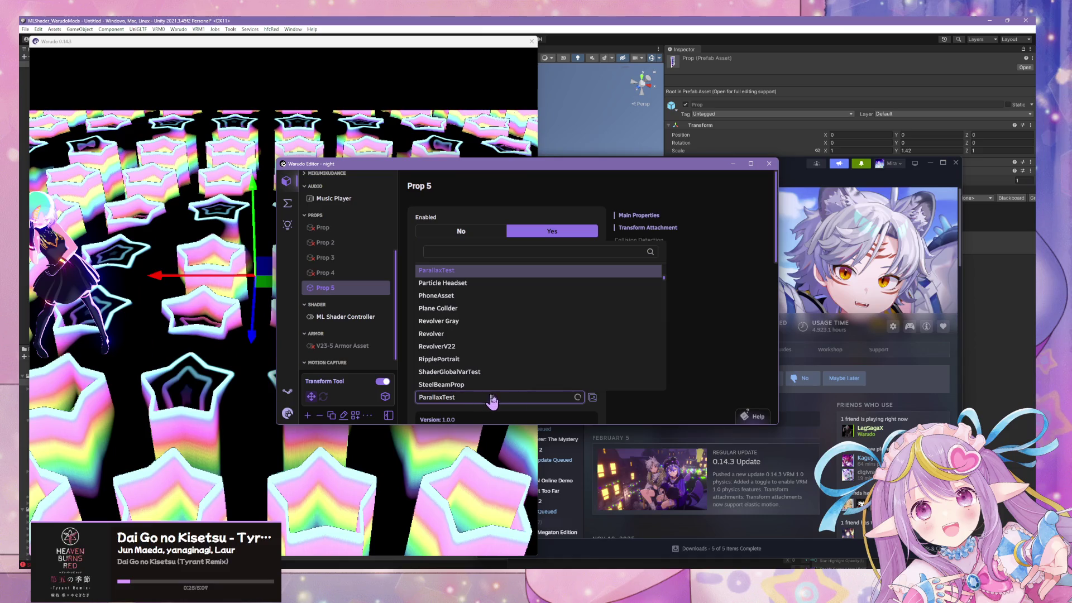
click(593, 398)
text(card)
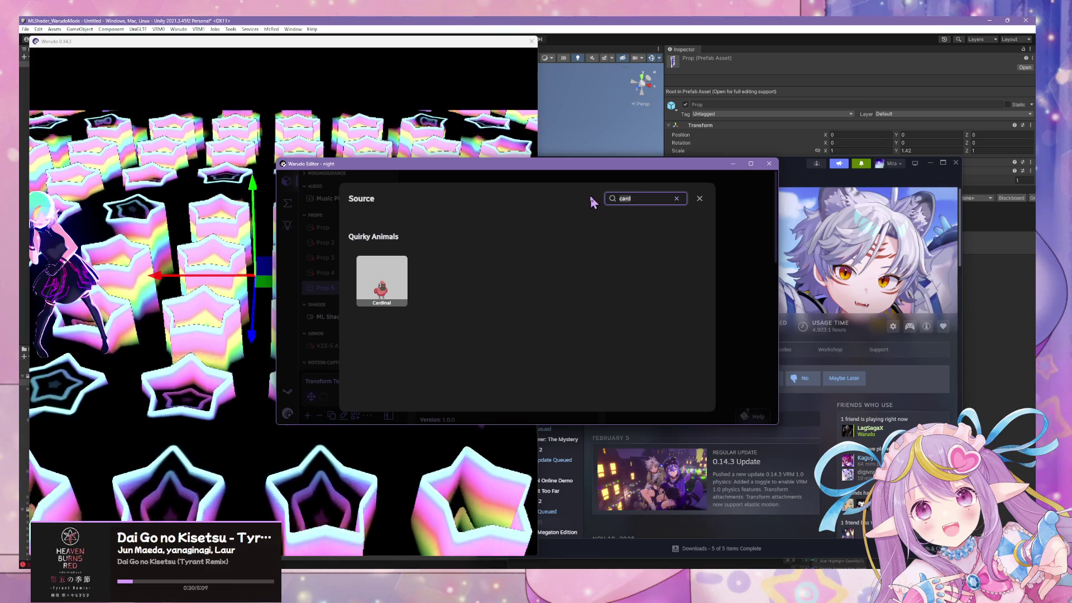
key(BackSpace)
key(BackSpace)
key(BackSpace)
text(holo)
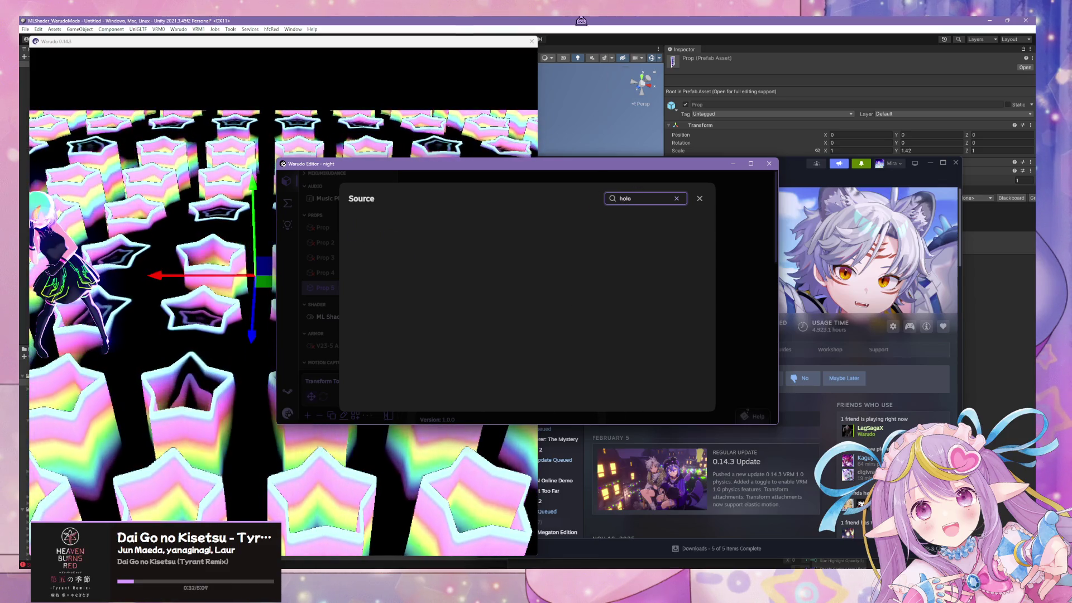
Return to the Warudo viewport and close the File Explorer window
click(184, 226)
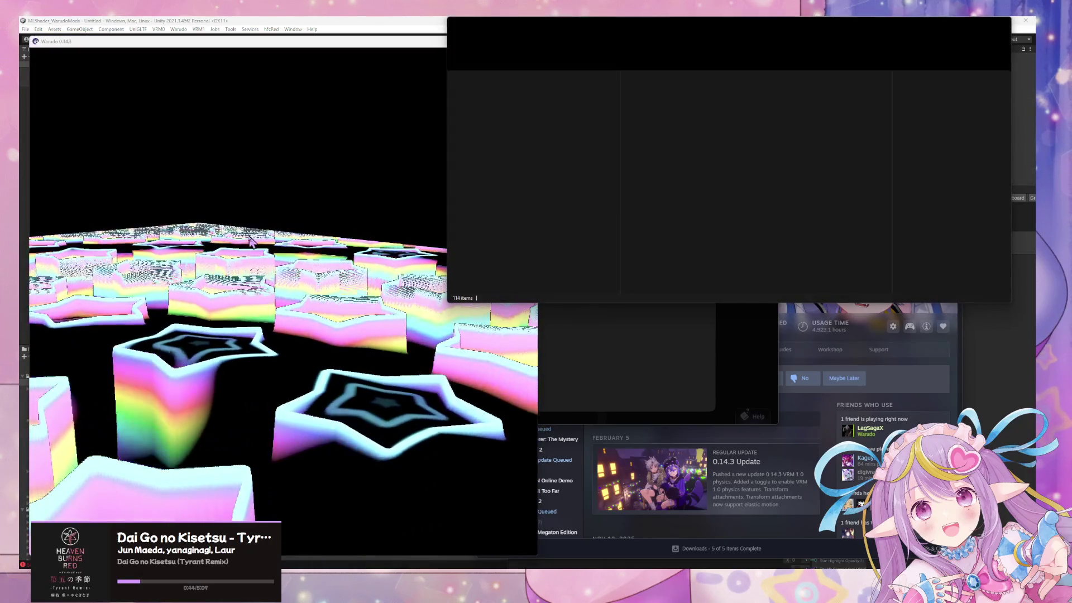
click(997, 25)
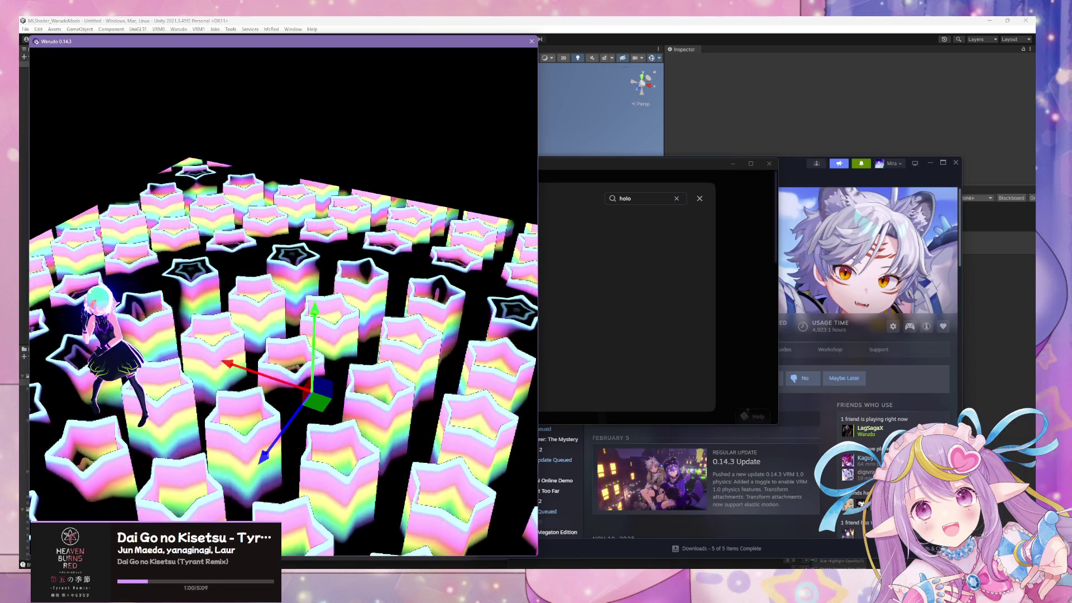
mouse_move(469, 575)
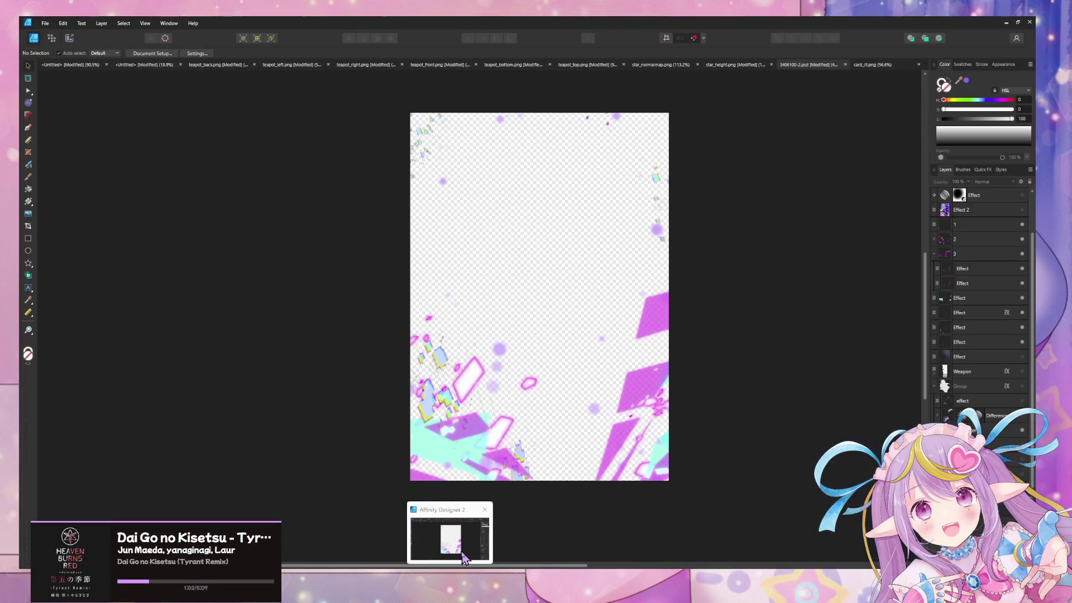
click(462, 556)
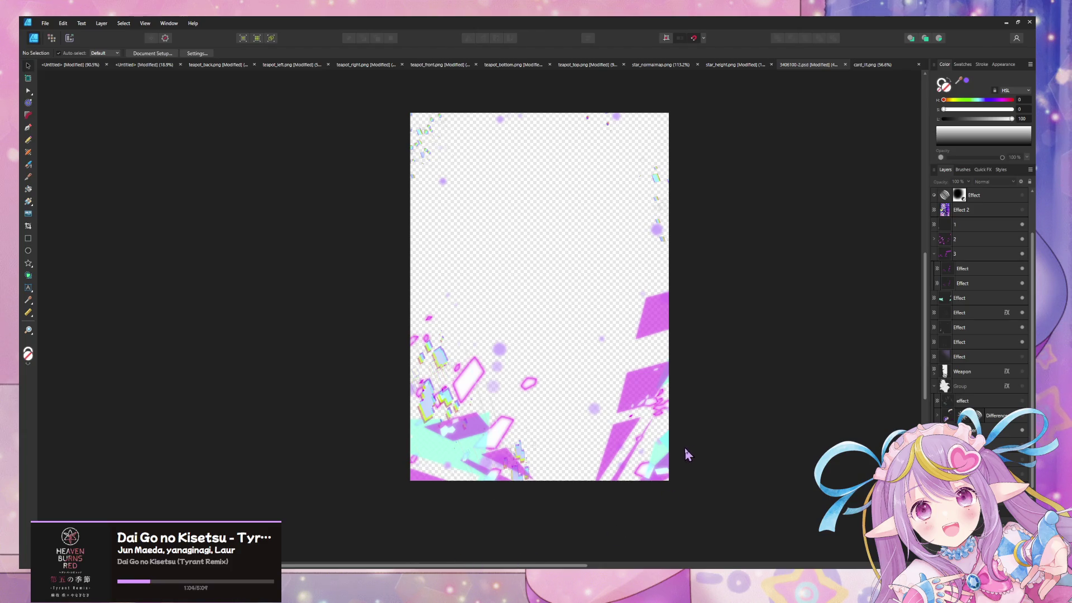
click(439, 400)
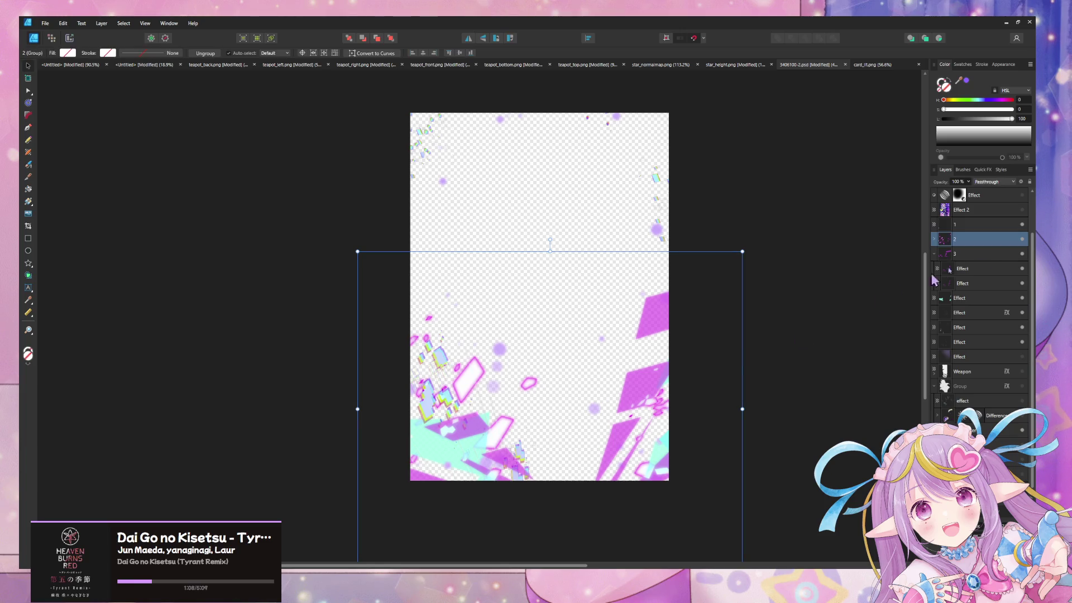
click(1022, 240)
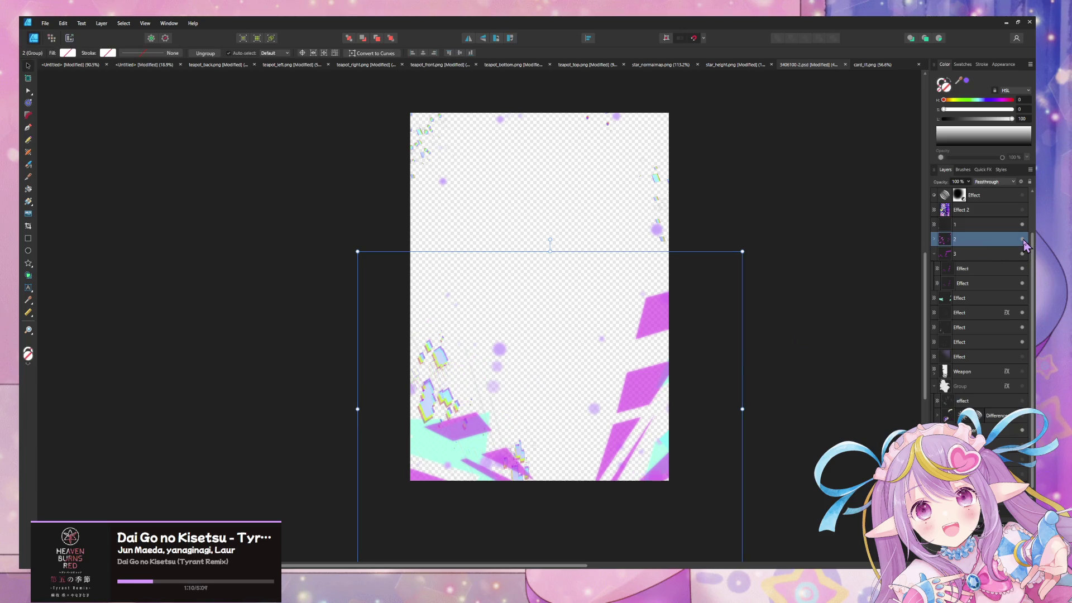
click(1023, 240)
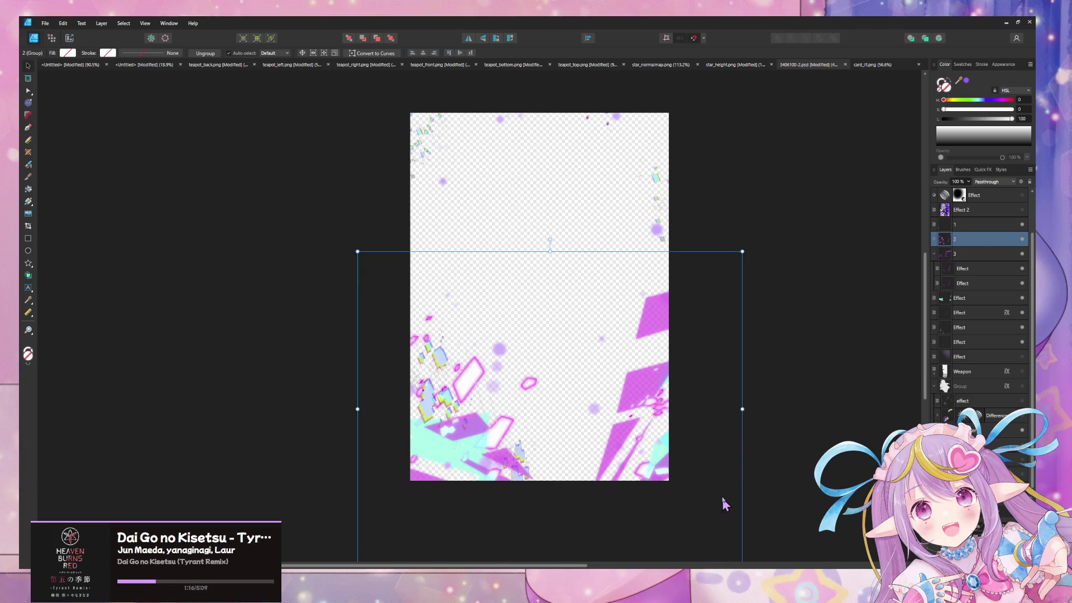
Dismiss Prop 5's source search in Warudo after a quick check of Unity
key(alt+Tab)
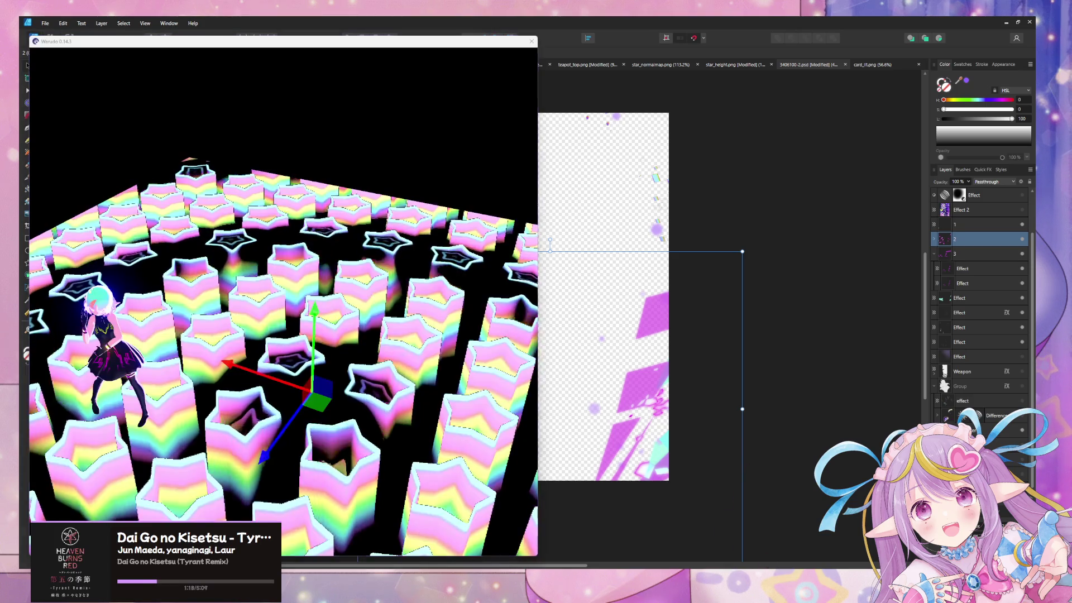
click(700, 199)
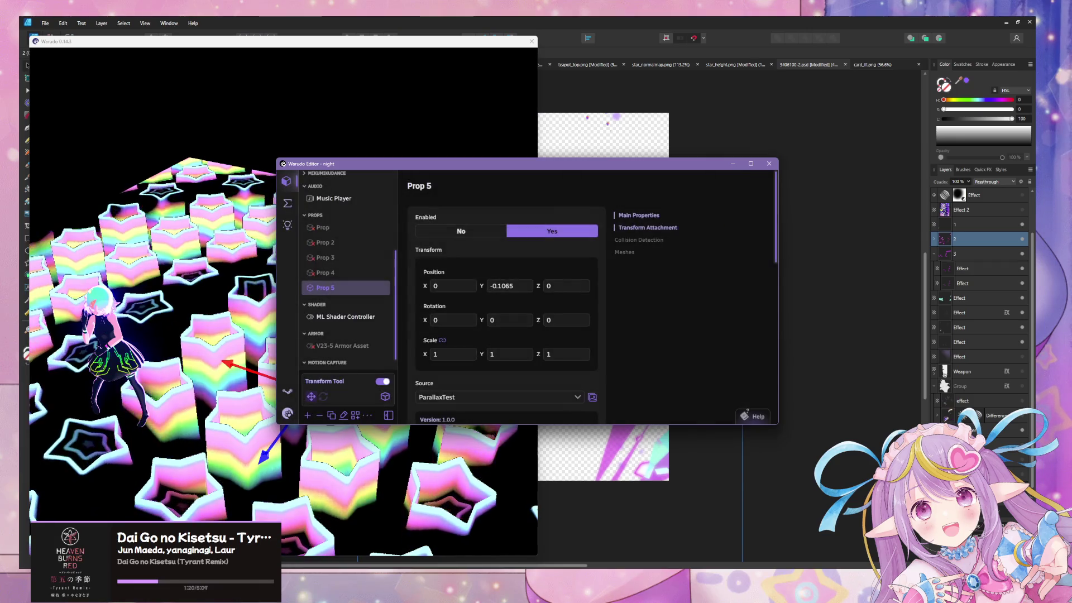
key(alt+Tab)
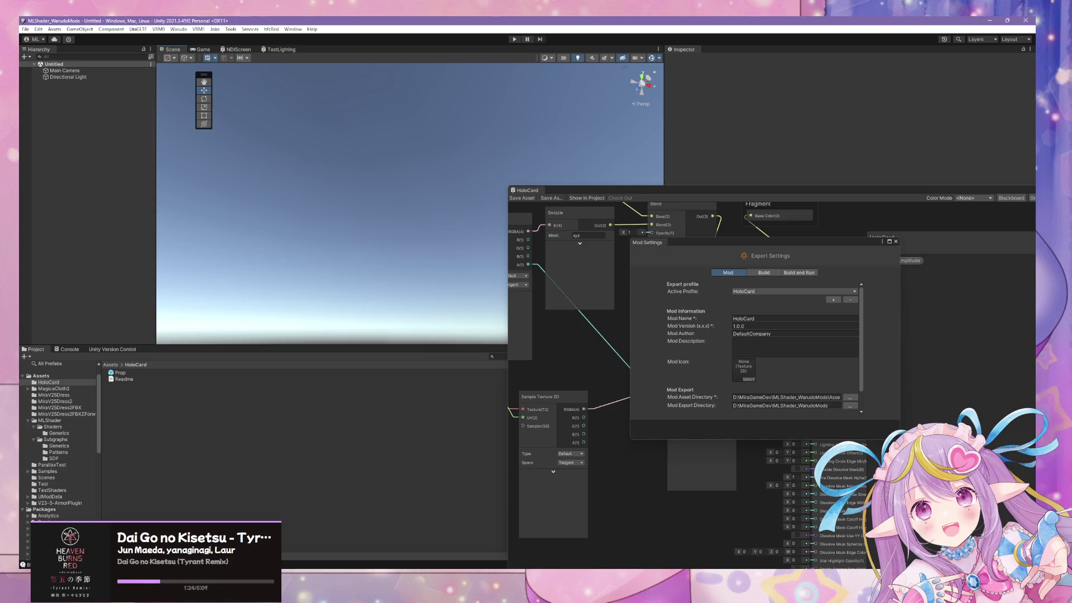
key(alt+Tab)
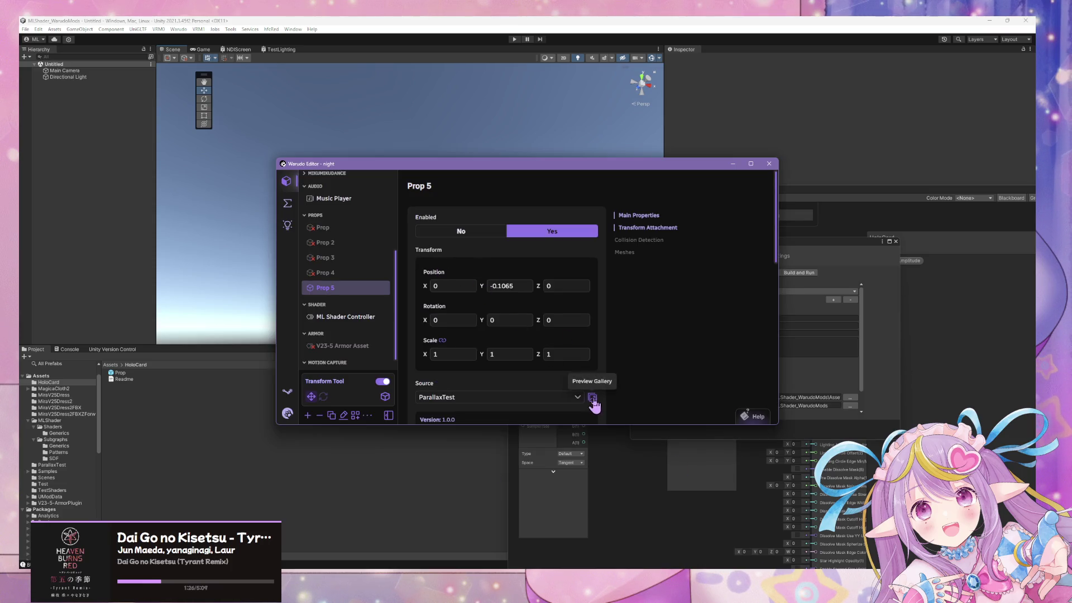
Search Prop 5's source gallery for 'card', then 'ho', listing only Hopium and PhoneAsset
click(593, 397)
text(card)
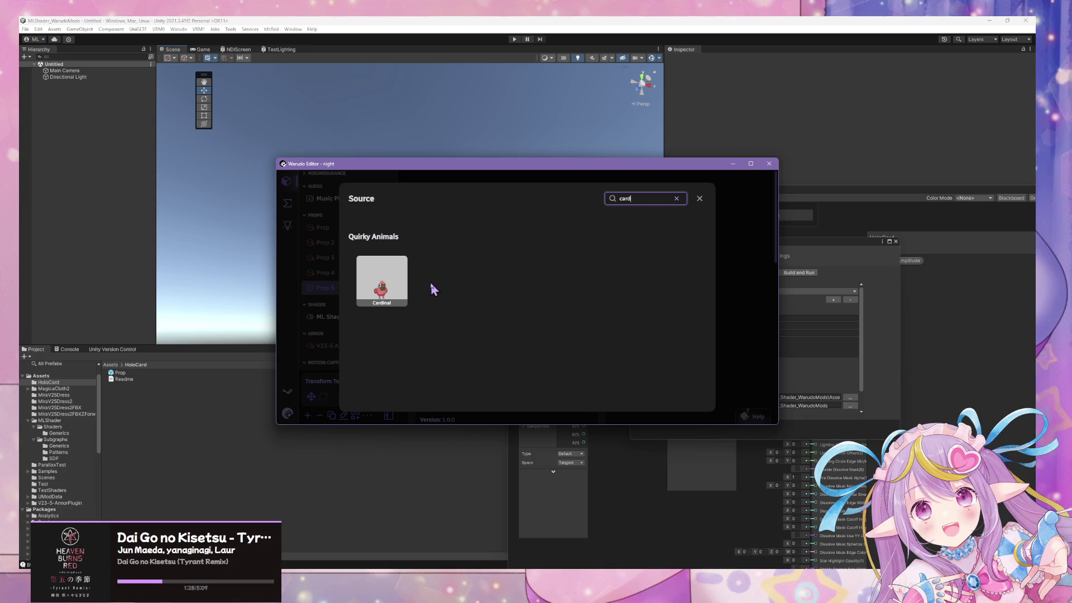
key(BackSpace)
key(BackSpace)
key(BackSpace)
text(ho)
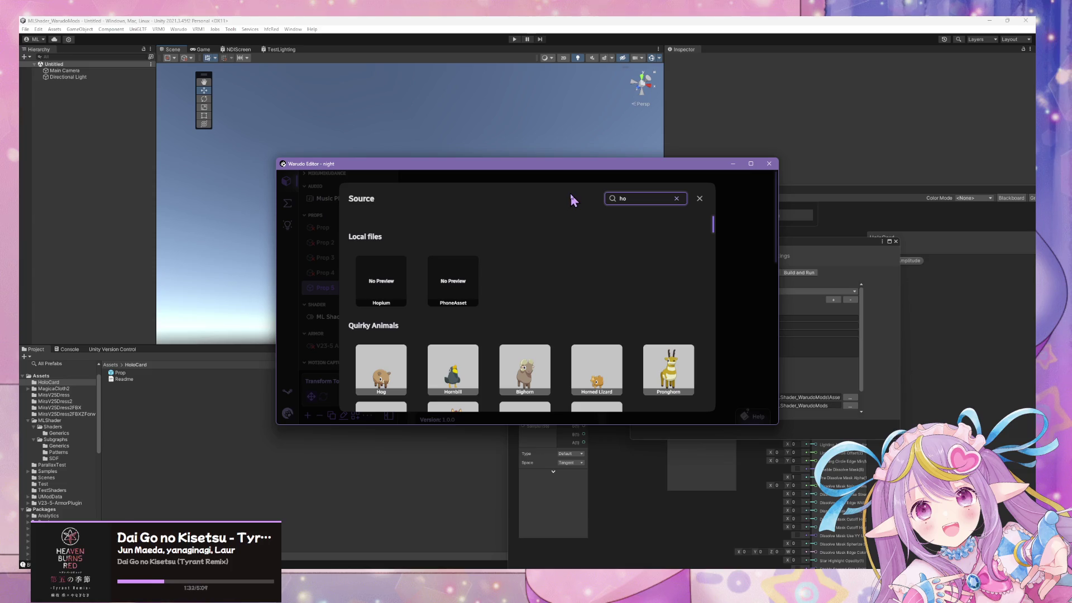
click(890, 356)
Set the HoloCard export directory to Warudo's StreamingAssets/Props folder and build the mod
click(851, 406)
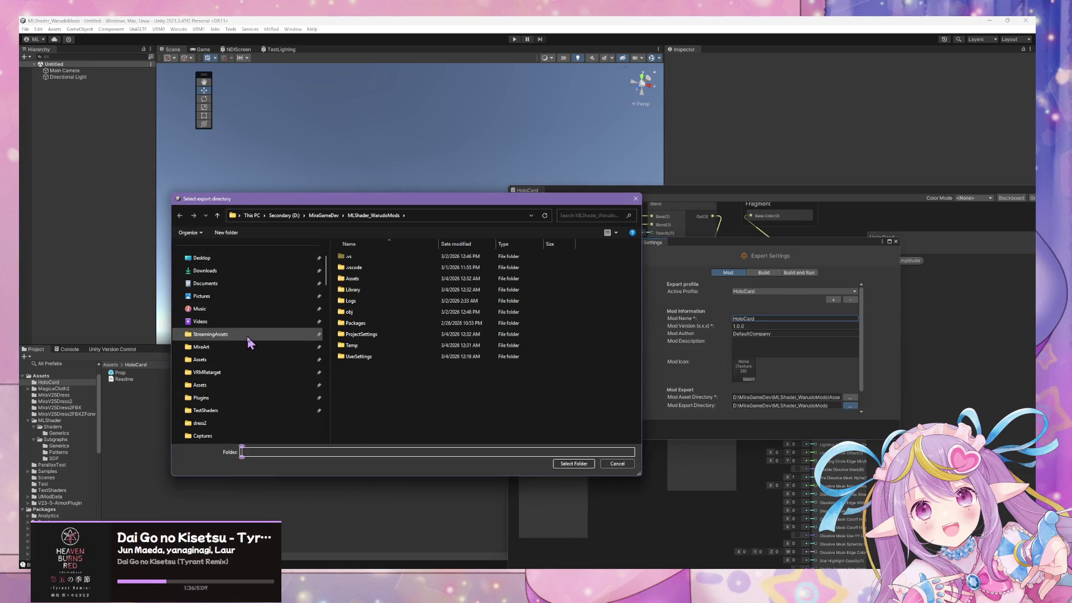
click(247, 334)
scroll(390, 360, down, 3)
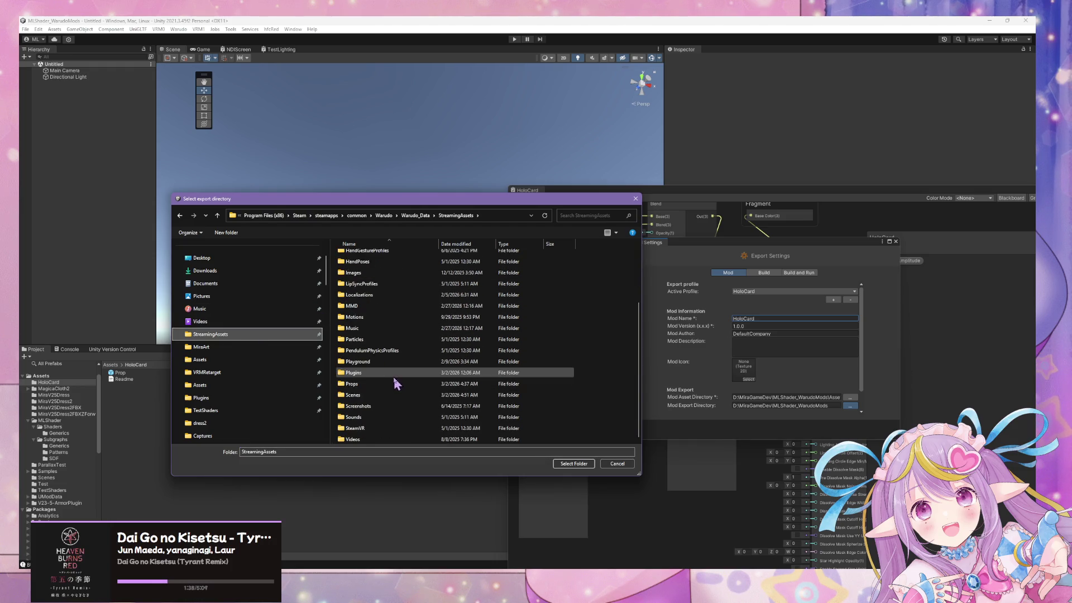
double_click(376, 386)
click(577, 463)
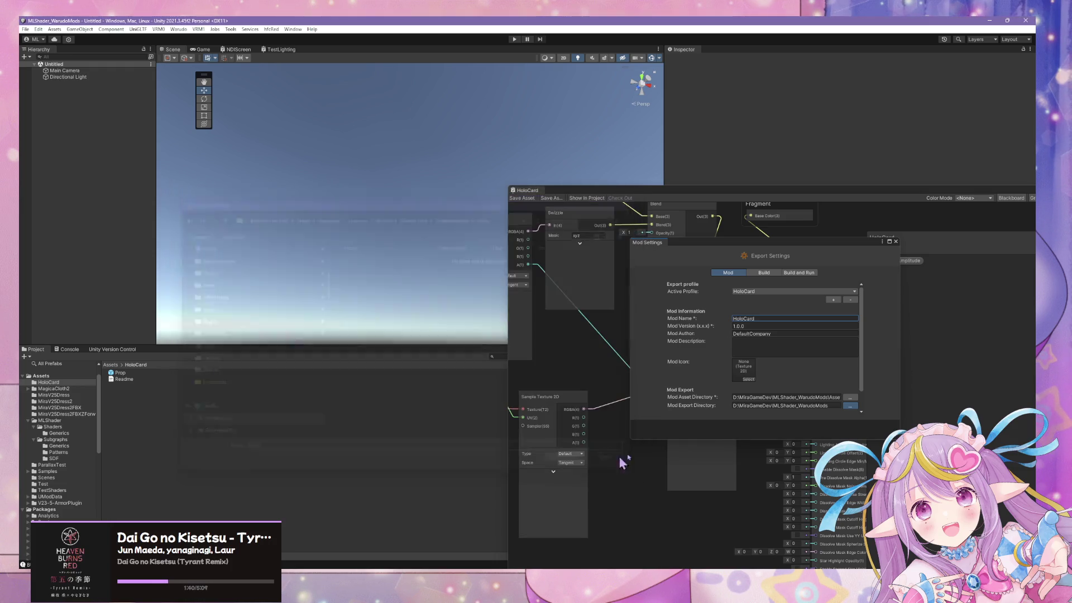
click(176, 29)
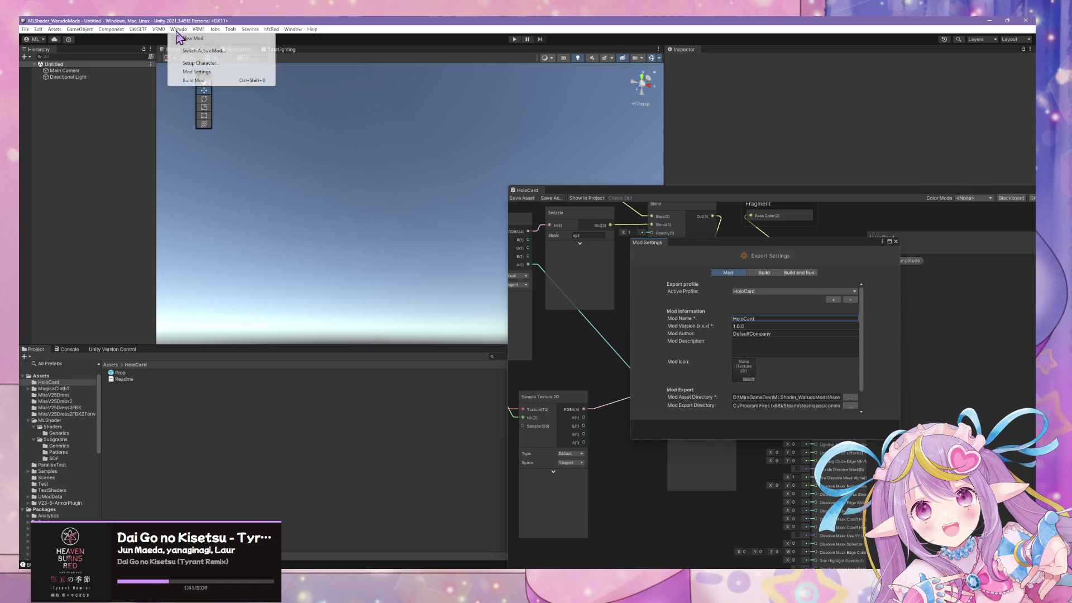
click(191, 83)
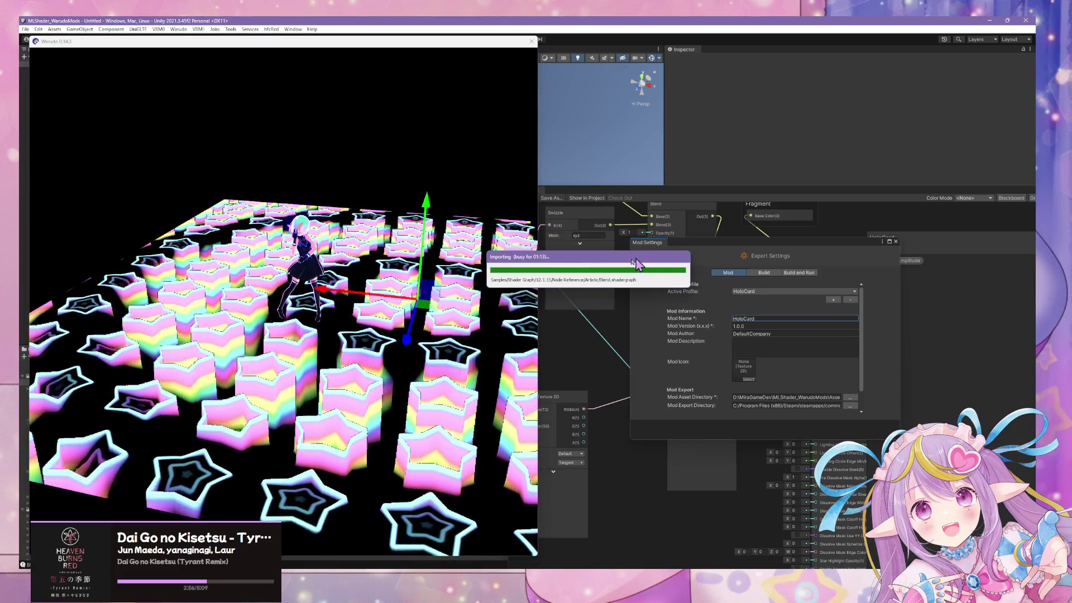
Switch to the Warudo viewport while the HoloCard.warudo build finishes
click(423, 291)
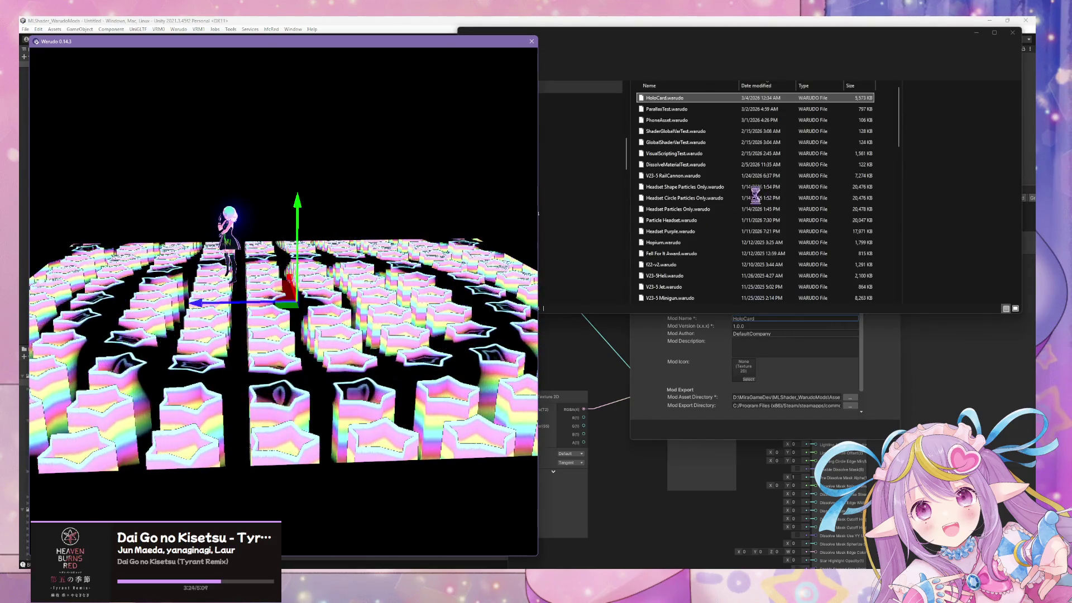
Search 'card' in Prop 5's source gallery, pick HoloCard, and orbit to view the card
key(alt+Tab)
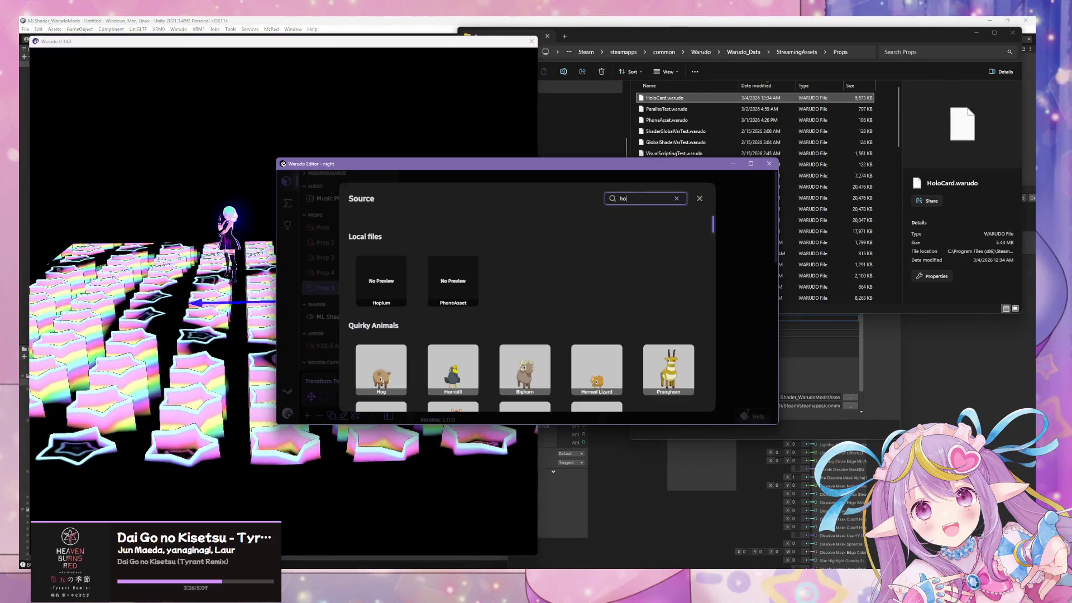
key(BackSpace)
key(BackSpace)
text(car)
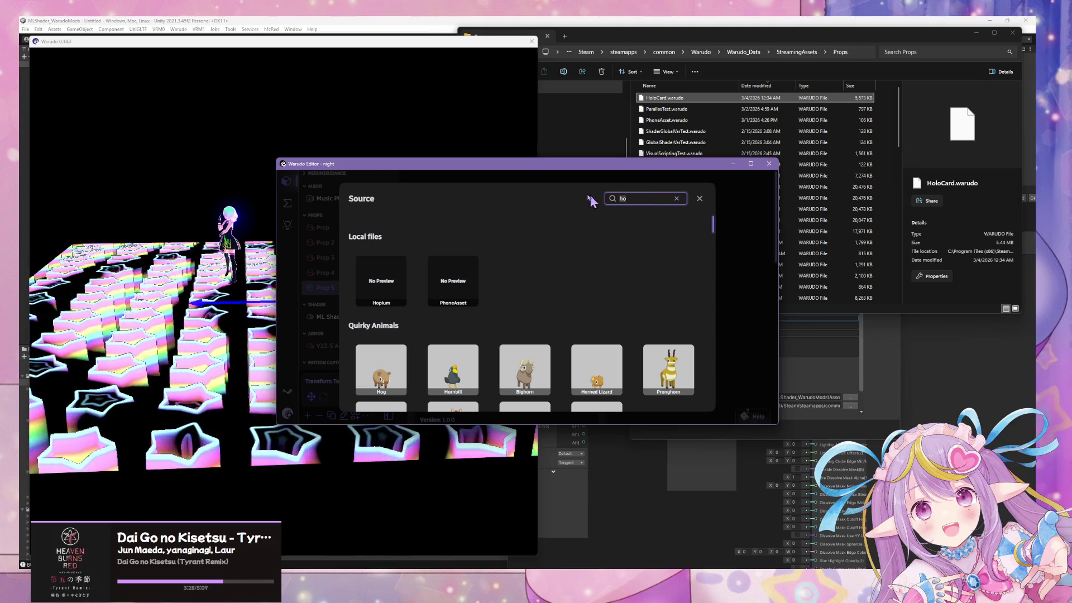
text(d)
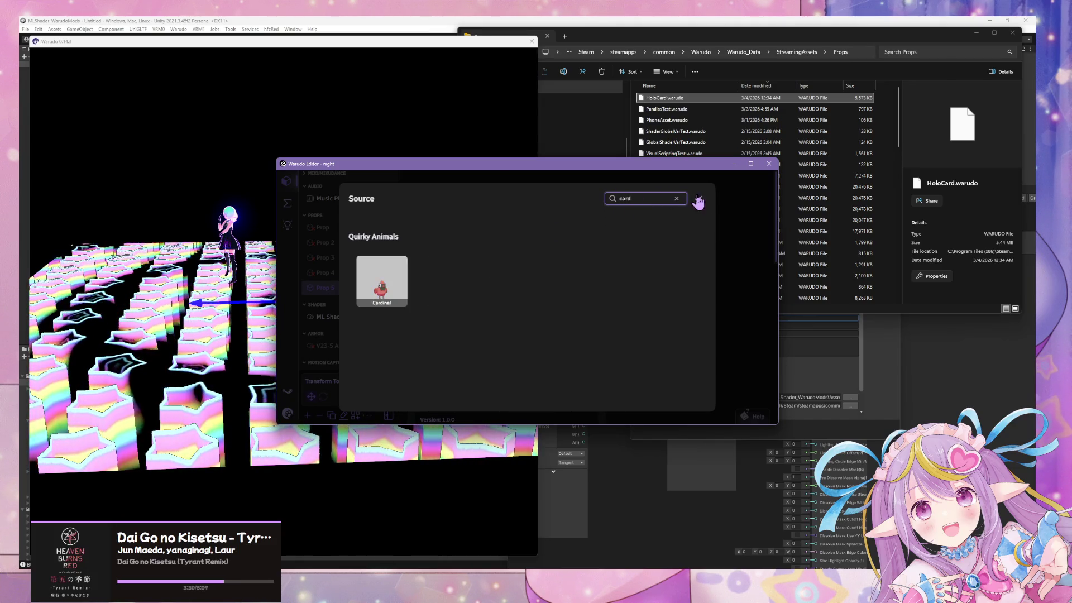
click(700, 198)
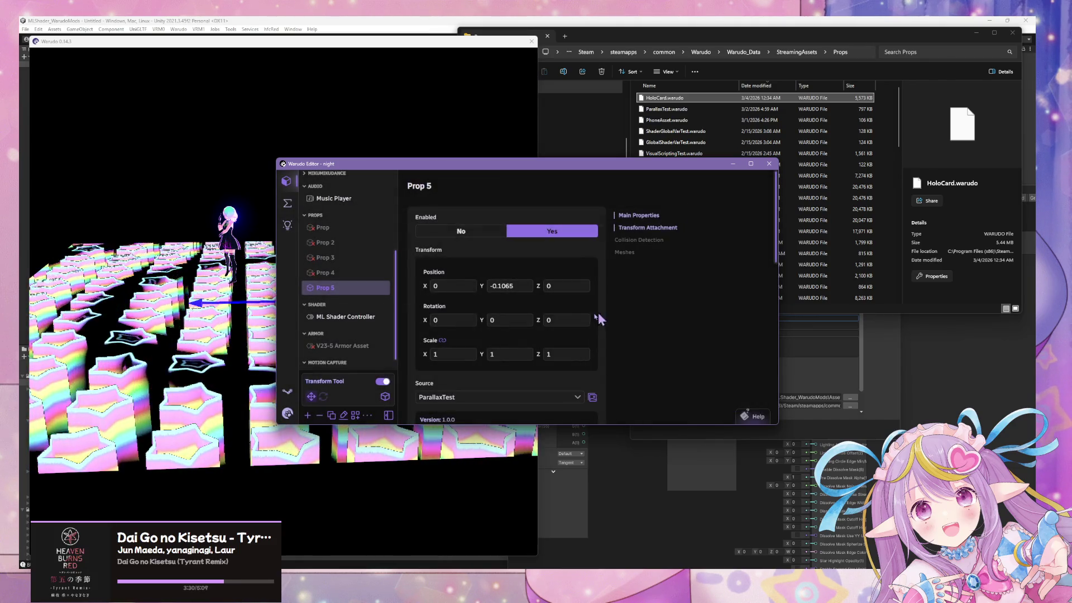
click(592, 398)
text(card)
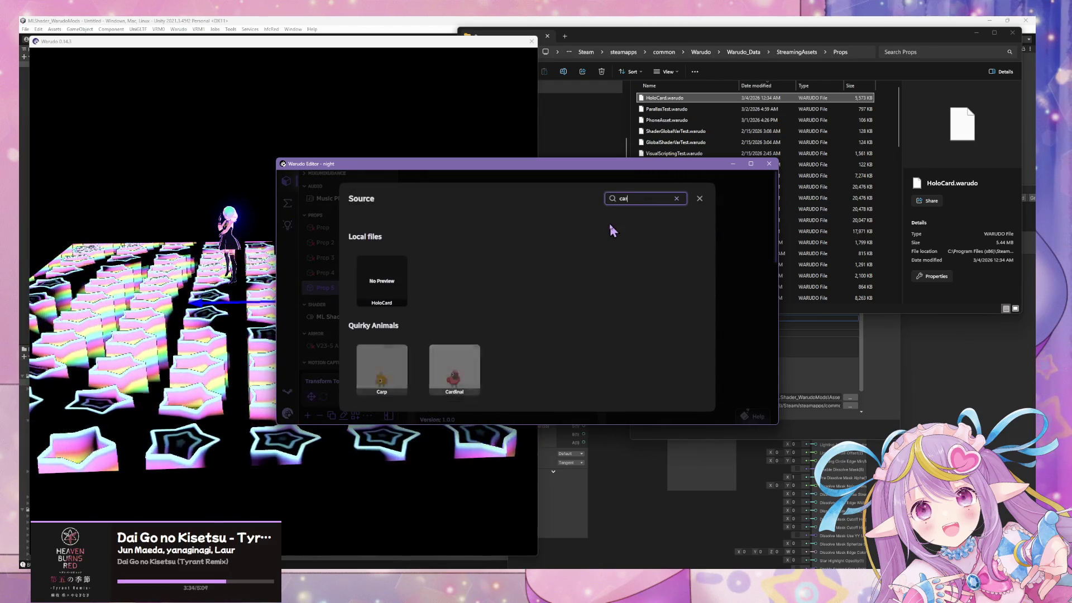
click(195, 206)
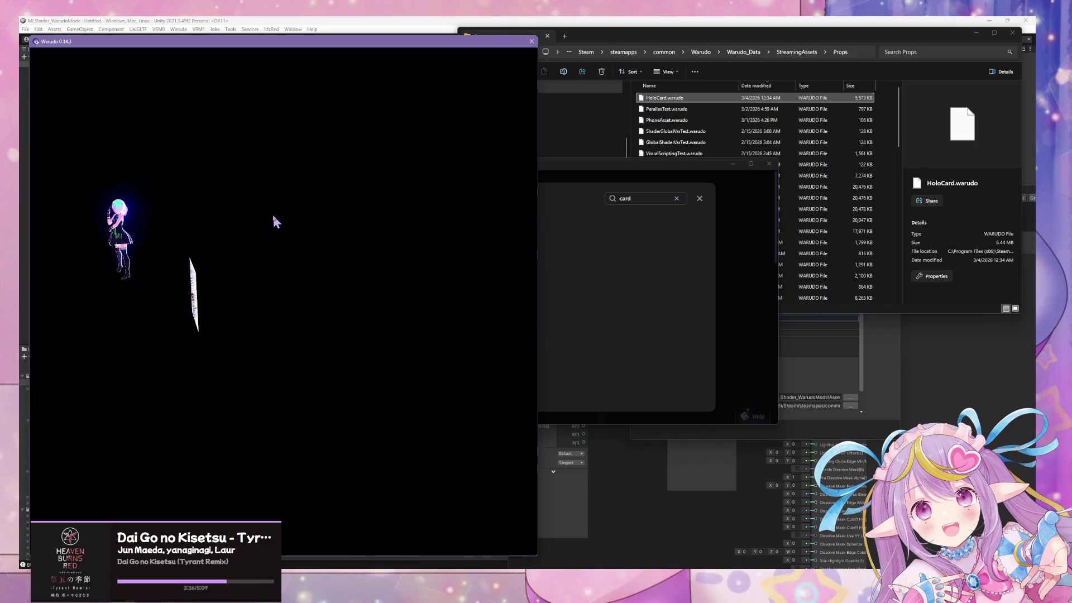
drag(272, 213, 330, 239)
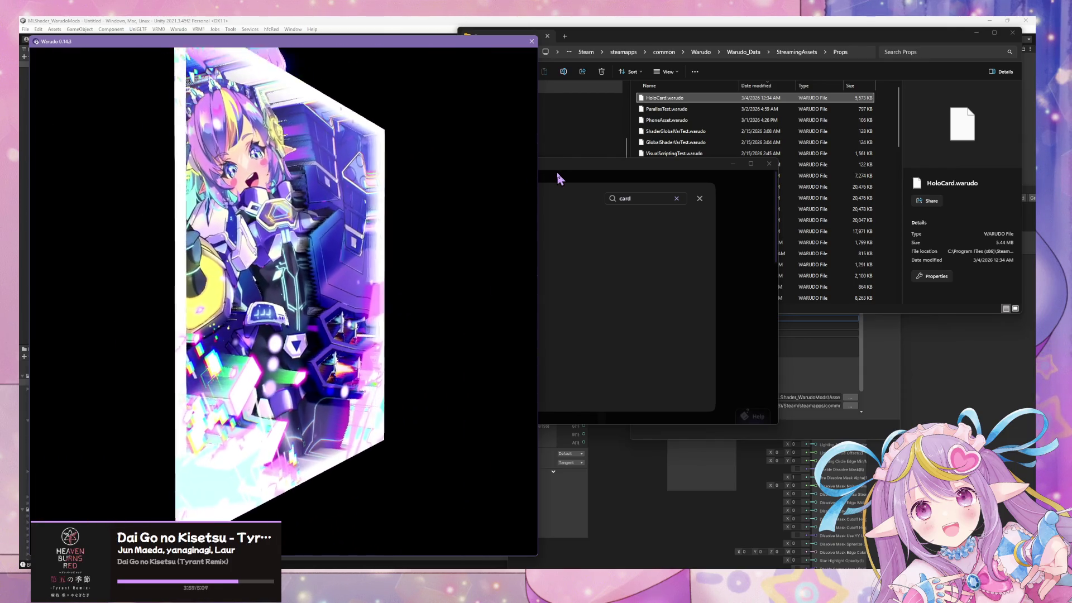
key(alt+Tab)
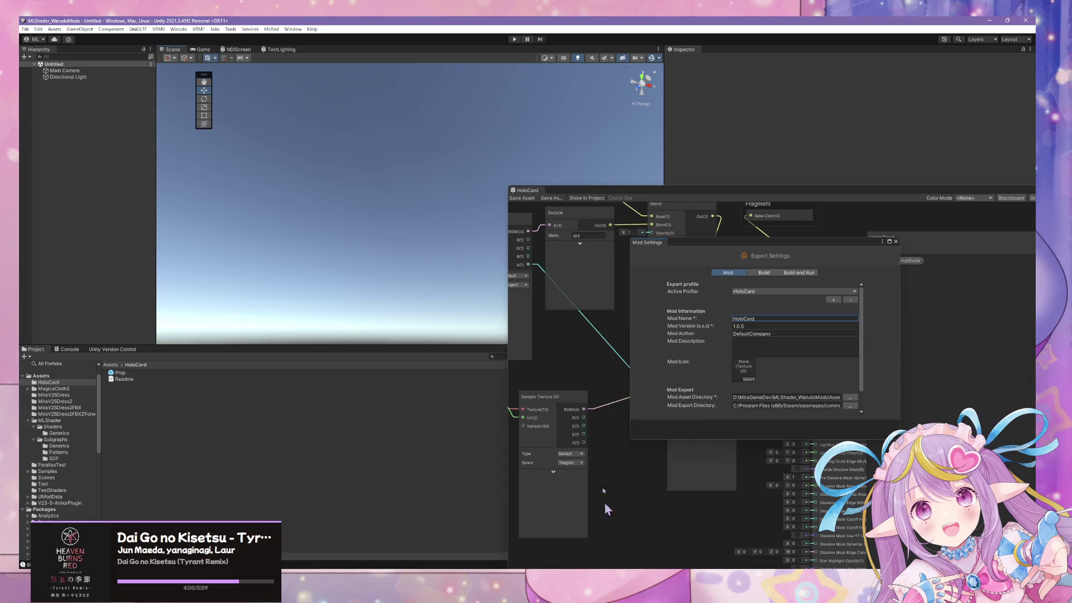
Snap to the front view, place the Prop prefab in the scene and frame the card
click(637, 84)
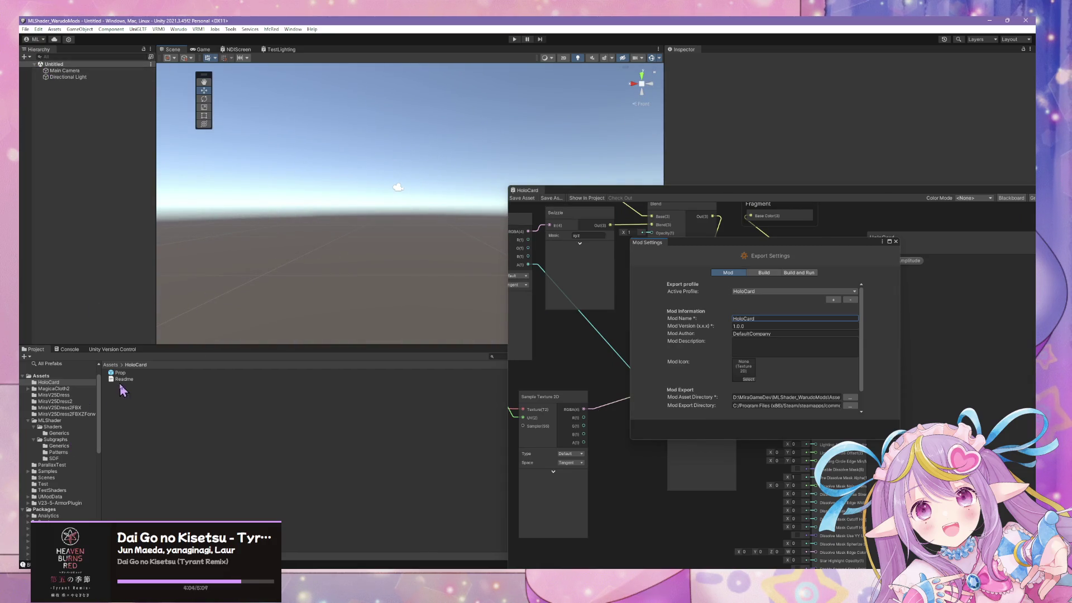
drag(130, 374, 89, 173)
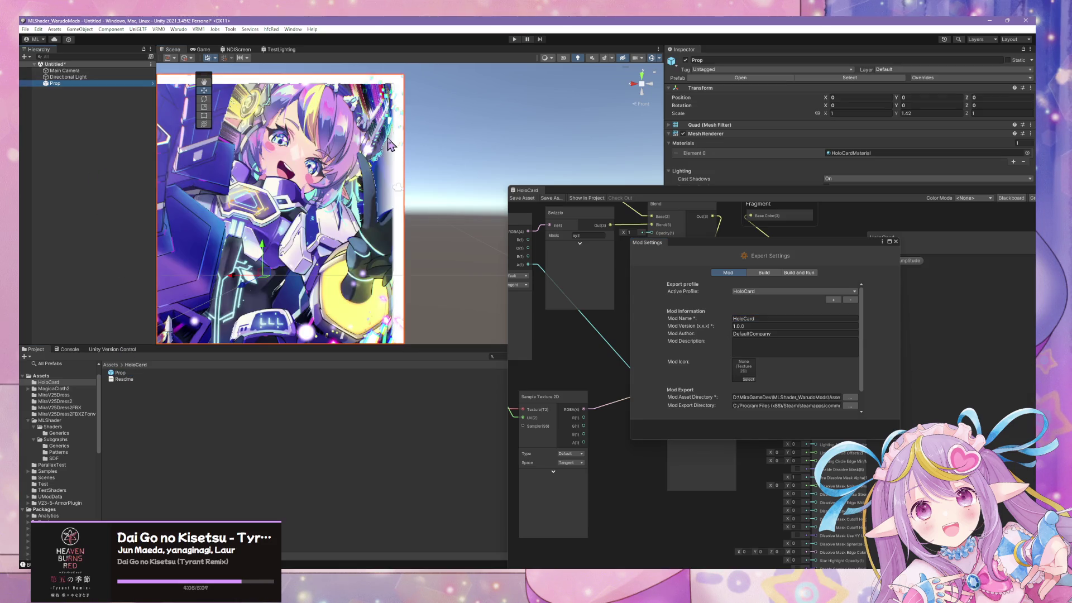
click(372, 185)
key(f)
scroll(399, 208, up, 5)
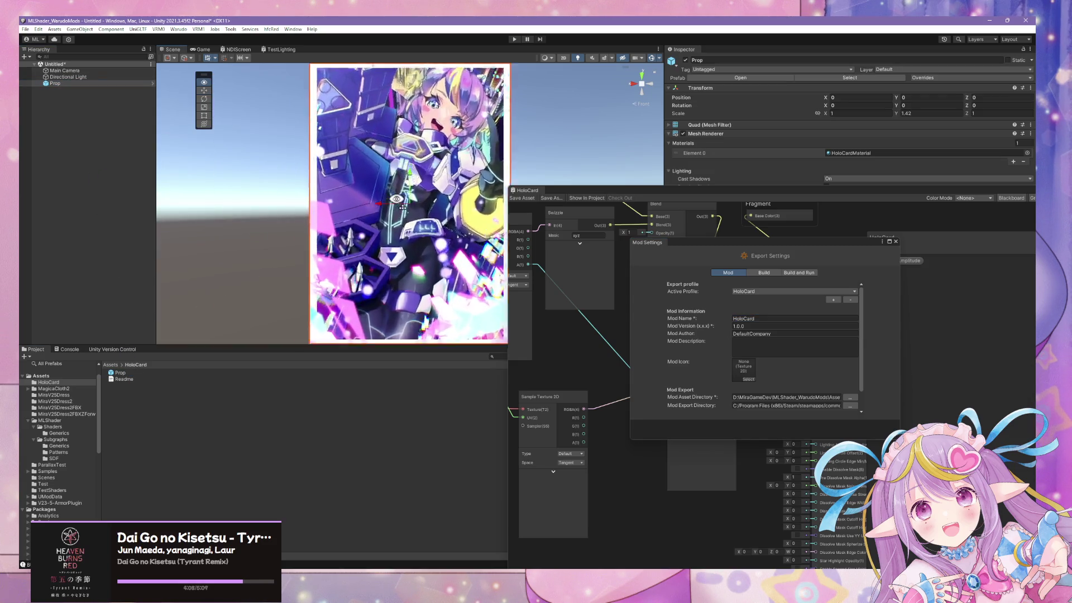
scroll(398, 204, down, 4)
scroll(397, 199, up, 1)
scroll(403, 206, down, 2)
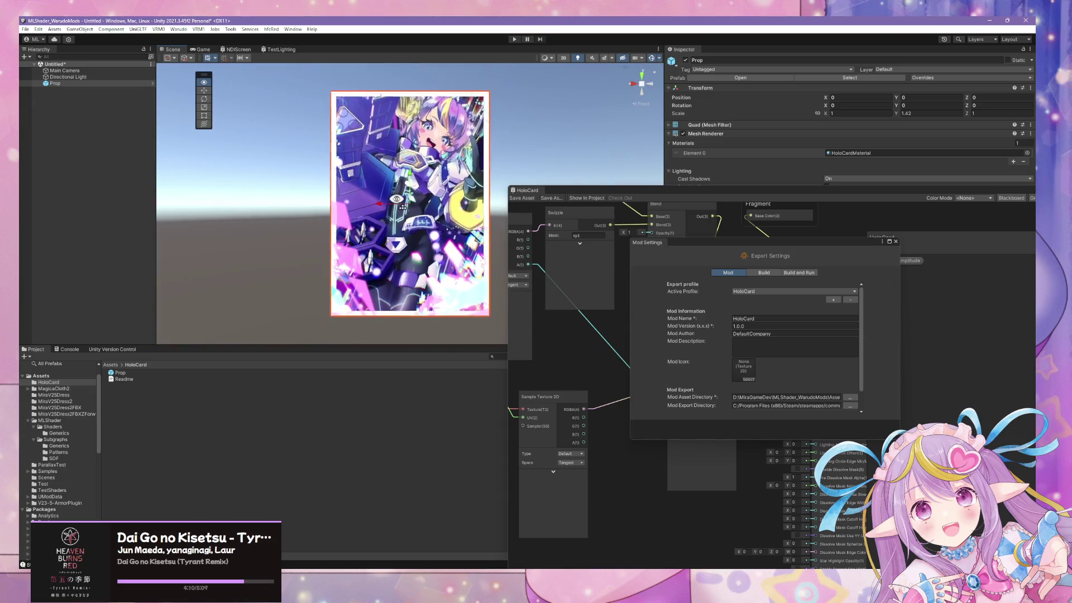
scroll(403, 207, up, 1)
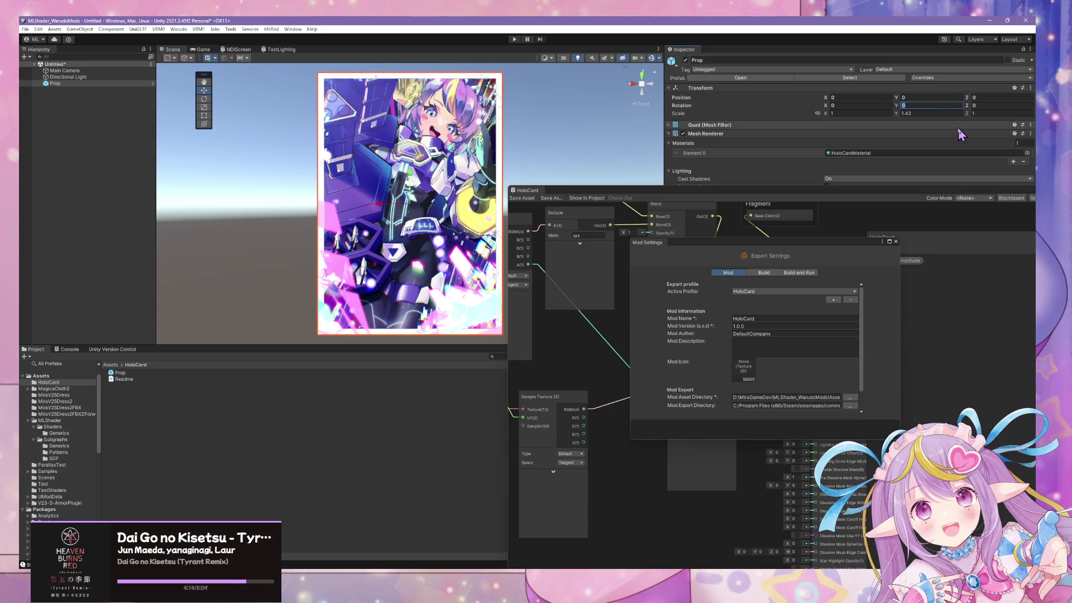
Open the Prop prefab for editing, return to the scene and select the Prop card
right_click(109, 89)
click(107, 90)
click(152, 84)
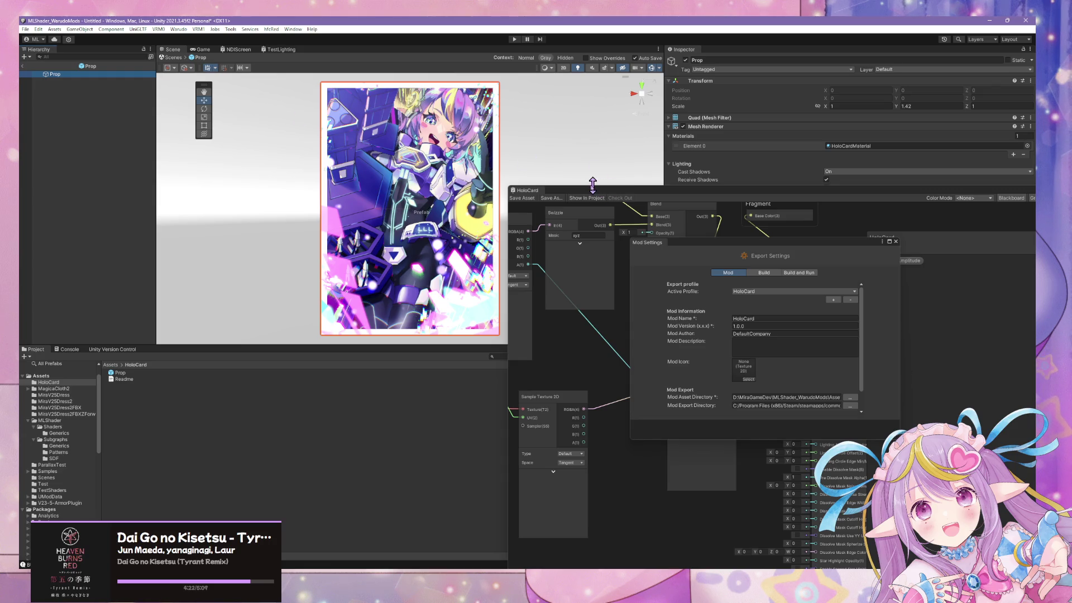
click(166, 59)
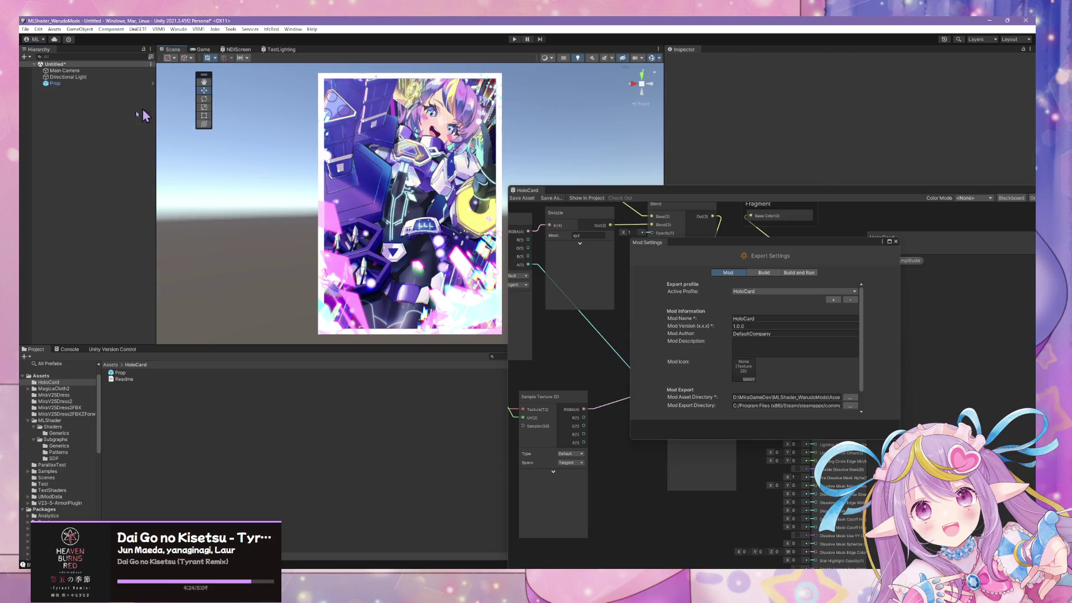
click(78, 89)
mouse_move(424, 213)
mouse_down()
mouse_move(687, 210)
mouse_move(330, 194)
mouse_move(662, 204)
mouse_move(475, 184)
mouse_move(435, 146)
mouse_move(524, 143)
mouse_move(615, 160)
mouse_up()
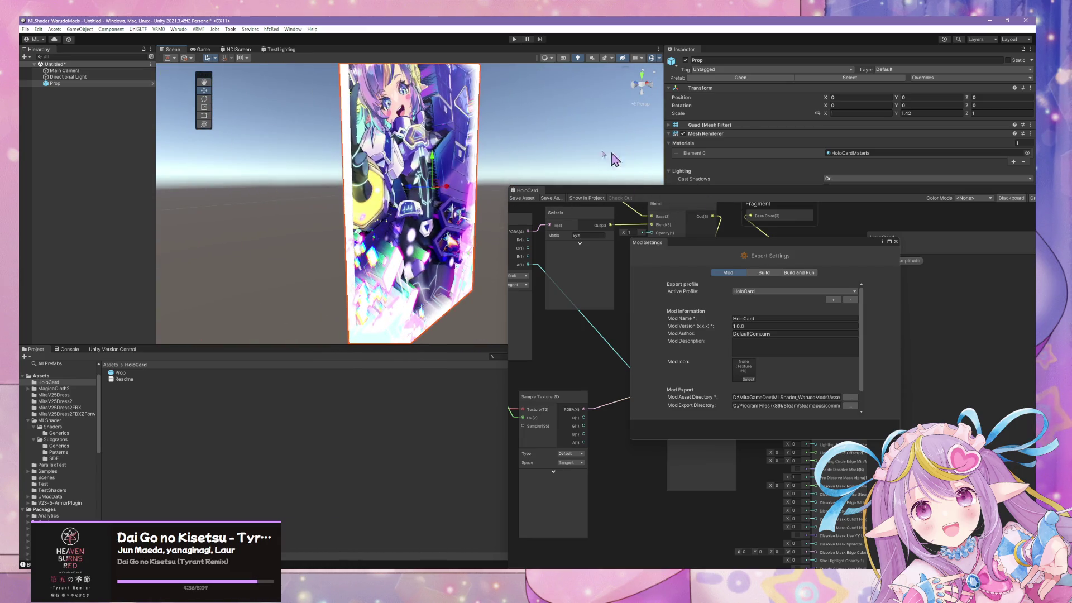
Wrap the card in a new empty parent named Prop
right_click(82, 89)
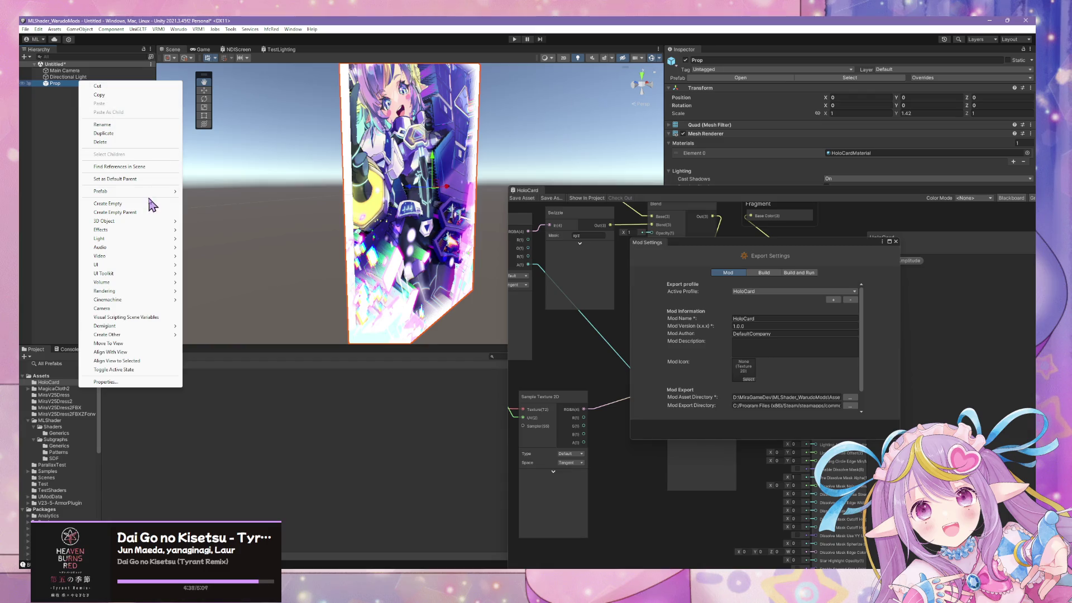
click(139, 213)
text(P)
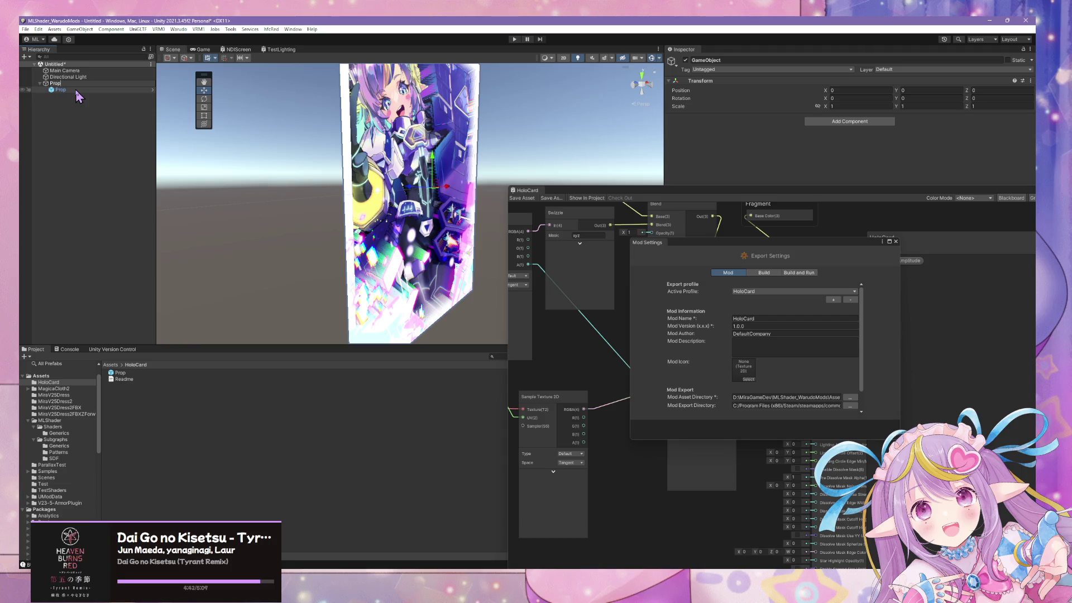
text(rop)
key(Return)
click(70, 89)
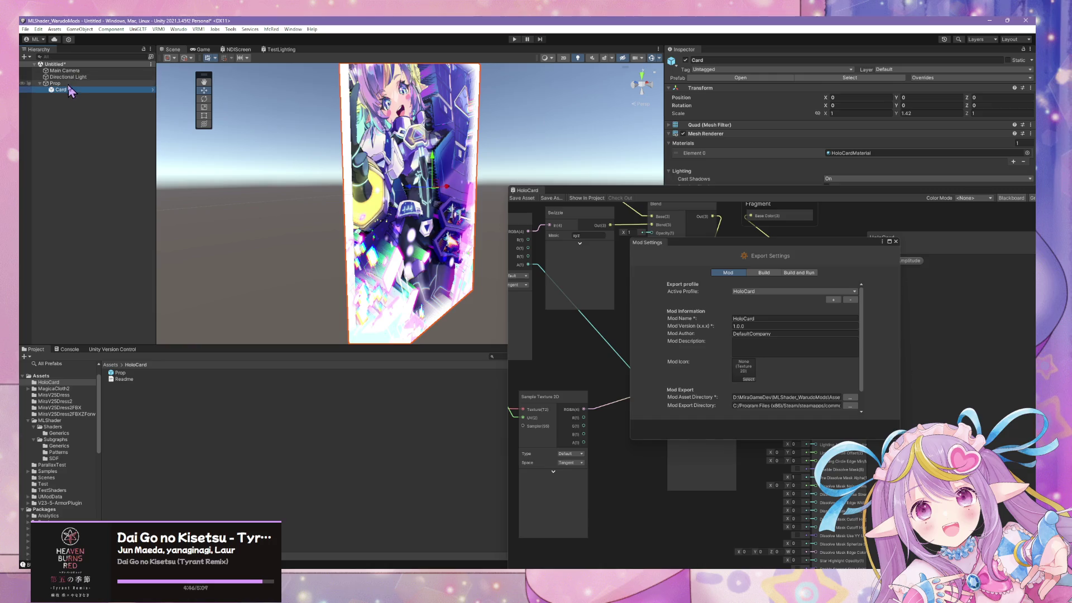
key(Up)
Delete the old Prop prefab asset and unpack Card from its missing prefab
click(148, 373)
key(Delete)
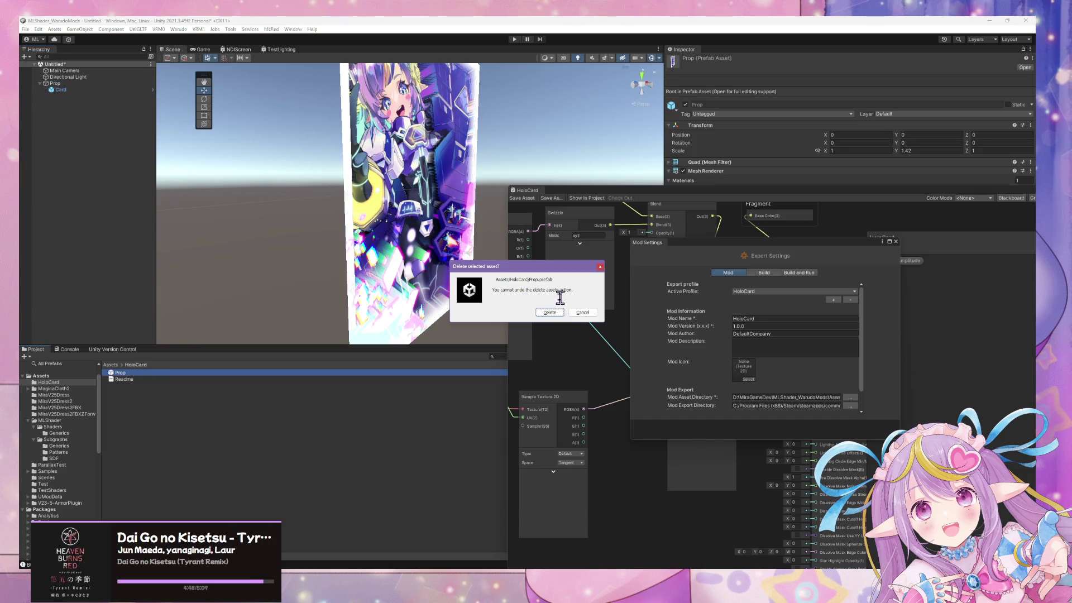
click(553, 313)
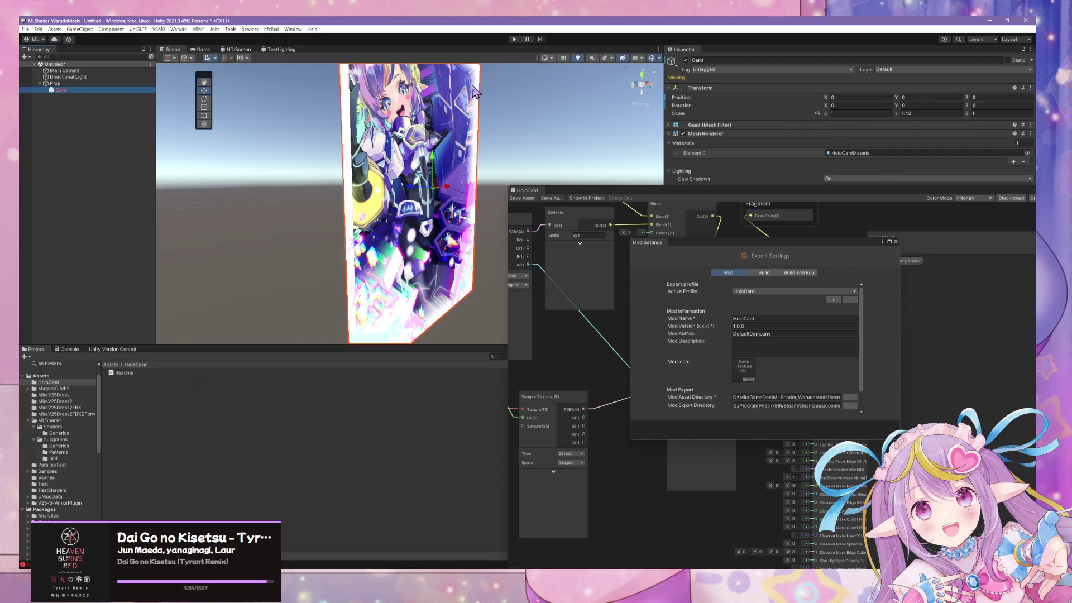
right_click(73, 90)
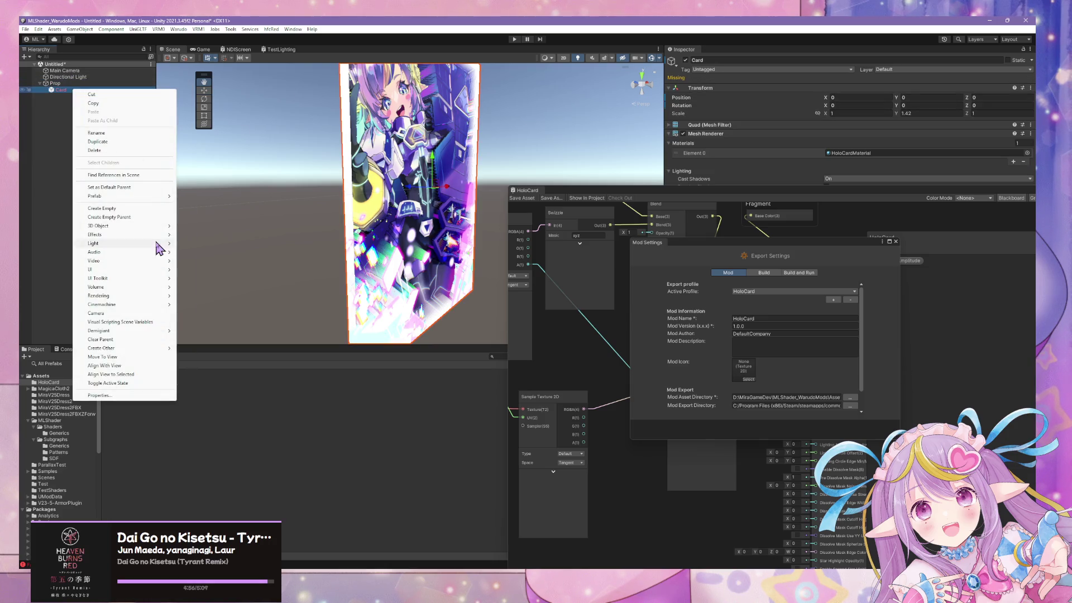
click(223, 214)
click(56, 84)
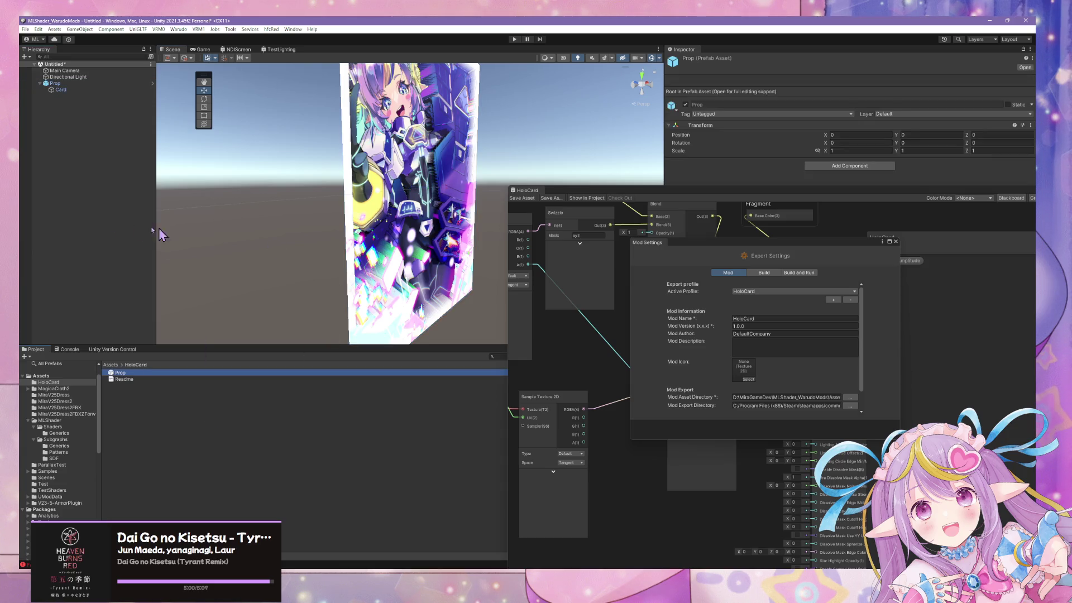
click(83, 84)
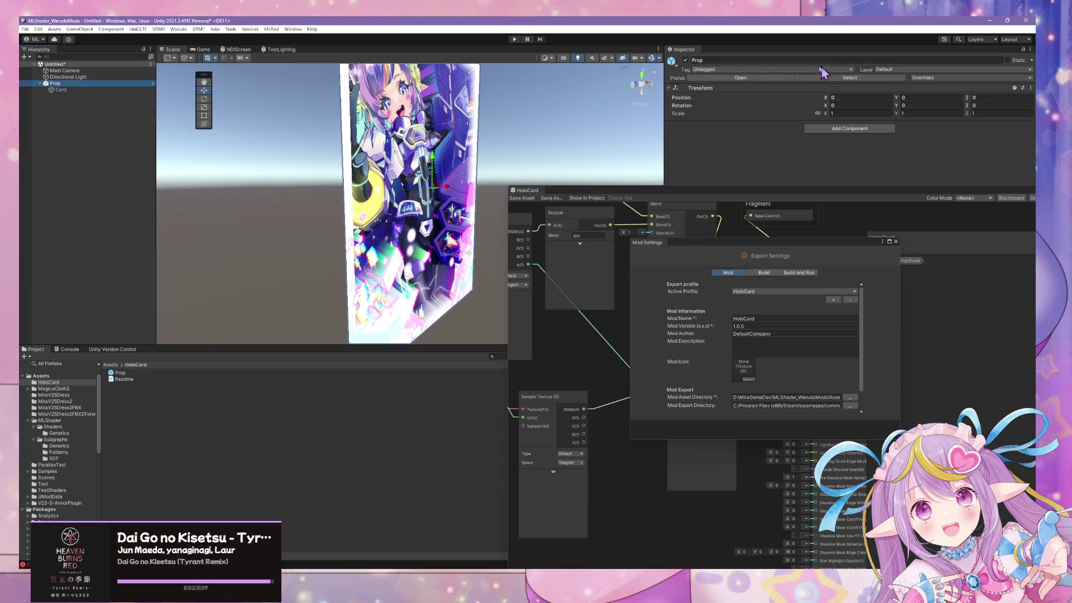
Open the Prop prefab, frame the Card and set its Y rotation to 180
click(766, 78)
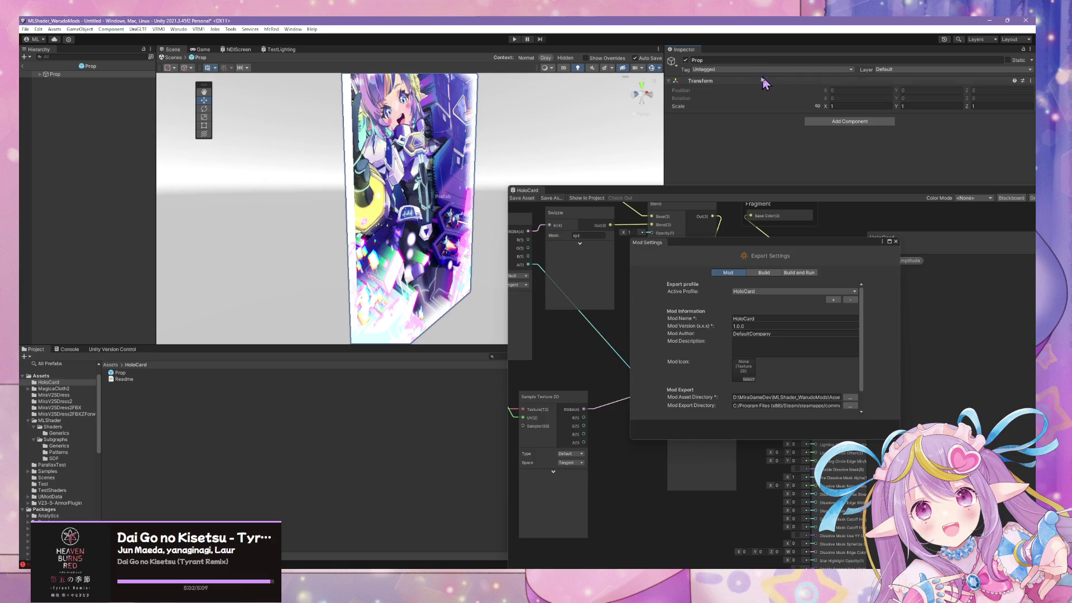
double_click(42, 80)
drag(422, 179, 467, 160)
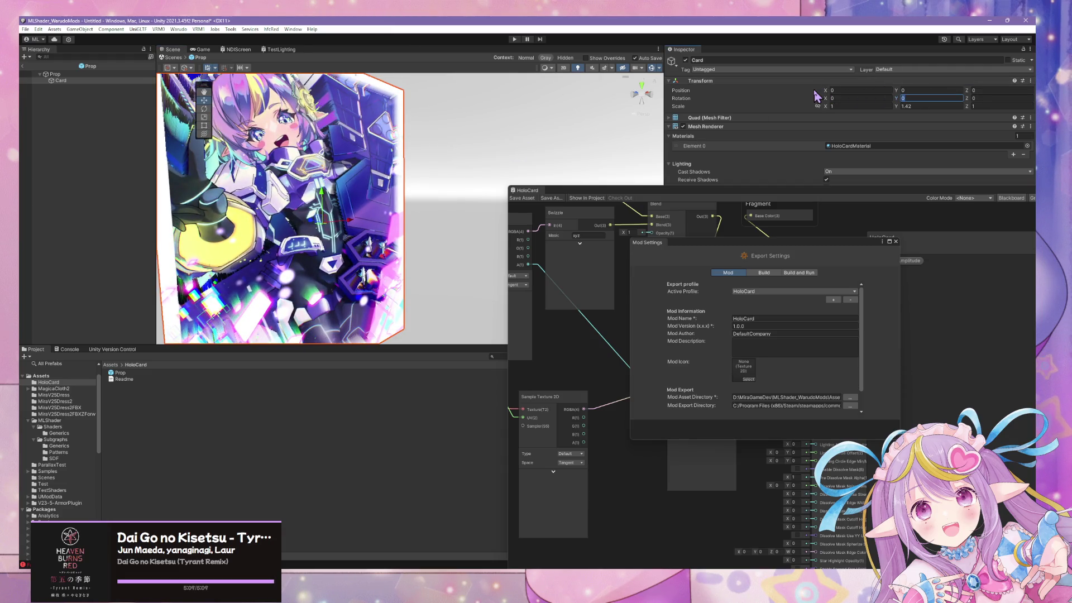
text(180)
Orbit the Scene view to check the flipped card, then select the upper Blend node
mouse_move(430, 173)
mouse_down()
mouse_move(550, 172)
mouse_move(642, 154)
mouse_move(878, 187)
mouse_move(884, 204)
mouse_move(824, 229)
mouse_move(815, 180)
mouse_move(849, 164)
mouse_move(788, 158)
mouse_up()
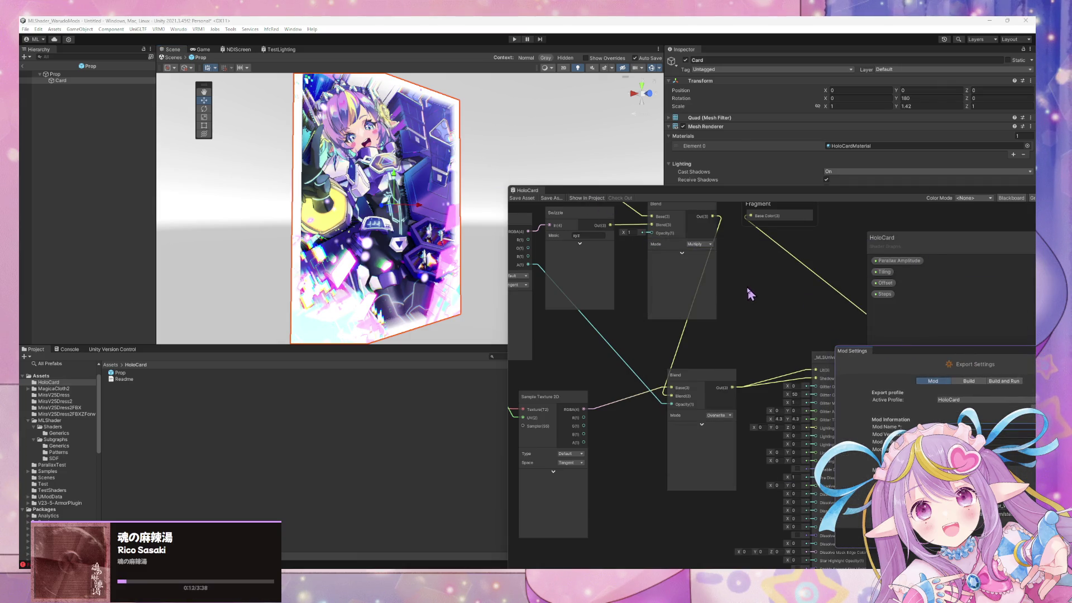
scroll(746, 284, up, 4)
scroll(737, 335, down, 3)
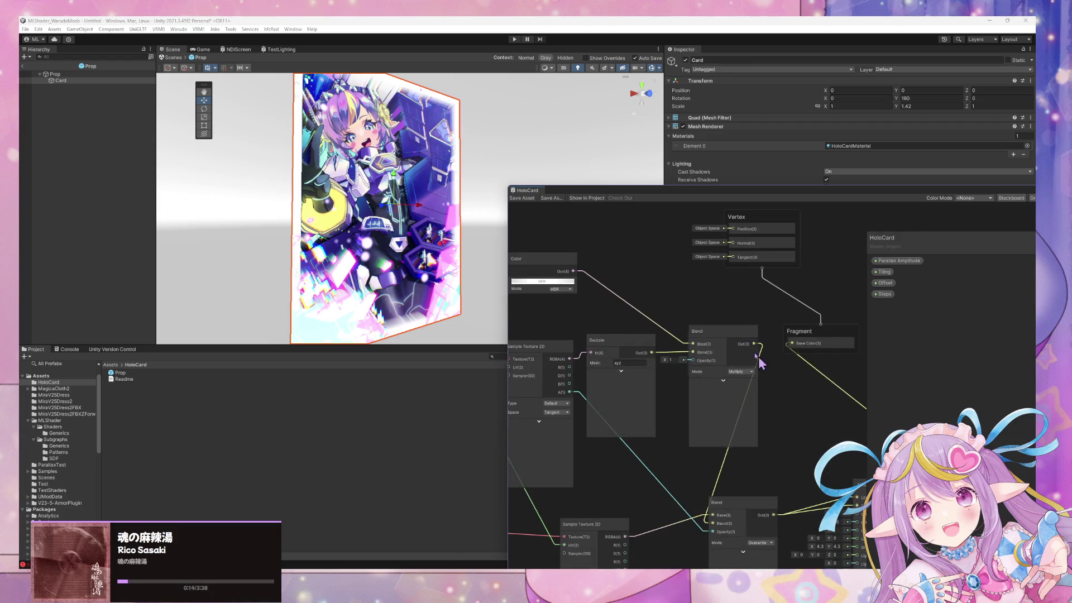
drag(725, 335, 715, 298)
Delete the upper Blend node, search Chrome for 'unity shader increase hdr intensity', then return to Unity
key(Delete)
key(alt+Tab)
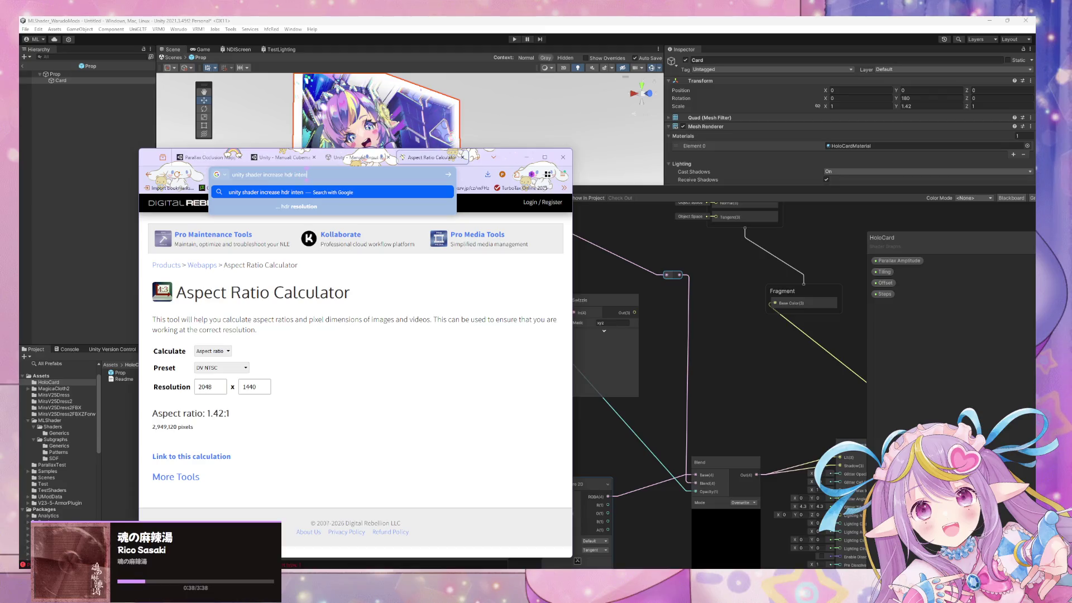
key(Return)
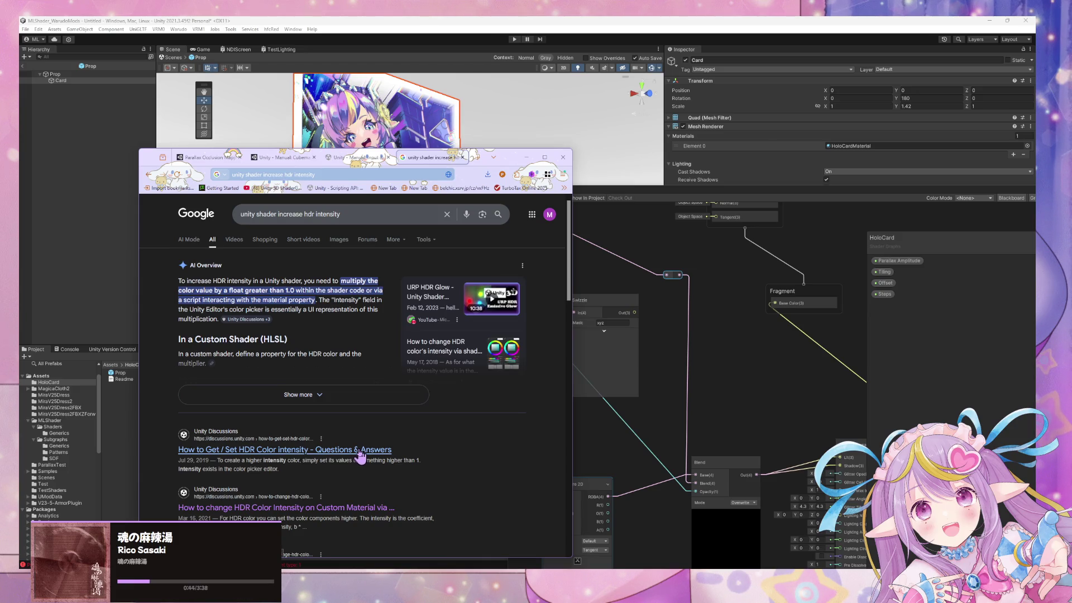
click(692, 345)
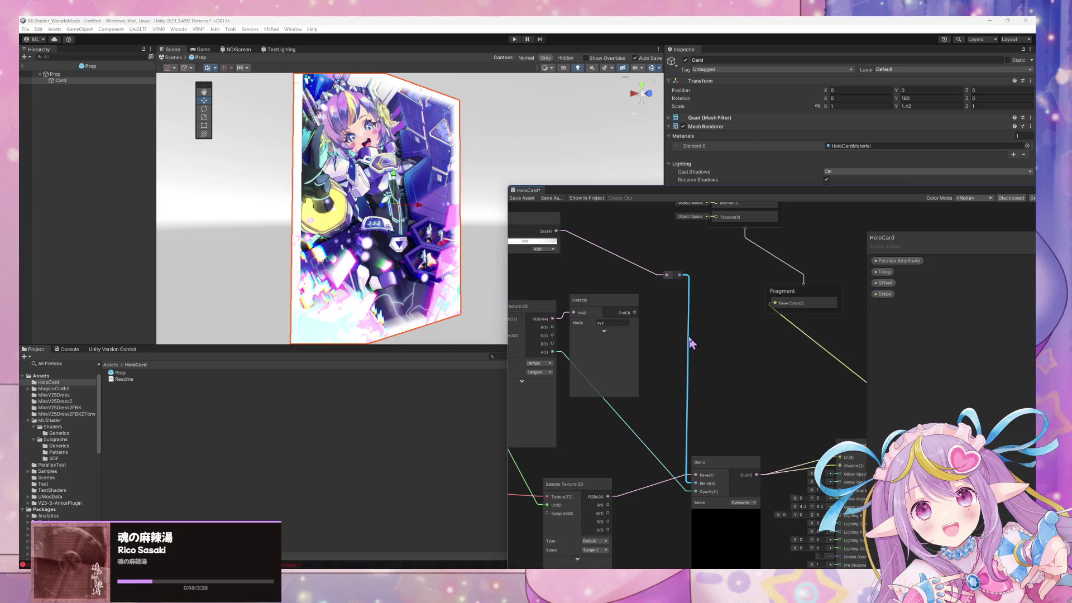
Replace the Color node with a Multiply node and feed its result into the Blend node
drag(661, 342, 695, 377)
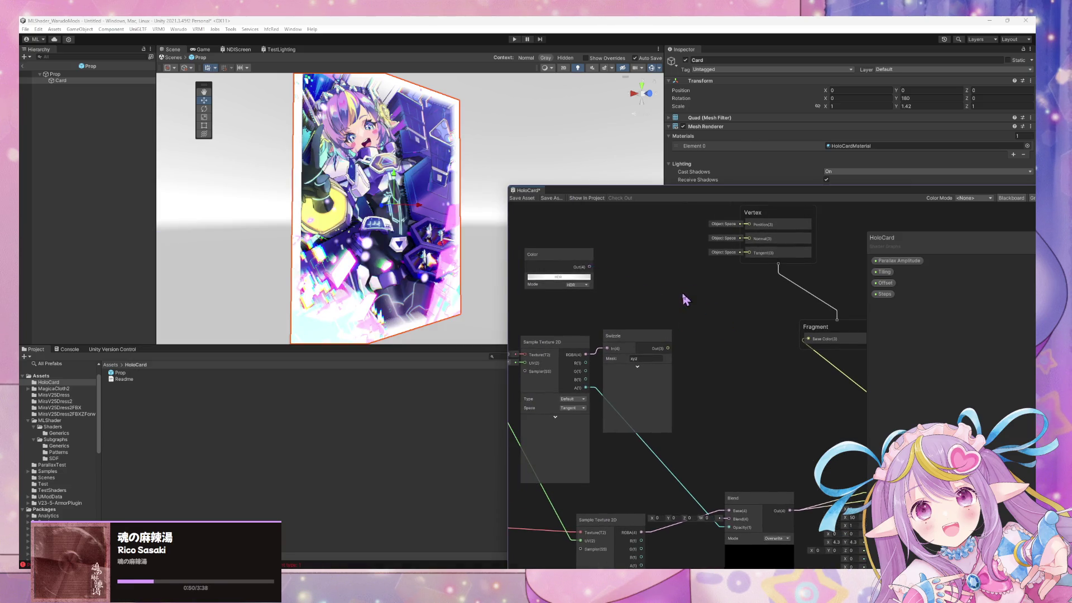
key(Delete)
key(space)
text(multiply)
key(Return)
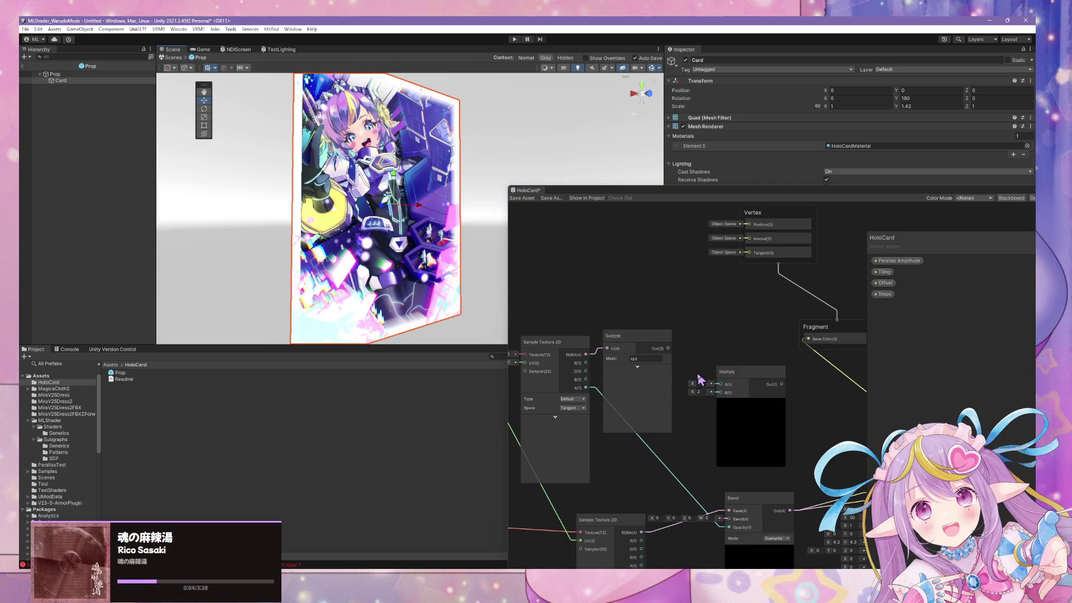
click(699, 392)
text(1.5)
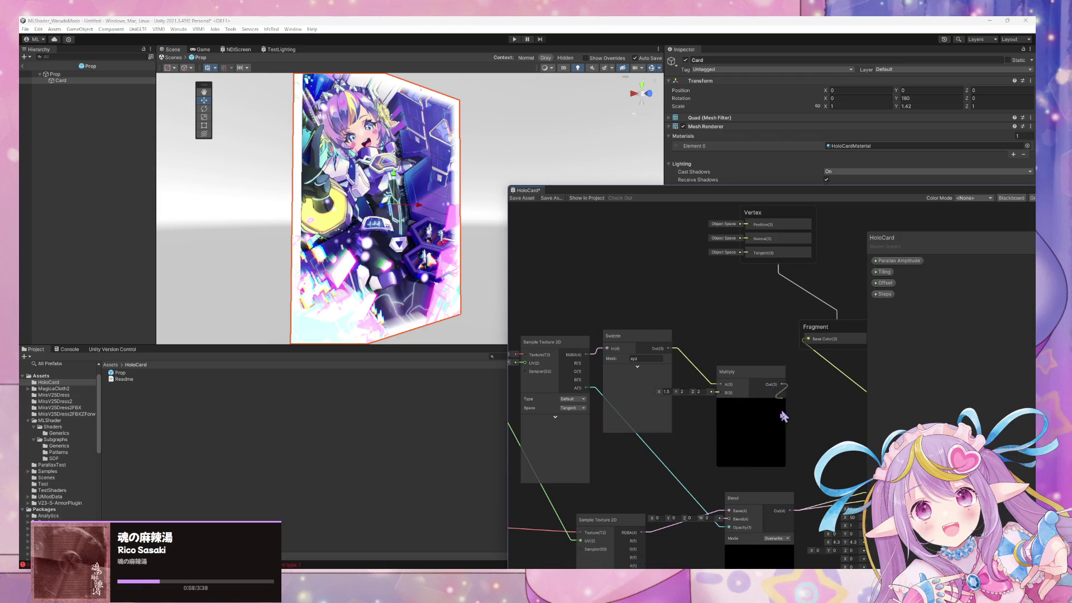
drag(730, 523, 729, 519)
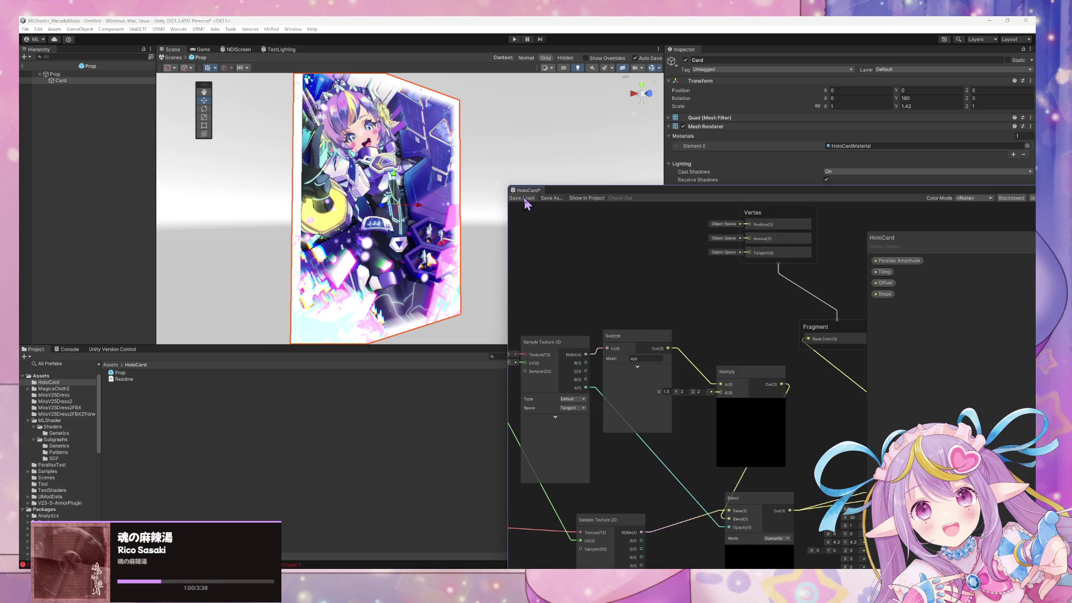
Save the shader graph and leave prefab editing back to the scene
click(182, 68)
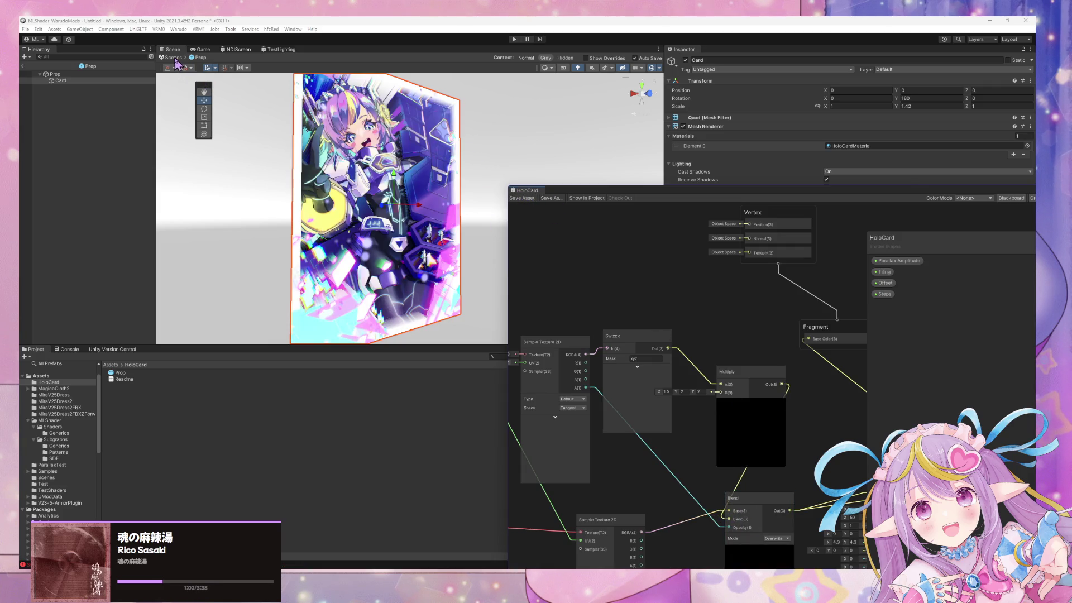
click(172, 58)
scroll(398, 159, up, 5)
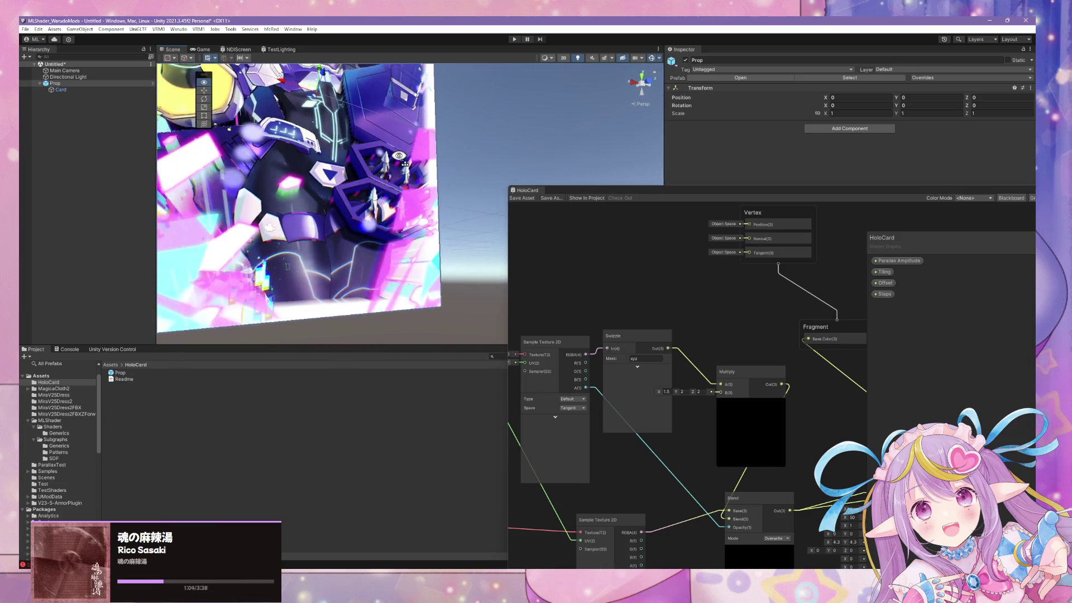
scroll(399, 159, down, 5)
scroll(430, 125, up, 5)
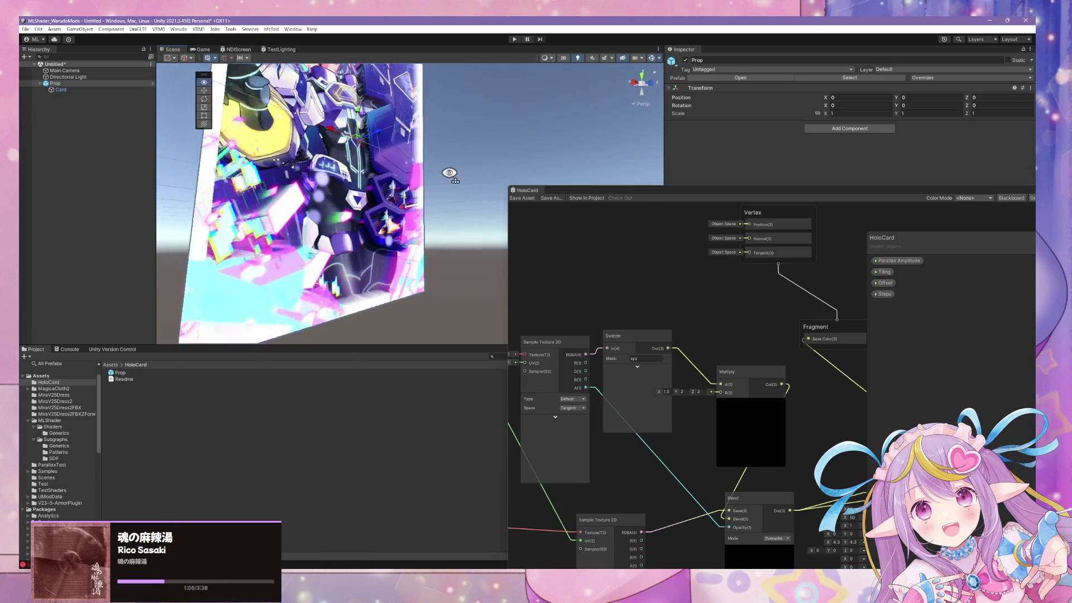
scroll(450, 173, up, 3)
scroll(443, 172, down, 5)
scroll(443, 172, up, 5)
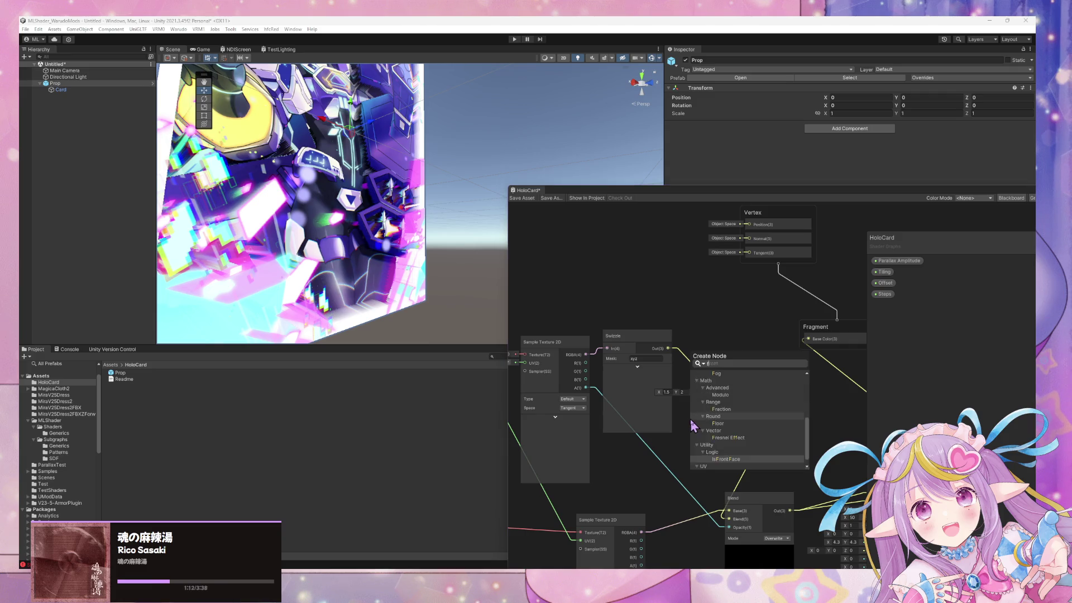
Add a 1.5 Float node to the Multiply and orbit the Scene view around the card
key(Return)
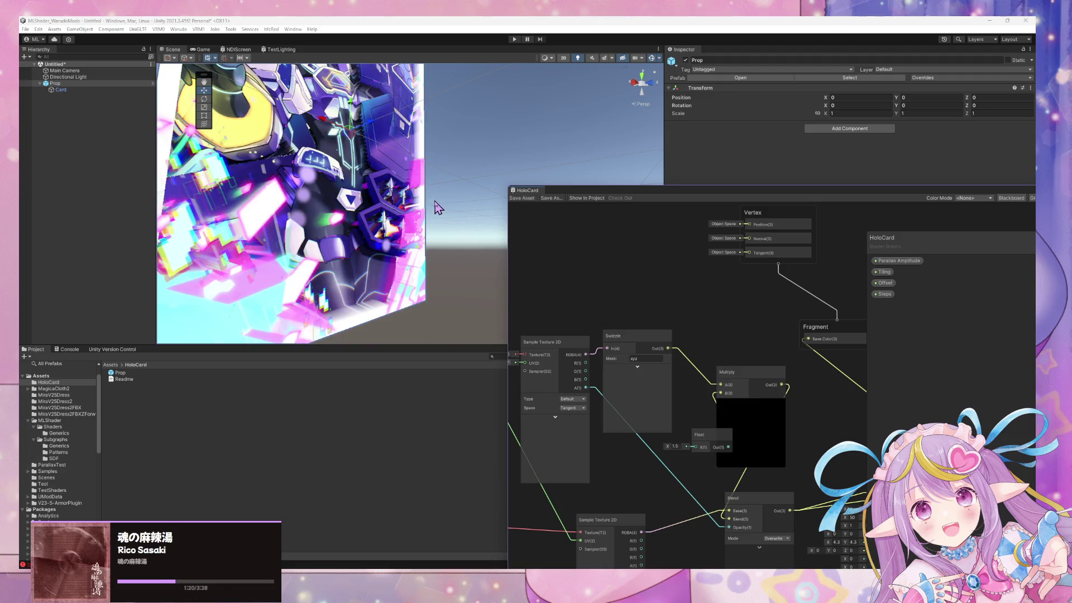
scroll(436, 208, down, 5)
scroll(424, 195, up, 8)
mouse_move(424, 195)
mouse_down()
mouse_move(407, 177)
mouse_move(464, 214)
mouse_move(362, 193)
mouse_move(455, 211)
mouse_up()
scroll(362, 193, up, 4)
scroll(462, 218, down, 4)
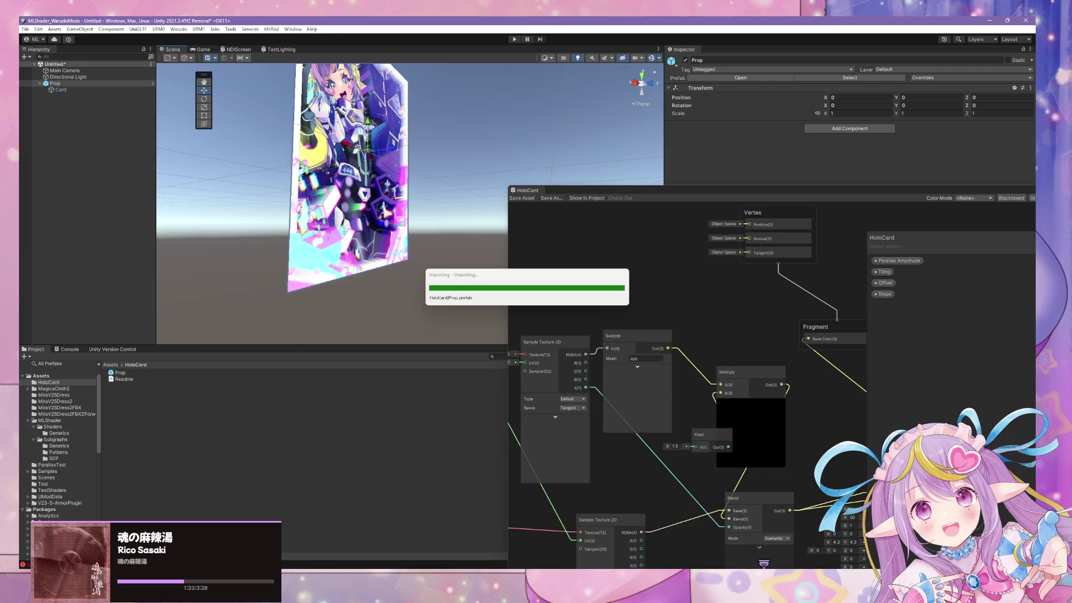
In Warudo, orbit the camera edge-on to the rebuilt card and back in front of it
key(alt+Tab)
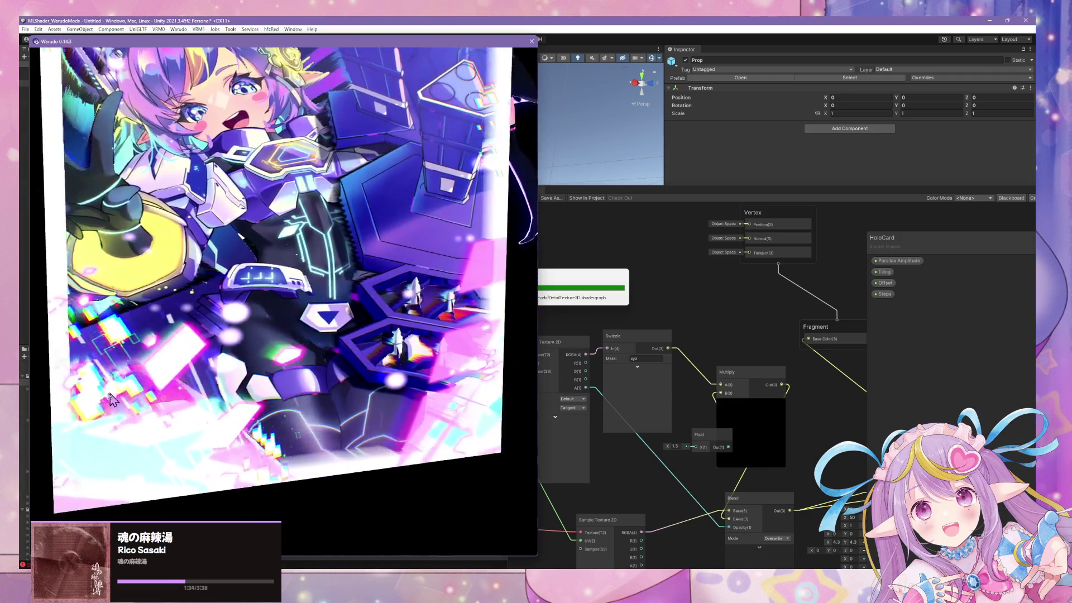
scroll(224, 385, down, 4)
scroll(416, 361, up, 4)
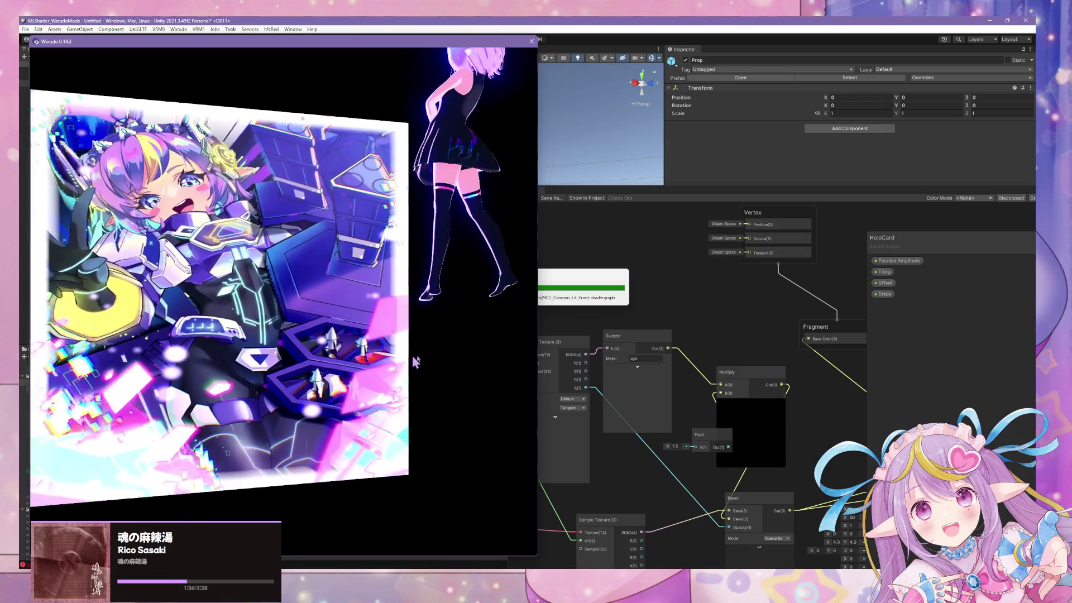
drag(416, 362, 813, 364)
mouse_move(417, 342)
mouse_down()
mouse_move(893, 354)
mouse_move(455, 309)
mouse_move(651, 302)
mouse_move(646, 292)
mouse_move(283, 318)
mouse_move(640, 323)
mouse_move(705, 281)
mouse_move(290, 323)
mouse_move(441, 325)
mouse_move(427, 343)
mouse_move(141, 375)
mouse_up()
scroll(498, 314, up, 3)
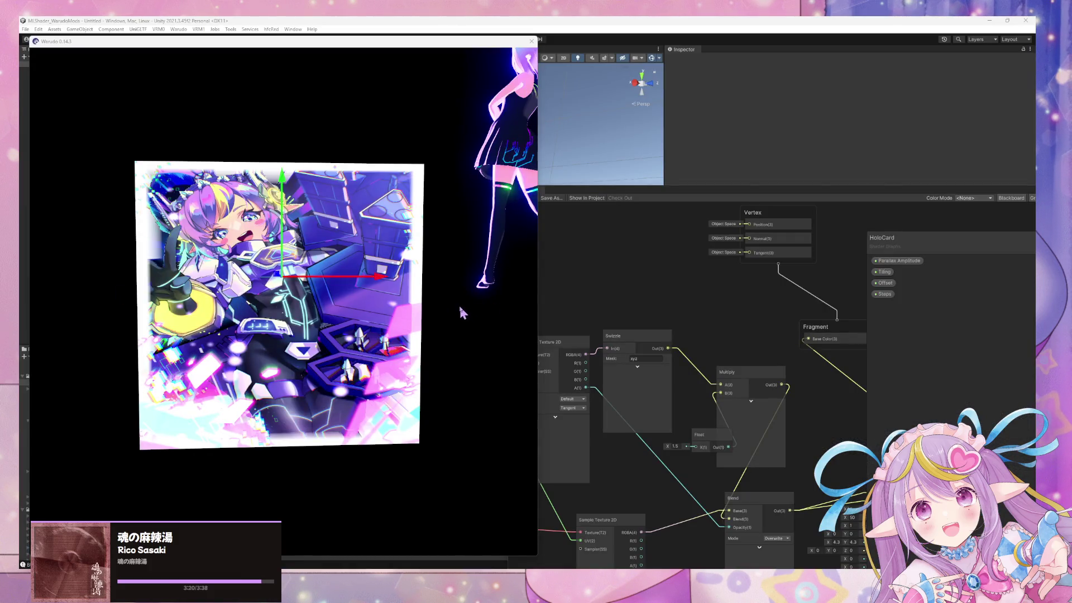
Orbit around the card to watch its parallax, then pick HoloCard as Prop 5's source
mouse_move(447, 293)
mouse_down()
mouse_move(362, 289)
mouse_move(486, 292)
mouse_move(241, 300)
mouse_move(128, 289)
mouse_move(184, 290)
mouse_up()
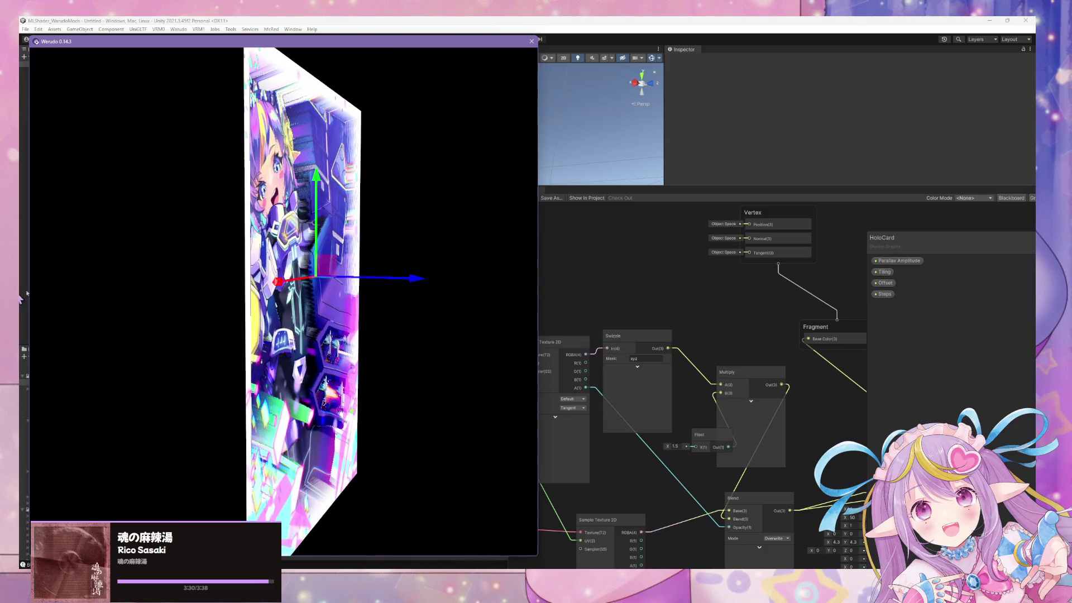
mouse_move(423, 269)
mouse_down()
mouse_move(113, 266)
mouse_move(316, 291)
mouse_move(420, 281)
mouse_move(123, 292)
mouse_up()
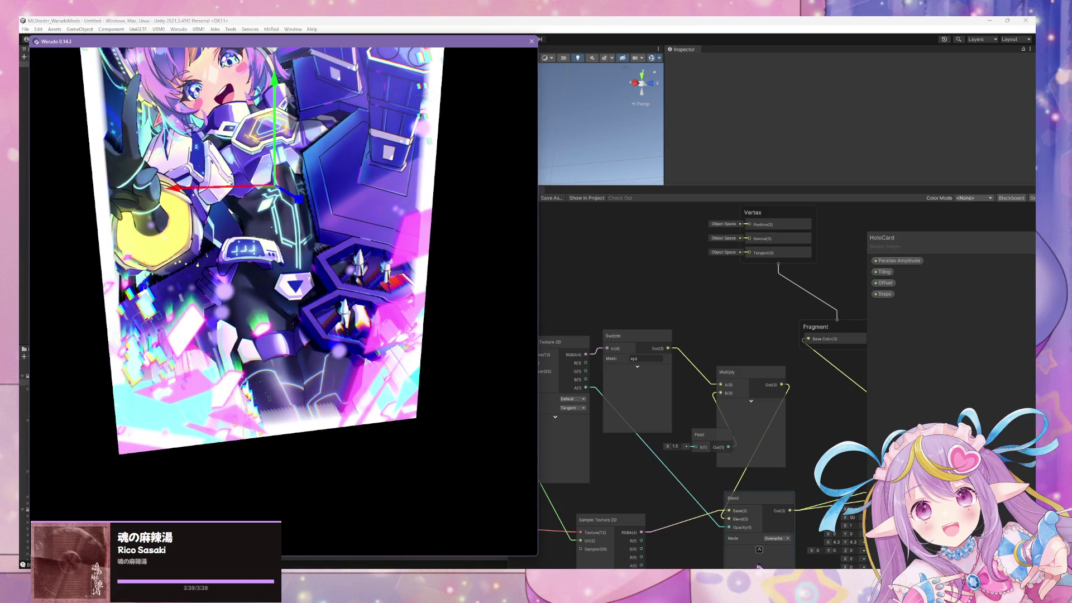
key(alt+Tab)
click(358, 278)
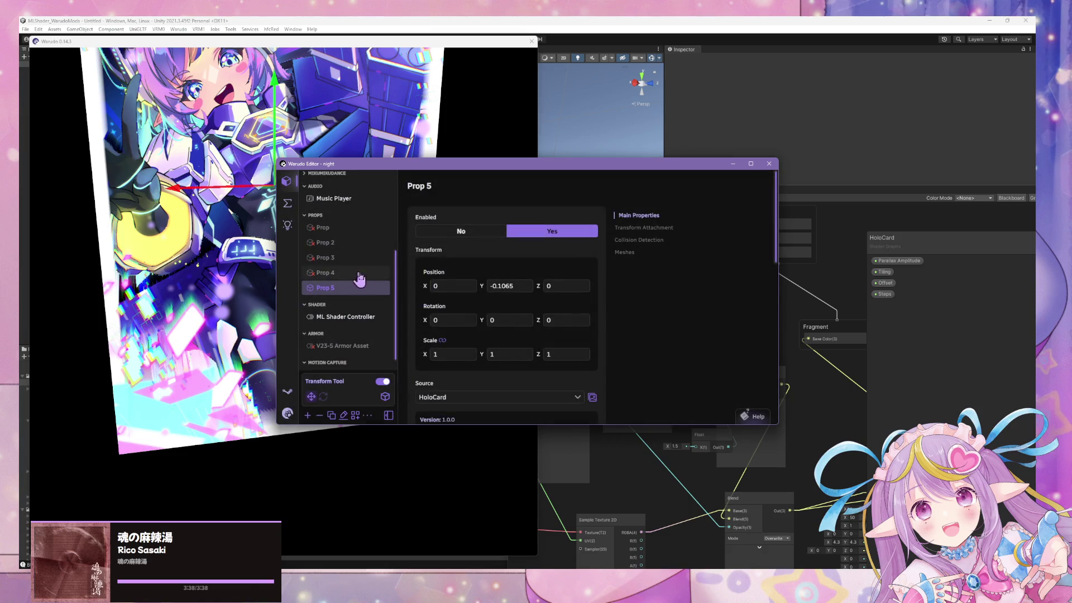
Make Prop 5's mesh material property drive HoloCardMaterial's _Parallax_Amplitude at about 39.81
click(632, 252)
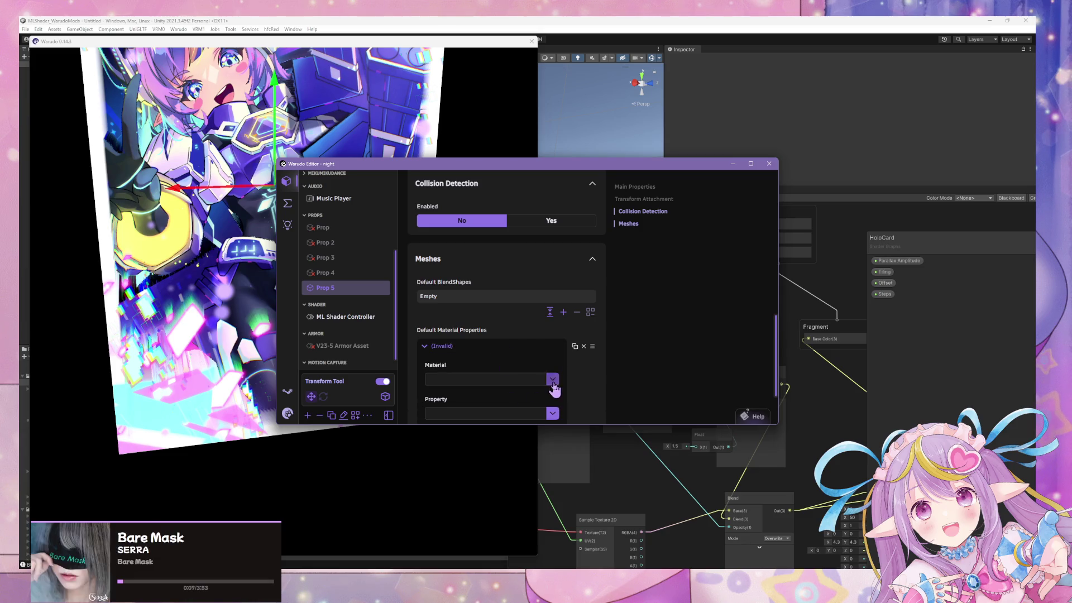
scroll(552, 334, down, 2)
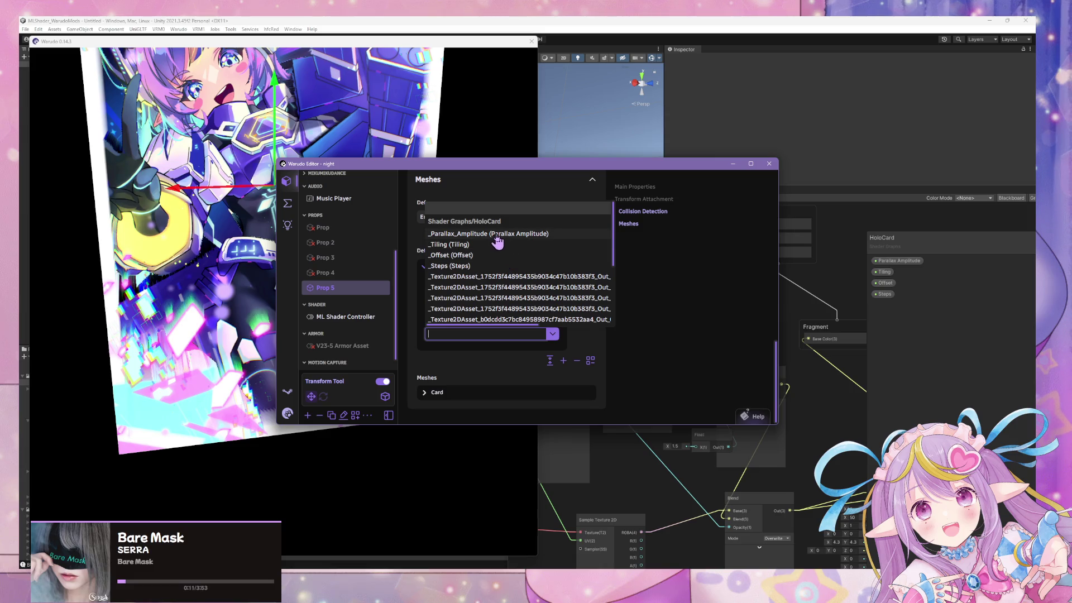
click(497, 235)
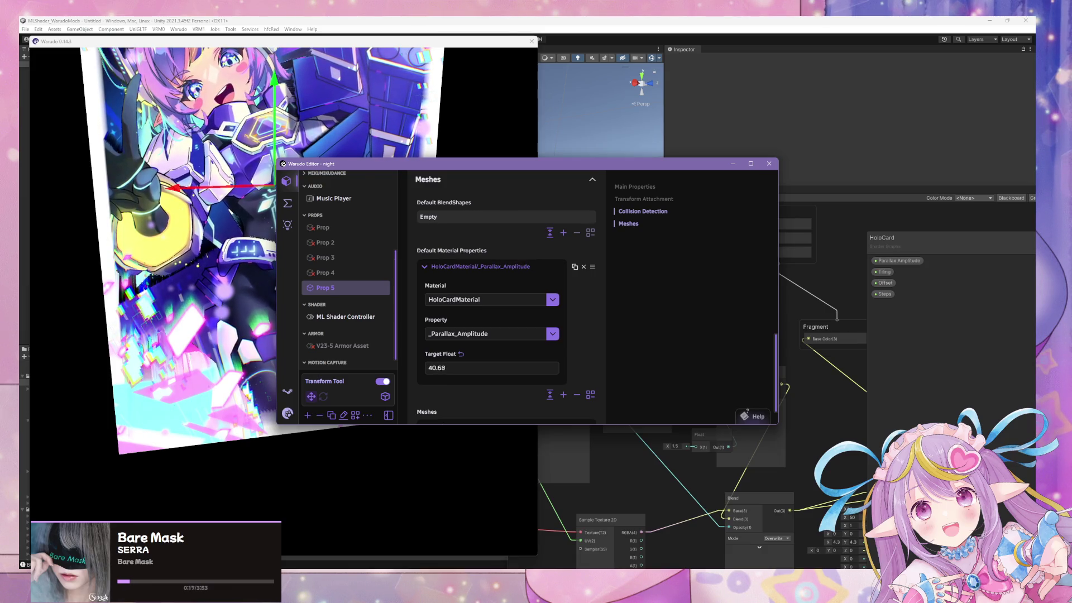
drag(525, 168, 922, 190)
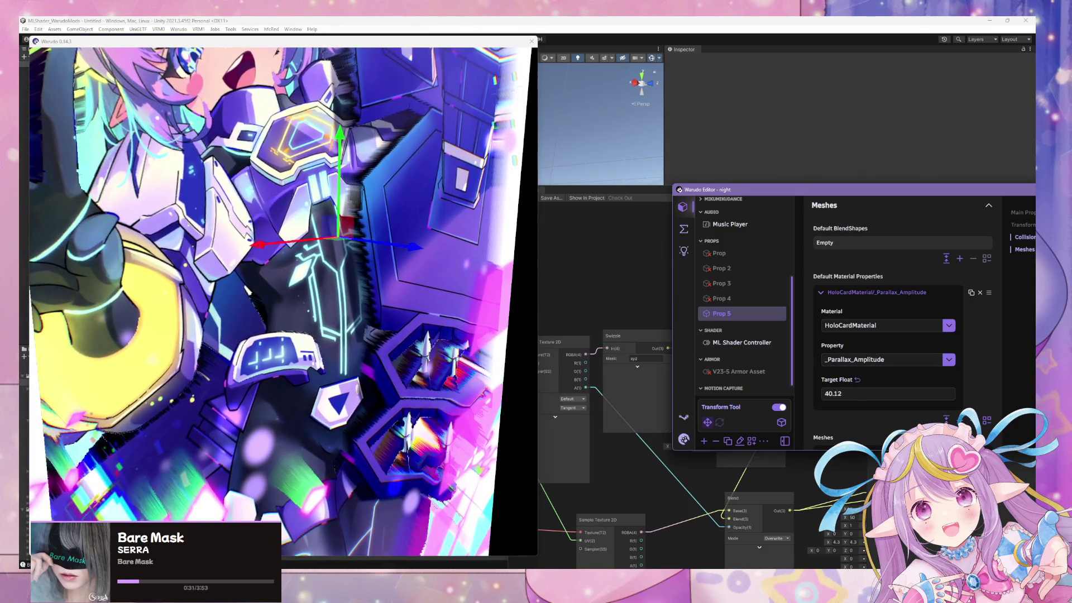
click(280, 222)
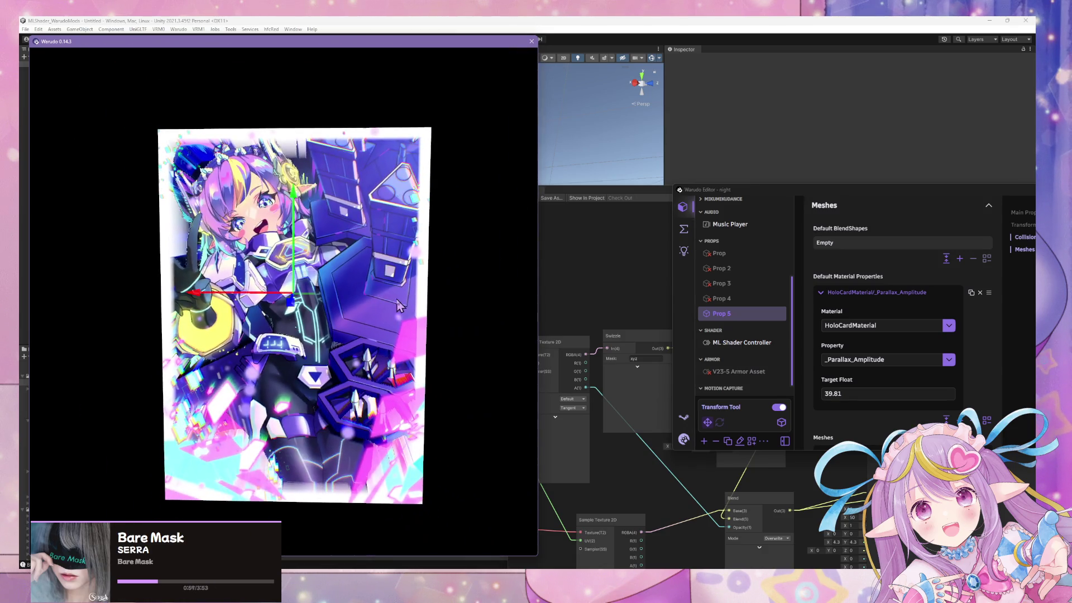
click(1030, 255)
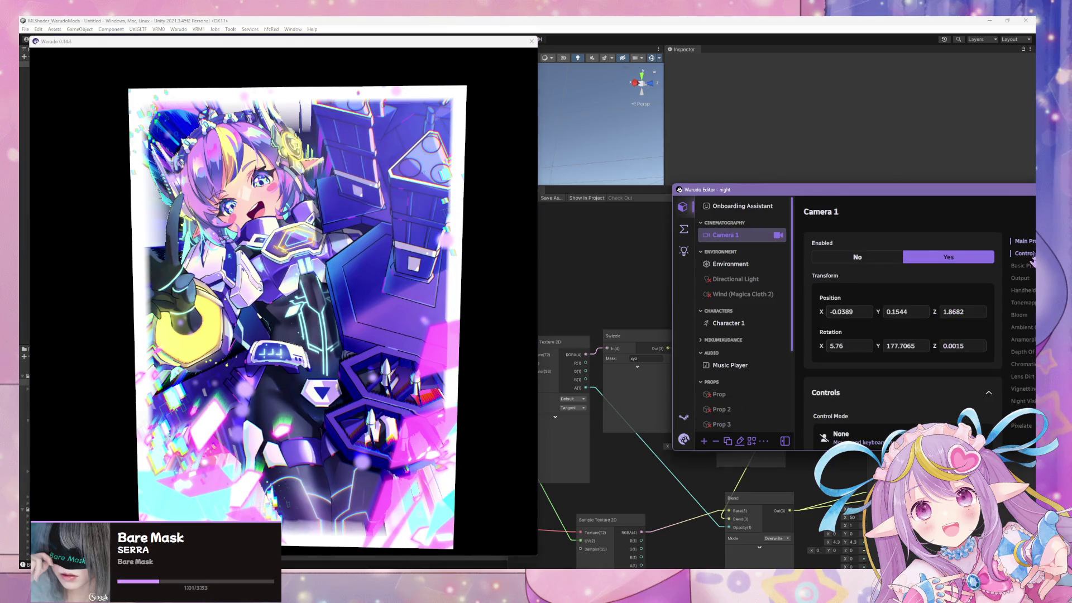
Lower Camera 1's bloom threshold and orbit around the card to inspect the glow
click(1020, 316)
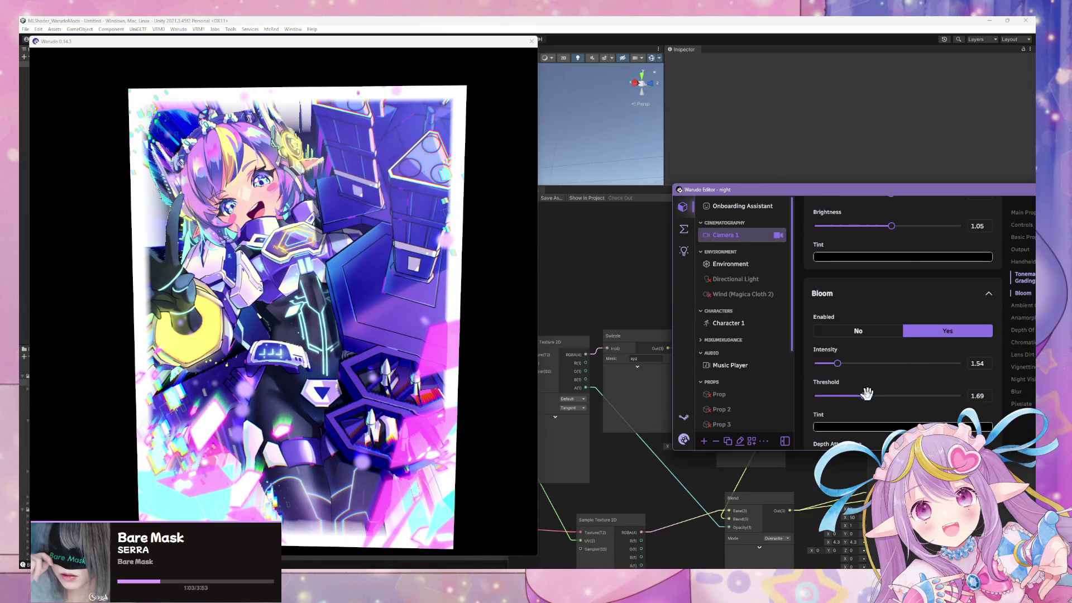
mouse_move(854, 393)
mouse_down()
mouse_move(816, 395)
mouse_move(846, 391)
mouse_up()
mouse_move(844, 394)
mouse_down()
mouse_move(831, 362)
mouse_move(818, 361)
mouse_up()
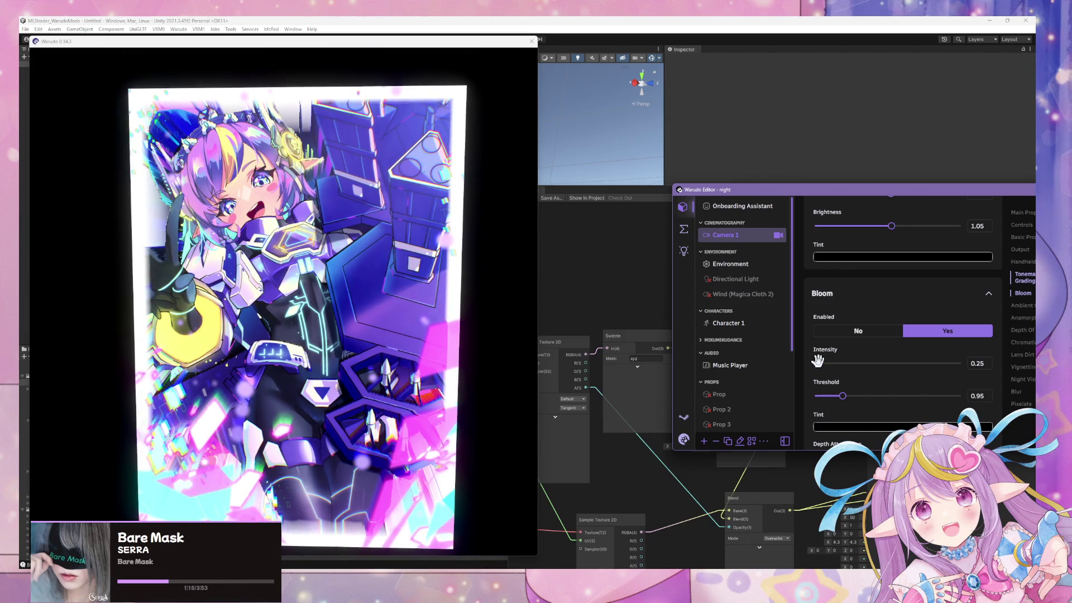
mouse_move(424, 246)
mouse_down()
mouse_move(331, 209)
mouse_move(273, 230)
mouse_move(507, 255)
mouse_move(374, 276)
mouse_up()
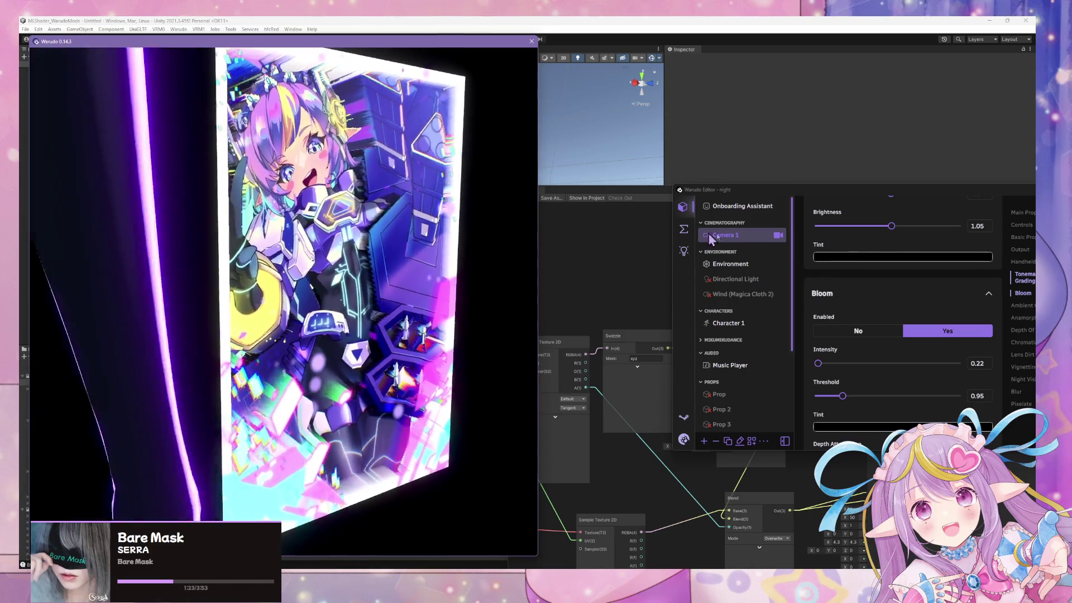
mouse_move(434, 244)
mouse_down()
mouse_move(545, 235)
mouse_move(497, 232)
mouse_up()
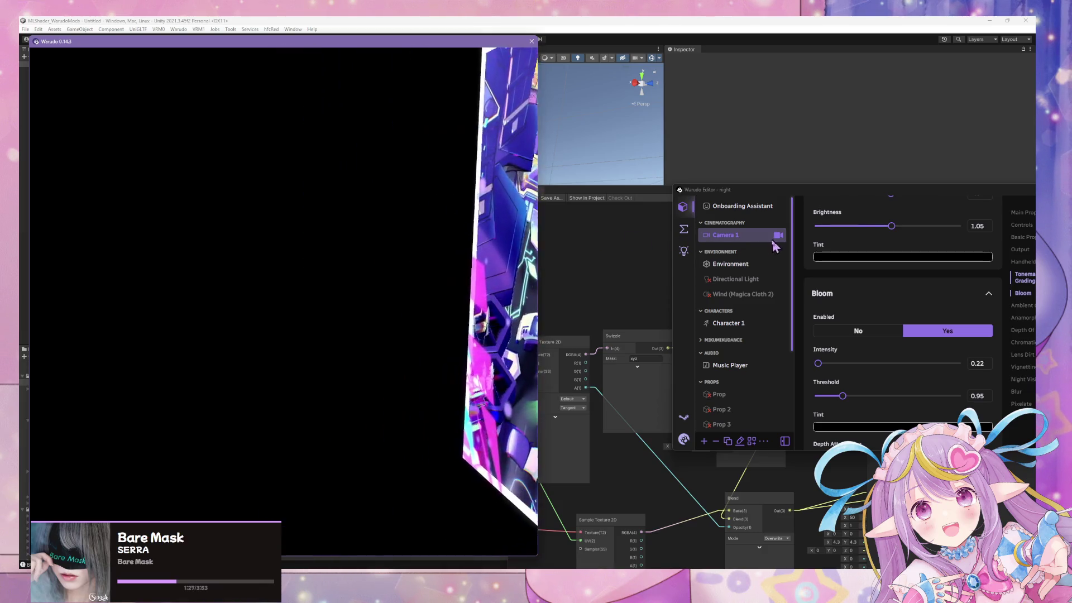
drag(570, 239, 67, 237)
mouse_move(373, 250)
mouse_down()
mouse_move(19, 260)
mouse_move(386, 297)
mouse_up()
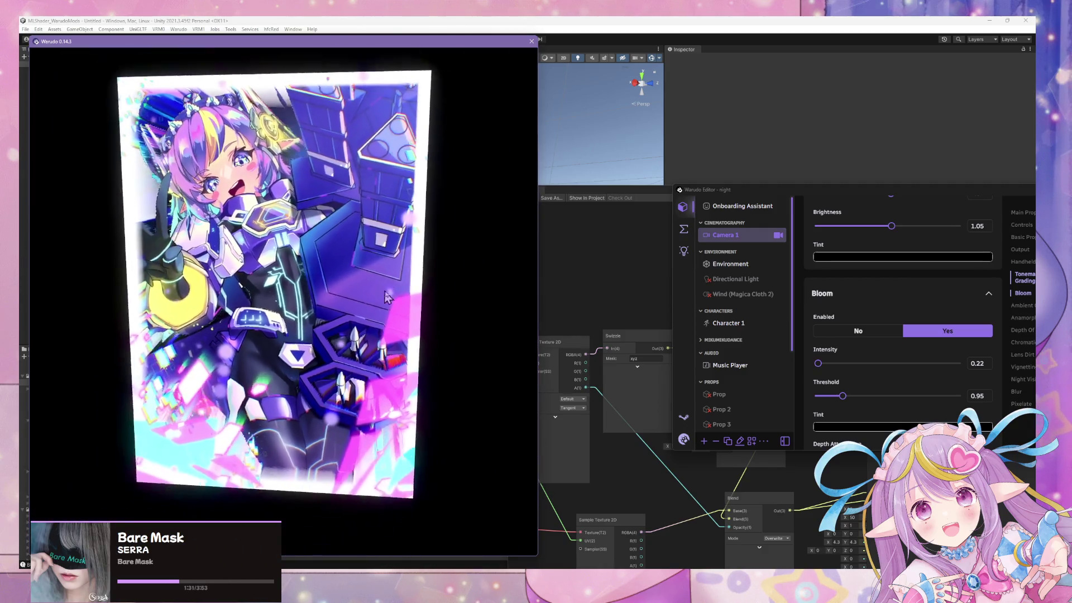
scroll(386, 297, up, 5)
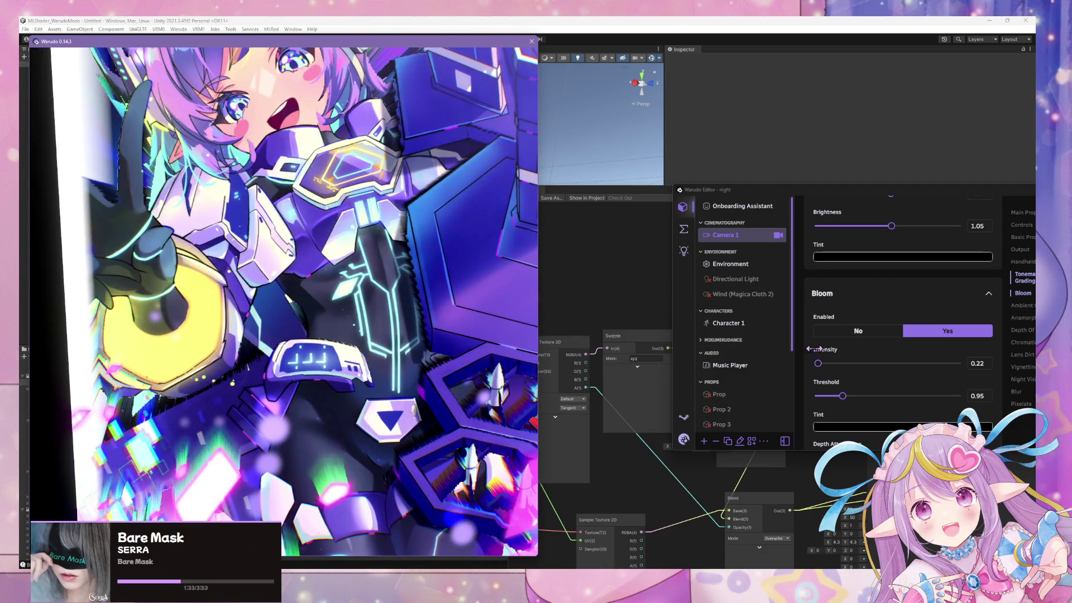
Set the bloom intensity to 0.96 and the threshold to 1.08
mouse_move(821, 364)
mouse_down()
mouse_move(842, 363)
mouse_move(829, 363)
mouse_move(847, 397)
mouse_up()
click(389, 254)
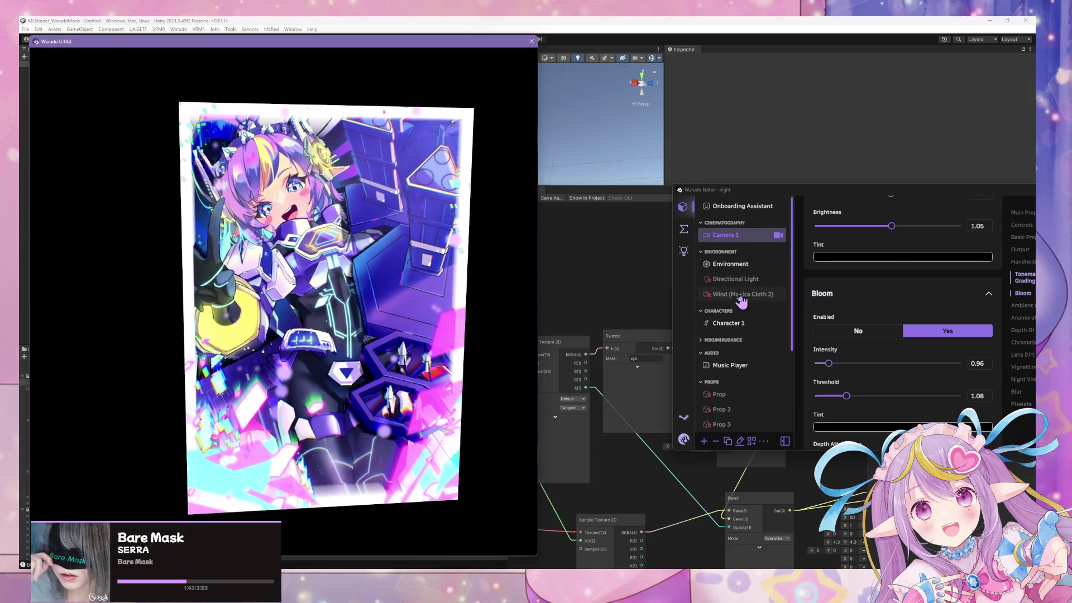
click(776, 214)
scroll(771, 296, down, 3)
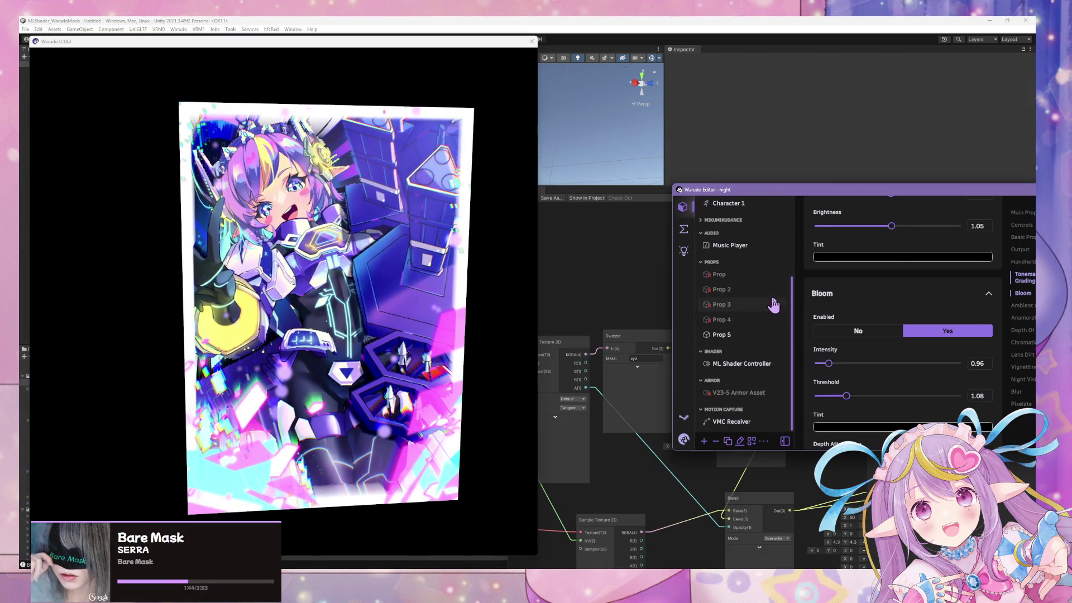
Raise Prop 5's _Parallax_Amplitude Target Float to 100, check the deeper parallax, and return to Unity
click(748, 335)
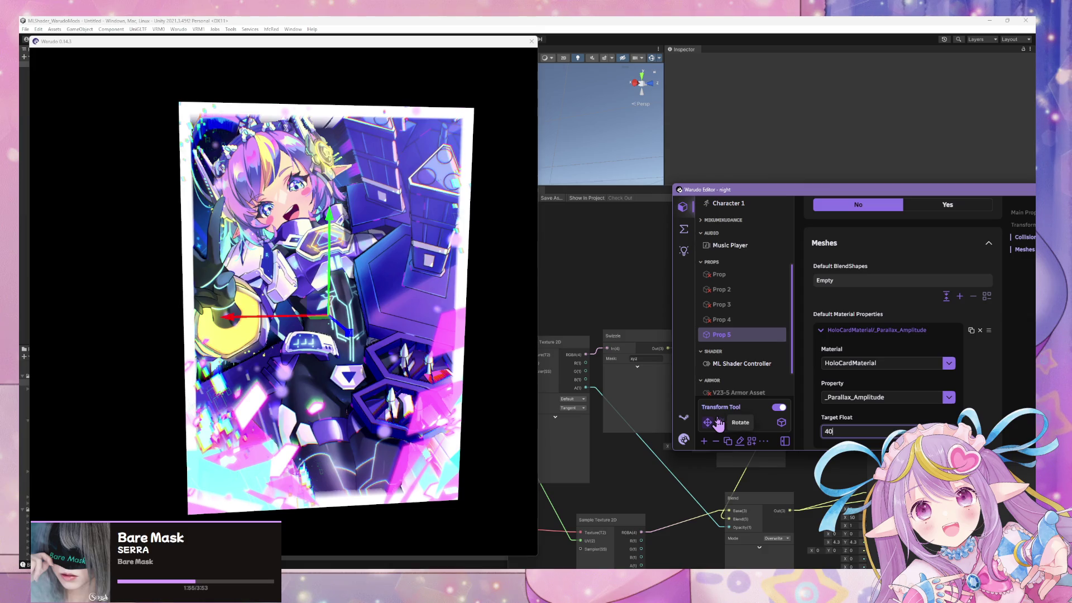
mouse_move(435, 268)
mouse_down()
mouse_move(239, 247)
mouse_move(170, 256)
mouse_up()
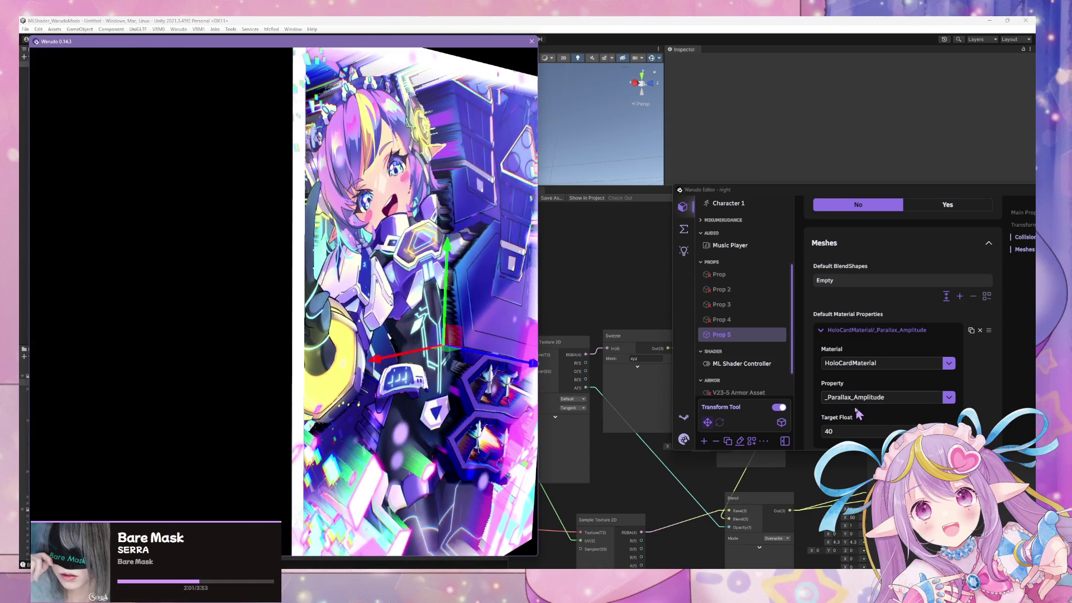
click(843, 430)
text(00)
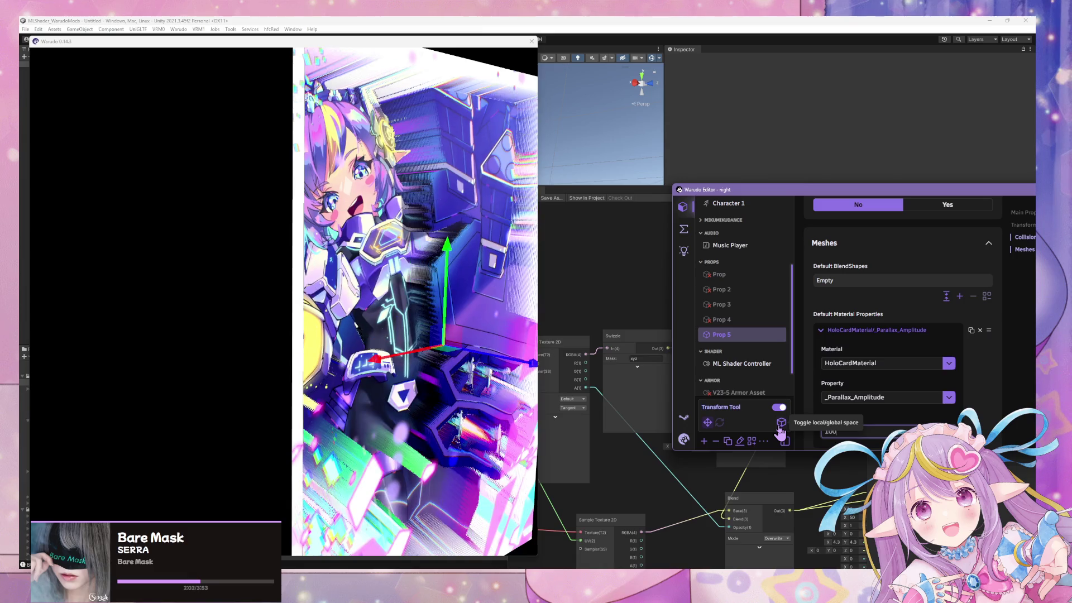
click(529, 378)
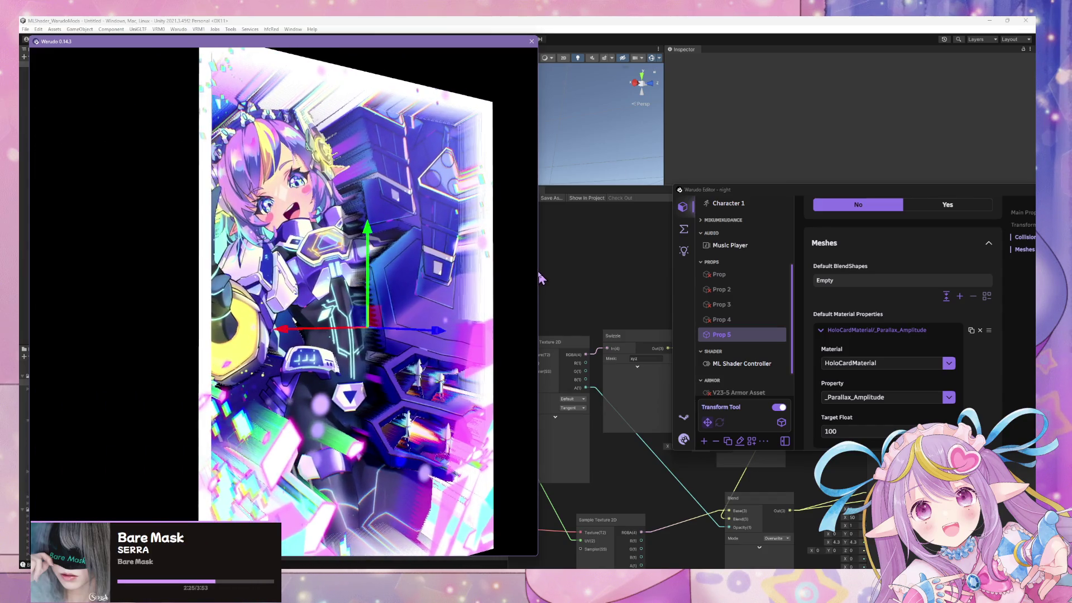
click(625, 23)
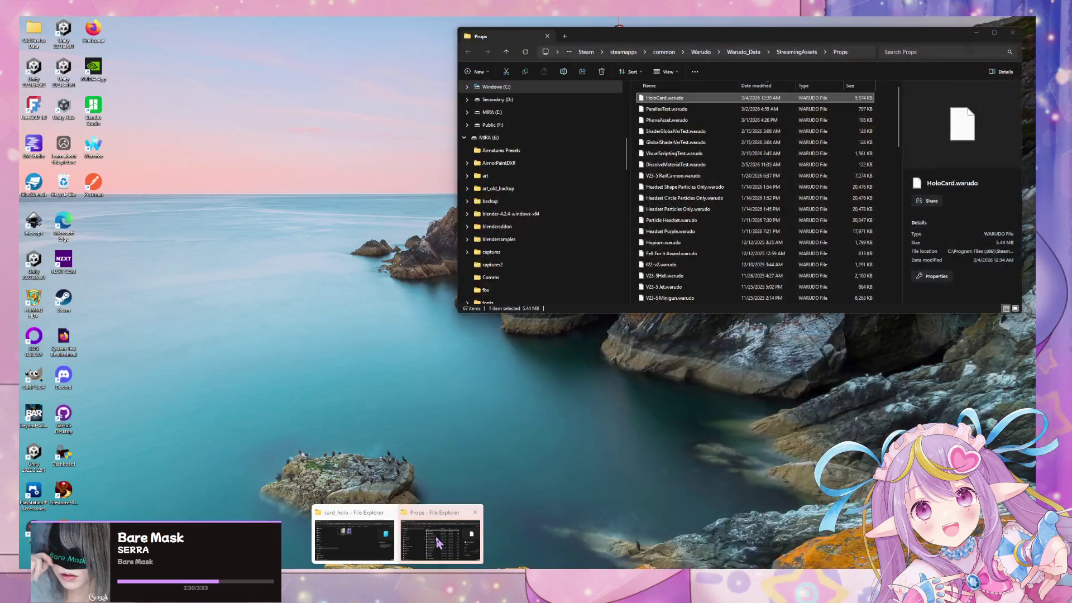
Bring up the Props folder in Explorer, go up to StreamingAssets and move the window aside
click(436, 536)
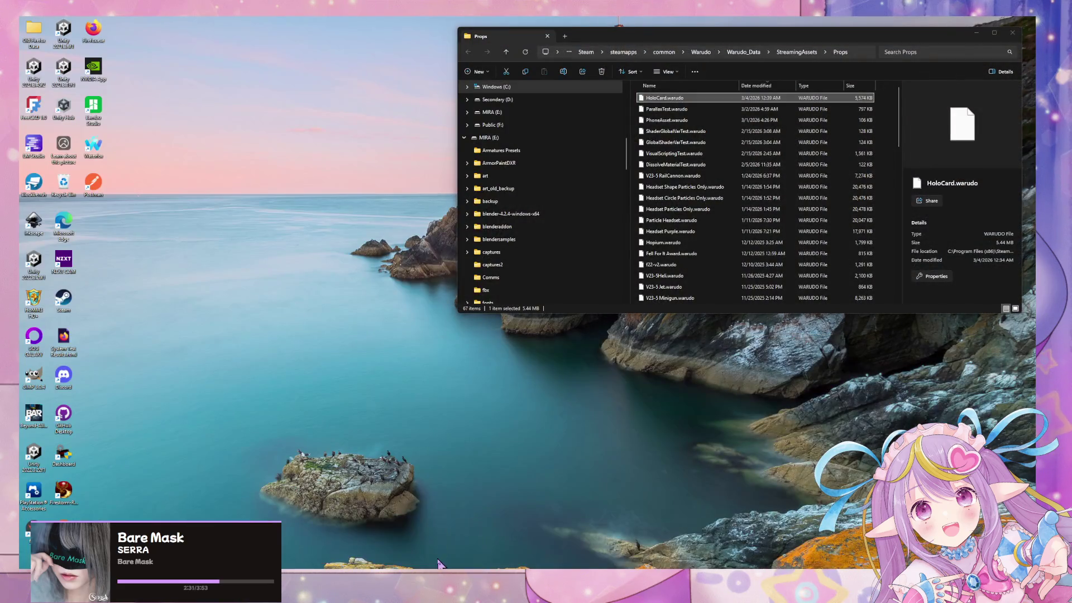
click(792, 53)
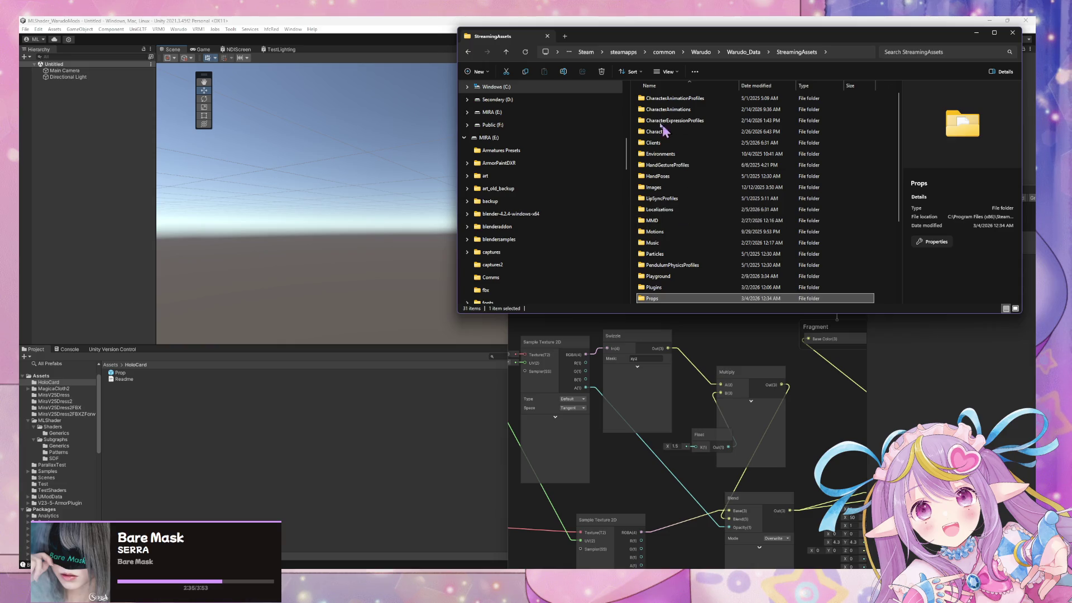
scroll(558, 112, down, 3)
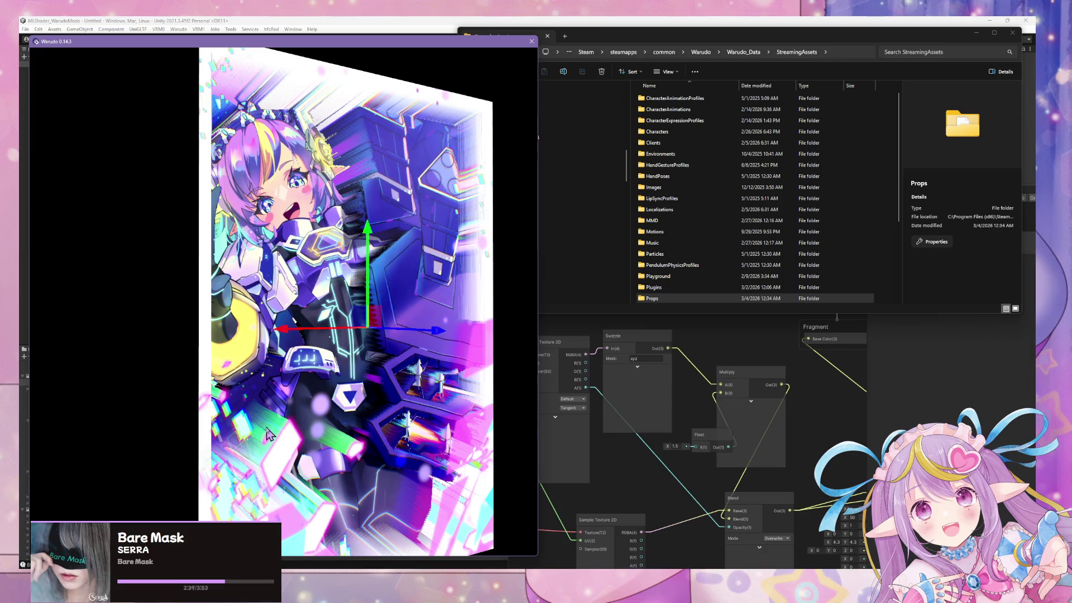
mouse_move(186, 402)
mouse_down()
mouse_move(150, 399)
mouse_move(397, 374)
mouse_move(155, 370)
mouse_move(29, 406)
mouse_up()
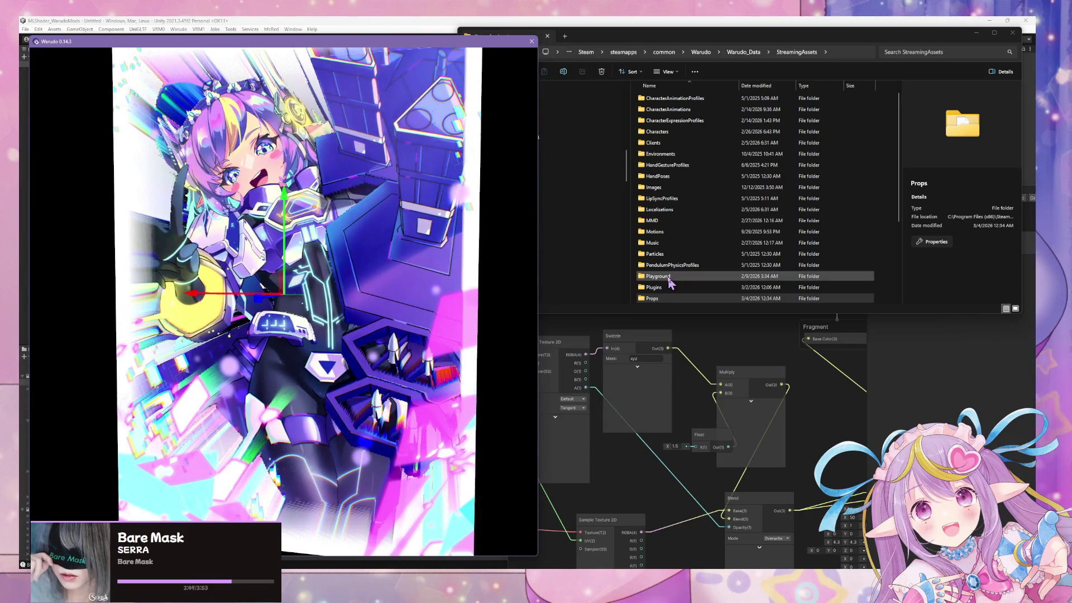
drag(754, 44, 871, 184)
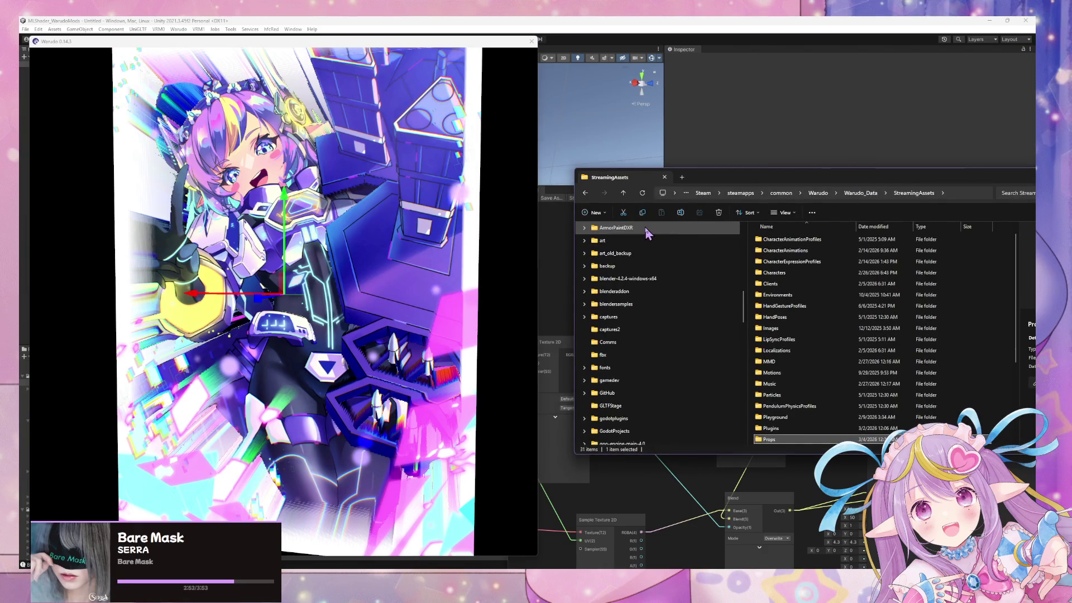
scroll(690, 321, down, 2)
scroll(670, 296, down, 7)
scroll(667, 296, up, 10)
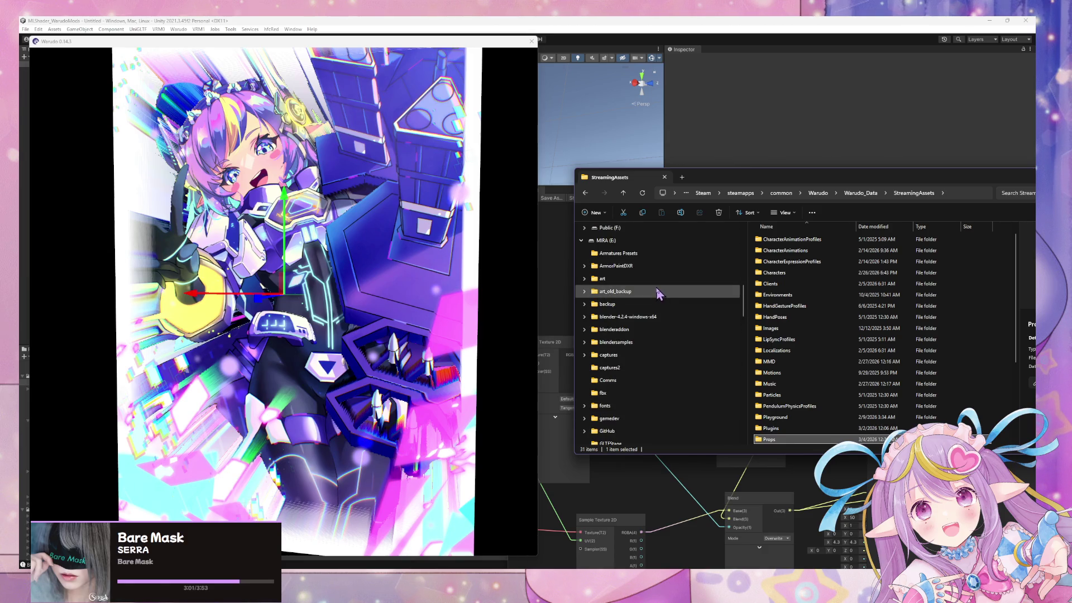
Browse into art > Iridescent and Gem Matcaps > Iridescent and scroll the matcap thumbnails
click(659, 279)
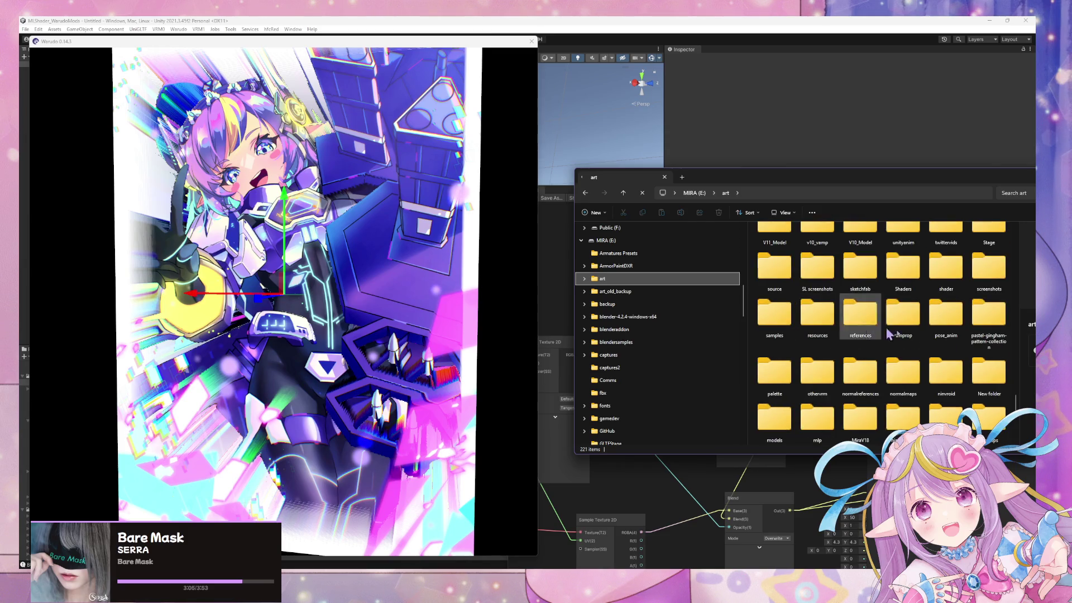
scroll(980, 348, down, 3)
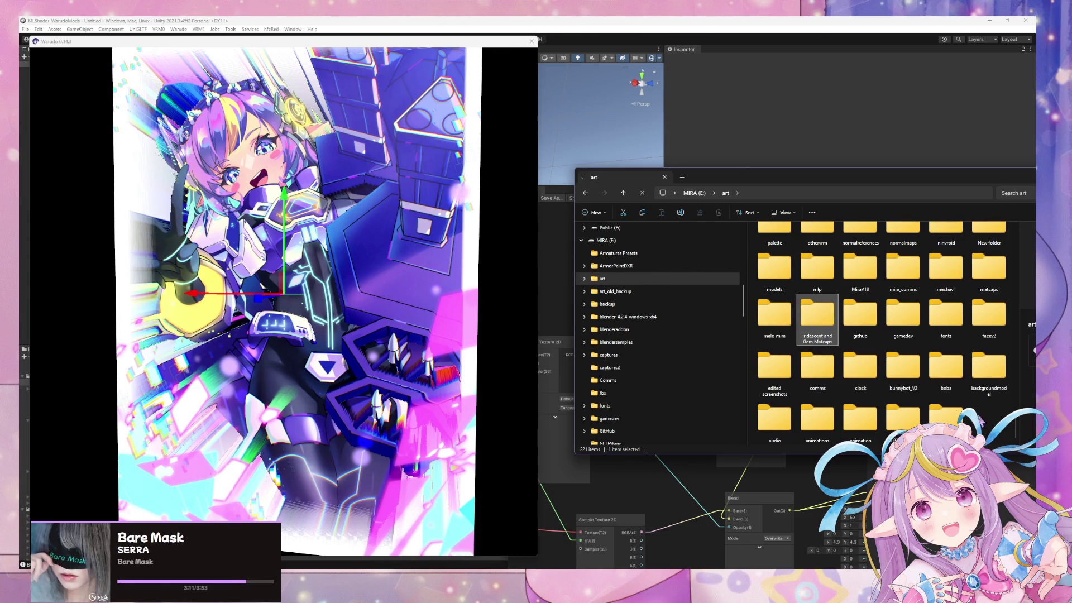
scroll(402, 262, down, 3)
mouse_move(402, 262)
mouse_down()
mouse_move(144, 259)
mouse_move(550, 259)
mouse_move(494, 287)
mouse_move(503, 297)
mouse_move(431, 284)
mouse_up()
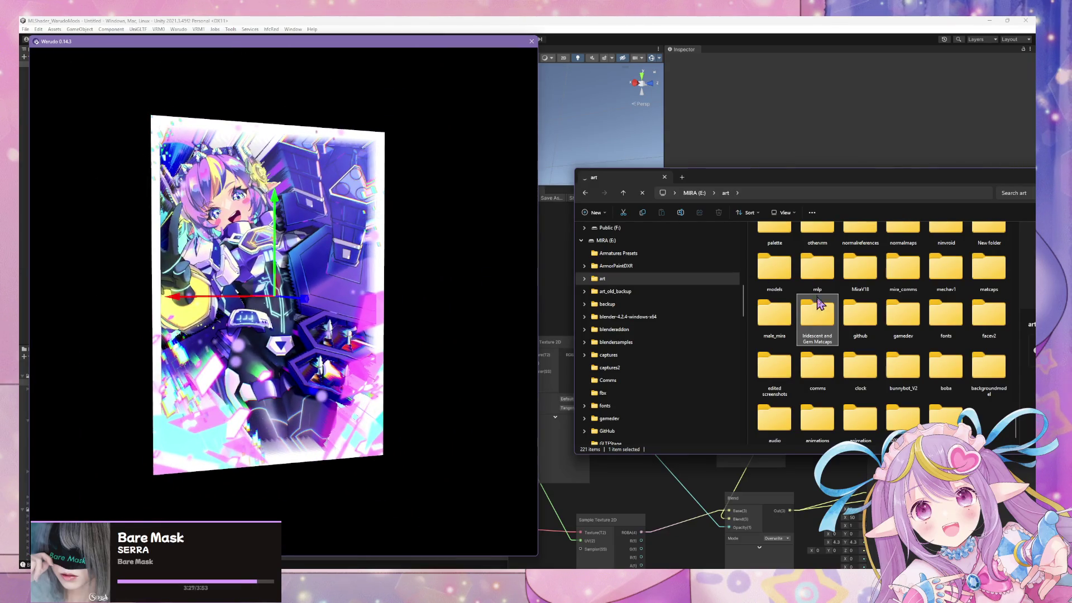
double_click(824, 317)
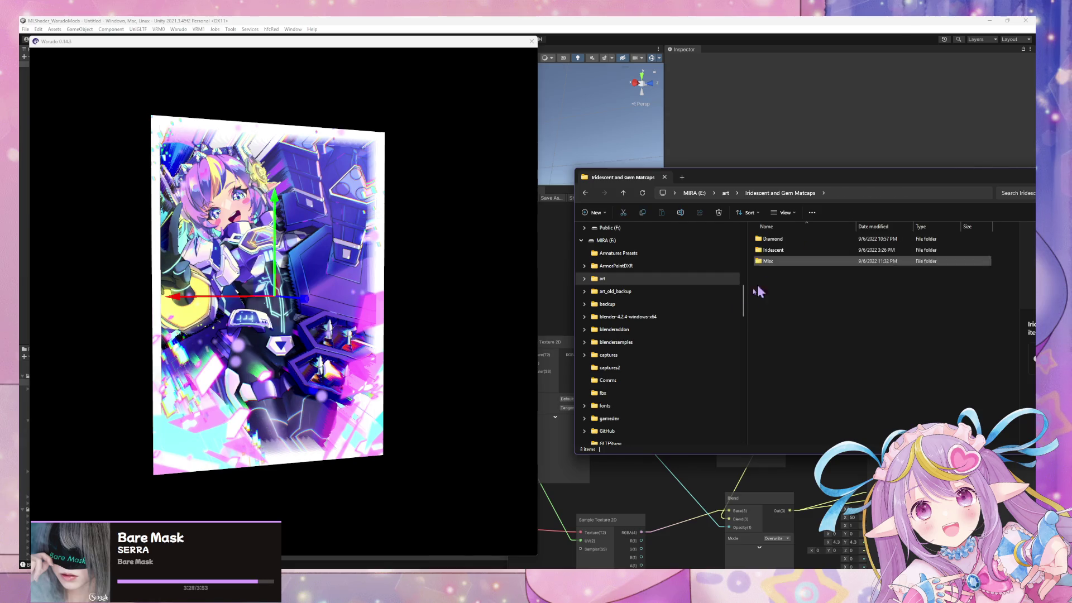
click(786, 253)
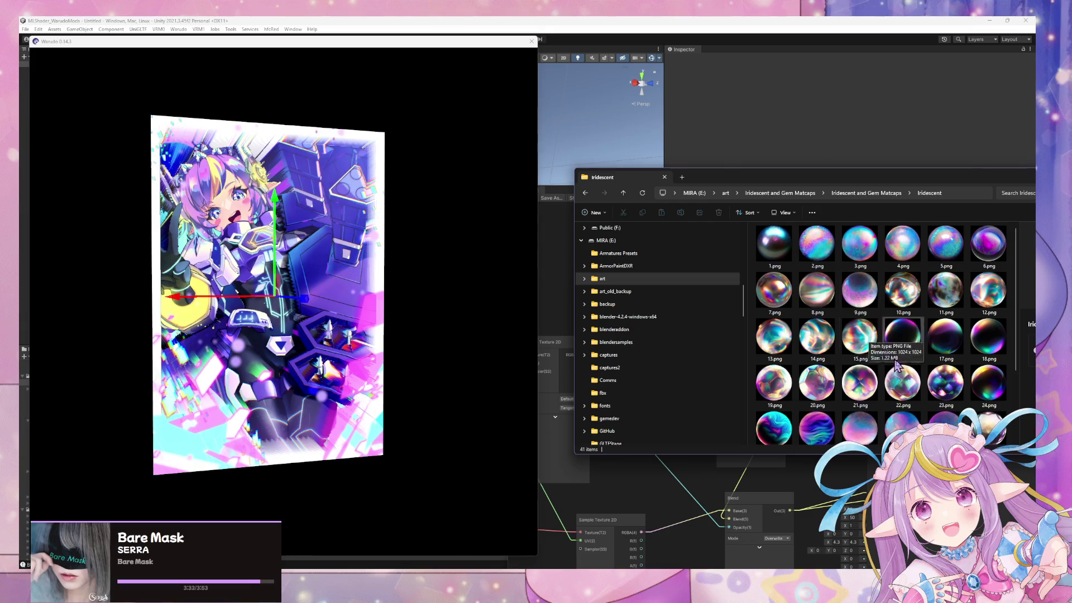
scroll(978, 377, down, 2)
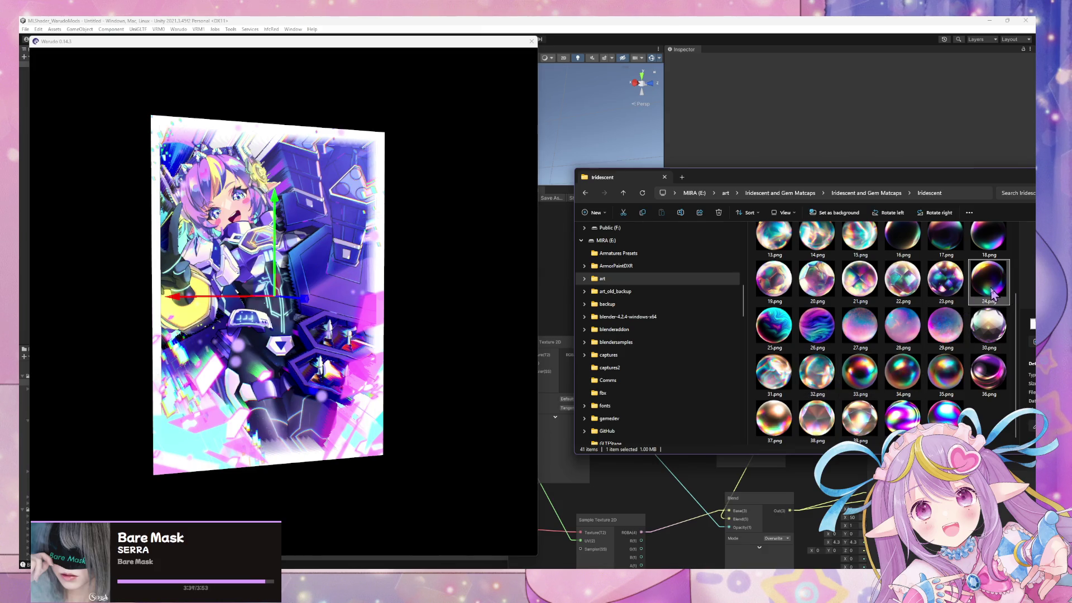
click(652, 499)
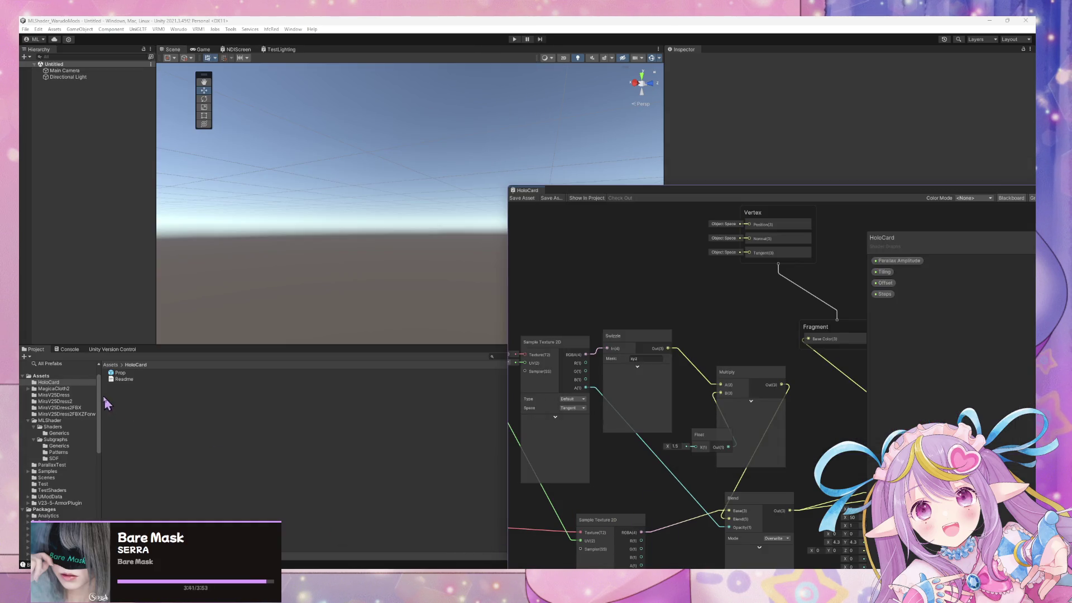
Import matcap 24.png from Explorer into the TestShaders folder
click(68, 384)
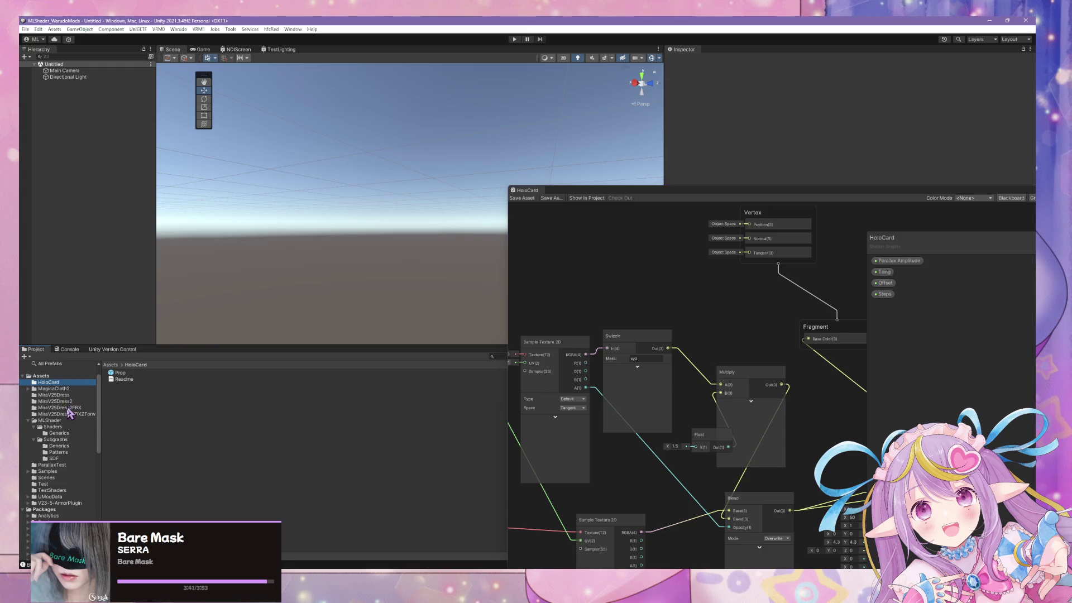
click(62, 490)
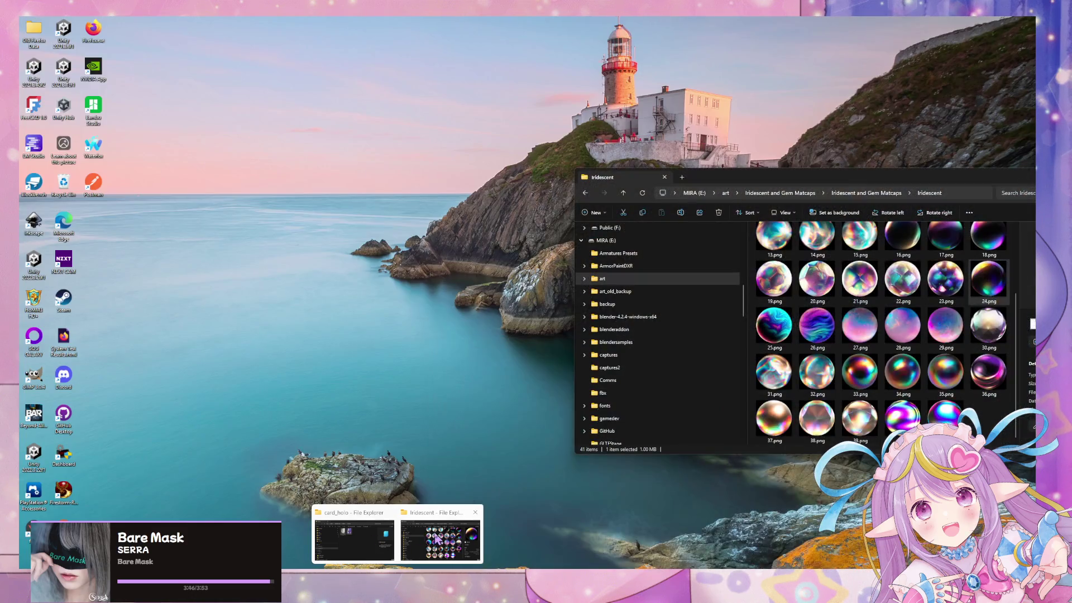
click(441, 539)
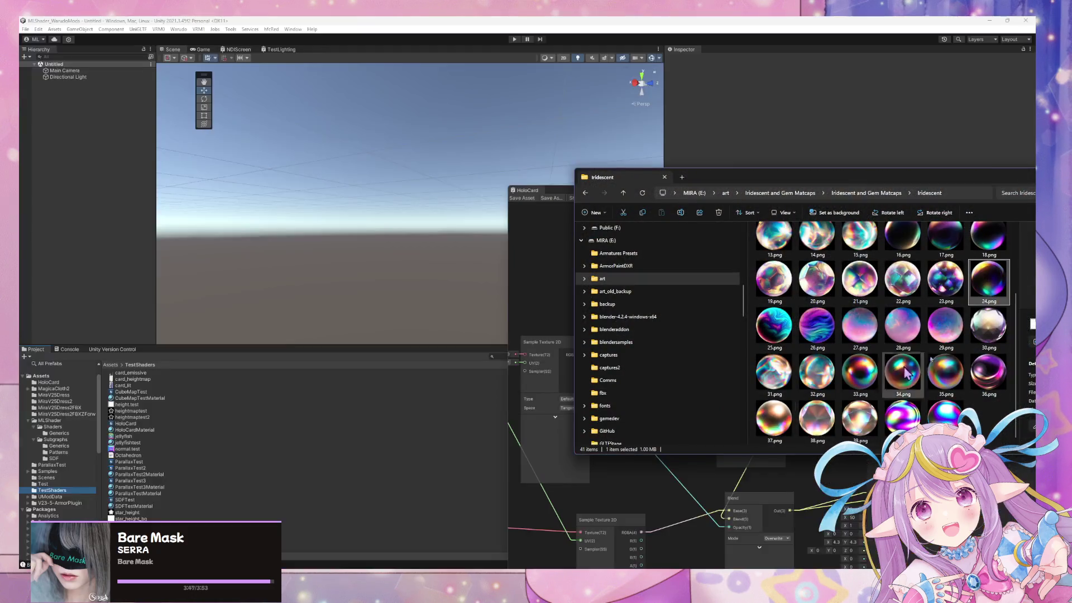
drag(991, 296, 276, 506)
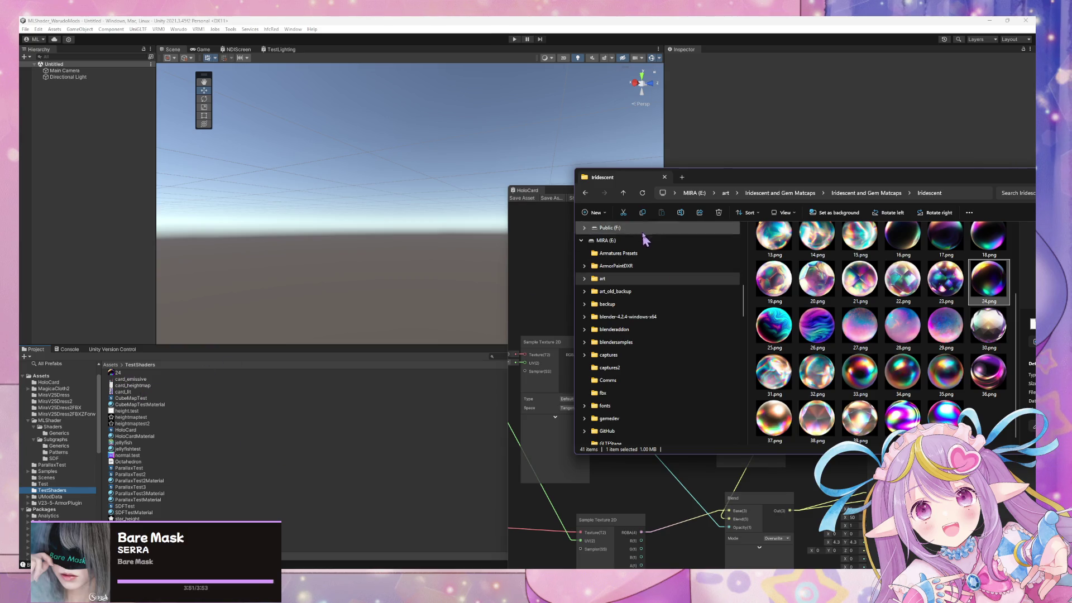
drag(715, 184, 726, 274)
Add a Texture2D property named Matcap to the HoloCard graph's Blackboard
click(528, 191)
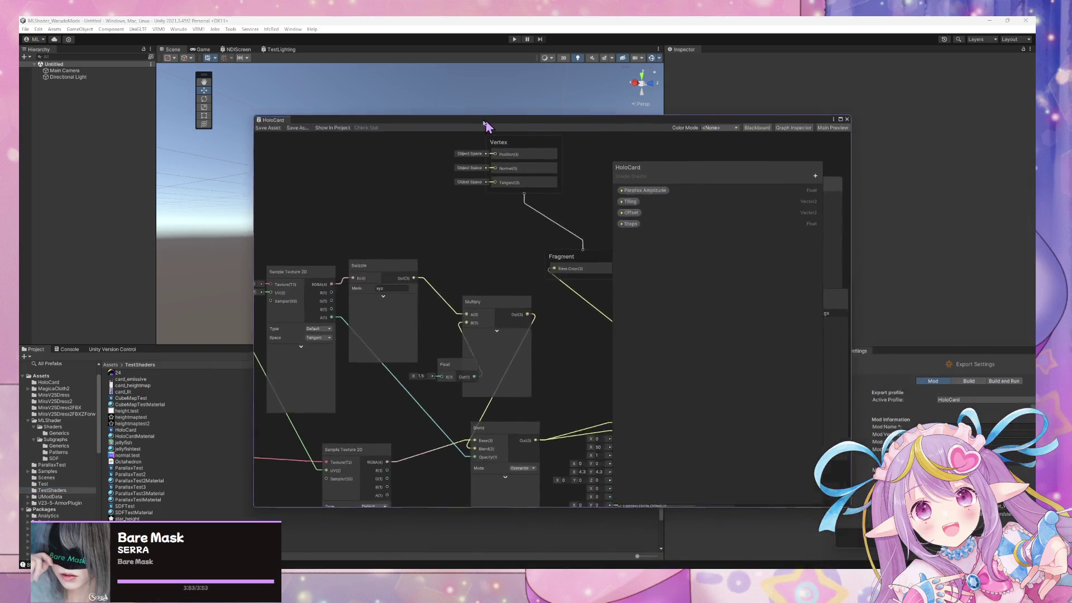
click(896, 193)
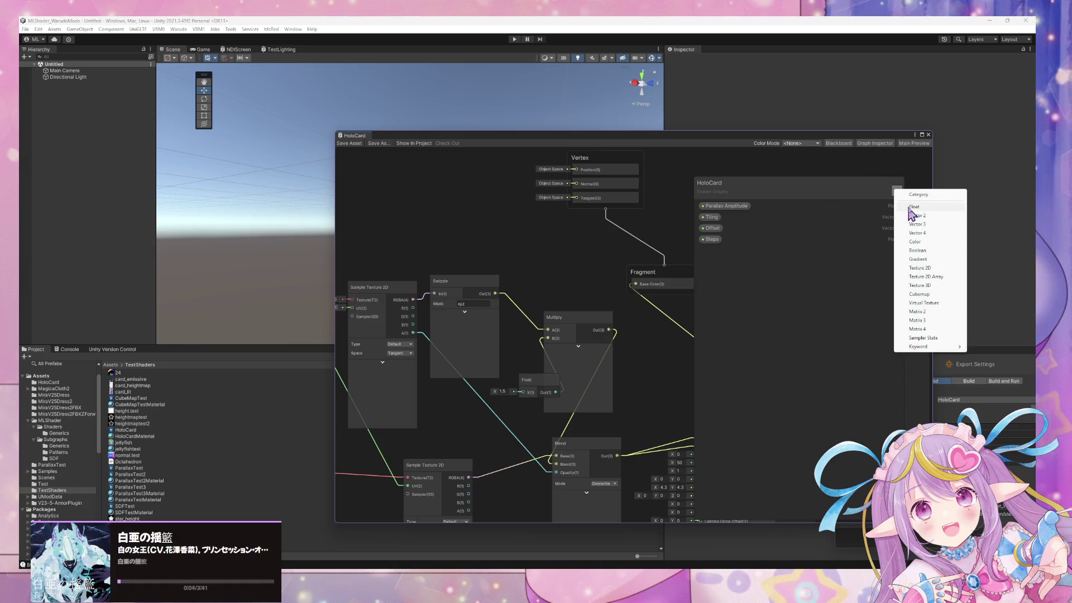
click(920, 268)
text(MAt)
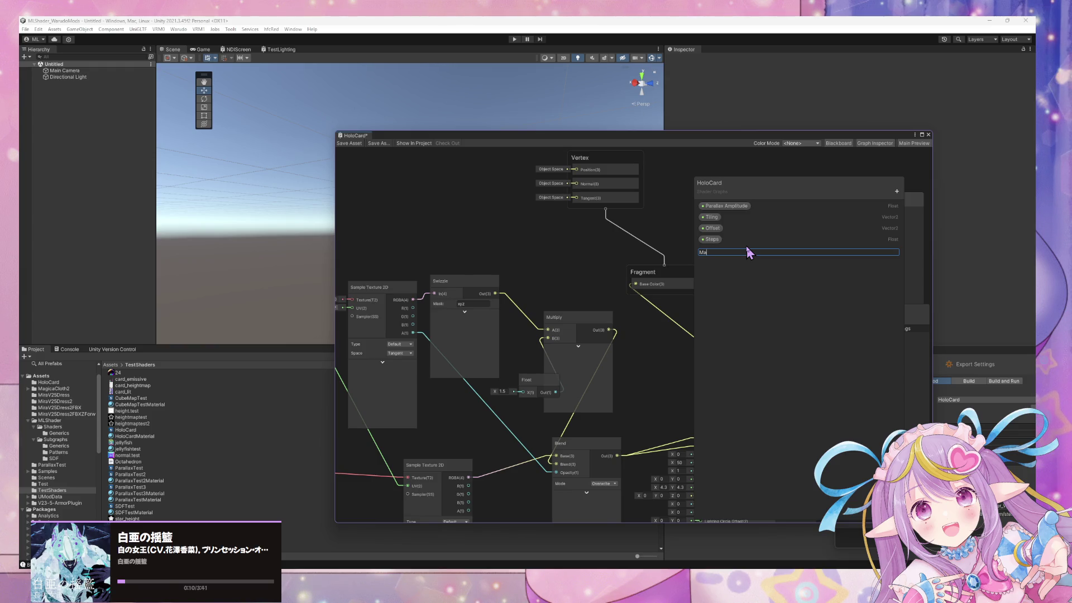
key(Return)
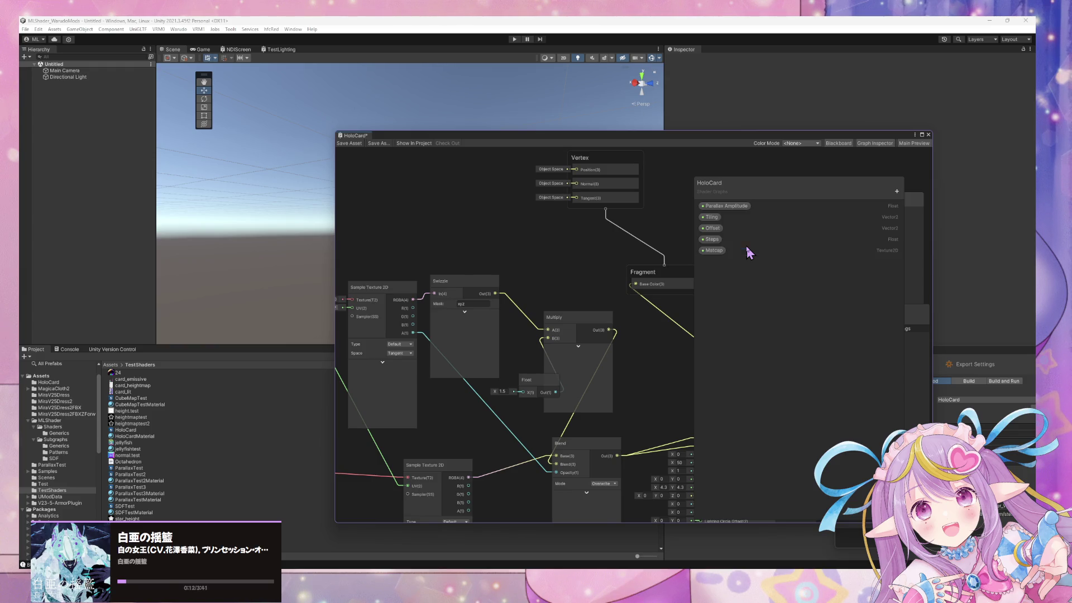
click(721, 250)
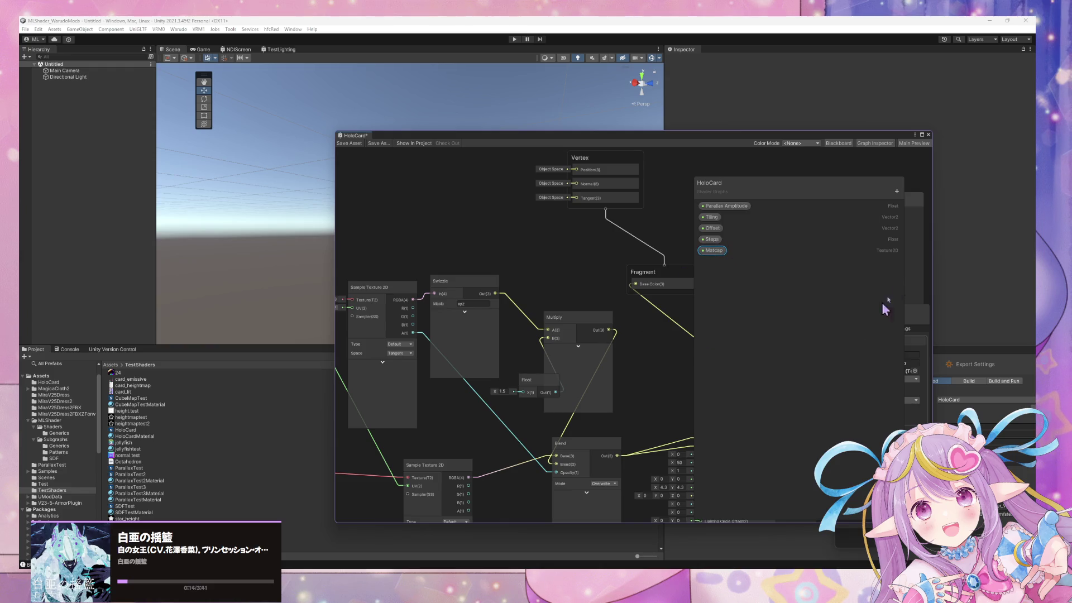
drag(818, 192, 584, 192)
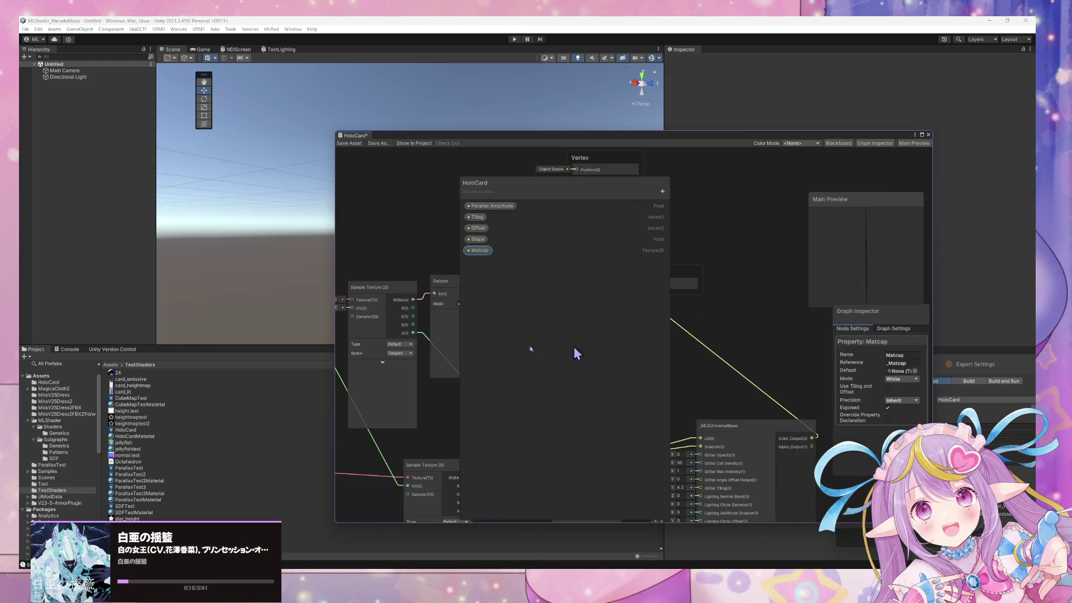
Rename the imported image 24 to holomatcap
click(118, 373)
text(holomatc)
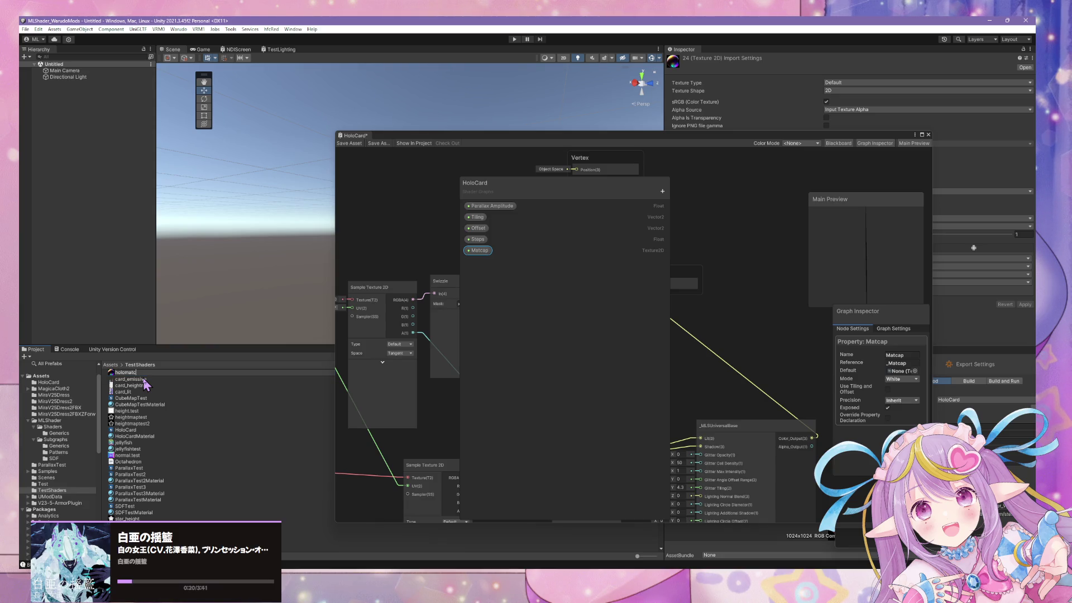
text(ap)
key(Return)
Set holomatcap as the Matcap property's default texture and tidy the graph layout
drag(132, 441, 906, 372)
drag(611, 192, 873, 192)
drag(584, 352, 479, 247)
mouse_move(617, 334)
mouse_down()
mouse_move(761, 342)
mouse_move(586, 330)
mouse_up()
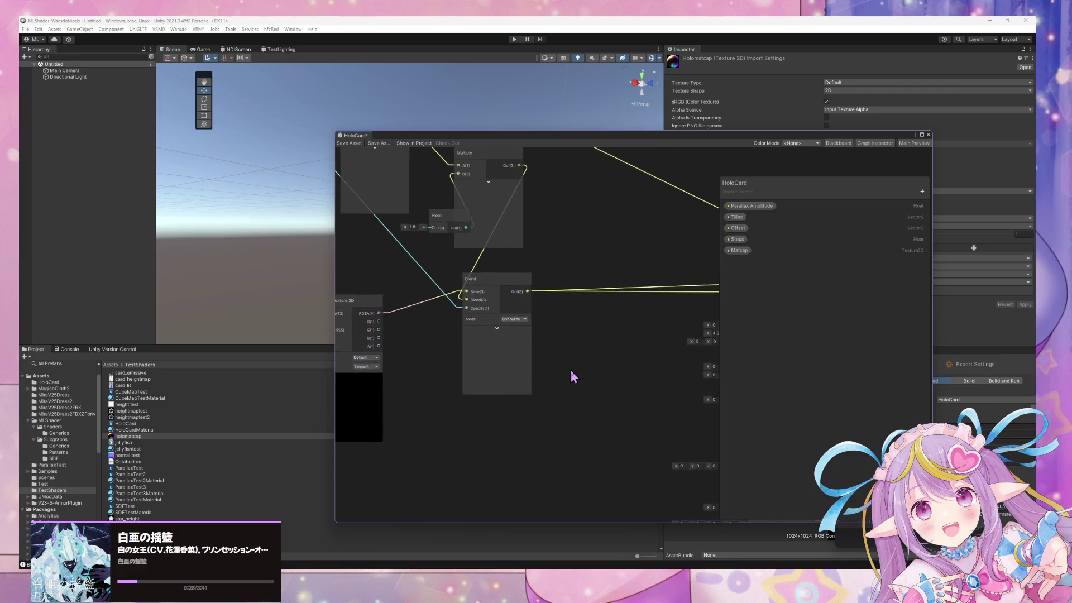
Add a _MLSViewProjectionUV node and place it at the lower left
key(space)
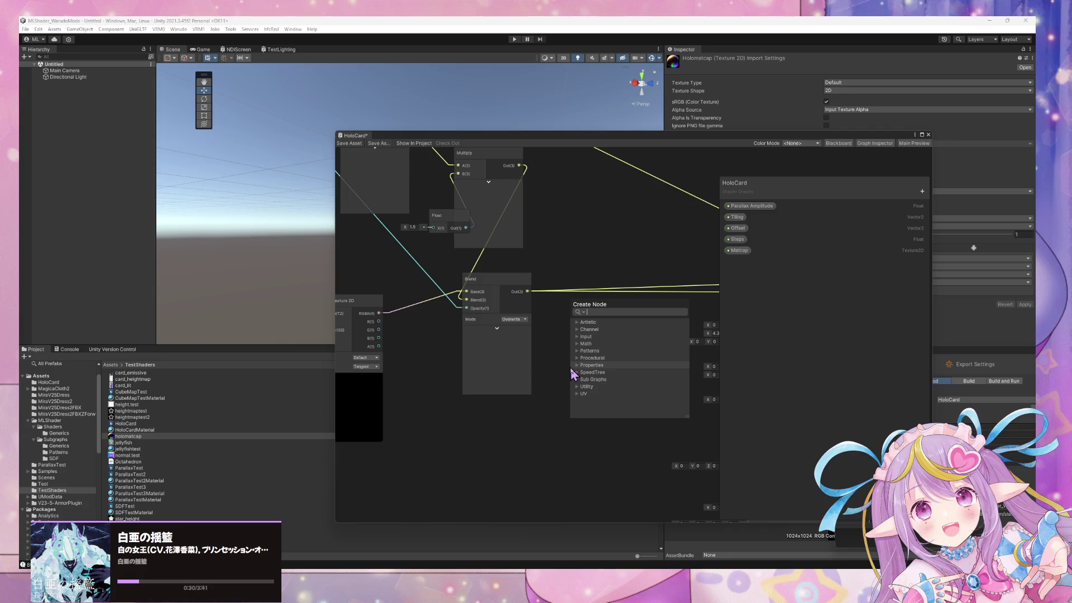
text(ViewProjection)
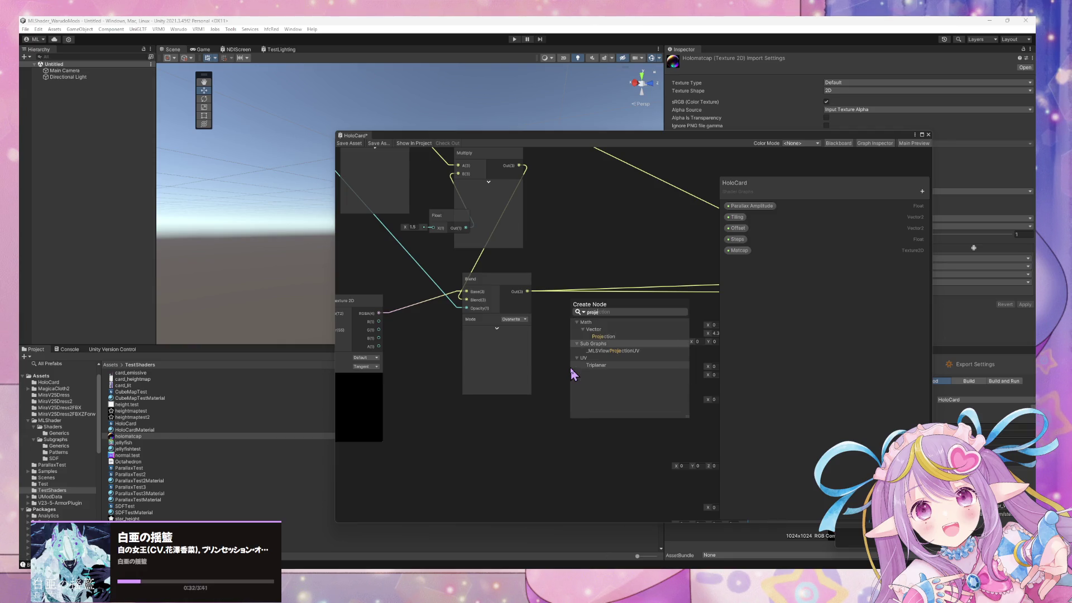
key(Down)
key(Down)
key(Return)
drag(585, 384, 455, 419)
Add a Sample Texture 2D fed by the view-projection UV and the Matcap texture
key(space)
text(sam)
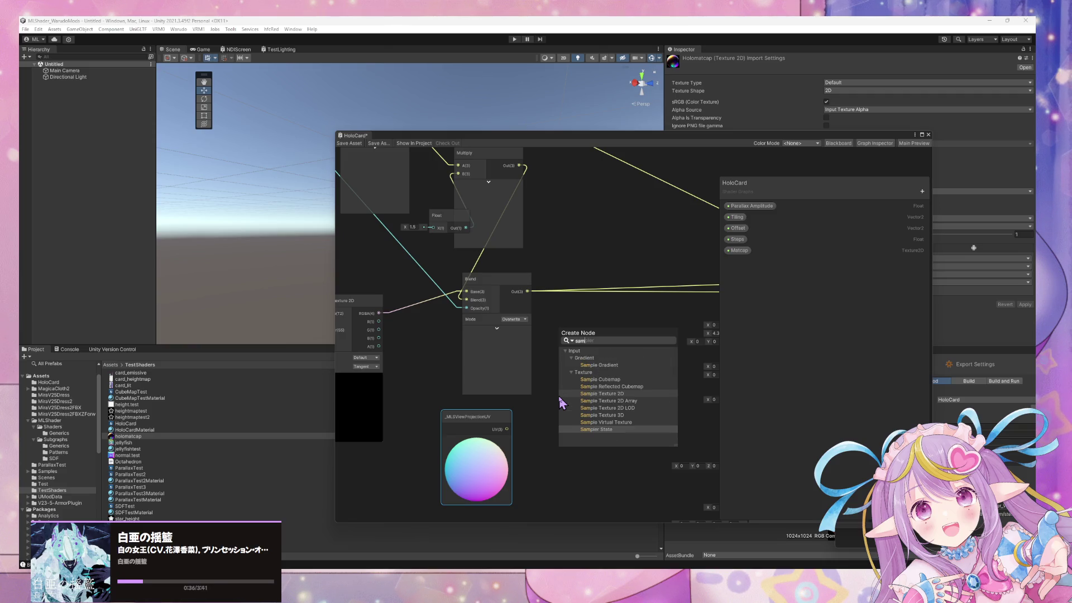
click(564, 394)
drag(509, 434, 565, 432)
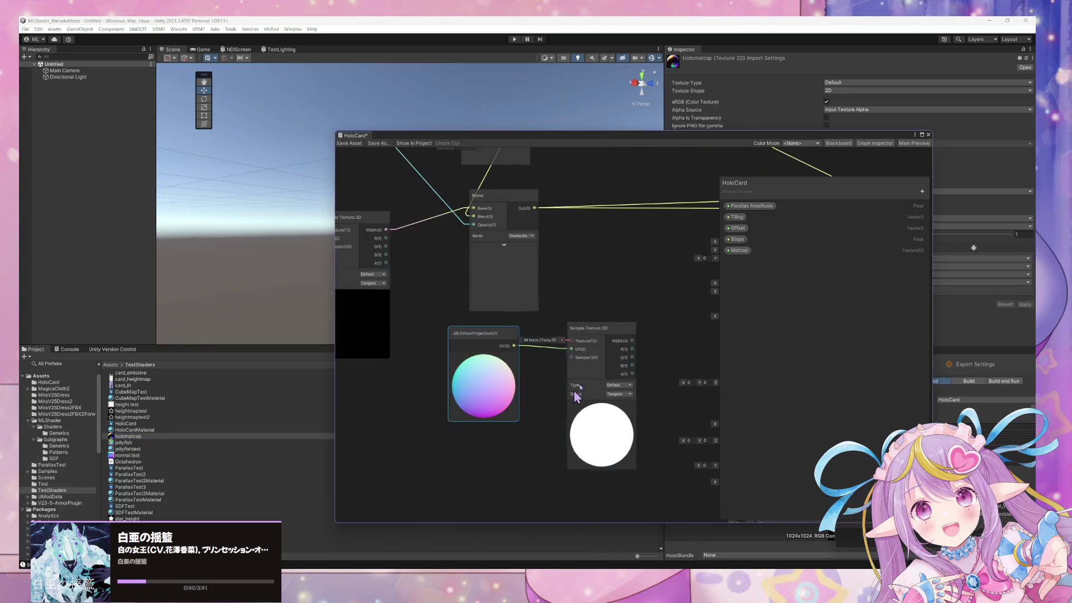
mouse_move(740, 251)
mouse_down()
mouse_move(466, 447)
mouse_move(478, 447)
mouse_move(571, 341)
mouse_up()
mouse_move(651, 254)
mouse_down()
mouse_move(517, 376)
mouse_move(581, 306)
mouse_move(615, 322)
mouse_move(642, 316)
mouse_up()
Rearrange the Sample Texture 2D, view-projection UV and _MLSUniversalBase nodes beside the master stack
click(642, 313)
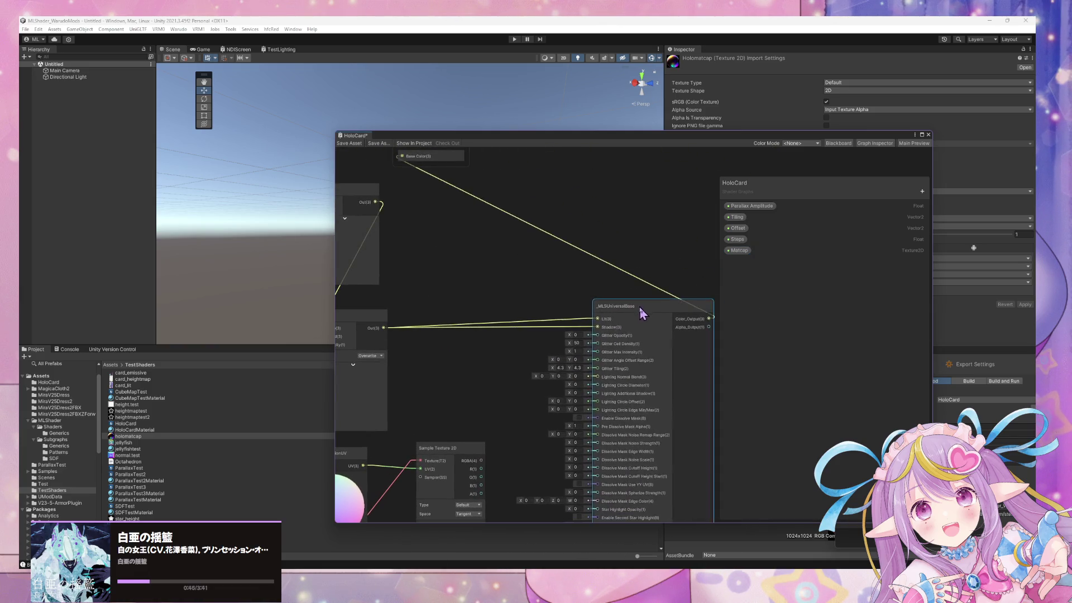
scroll(522, 412, down, 5)
scroll(615, 363, up, 3)
drag(450, 411, 721, 351)
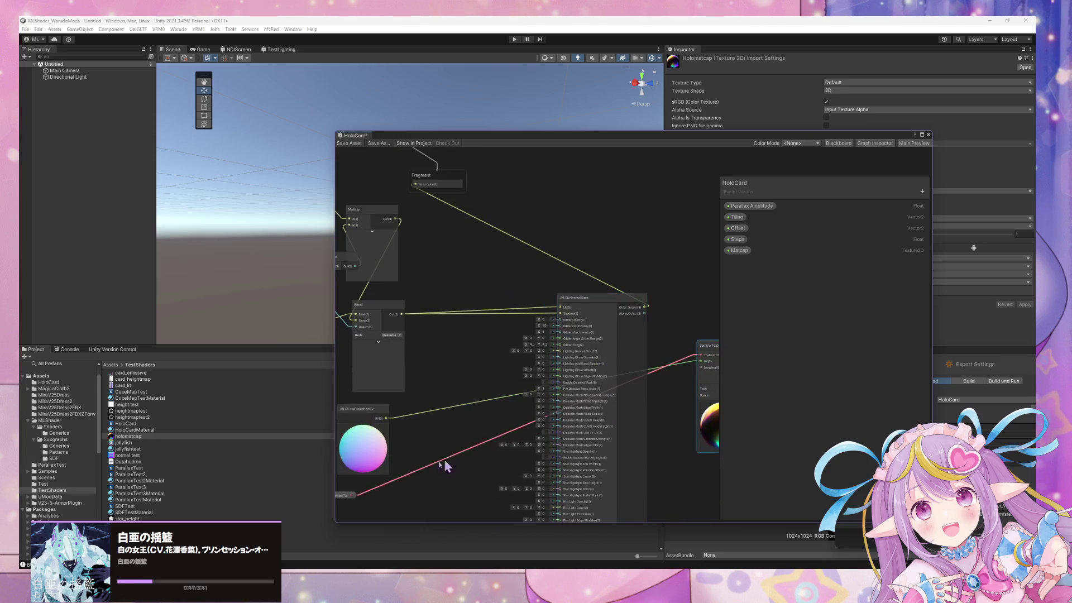
drag(472, 452, 544, 406)
mouse_move(436, 380)
mouse_down()
mouse_move(575, 341)
mouse_move(671, 147)
mouse_move(636, 189)
mouse_move(459, 218)
mouse_up()
drag(471, 371, 411, 402)
mouse_move(605, 427)
mouse_down()
mouse_move(575, 407)
mouse_move(651, 333)
mouse_move(641, 385)
mouse_up()
scroll(594, 433, up, 2)
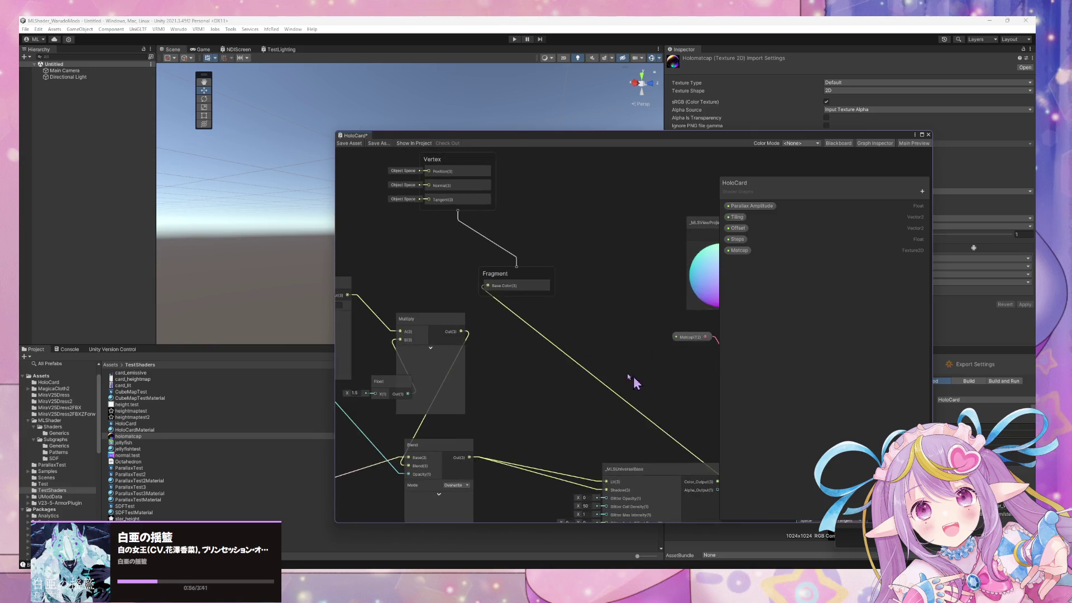
click(522, 278)
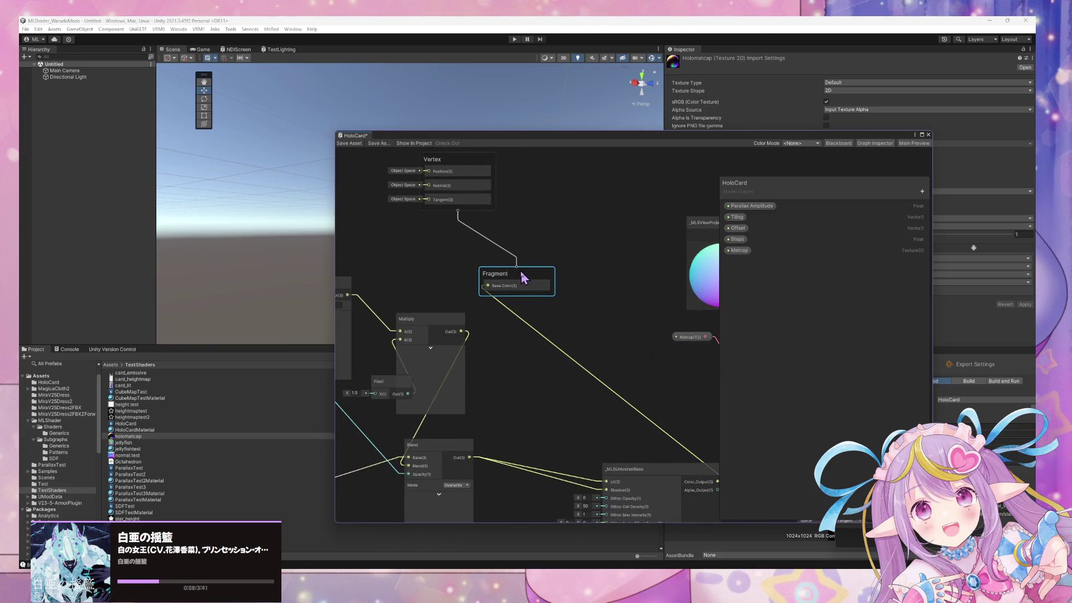
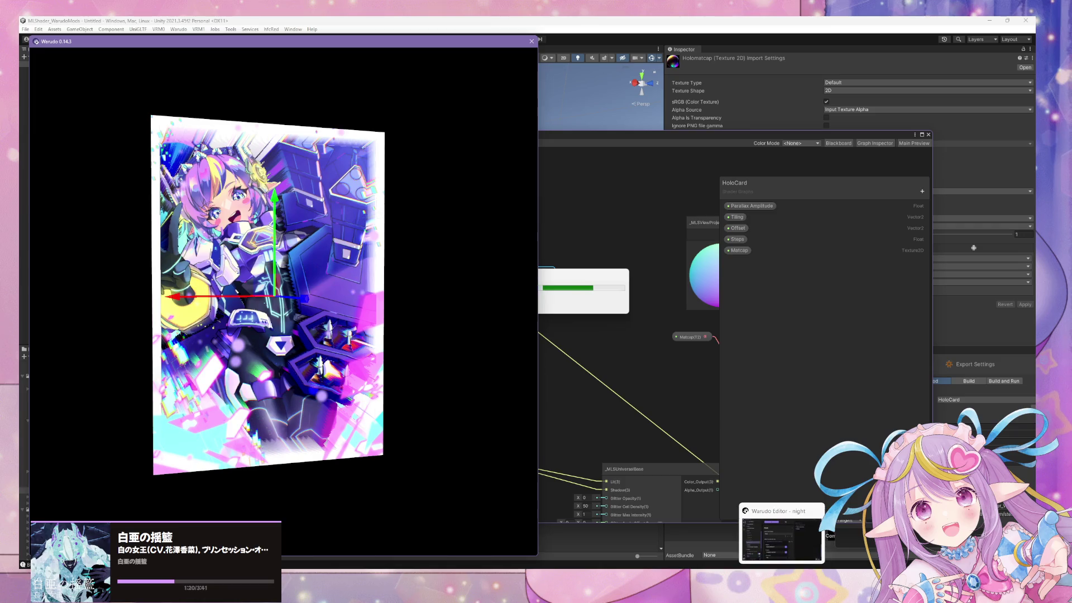
View the holographic card in Warudo from several angles, then bring up the layered artwork in Affinity Photo
mouse_move(312, 502)
mouse_down()
mouse_move(323, 450)
mouse_move(409, 419)
mouse_move(509, 407)
mouse_move(59, 446)
mouse_move(296, 415)
mouse_move(364, 420)
mouse_up()
scroll(364, 420, down, 3)
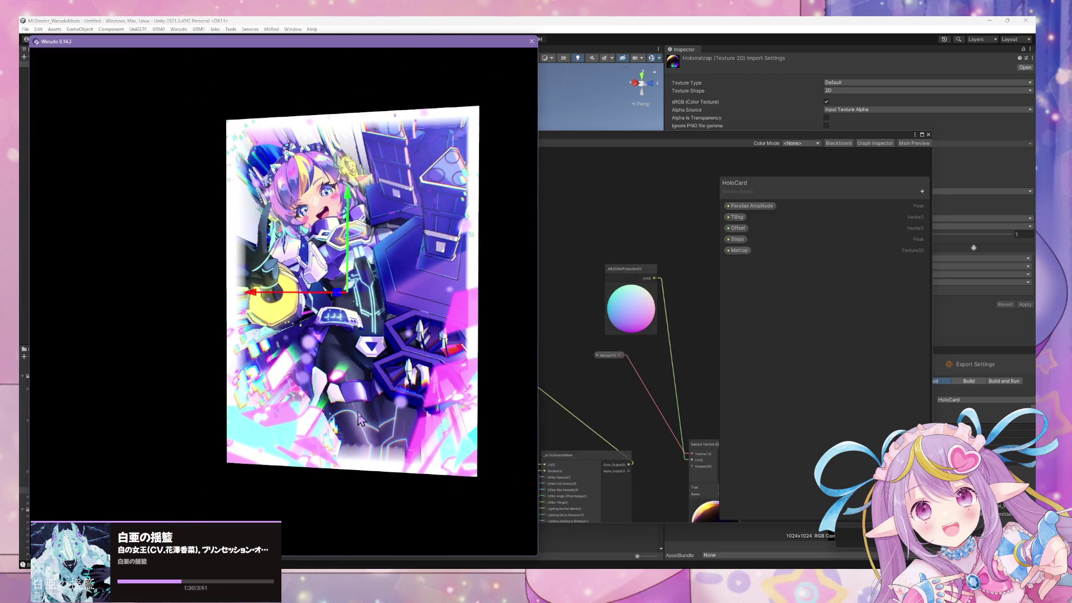
click(620, 409)
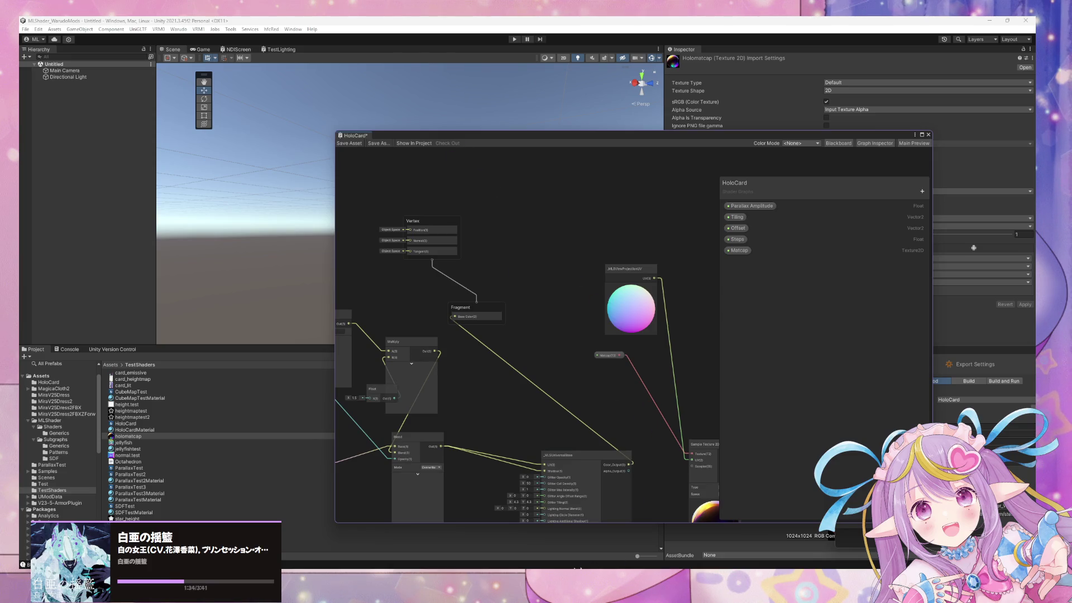
key(alt+Tab)
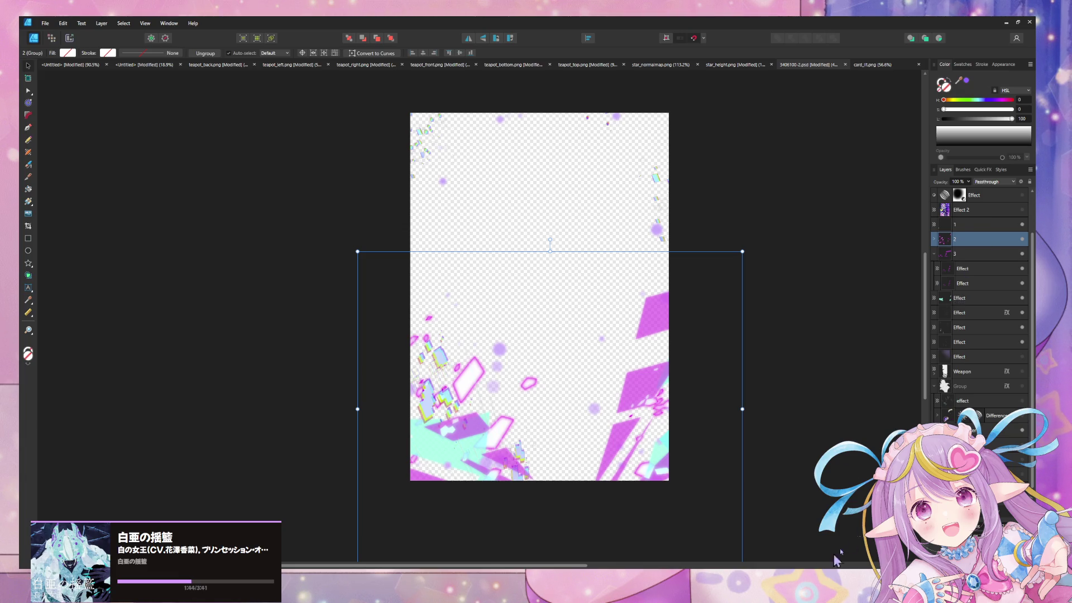
Show the purple background and hide the green, magenta, parallelogram and pink/cyan shape layers
click(1025, 473)
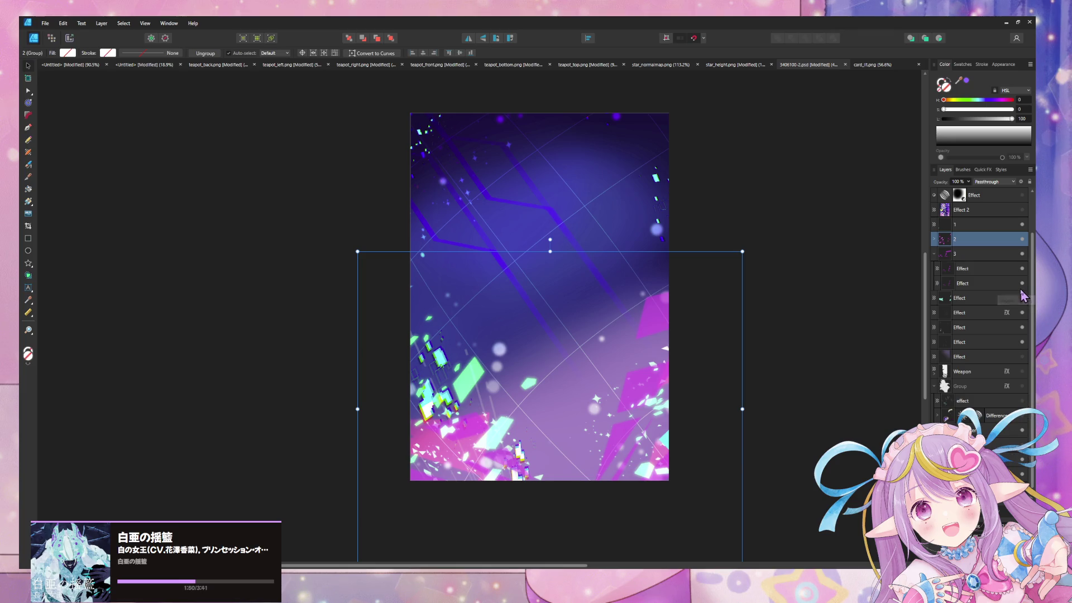
click(1023, 235)
click(1023, 255)
click(1023, 269)
scroll(1029, 257, up, 1)
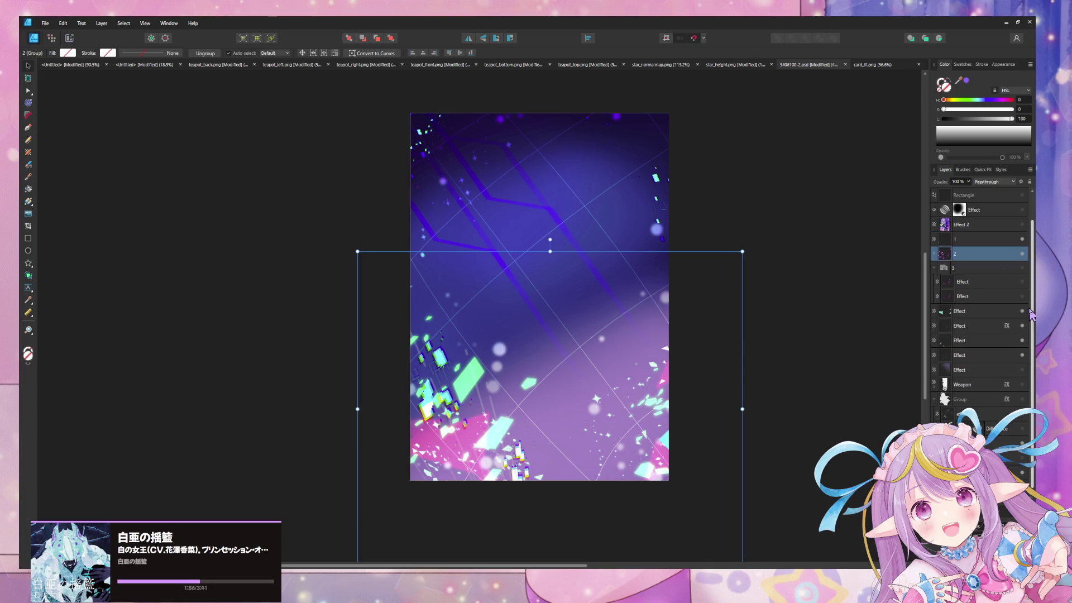
click(1023, 267)
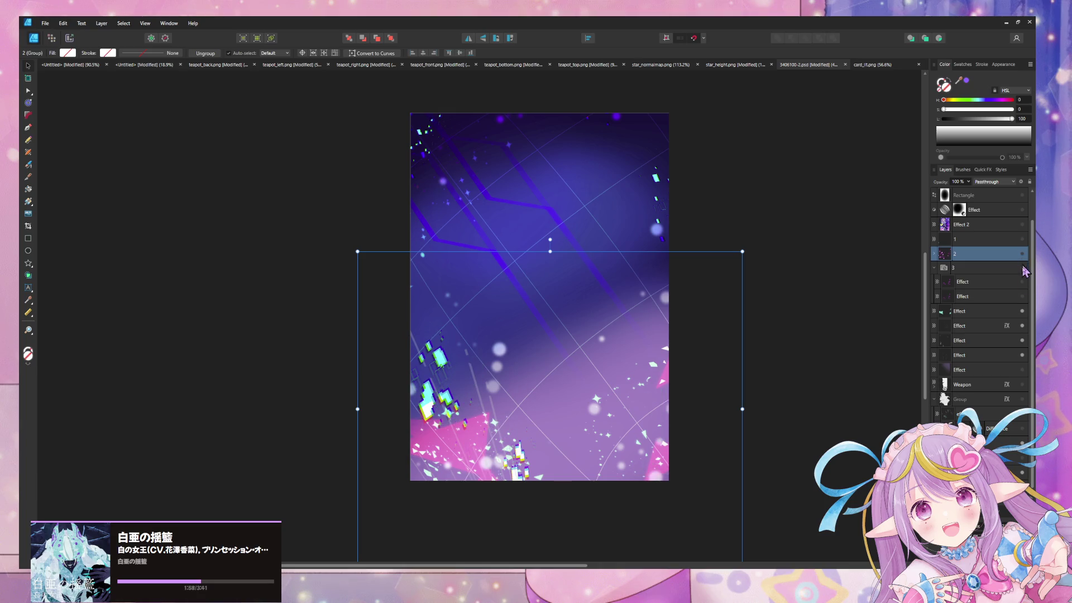
click(1023, 311)
Hide the cyan and white-dot Effect layers, re-show Effect 2, and open PNG export at 1440 × 2048
click(1026, 326)
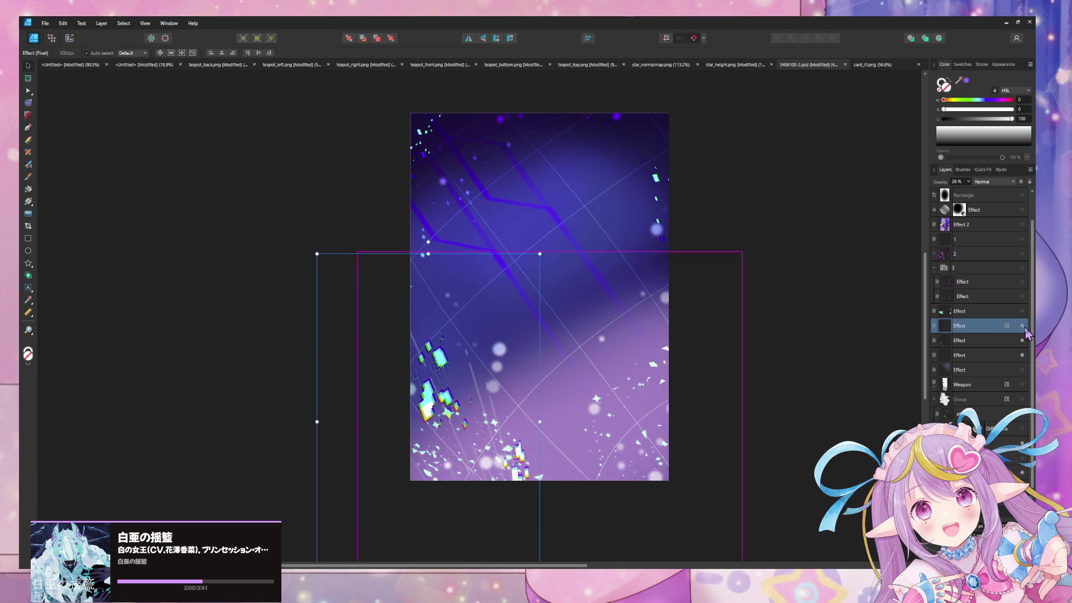
click(1023, 340)
click(1023, 355)
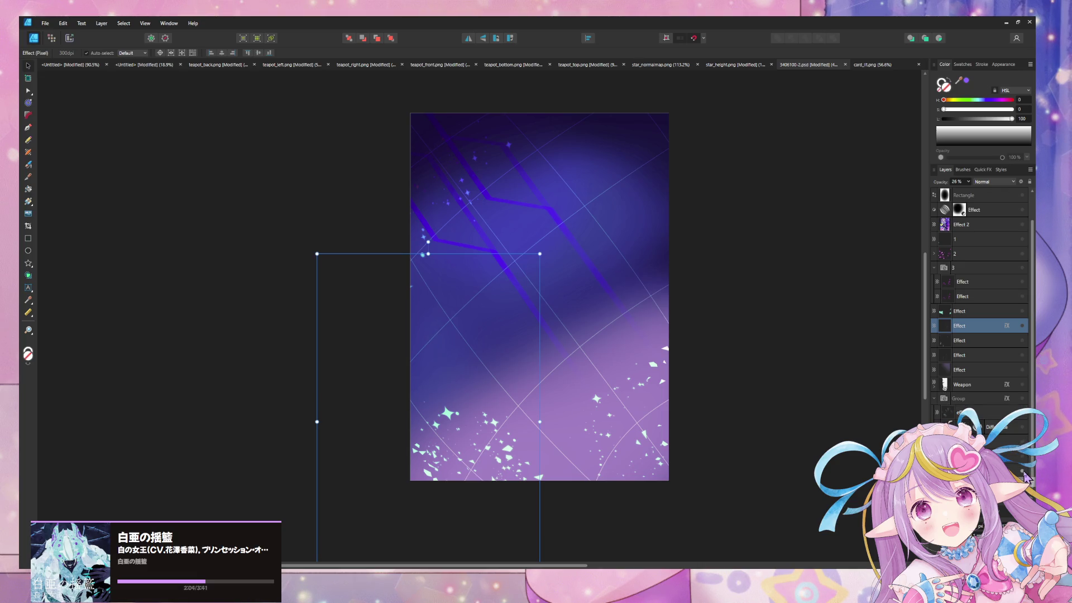
click(1025, 472)
click(1025, 472)
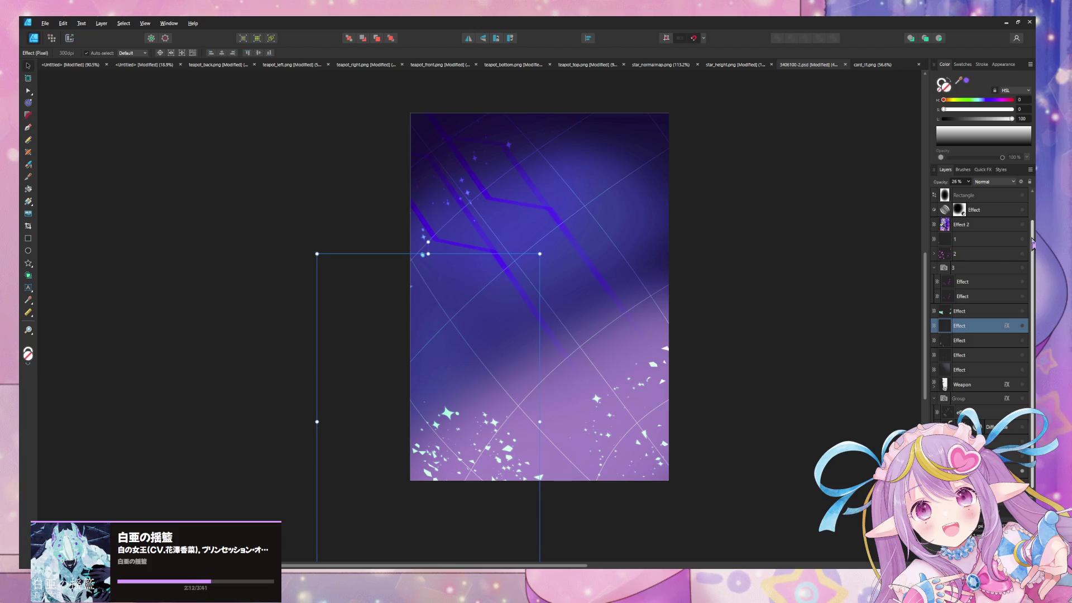
click(1023, 224)
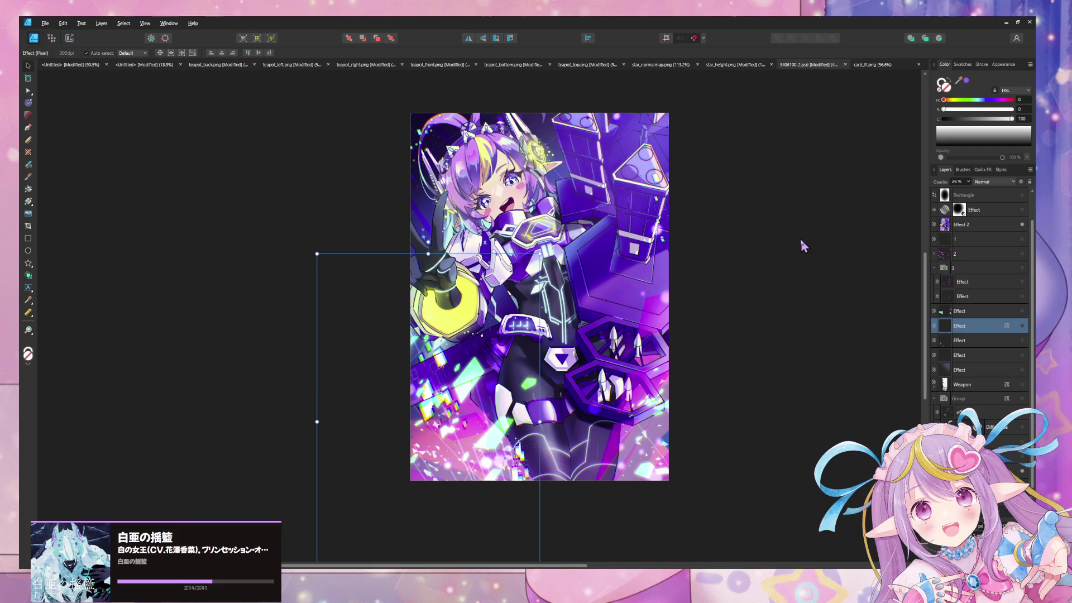
key(ctrl+shift+alt+s)
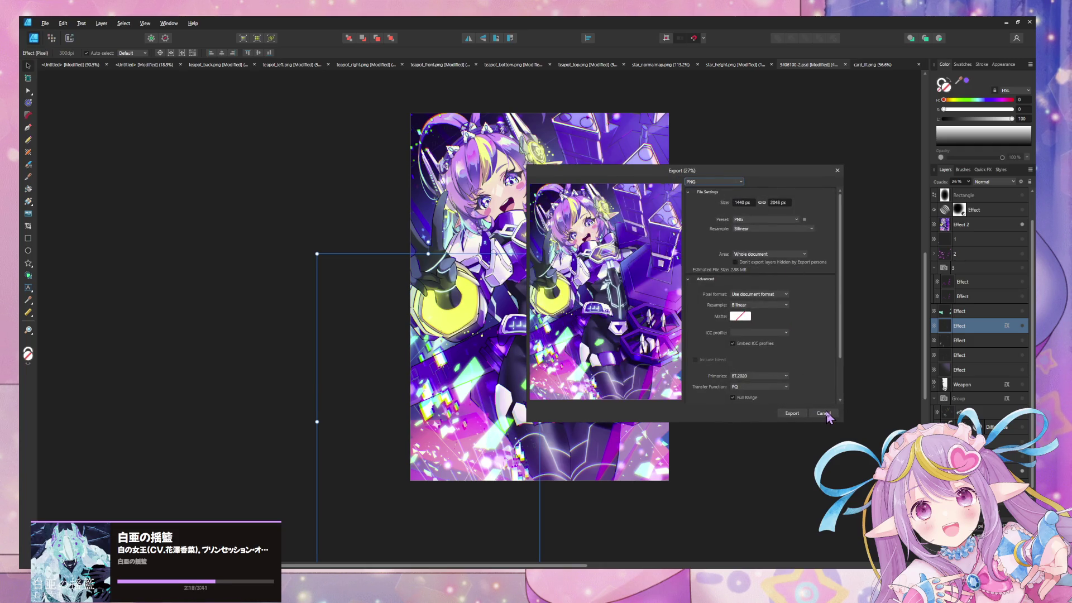
Export the artwork as PNG over card_lit.png in TestShaders, then return to Unity
click(795, 414)
click(793, 414)
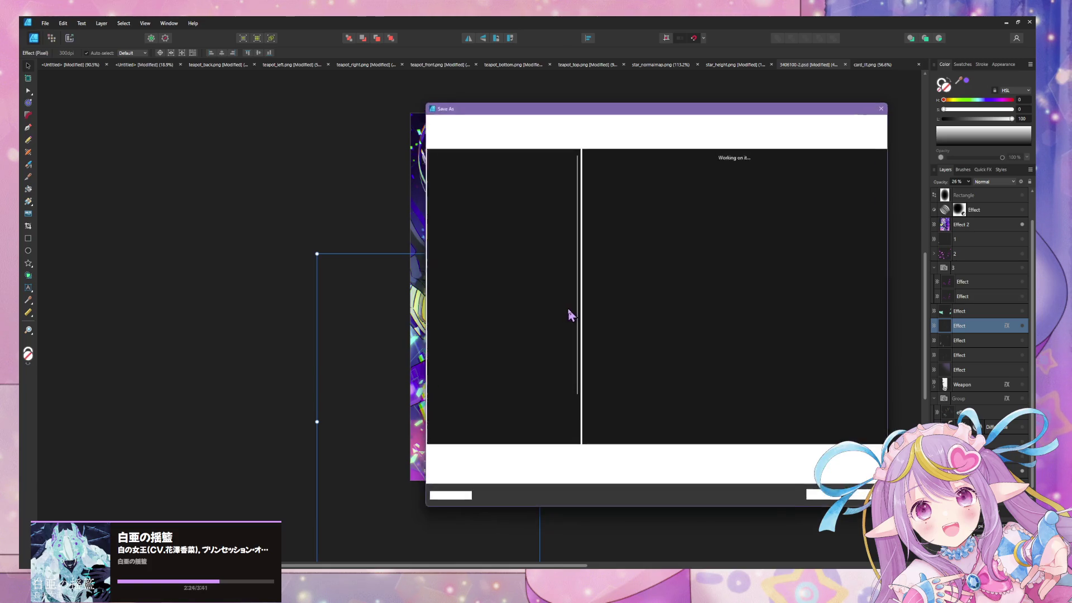
key(Return)
click(557, 327)
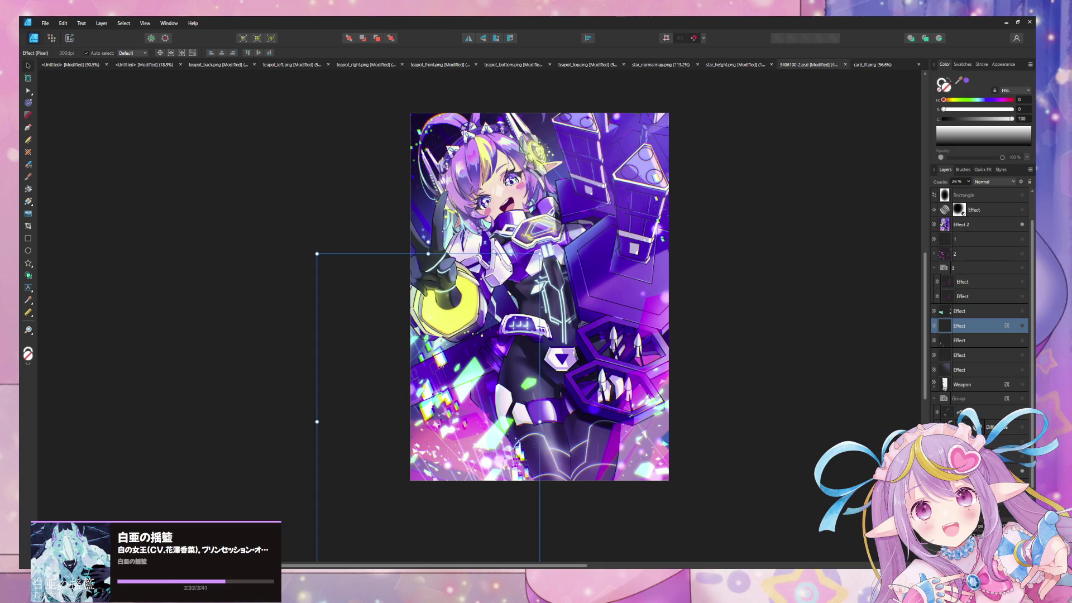
click(607, 533)
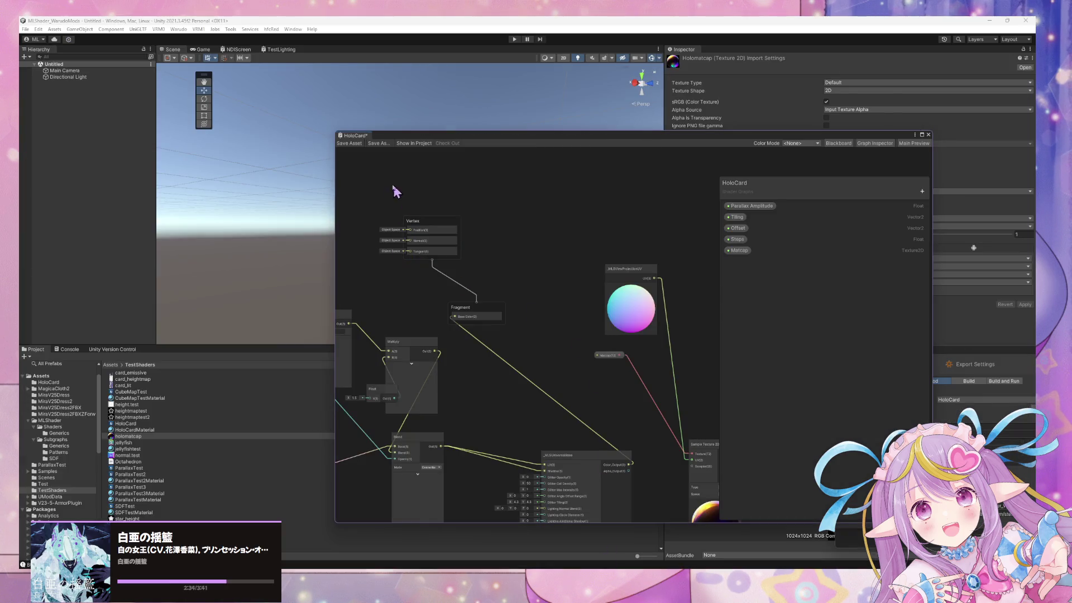
Place the HoloCard Prop prefab in the scene and orbit around it to inspect the holographic artwork
click(62, 382)
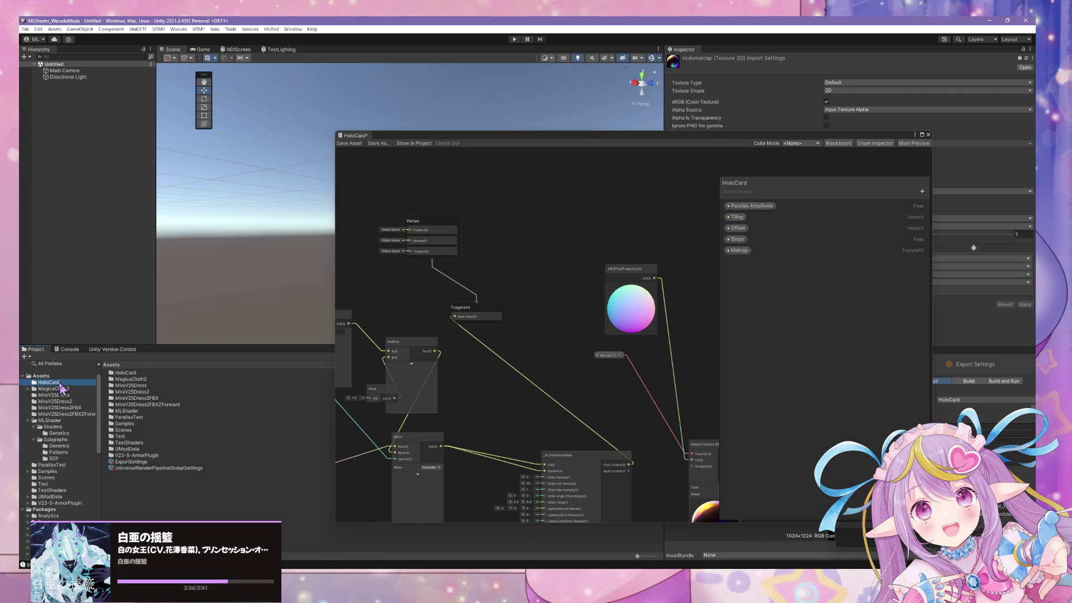
drag(123, 384, 84, 262)
mouse_move(354, 147)
mouse_down()
mouse_move(316, 145)
mouse_move(366, 144)
mouse_move(252, 140)
mouse_move(166, 165)
mouse_move(350, 170)
mouse_move(296, 159)
mouse_move(115, 167)
mouse_move(371, 162)
mouse_move(117, 163)
mouse_up()
scroll(116, 163, up, 2)
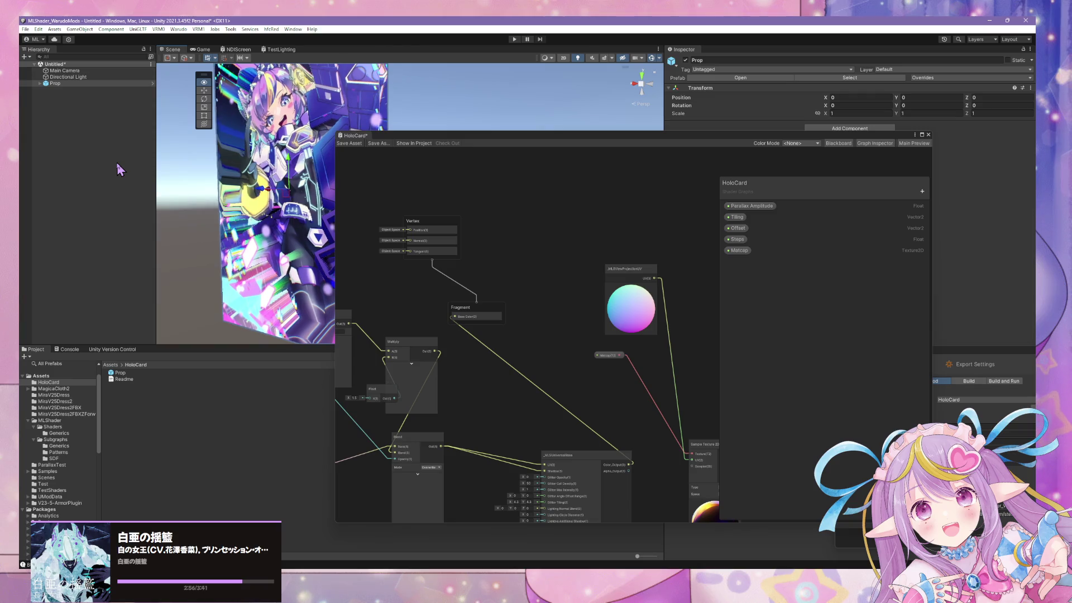
drag(456, 138, 680, 132)
drag(364, 171, 566, 149)
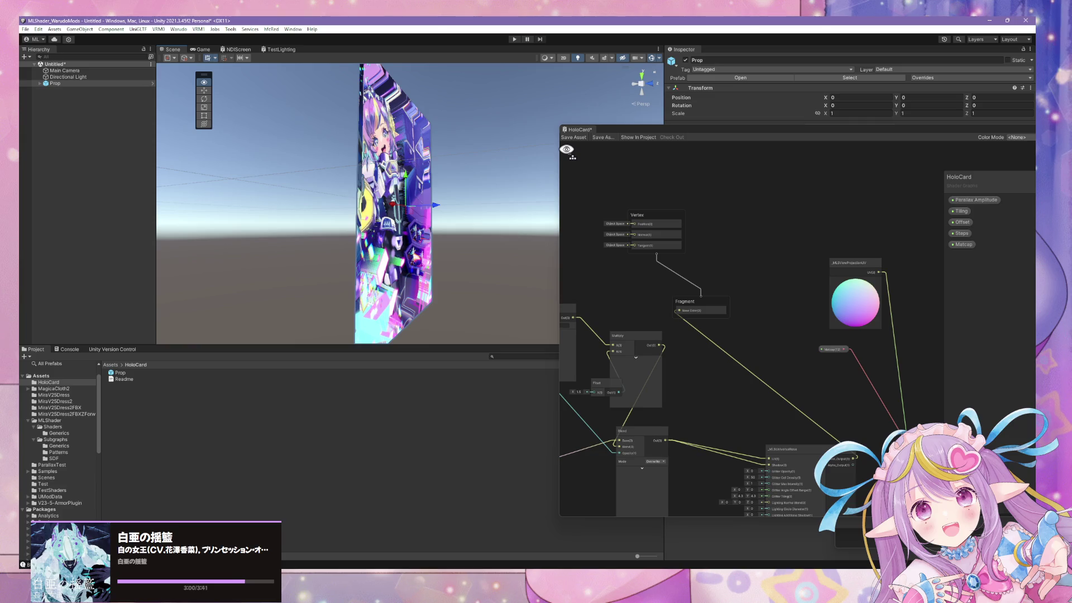
mouse_move(524, 305)
mouse_down()
mouse_move(480, 296)
mouse_move(418, 334)
mouse_up()
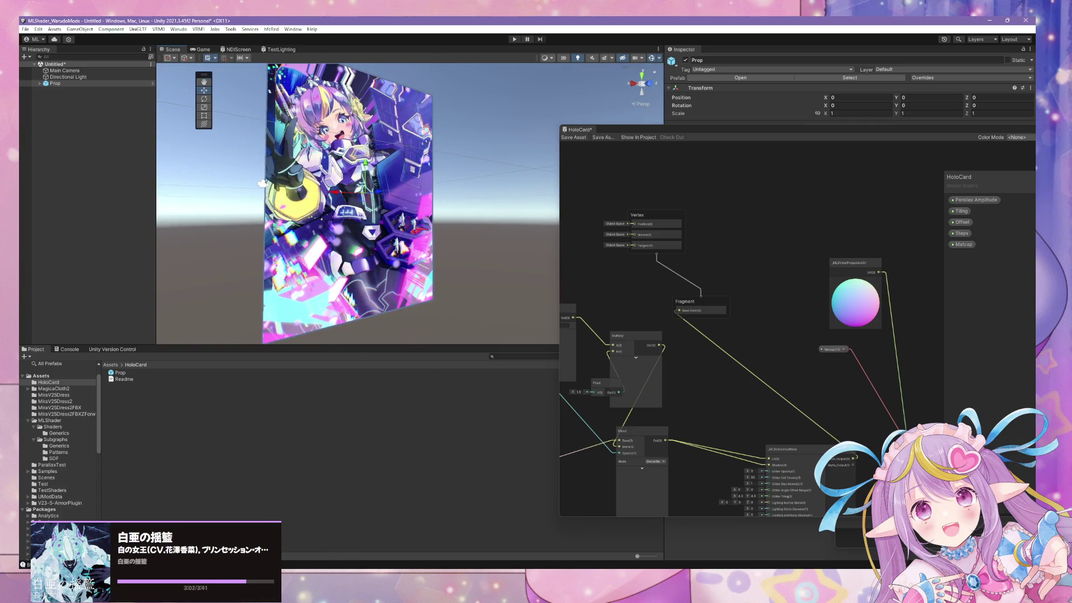
key(alt+Tab)
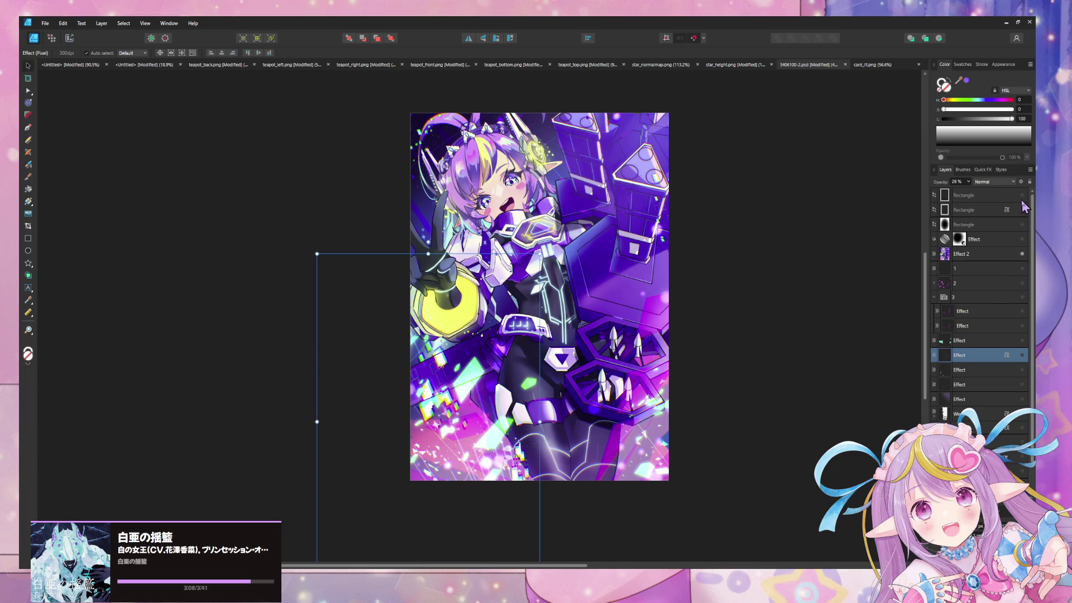
Select Character 1 in the Warudo editor and reset its position to 0, 0, 0
key(alt+Tab)
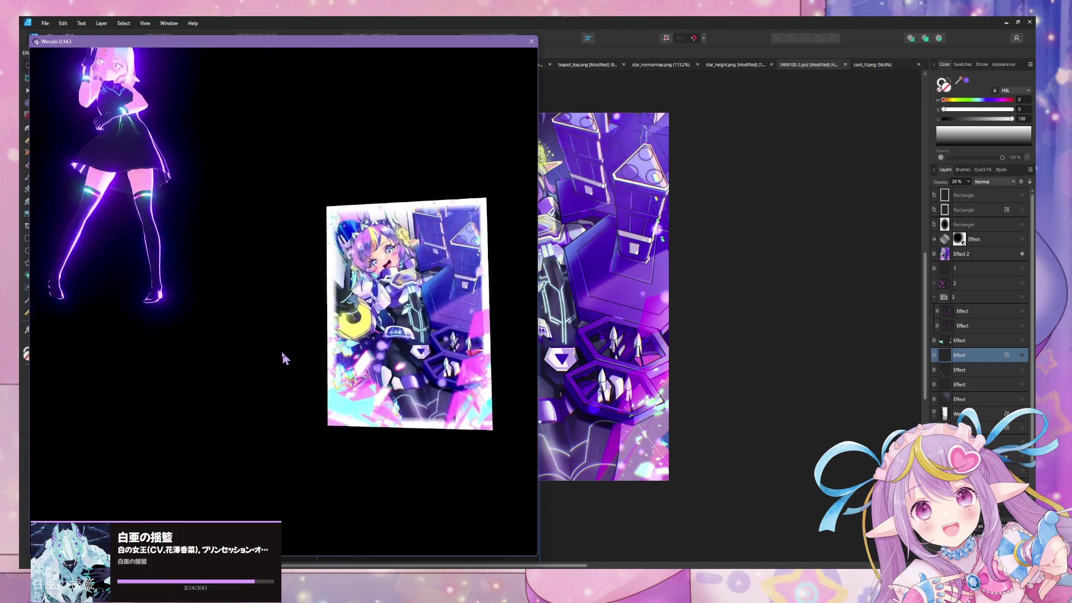
click(720, 537)
scroll(774, 249, up, 5)
click(747, 327)
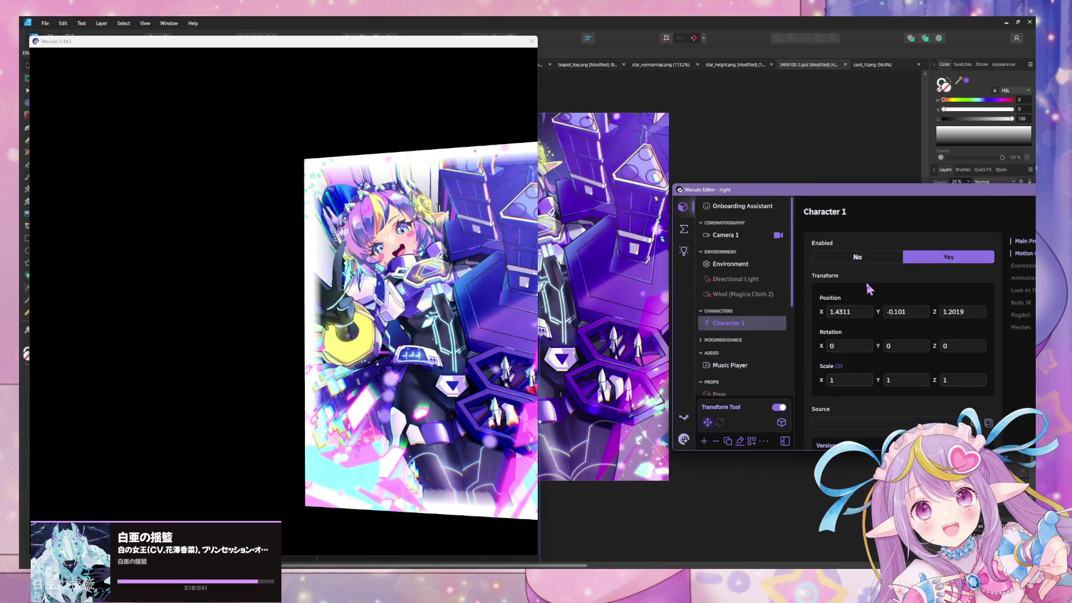
double_click(846, 311)
text(0)
key(Tab)
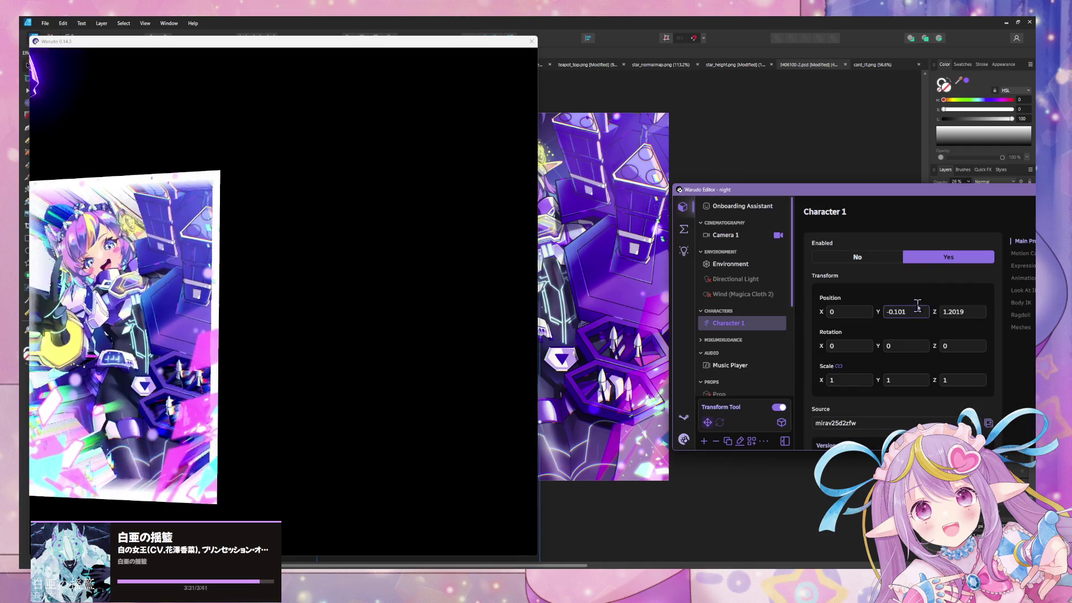
double_click(920, 313)
text(0)
key(Tab)
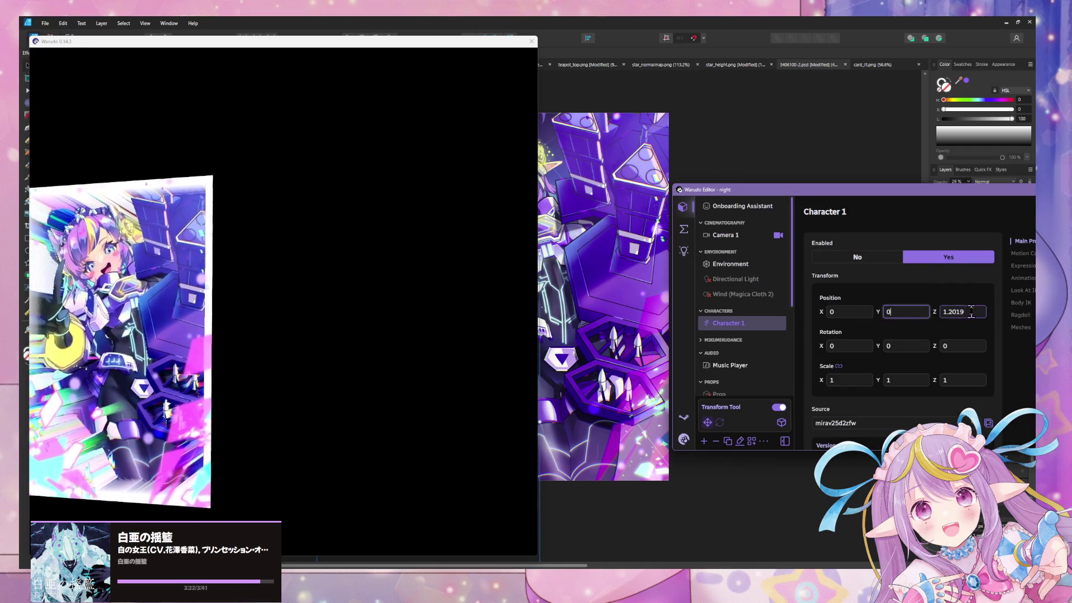
text(0)
click(306, 307)
Disable Character 1 so only the card shows, then return to Affinity Photo
click(859, 260)
click(858, 260)
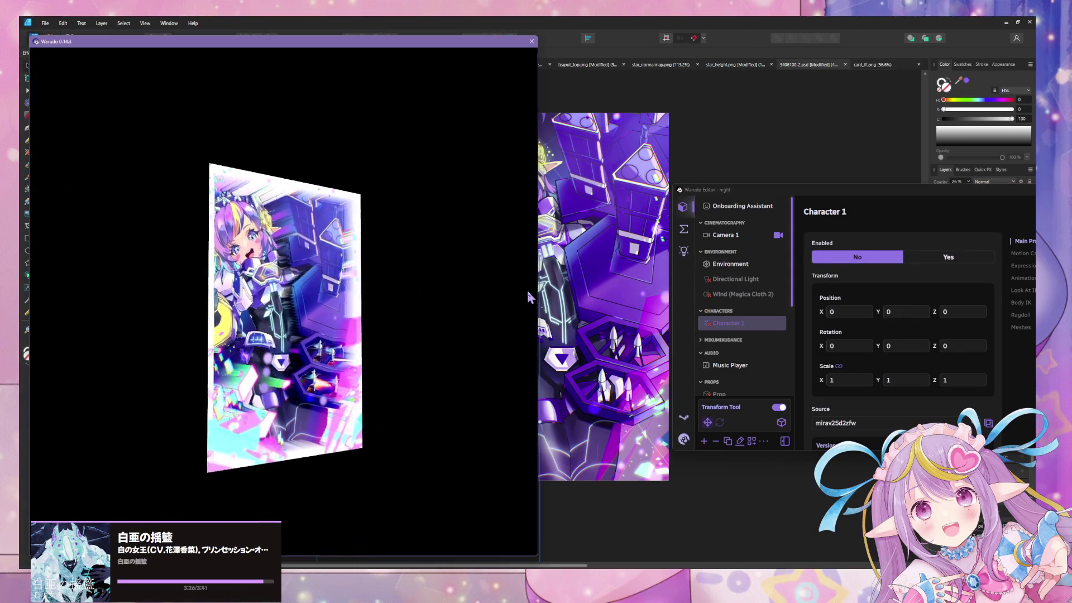
click(586, 23)
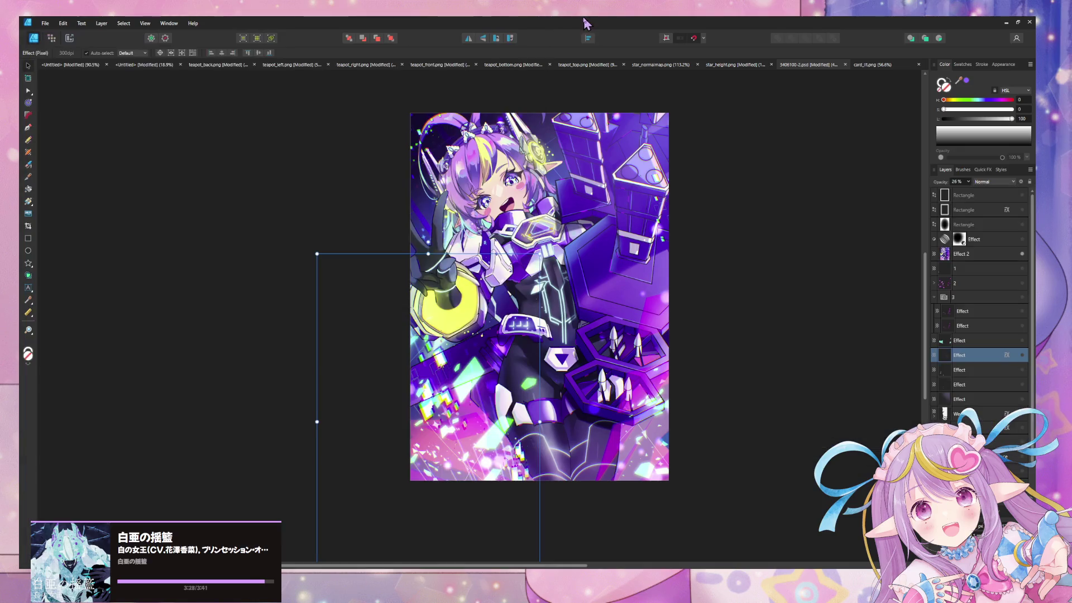
Turn on the top Rectangle layer to give the card a white frame, then return to Unity
click(1023, 196)
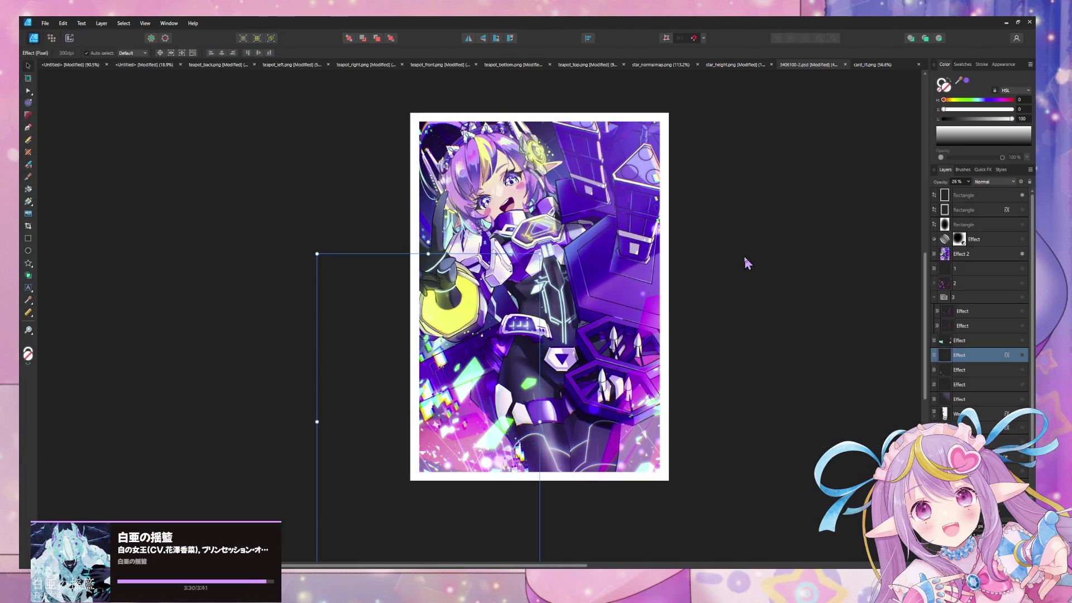
click(780, 355)
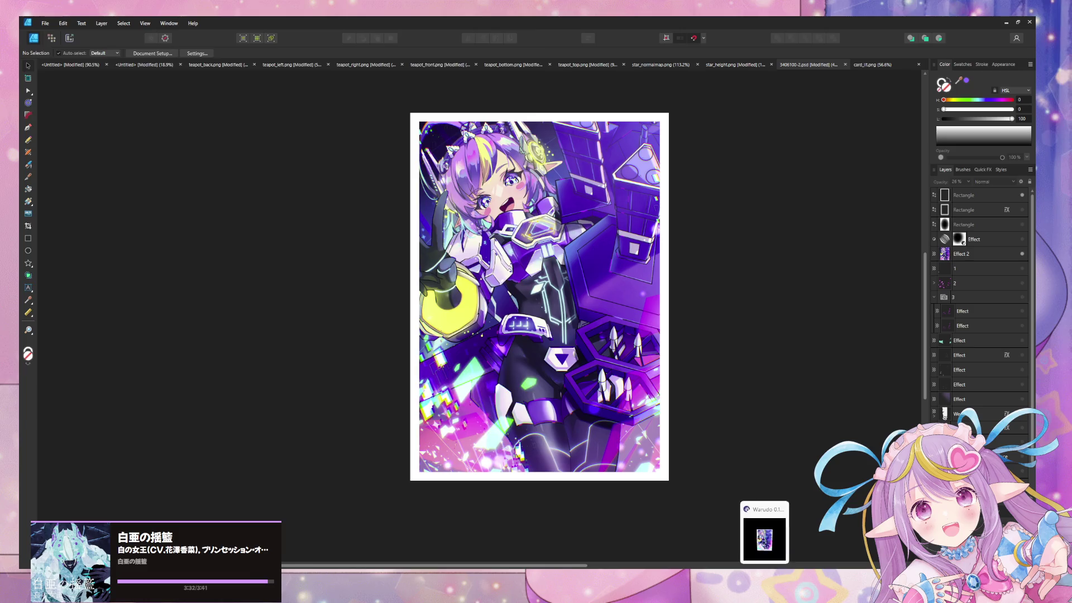
click(762, 531)
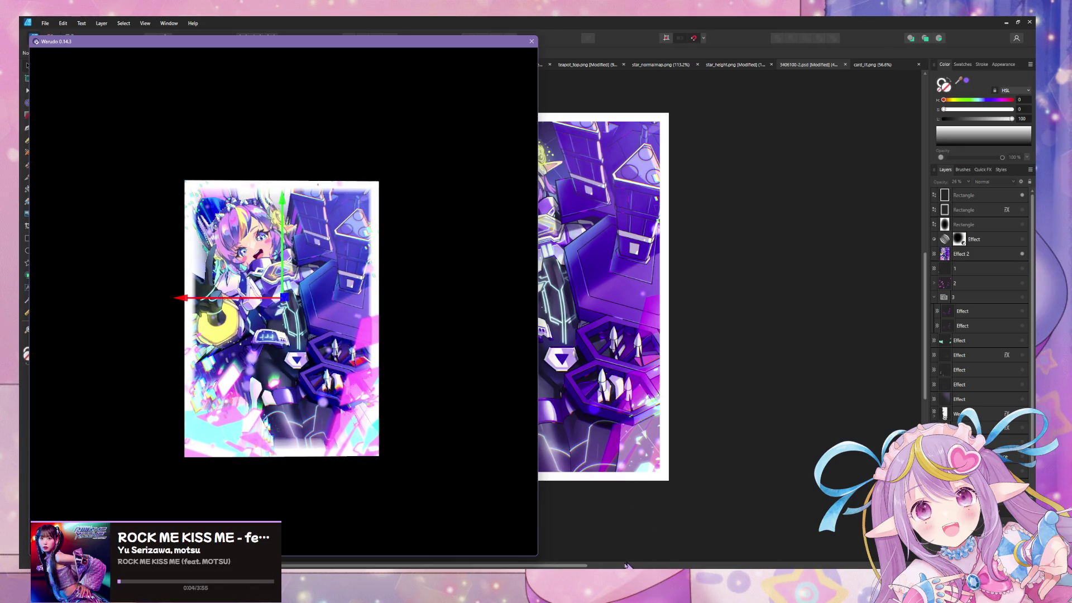
click(608, 530)
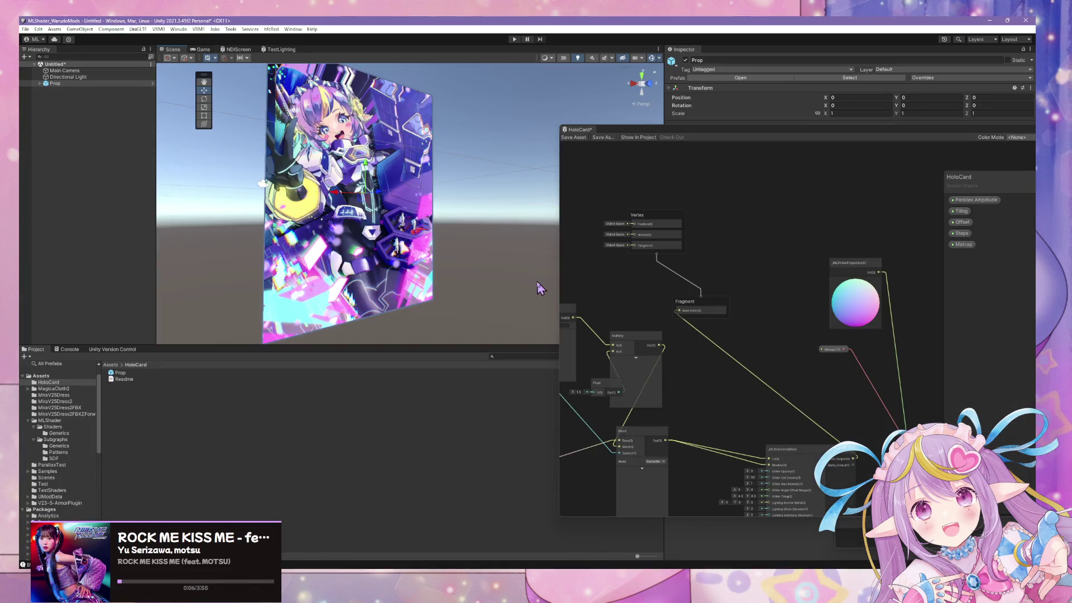
Widen the HoloCard shader graph window and move the Fragment and property nodes to the right
click(690, 137)
drag(681, 124, 459, 97)
drag(587, 357, 536, 325)
scroll(541, 326, down, 1)
drag(382, 202, 697, 241)
mouse_move(357, 148)
mouse_down()
mouse_move(581, 153)
mouse_move(694, 227)
mouse_up()
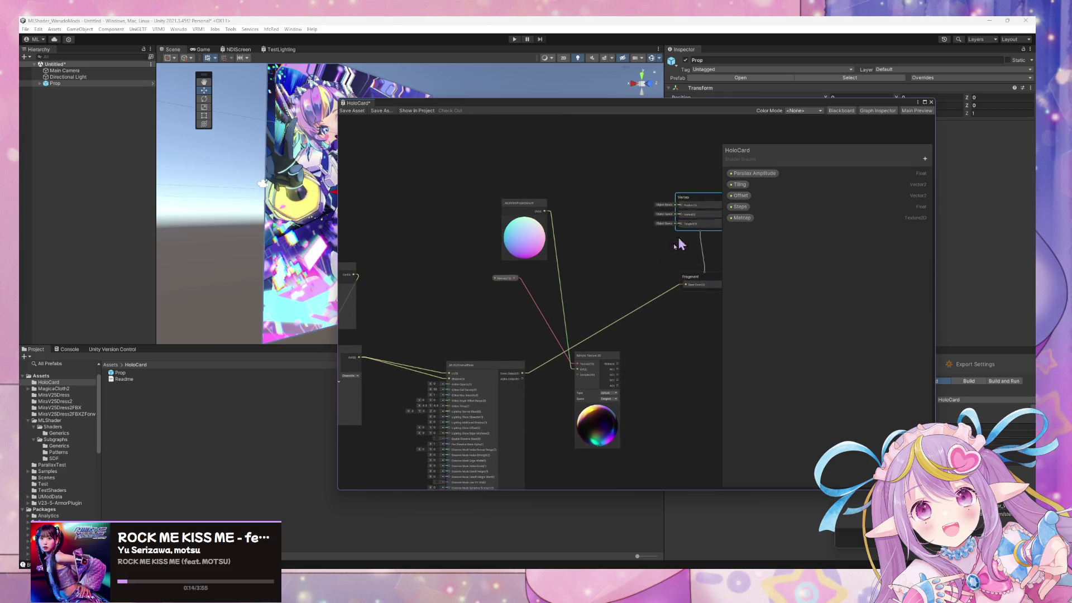
scroll(605, 244, up, 3)
scroll(593, 271, down, 3)
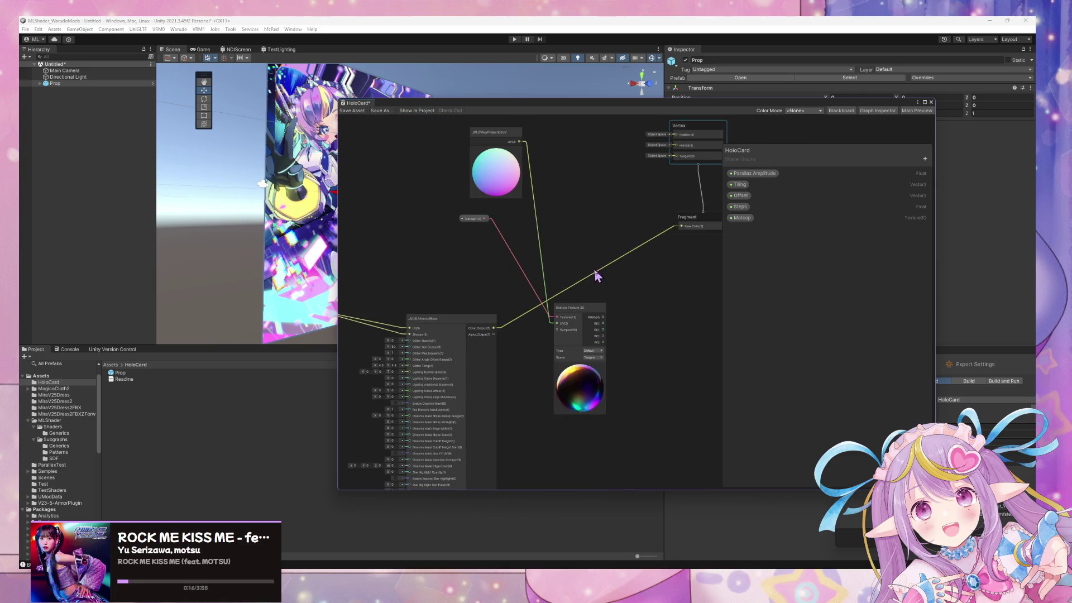
Add a Blend node to the shader graph from the node search
key(space)
text(blend)
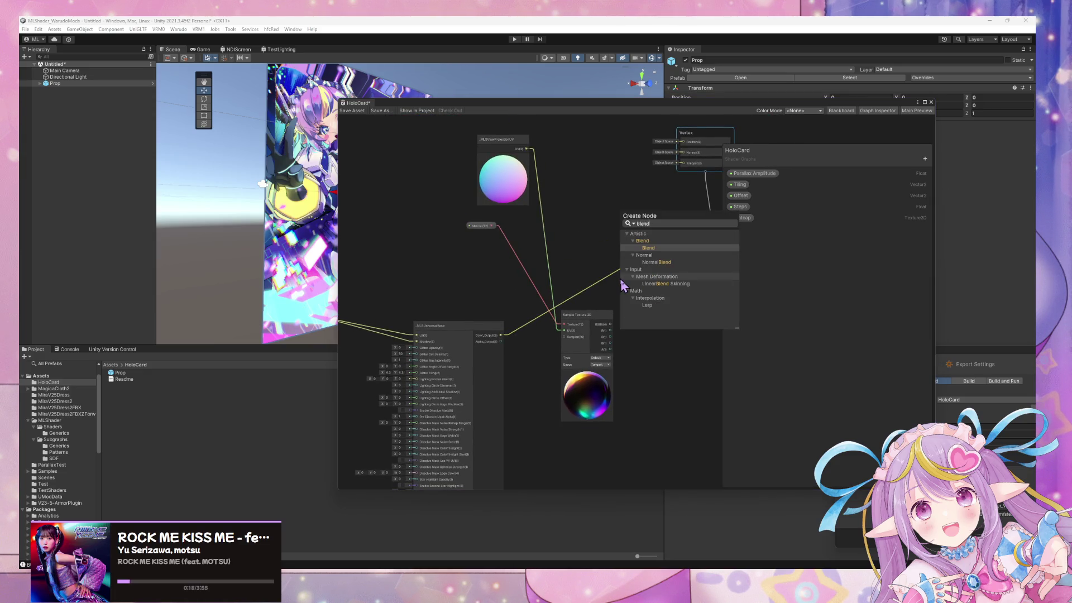
key(Up)
click(579, 253)
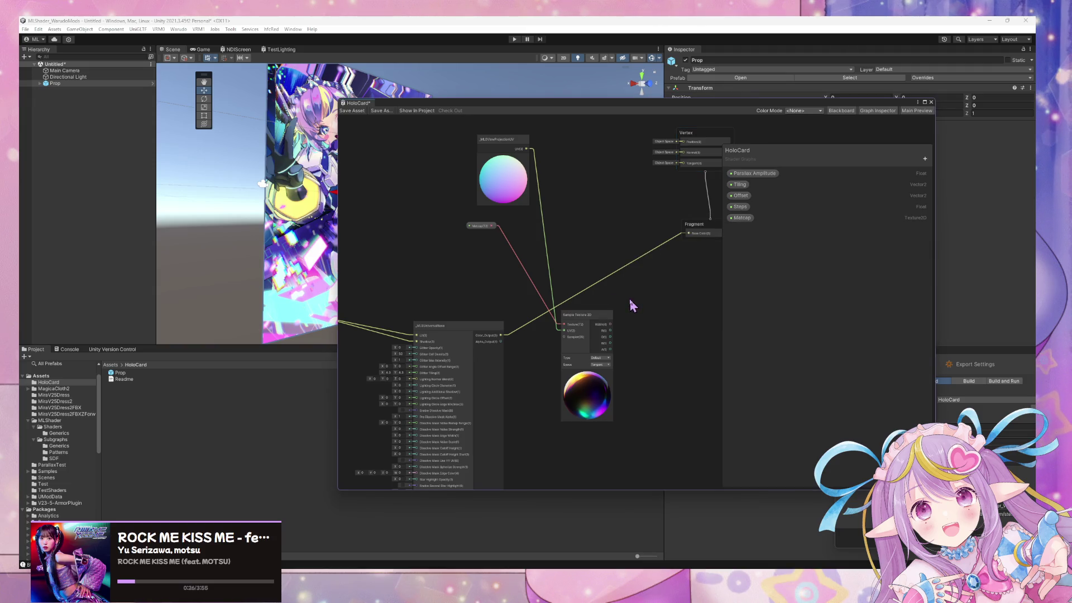
key(space)
text(blend)
click(664, 264)
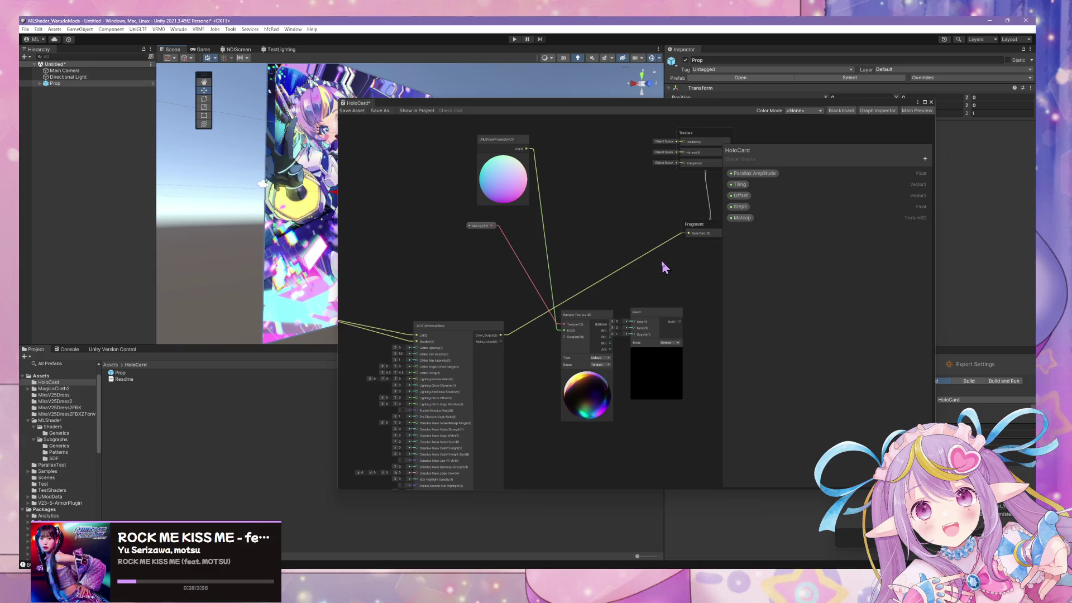
mouse_move(609, 327)
mouse_down()
mouse_move(579, 332)
mouse_move(634, 322)
mouse_up()
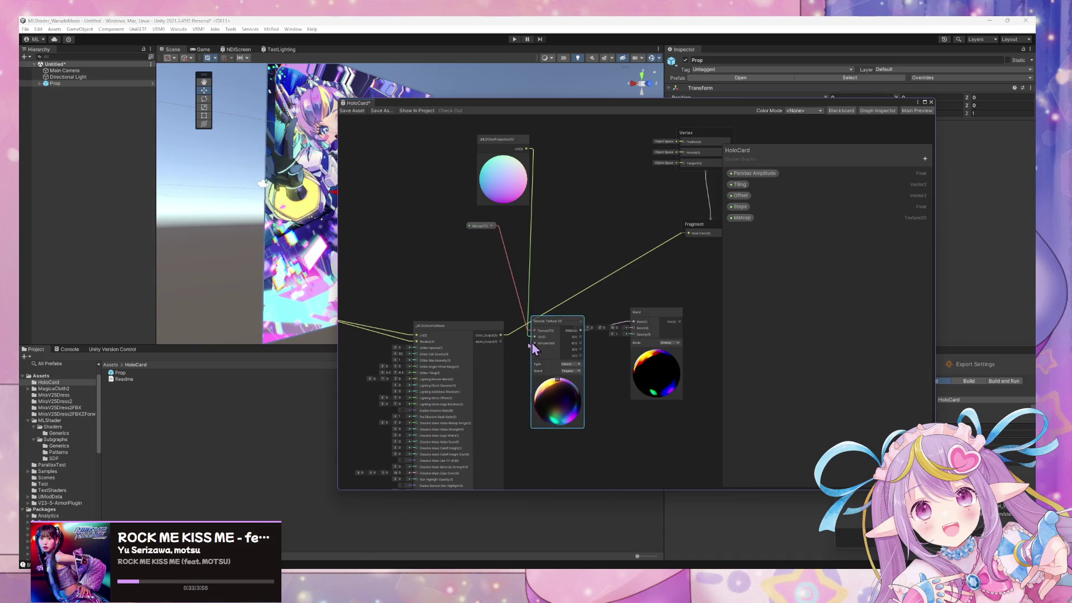
Add a Swizzle node and wire Sample Texture 2D RGBA through it into Blend Base
right_click(596, 362)
key(Escape)
drag(642, 311, 692, 315)
key(space)
text(saturate)
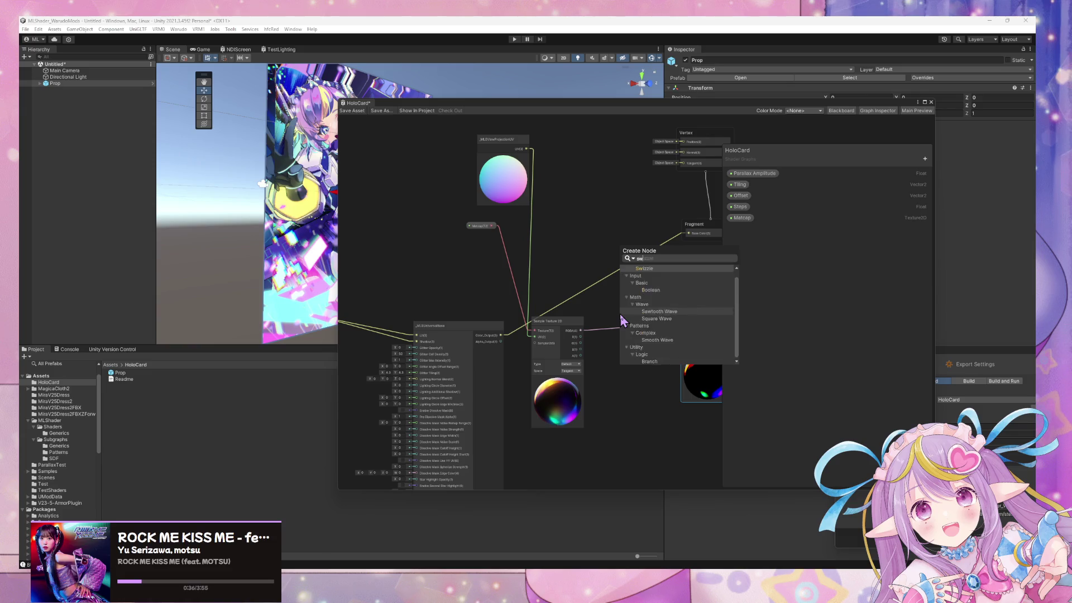
key(Return)
drag(642, 331, 631, 345)
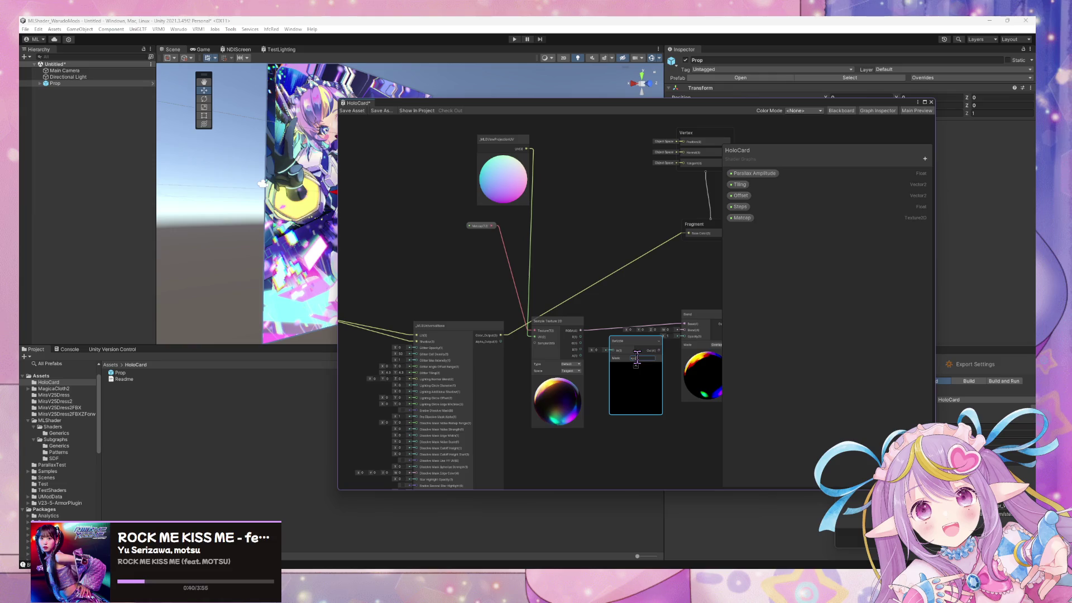
drag(582, 331, 613, 350)
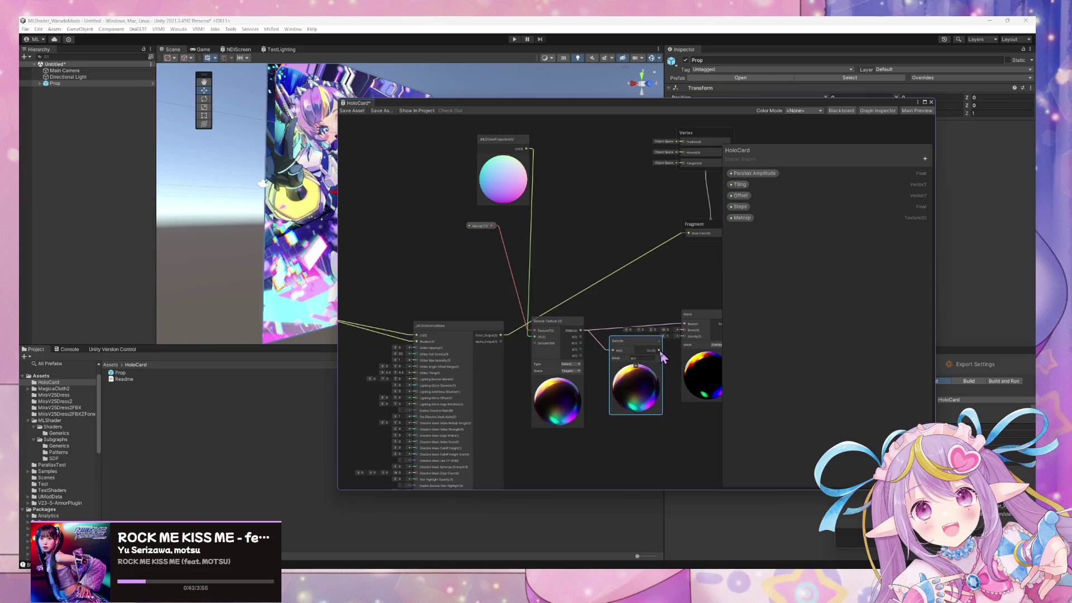
drag(686, 330, 685, 324)
drag(620, 340, 614, 303)
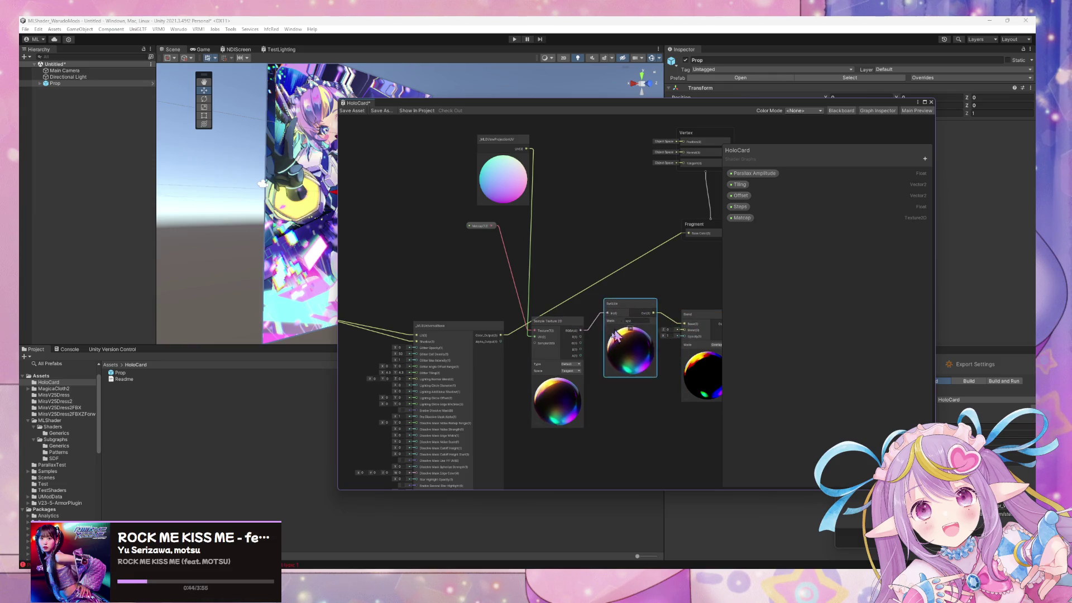
Connect Color_Output to the Blend node and settle the Blend mode on Overlay after trying Divide
click(714, 346)
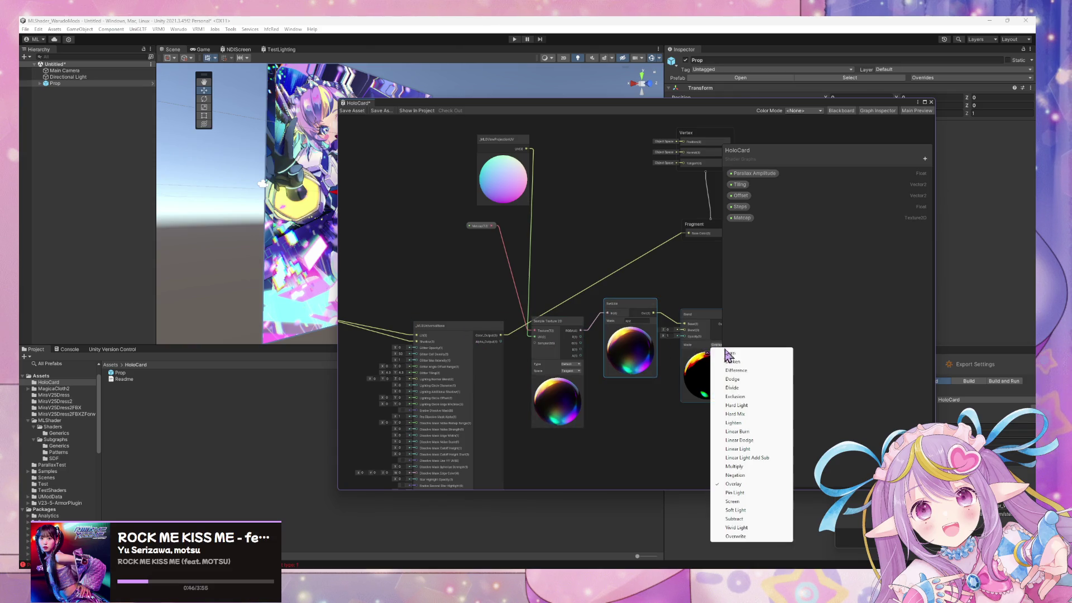
click(661, 397)
drag(503, 337, 685, 331)
mouse_move(670, 367)
mouse_down()
mouse_move(609, 384)
mouse_move(654, 358)
mouse_up()
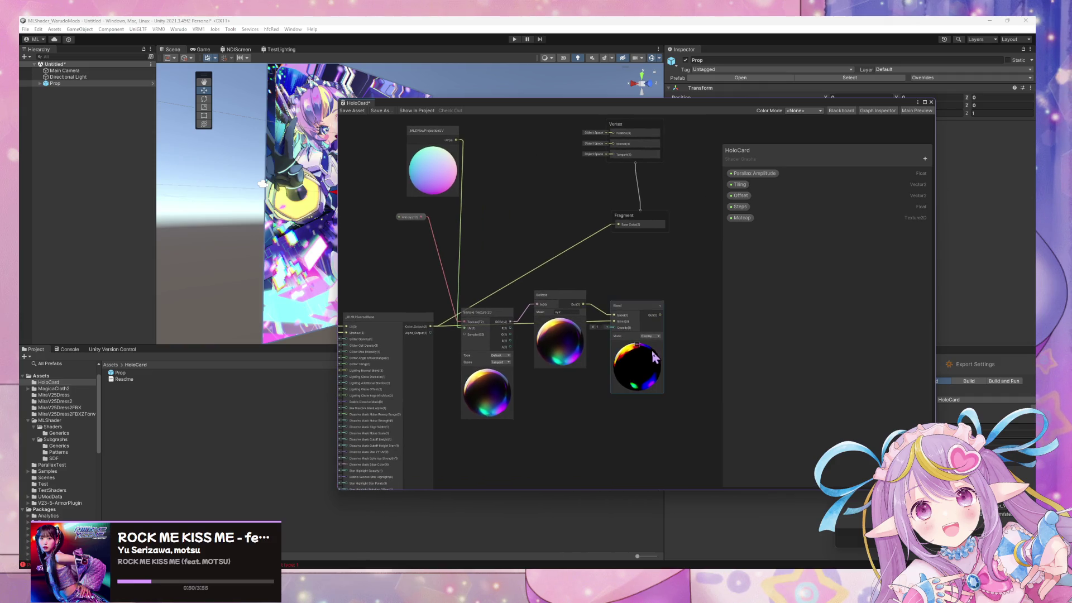
mouse_move(604, 277)
mouse_down()
mouse_move(619, 270)
mouse_move(576, 285)
mouse_up()
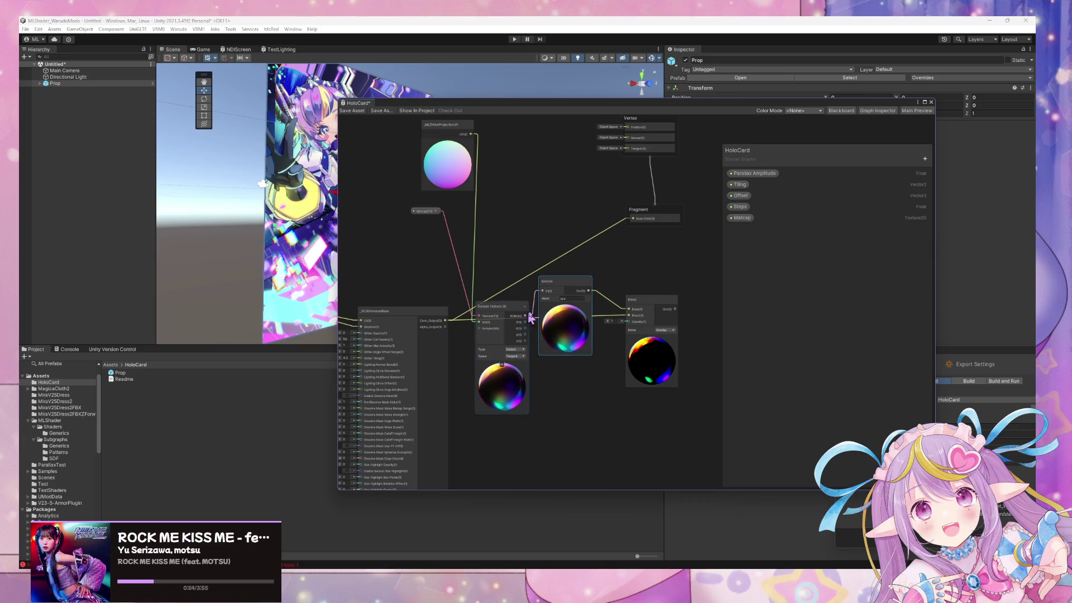
click(669, 335)
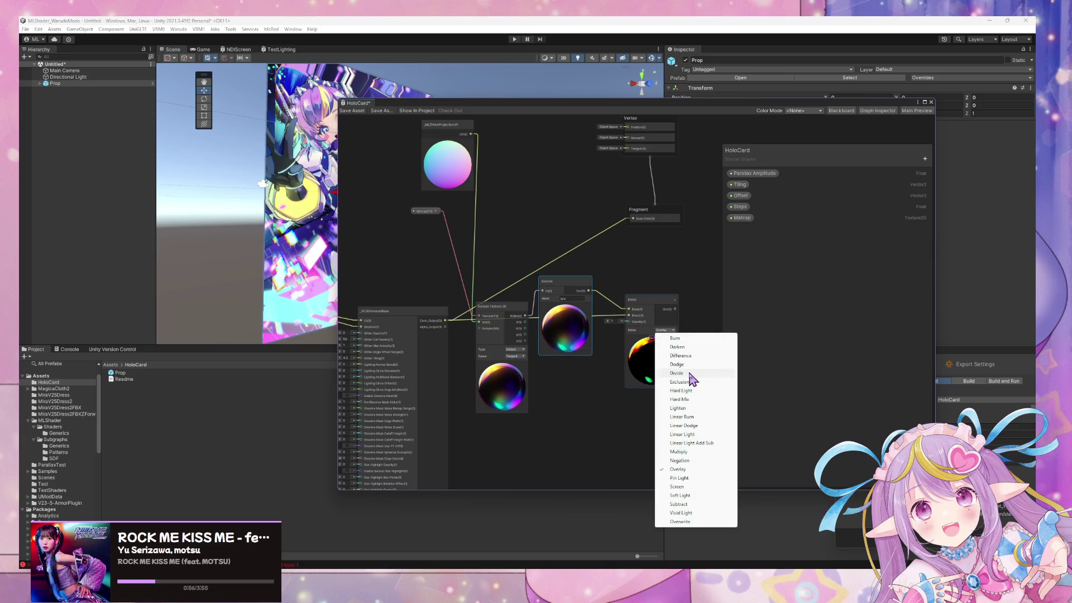
click(687, 371)
click(664, 332)
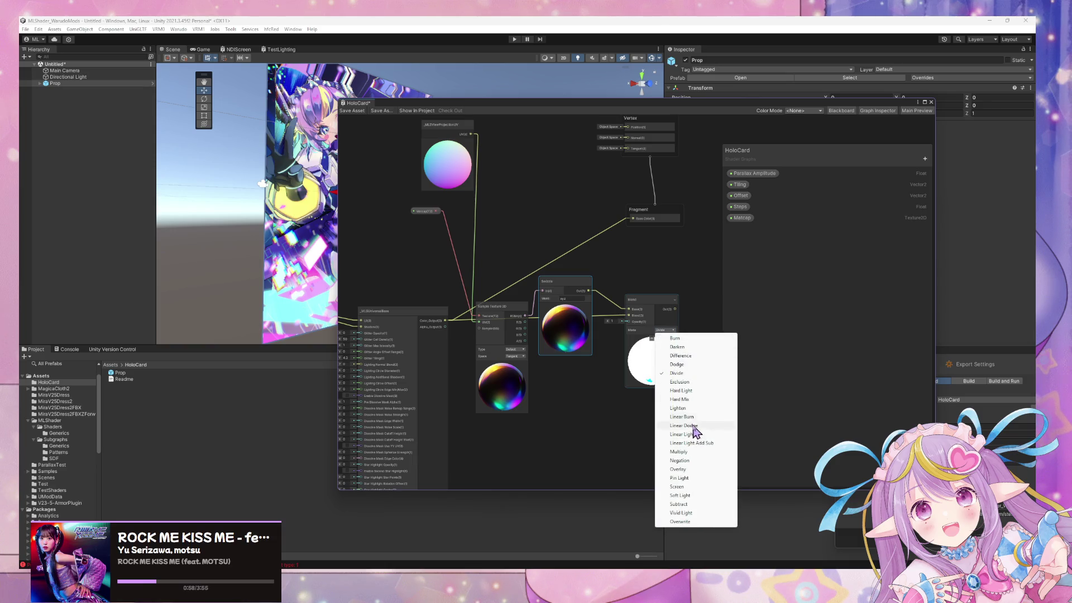
click(693, 470)
click(663, 332)
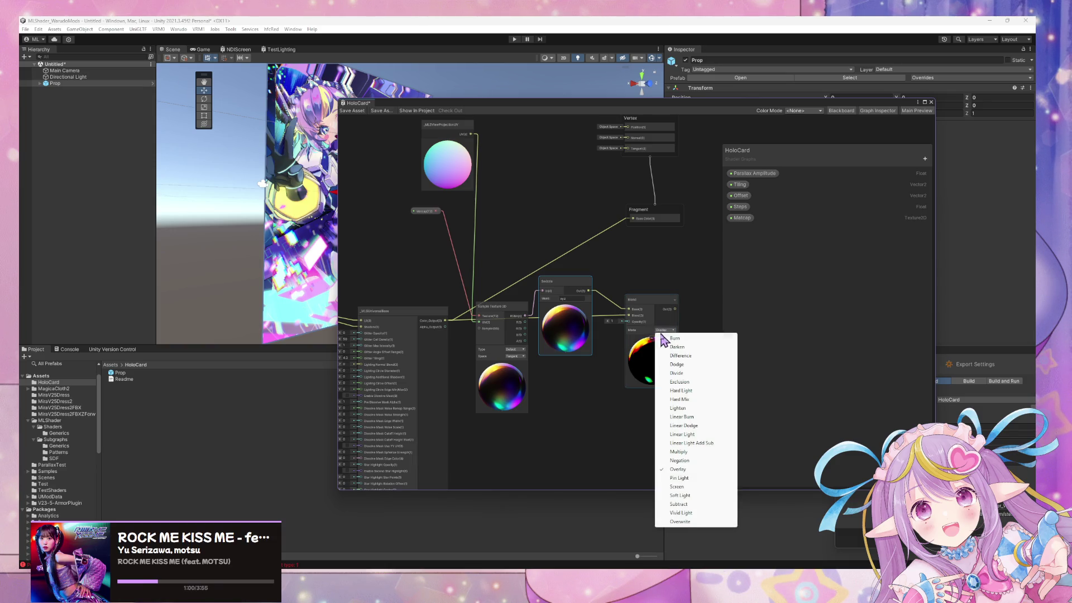
click(620, 268)
Inspect the shader preview, save the graph, and shrink the window to reveal the scene
mouse_move(615, 250)
mouse_down()
mouse_move(664, 397)
mouse_move(623, 297)
mouse_up()
mouse_move(804, 162)
mouse_down()
mouse_move(520, 153)
mouse_move(679, 162)
mouse_up()
mouse_move(869, 204)
mouse_down()
mouse_move(822, 185)
mouse_move(844, 184)
mouse_up()
drag(652, 155, 776, 154)
scroll(611, 356, up, 2)
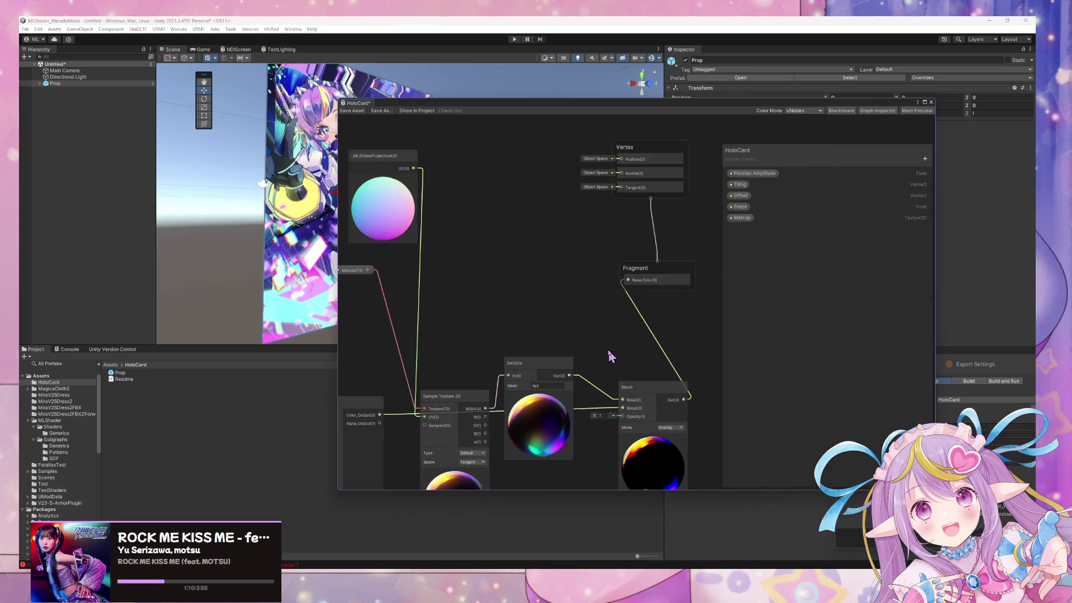
click(625, 344)
right_click(636, 194)
key(Escape)
mouse_move(479, 101)
mouse_down()
mouse_move(544, 155)
mouse_move(776, 175)
mouse_up()
mouse_move(495, 184)
mouse_down()
mouse_move(376, 194)
mouse_move(189, 184)
mouse_move(591, 196)
mouse_move(548, 184)
mouse_move(618, 206)
mouse_move(592, 190)
mouse_move(492, 180)
mouse_up()
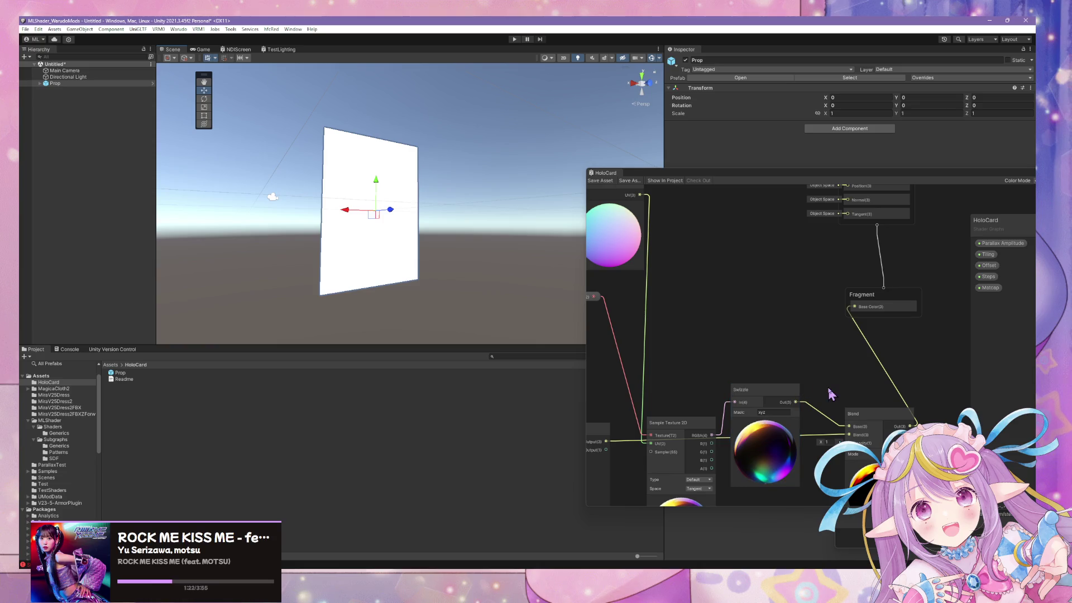
Move the Swizzle node up and raise the Blend Opacity to 20
drag(763, 403, 764, 348)
mouse_move(749, 497)
mouse_down()
mouse_move(757, 390)
mouse_move(736, 353)
mouse_move(770, 404)
mouse_up()
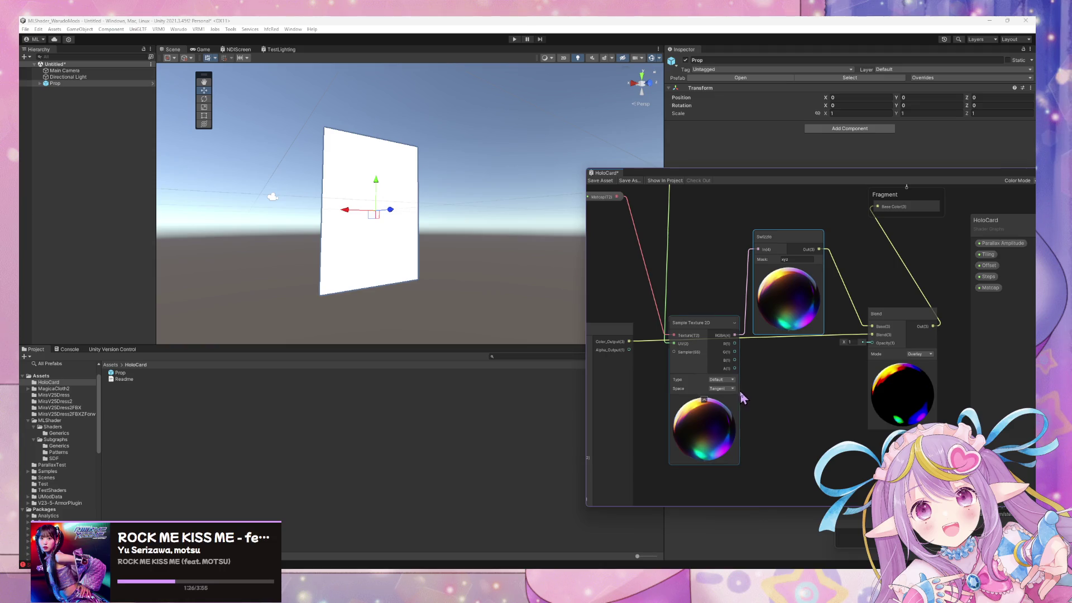
mouse_move(692, 347)
mouse_down()
mouse_move(704, 391)
mouse_move(729, 363)
mouse_up()
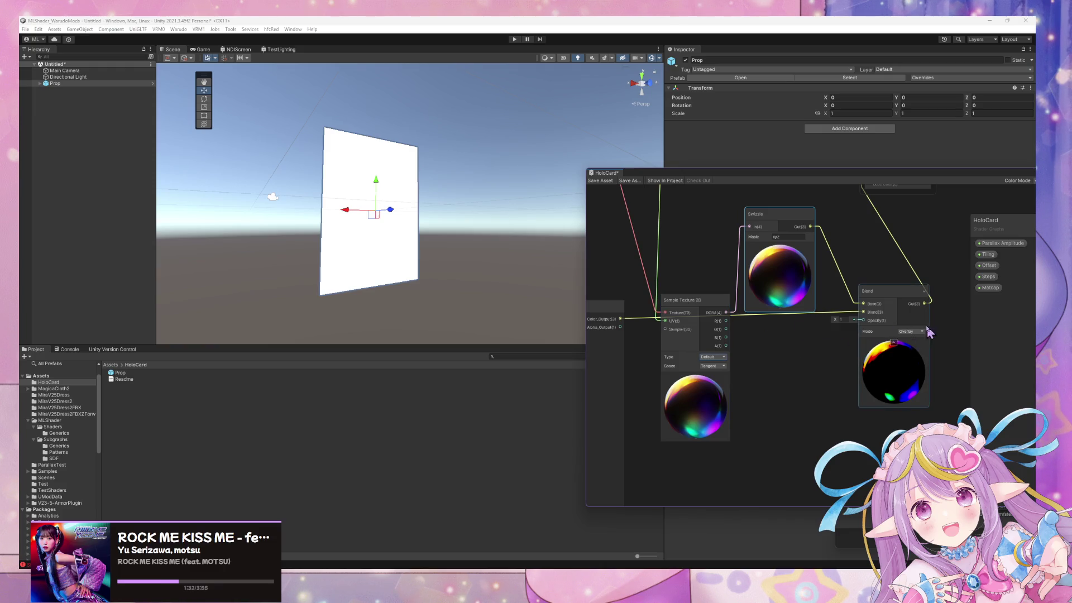
mouse_move(839, 320)
mouse_down()
mouse_move(737, 311)
mouse_move(879, 330)
mouse_up()
click(843, 319)
text(2)
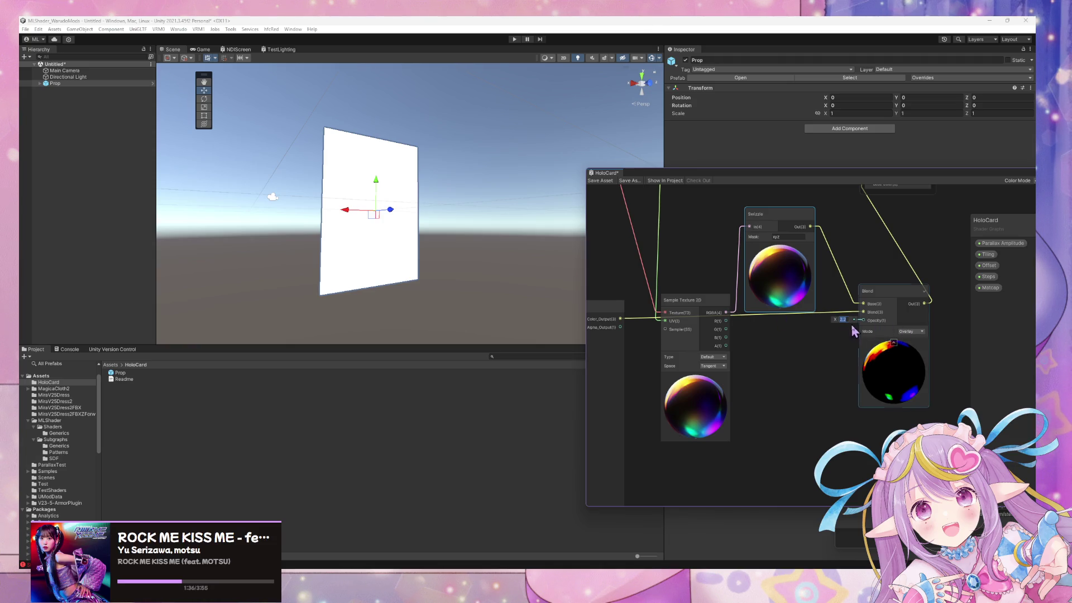
text(0)
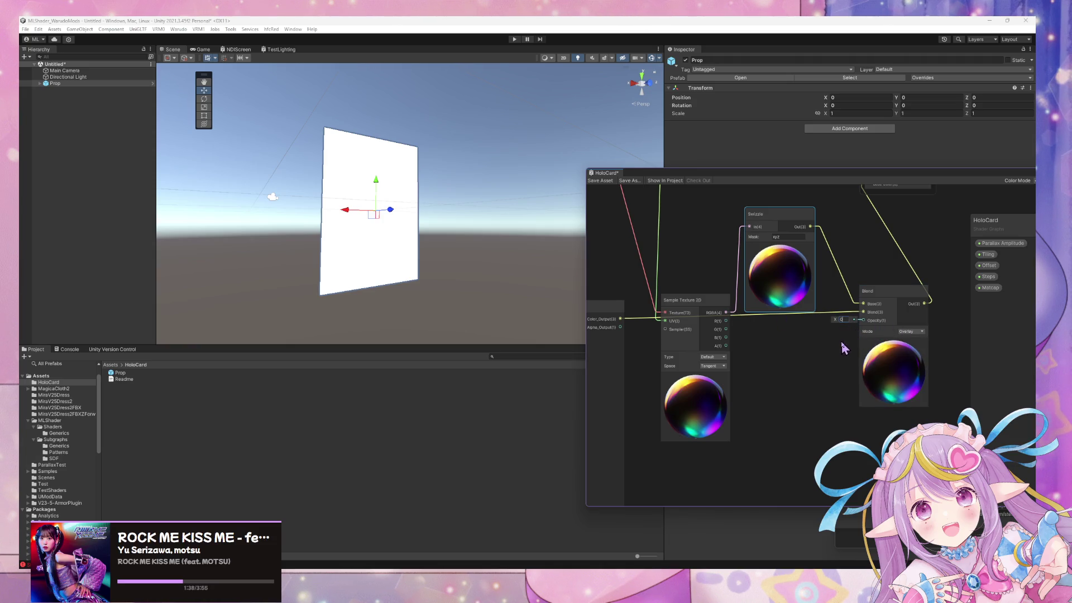
Move Sample Texture 2D beside Swizzle, detach Swizzle from Blend Base, and reset Opacity to 1
drag(776, 359, 785, 399)
drag(721, 349, 718, 281)
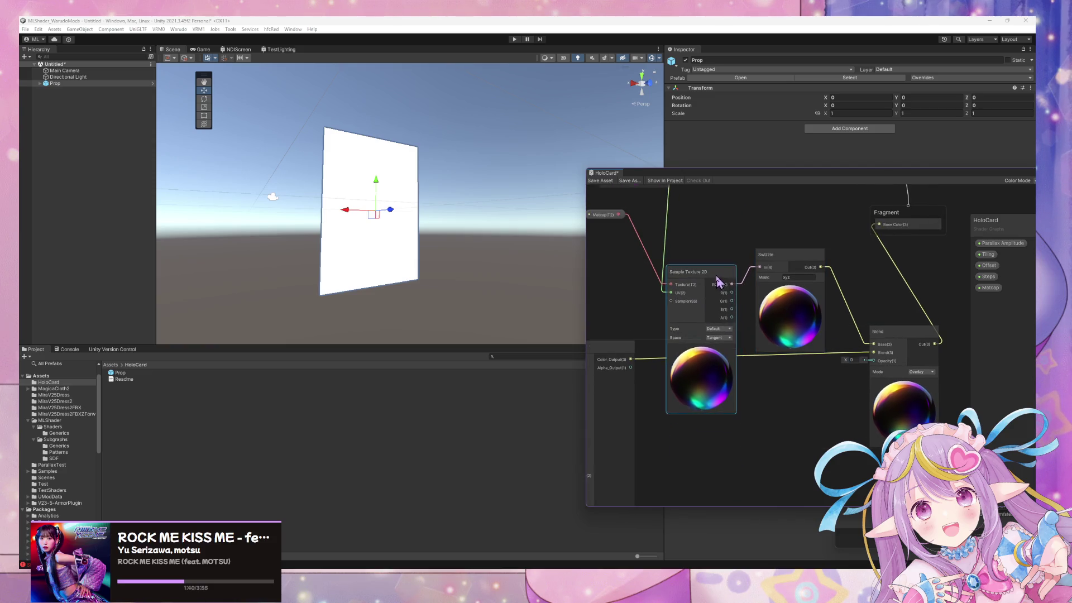
mouse_move(871, 343)
mouse_down()
mouse_move(859, 329)
mouse_move(873, 343)
mouse_up()
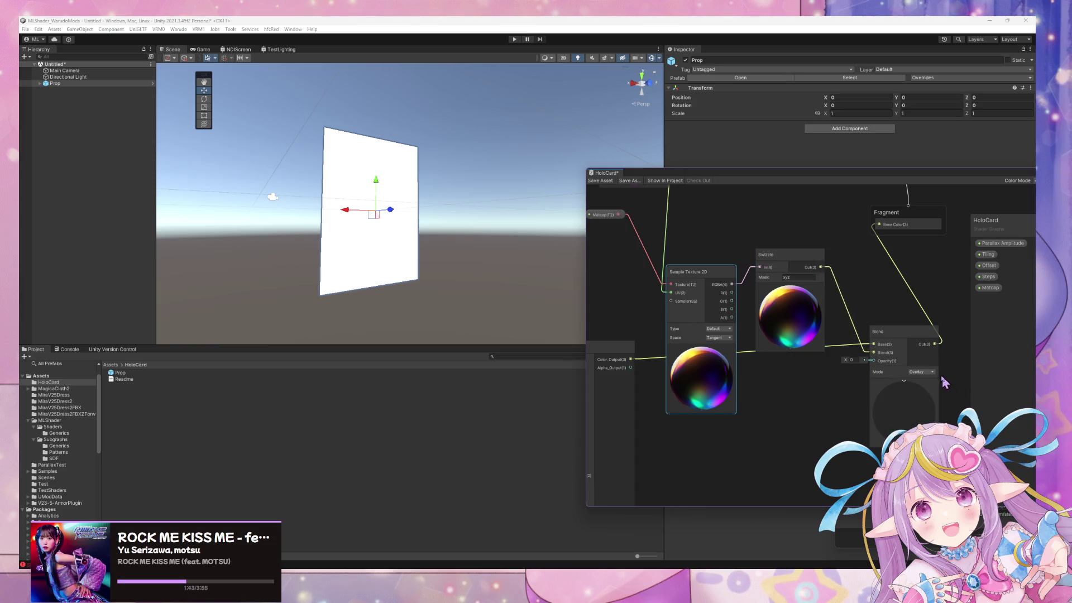
drag(851, 297, 825, 326)
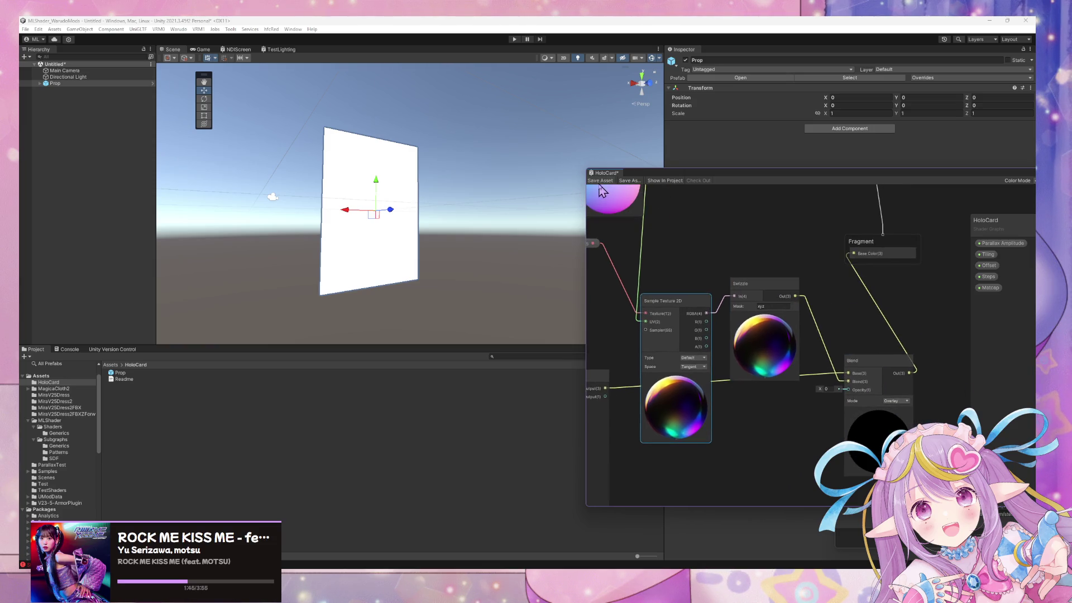
mouse_move(357, 262)
mouse_down()
mouse_move(347, 257)
mouse_move(341, 280)
mouse_move(389, 312)
mouse_move(402, 89)
mouse_move(400, 191)
mouse_move(413, 212)
mouse_up()
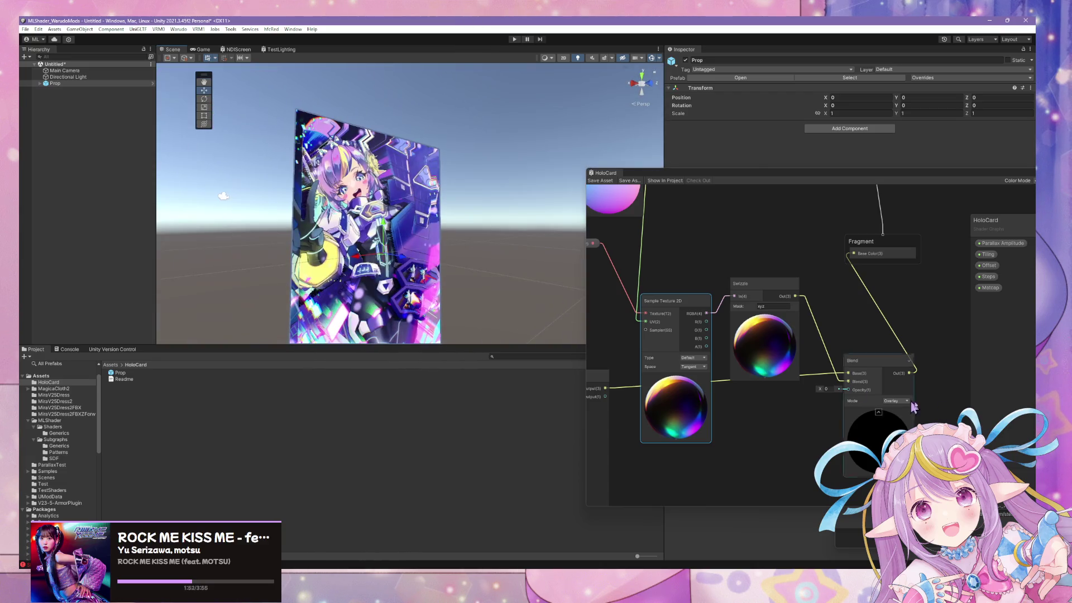
click(903, 401)
click(828, 389)
text(1)
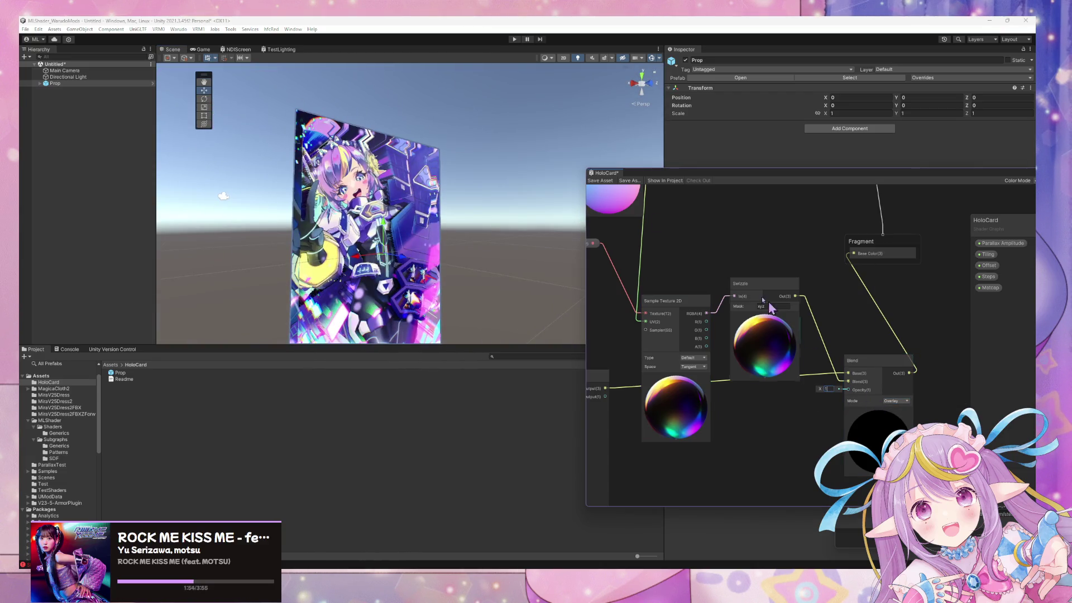
mouse_move(460, 220)
alt+mouse_down()
mouse_move(312, 242)
mouse_move(493, 232)
mouse_move(477, 233)
mouse_move(525, 306)
alt+mouse_up()
Try the Overwrite, Divide and Darken Blend modes, settling on Overwrite
click(894, 401)
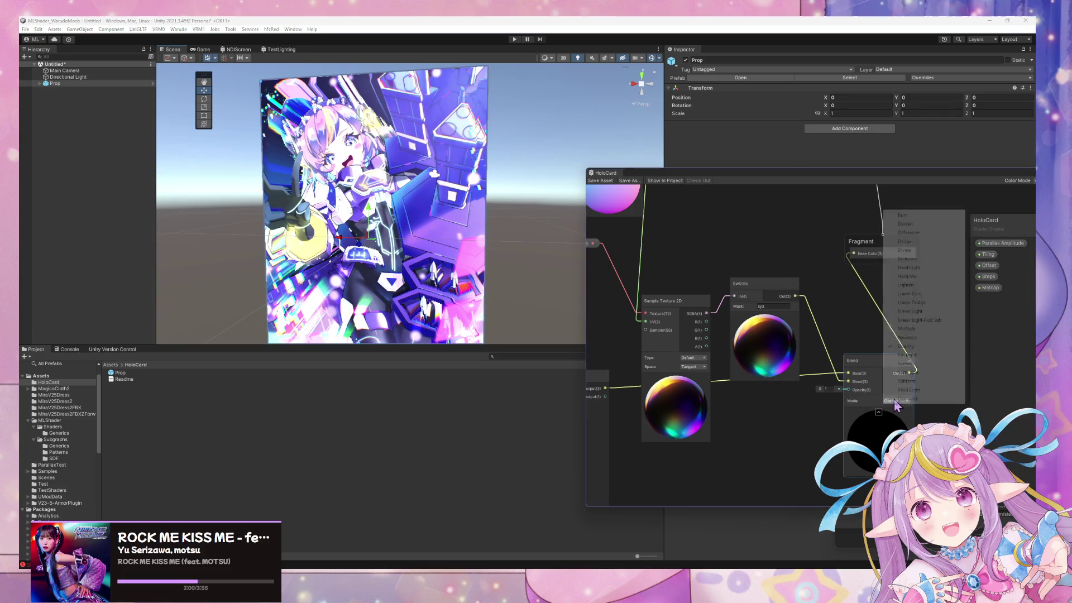
click(905, 399)
click(896, 401)
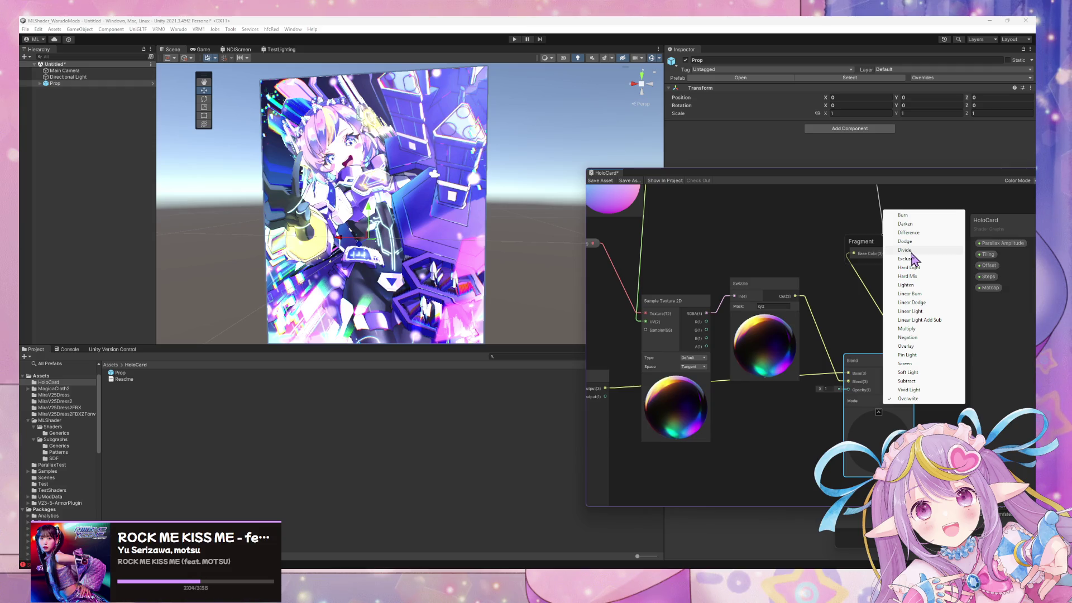
click(905, 250)
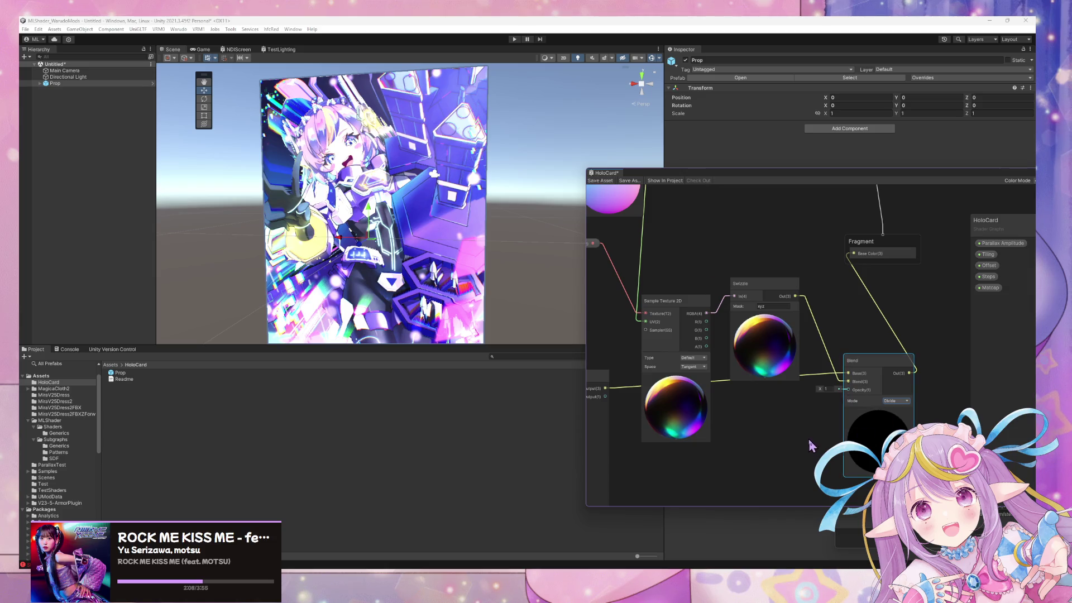
click(898, 401)
click(930, 224)
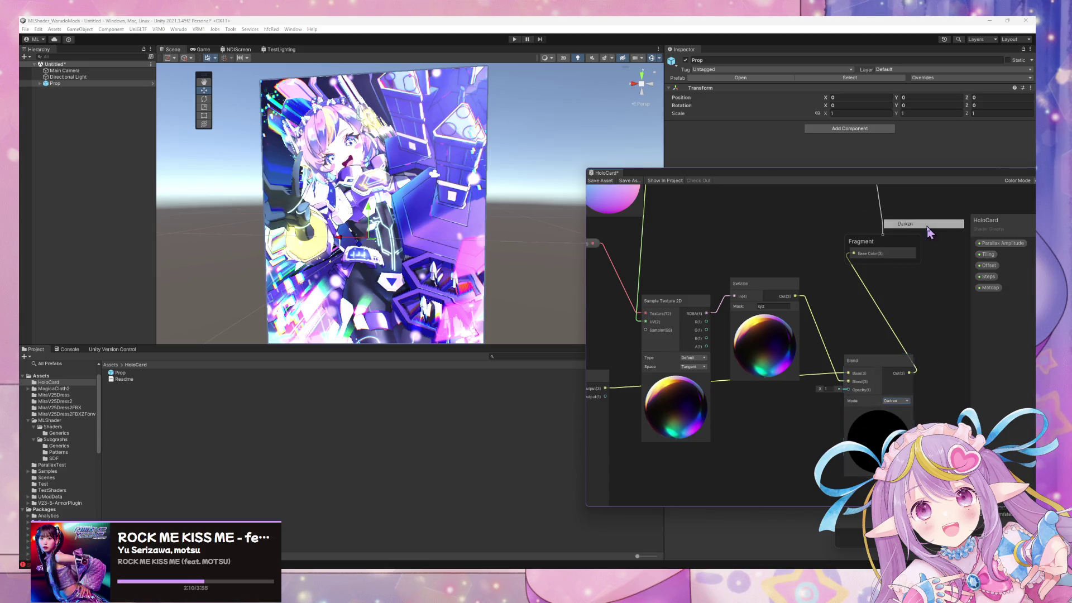
click(897, 401)
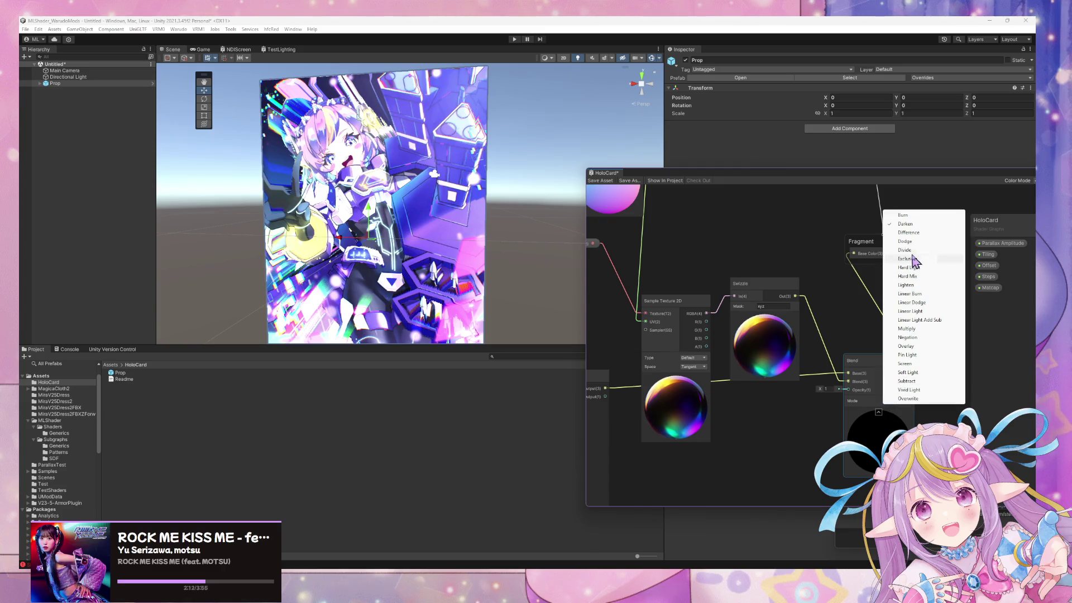
click(915, 398)
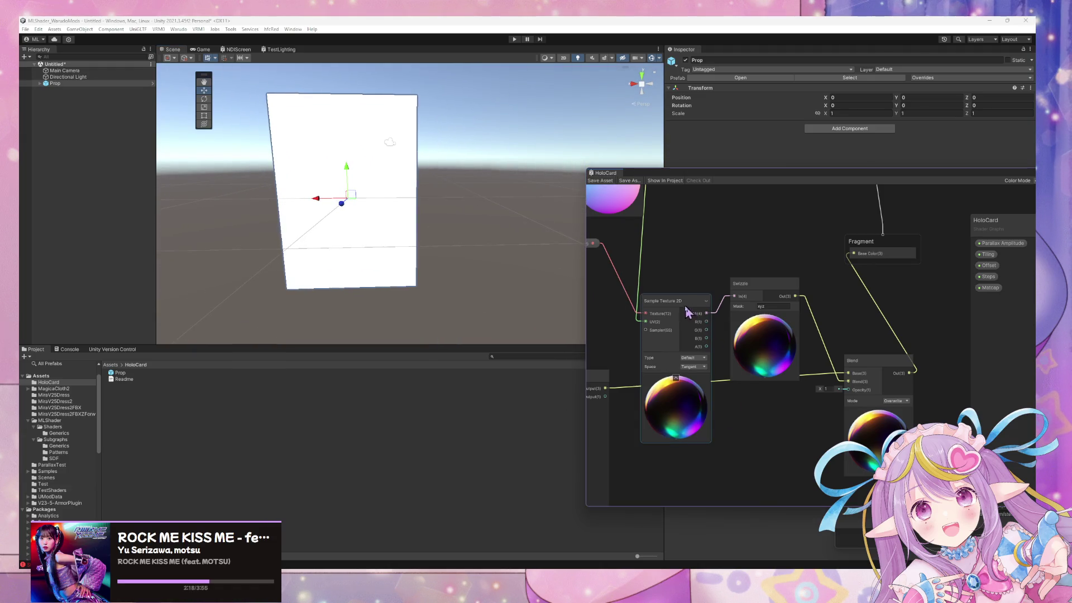
scroll(713, 387, down, 5)
Add a Normal From Height node with Tangent output space and Strength 1
scroll(724, 349, down, 3)
key(space)
text(normal)
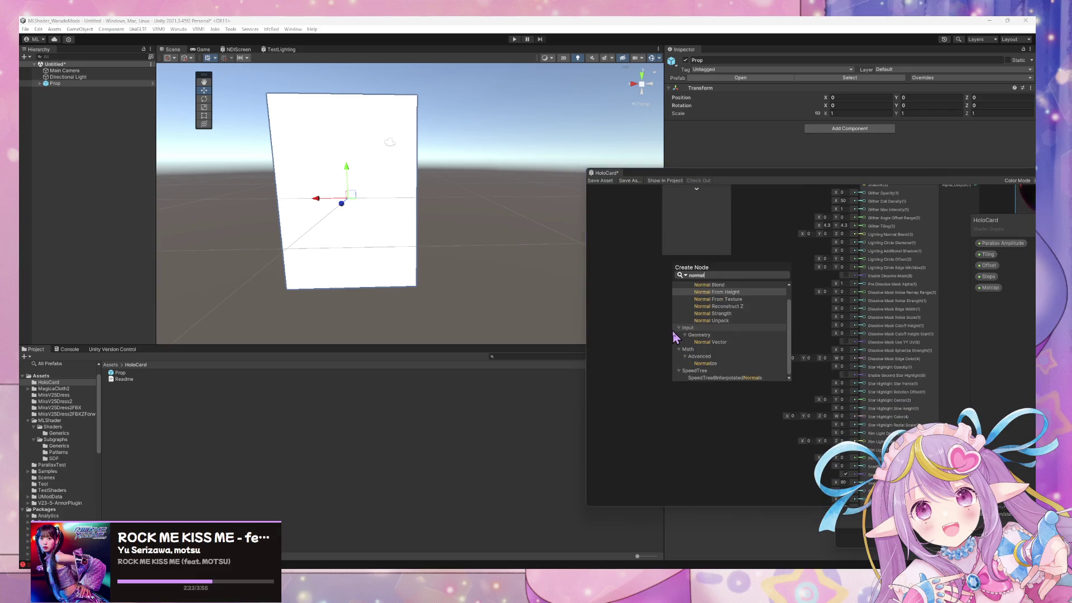
key(Return)
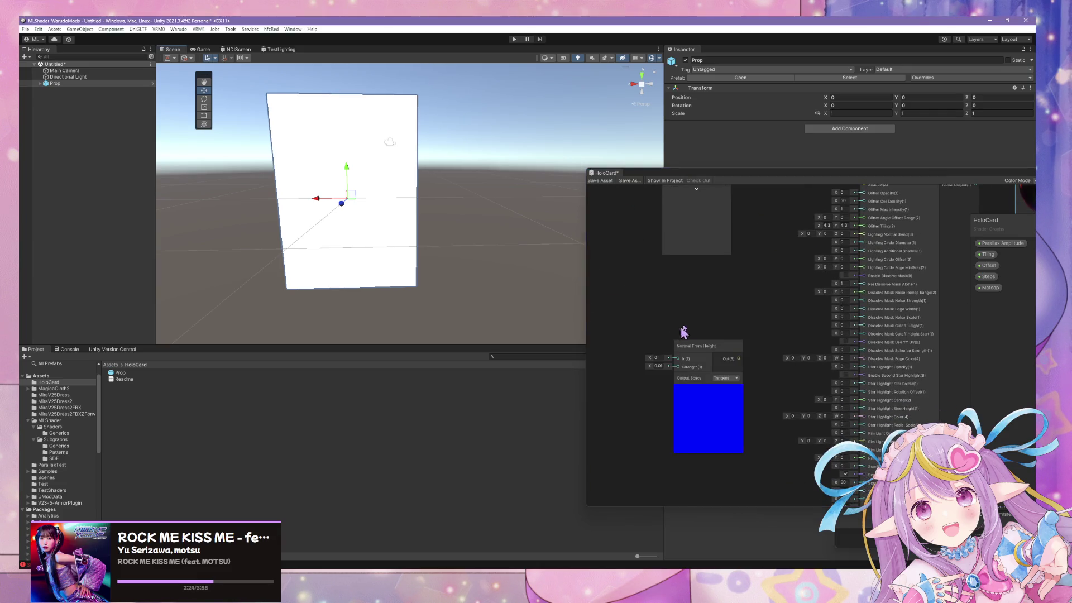
click(743, 417)
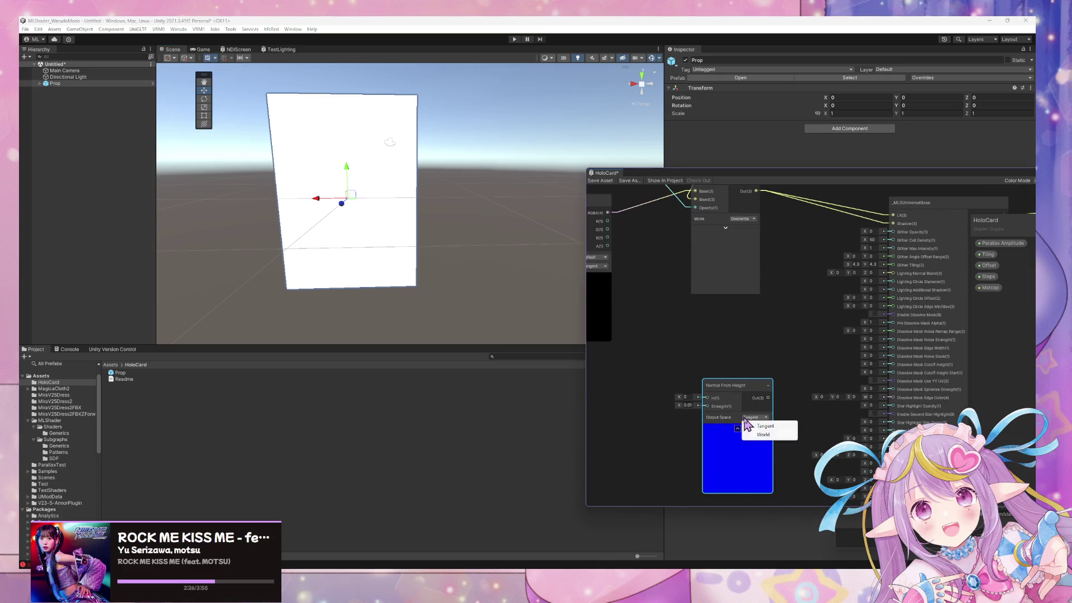
click(659, 350)
mouse_move(699, 414)
mouse_down()
mouse_move(701, 369)
mouse_move(754, 438)
mouse_move(778, 438)
mouse_move(888, 384)
mouse_move(863, 414)
mouse_up()
click(689, 361)
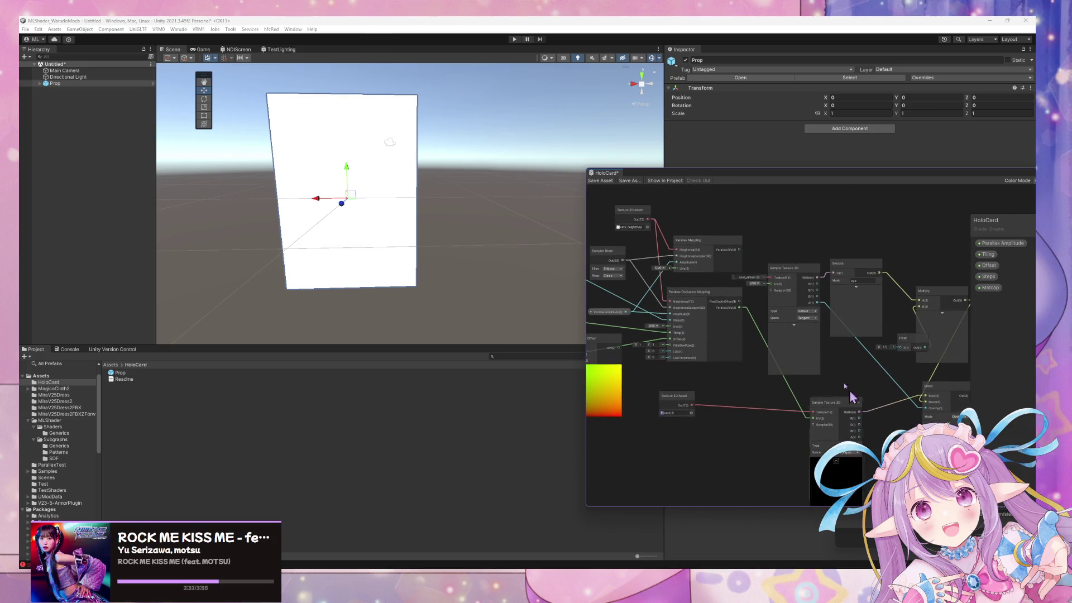
Reposition the Texture 2D Asset node so the texture and normal nodes sit together
mouse_move(636, 216)
mouse_down()
mouse_move(628, 235)
mouse_move(695, 506)
mouse_move(763, 492)
mouse_move(614, 358)
mouse_up()
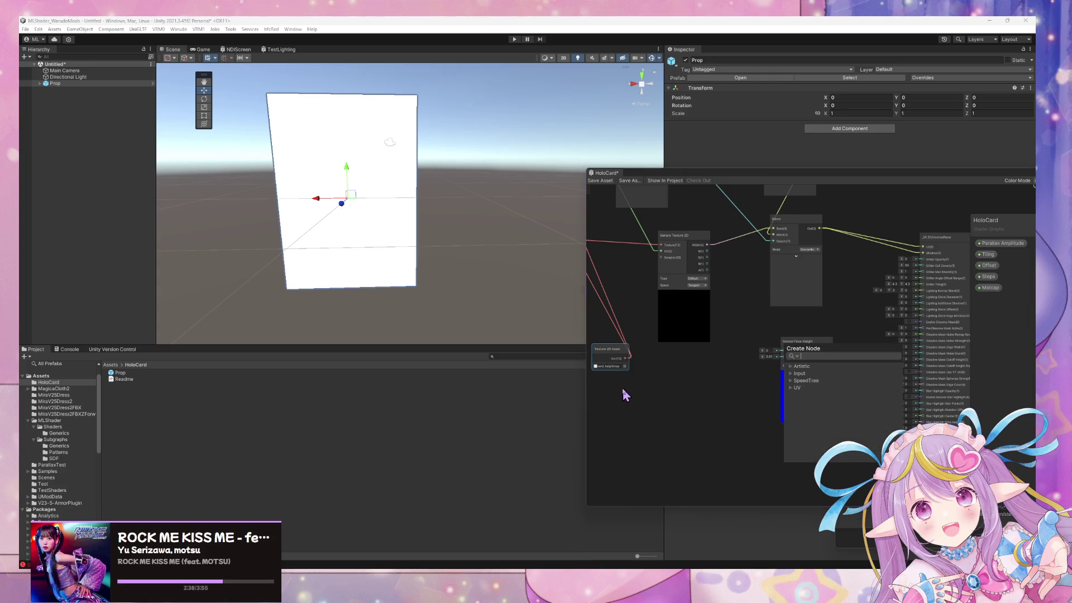
mouse_move(651, 353)
mouse_down()
mouse_move(740, 471)
mouse_move(637, 268)
mouse_move(650, 263)
mouse_move(628, 255)
mouse_up()
mouse_move(836, 419)
mouse_down()
mouse_move(798, 417)
mouse_move(888, 442)
mouse_up()
mouse_move(679, 246)
mouse_down()
mouse_move(869, 441)
mouse_move(756, 401)
mouse_move(762, 425)
mouse_up()
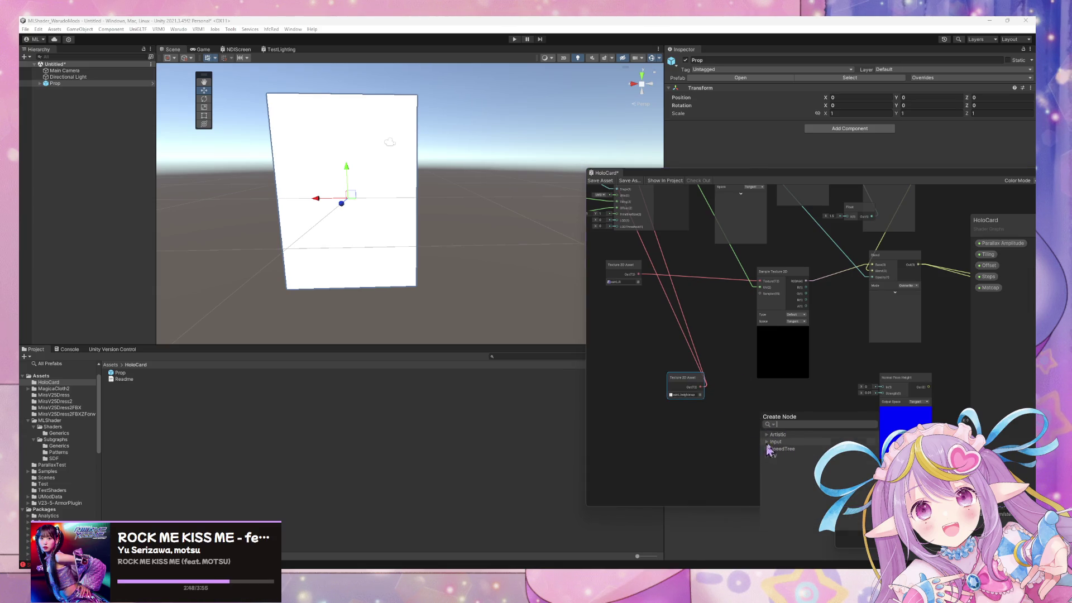
click(708, 414)
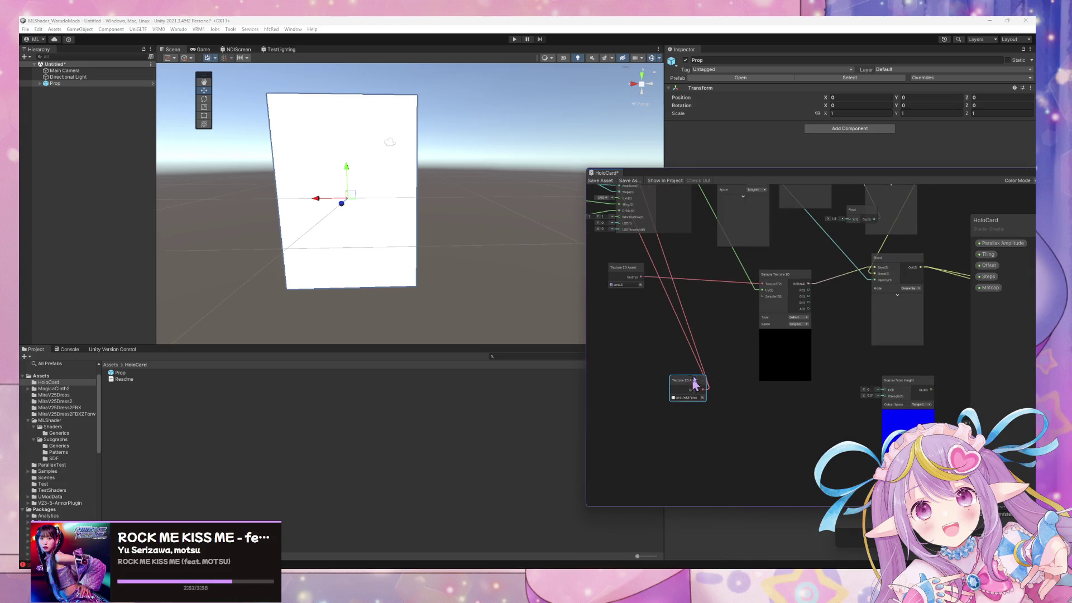
drag(692, 386, 782, 465)
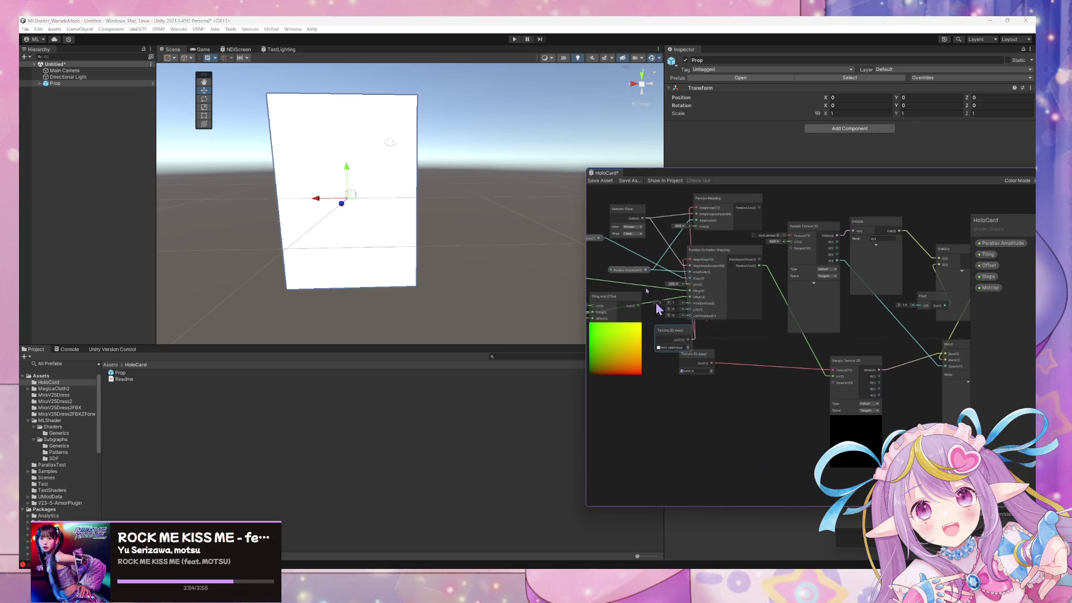
drag(675, 335, 711, 382)
mouse_move(855, 396)
mouse_down()
mouse_move(735, 308)
mouse_move(732, 276)
mouse_up()
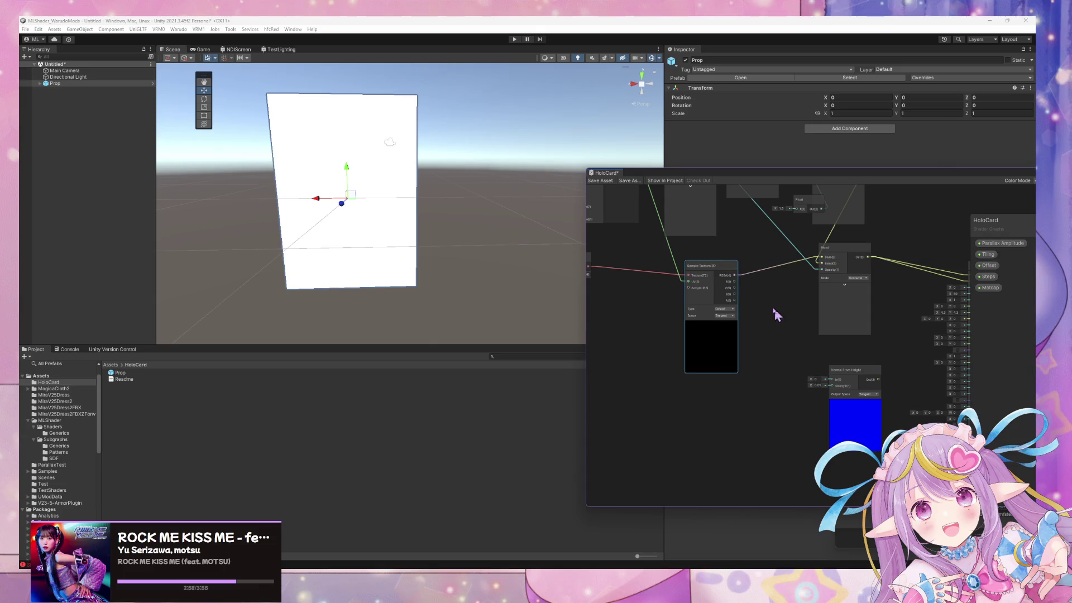
scroll(780, 319, up, 5)
scroll(768, 300, down, 4)
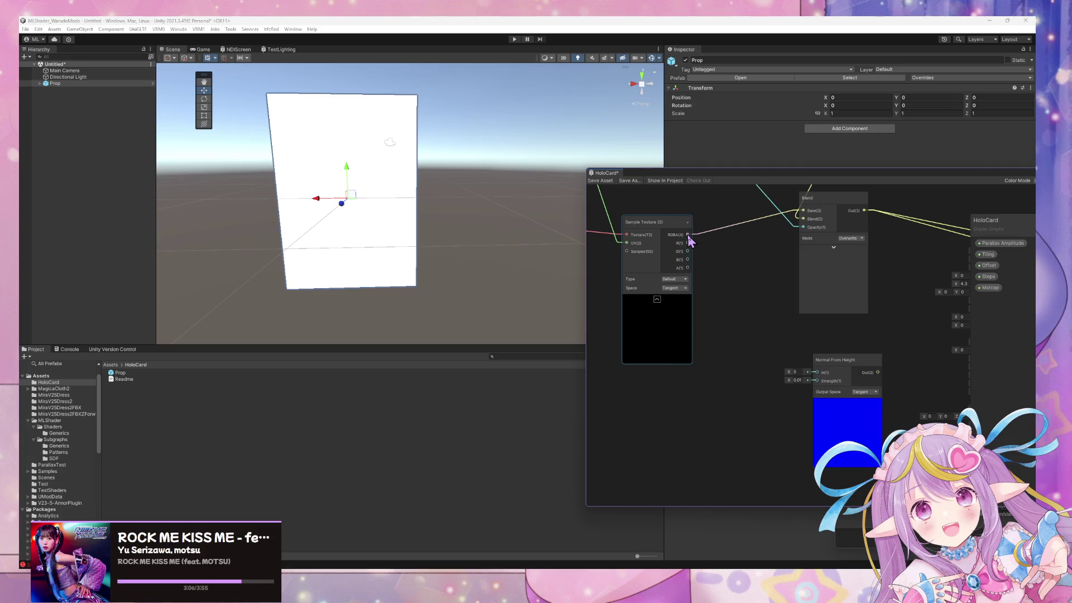
Wire the Sample Texture 2D RGBA output into Normal From Height's In port
drag(689, 236, 751, 329)
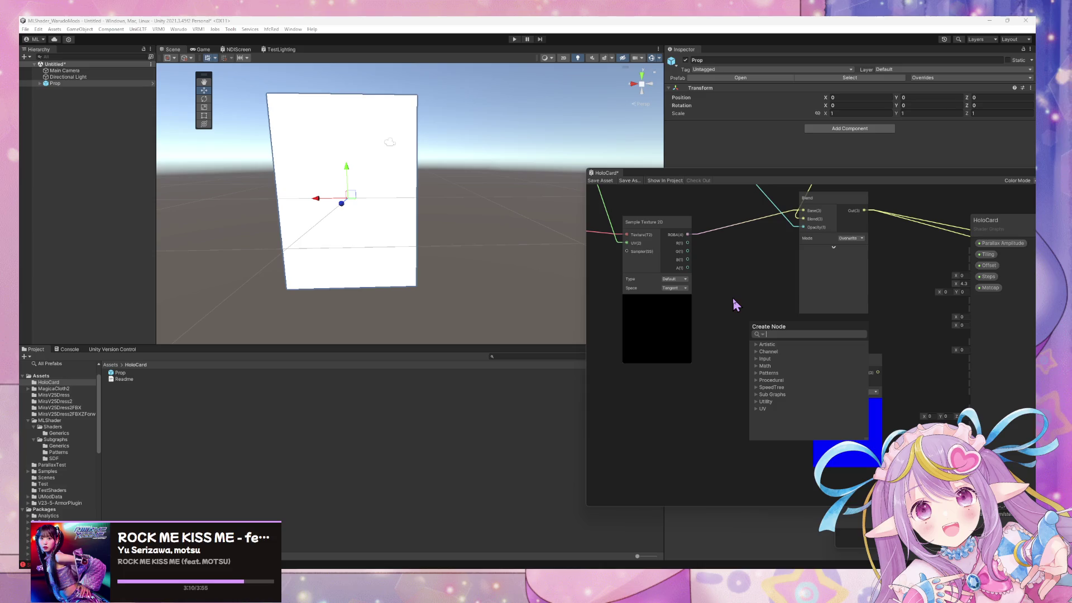
click(719, 371)
mouse_move(688, 235)
mouse_down()
mouse_move(774, 359)
mouse_move(817, 372)
mouse_up()
click(797, 381)
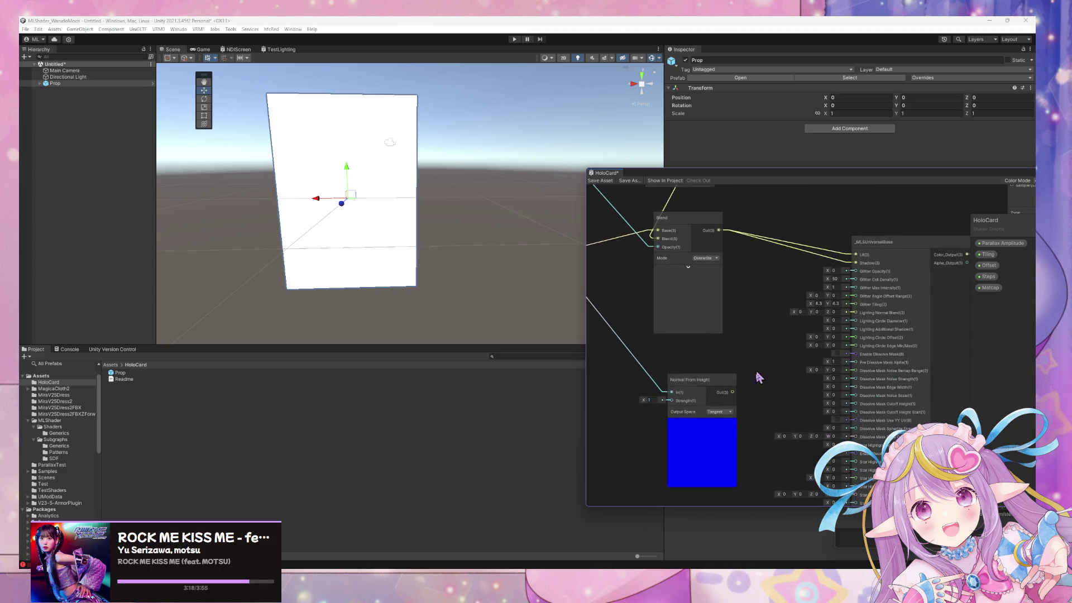
key(space)
Cancel the 'gray' node search and pan back toward the Normal From Height node
text(gray)
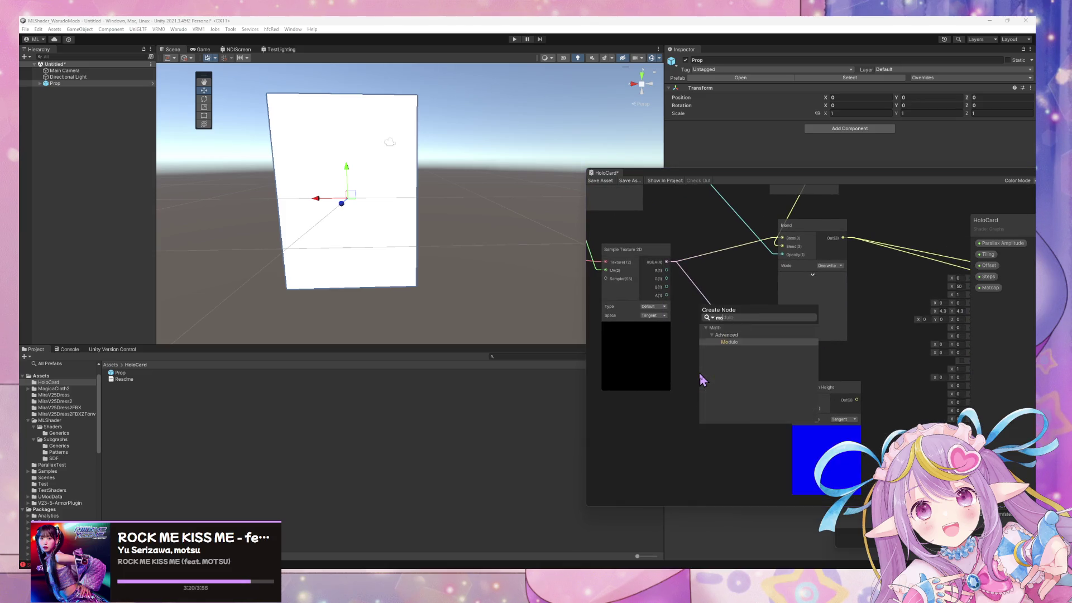
key(BackSpace)
key(BackSpace)
key(BackSpace)
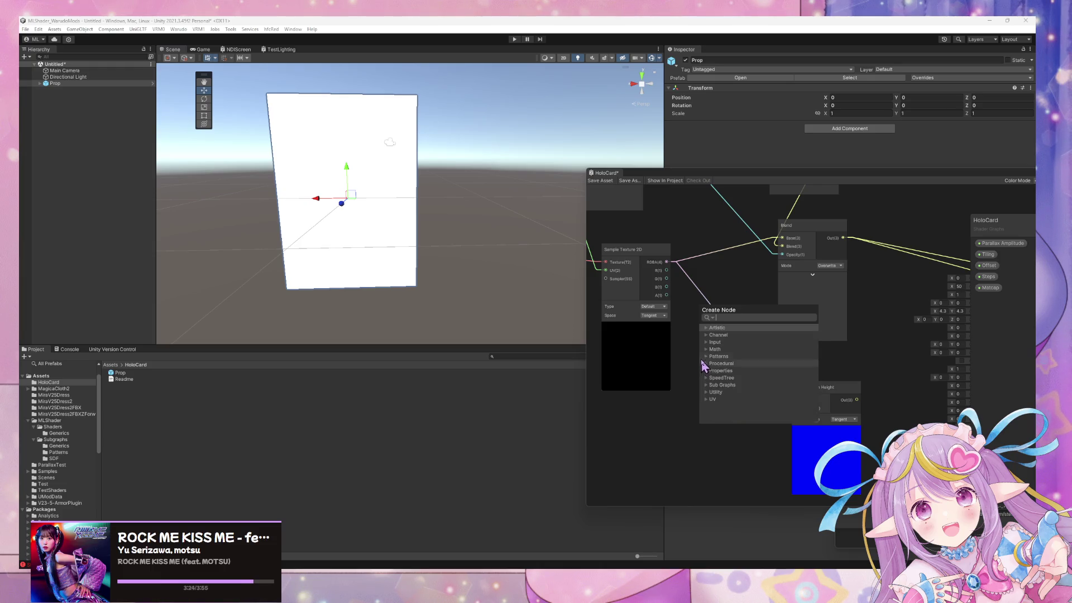
key(Escape)
mouse_move(847, 376)
mouse_down()
mouse_move(821, 354)
mouse_move(787, 384)
mouse_move(757, 373)
mouse_move(869, 375)
mouse_move(748, 264)
mouse_move(759, 226)
mouse_move(732, 146)
mouse_up()
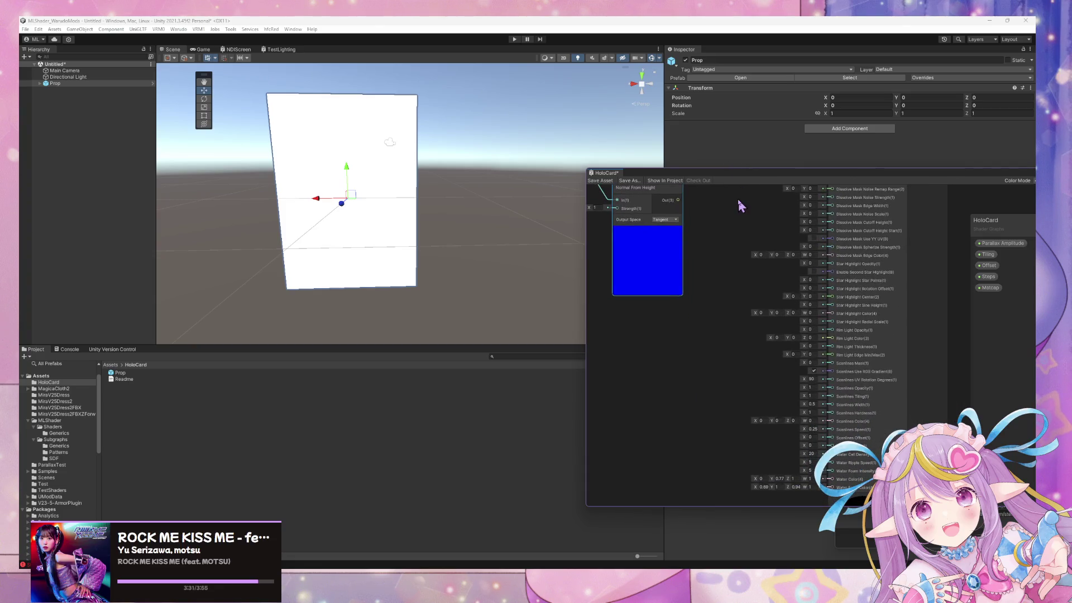
mouse_move(740, 206)
mouse_down()
mouse_move(731, 331)
mouse_move(689, 337)
mouse_move(832, 282)
mouse_move(801, 266)
mouse_move(838, 346)
mouse_up()
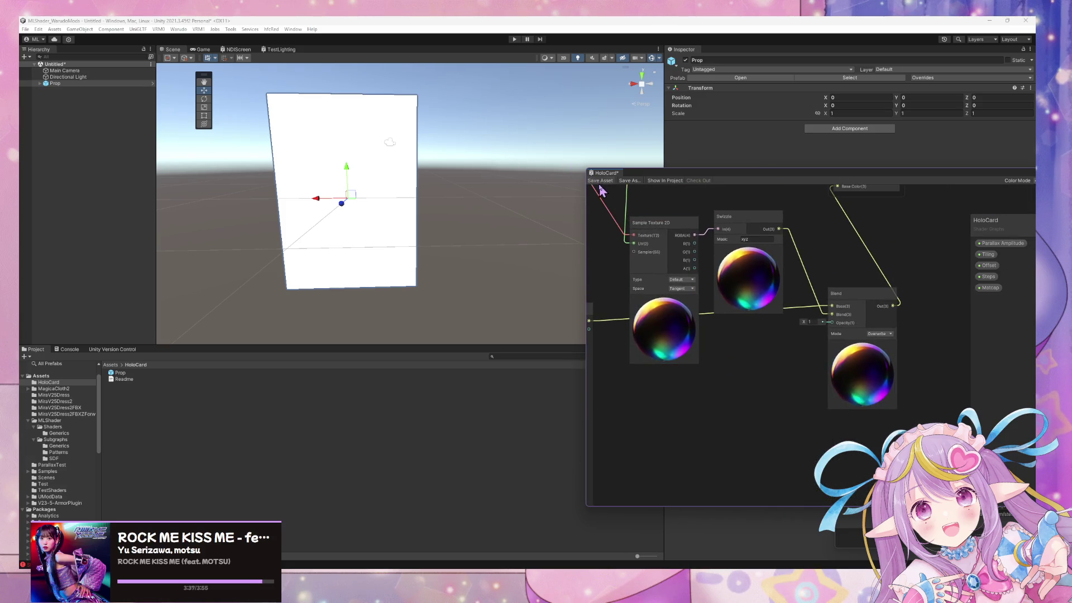
mouse_move(443, 182)
mouse_down()
mouse_move(247, 154)
mouse_move(105, 163)
mouse_move(167, 168)
mouse_up()
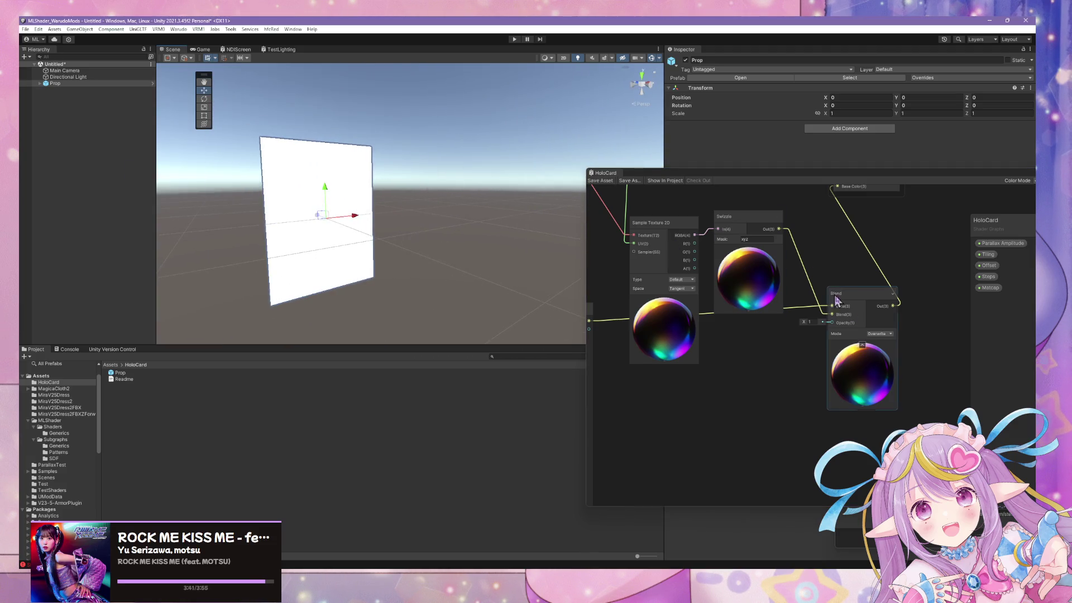
Set the Blend node's mode to Linear Light and save the graph to preview it
click(883, 335)
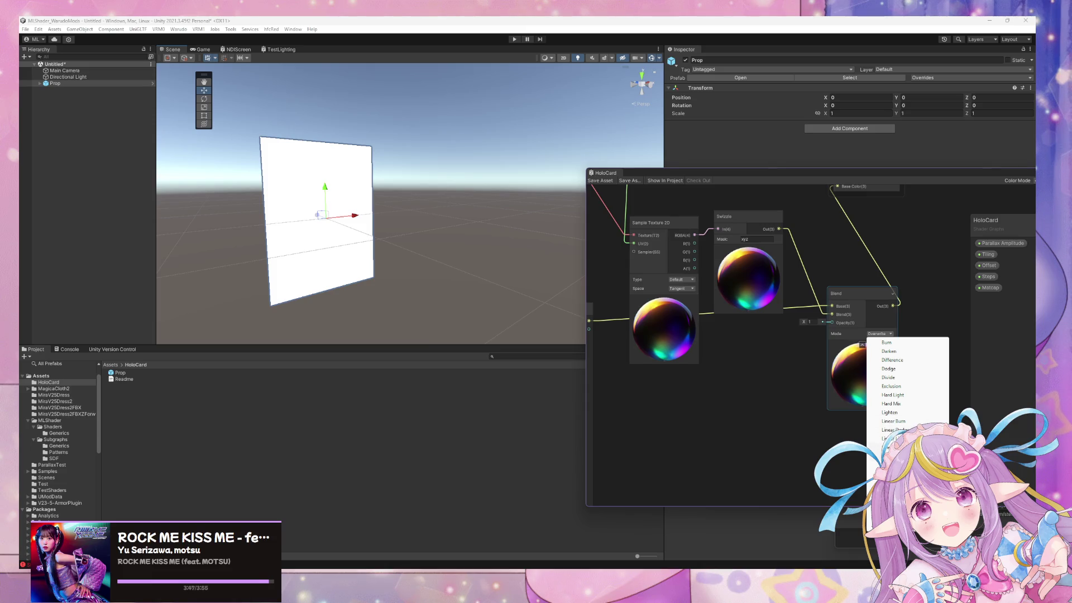
click(888, 439)
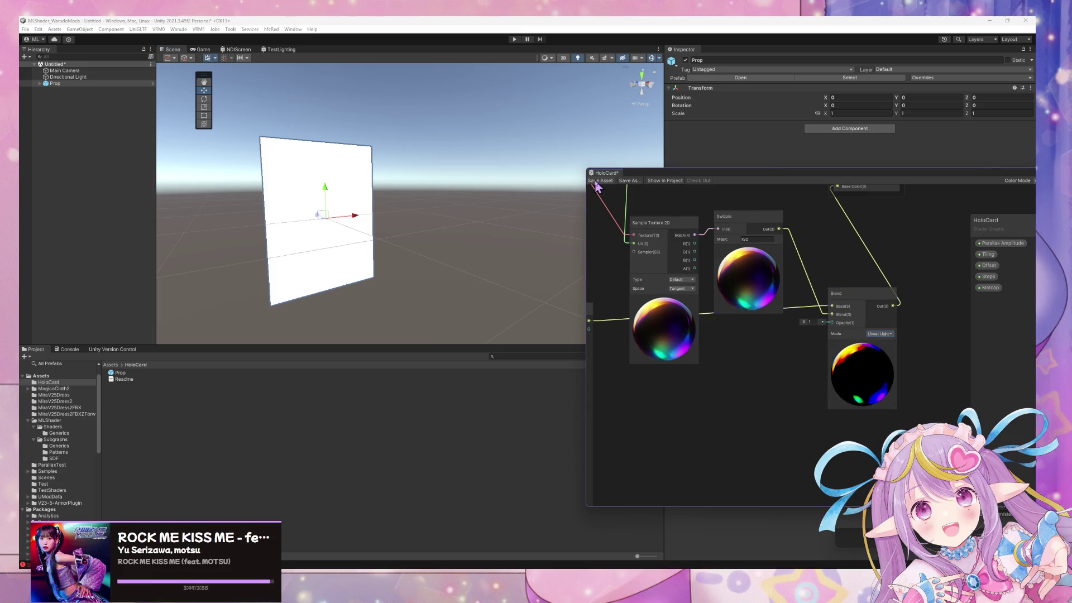
key(f)
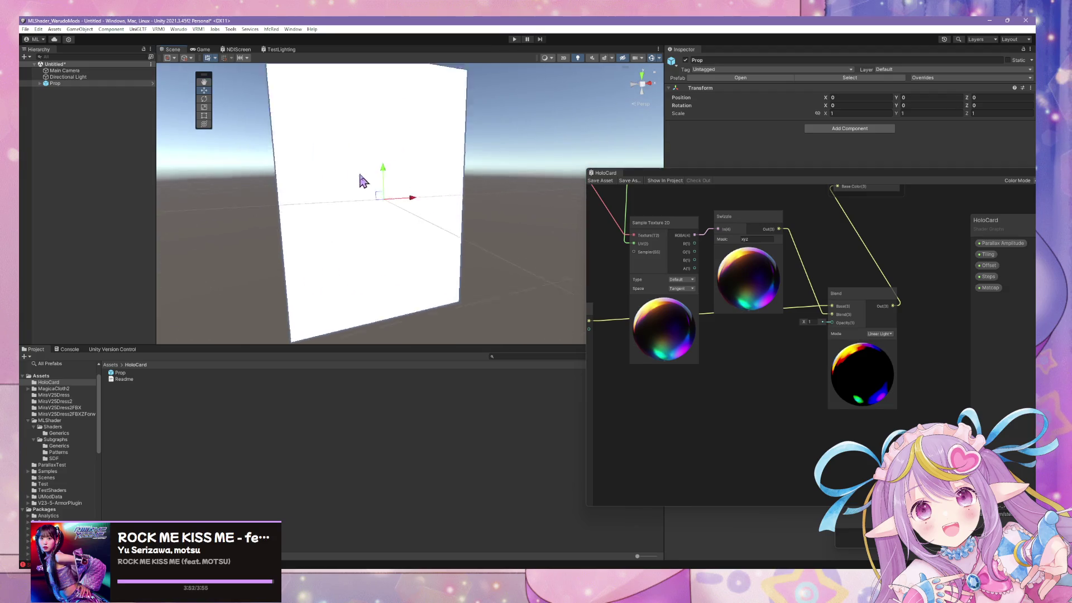
drag(804, 328, 860, 418)
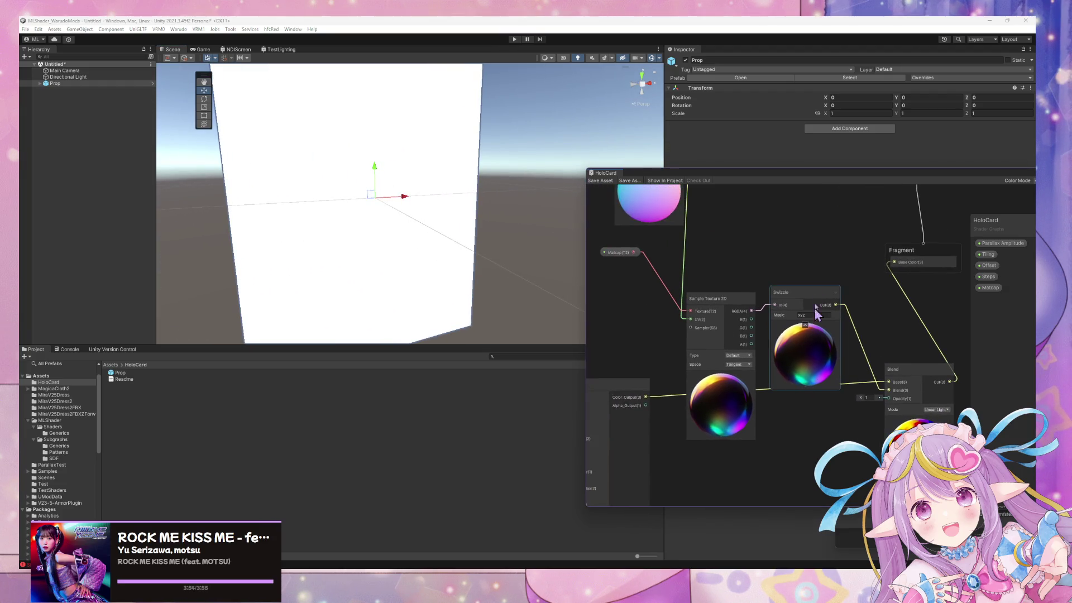
Switch the Blend mode to Multiply and orbit around the Prop card to check the artwork
click(938, 410)
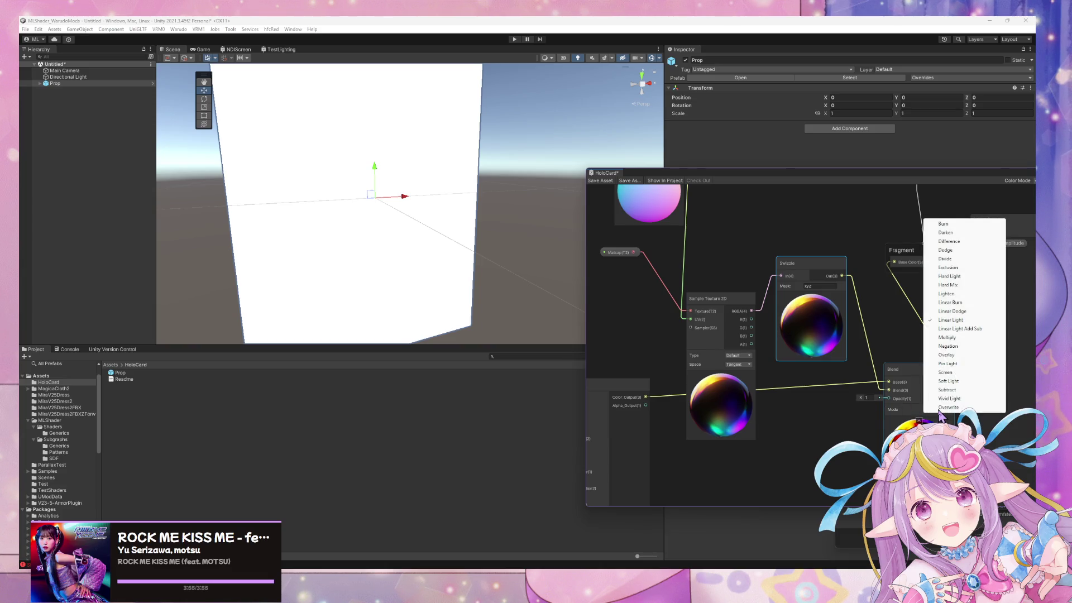
click(947, 337)
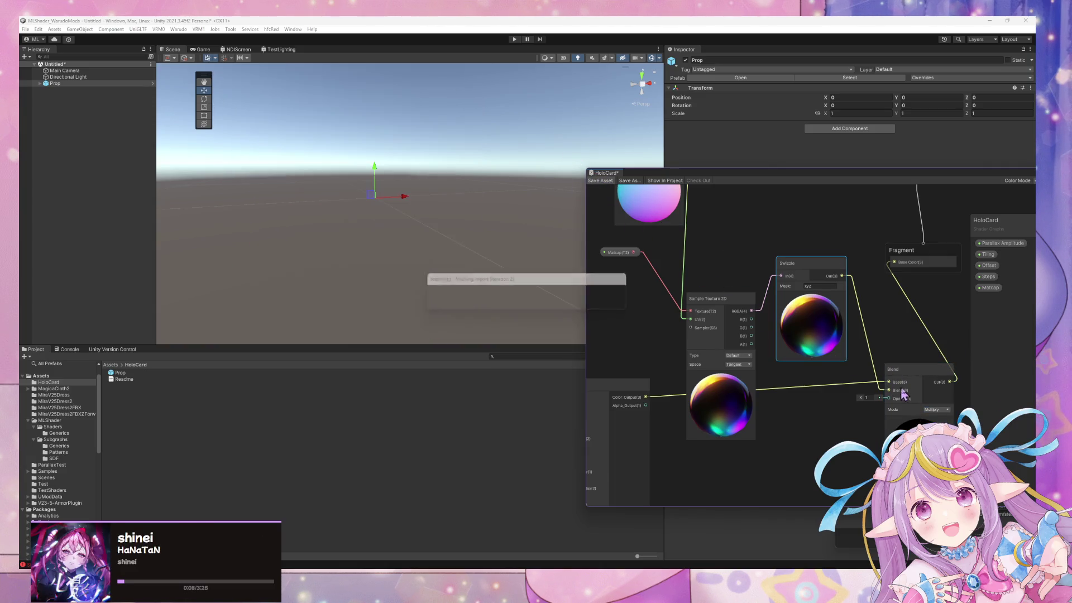
mouse_move(499, 260)
mouse_down()
mouse_move(486, 266)
mouse_move(468, 237)
mouse_move(459, 148)
mouse_move(536, 168)
mouse_up()
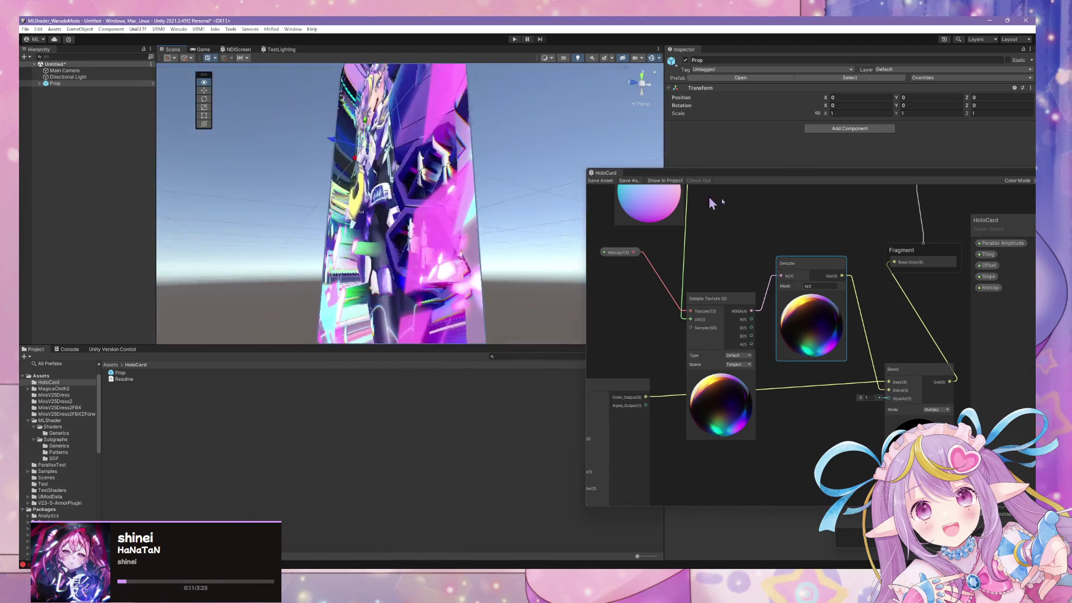
mouse_move(712, 202)
mouse_down()
mouse_move(769, 210)
mouse_move(726, 180)
mouse_move(722, 157)
mouse_move(662, 234)
mouse_move(559, 283)
mouse_up()
right_click(117, 212)
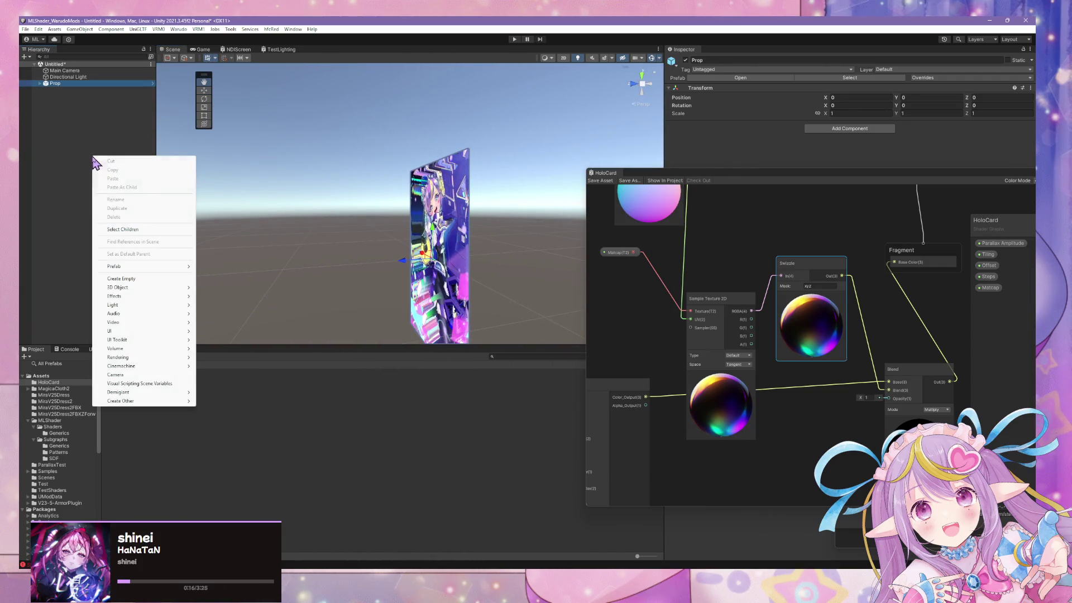
mouse_move(178, 289)
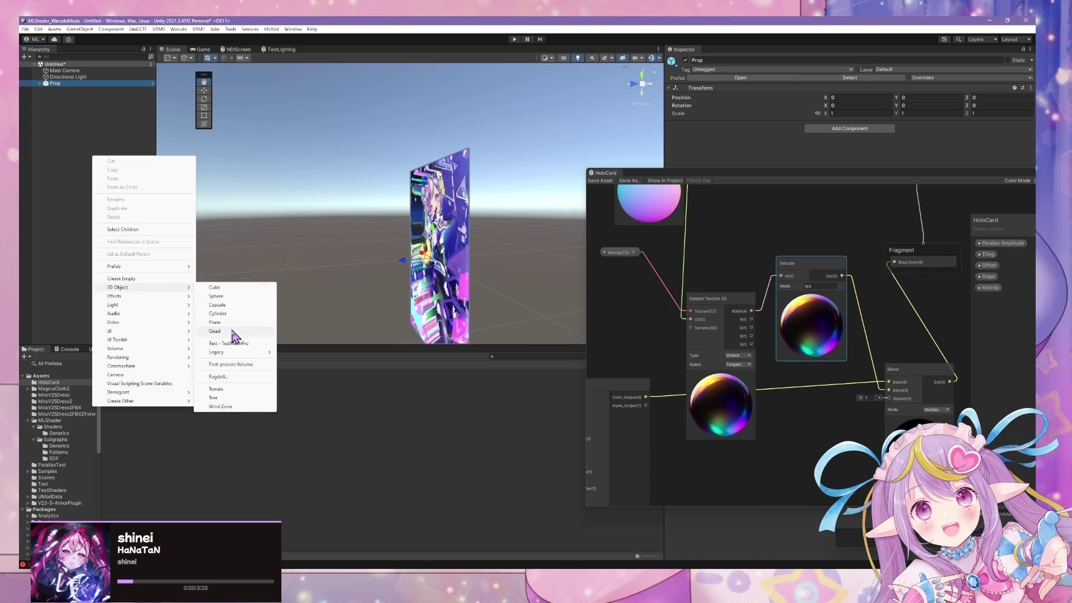
click(246, 305)
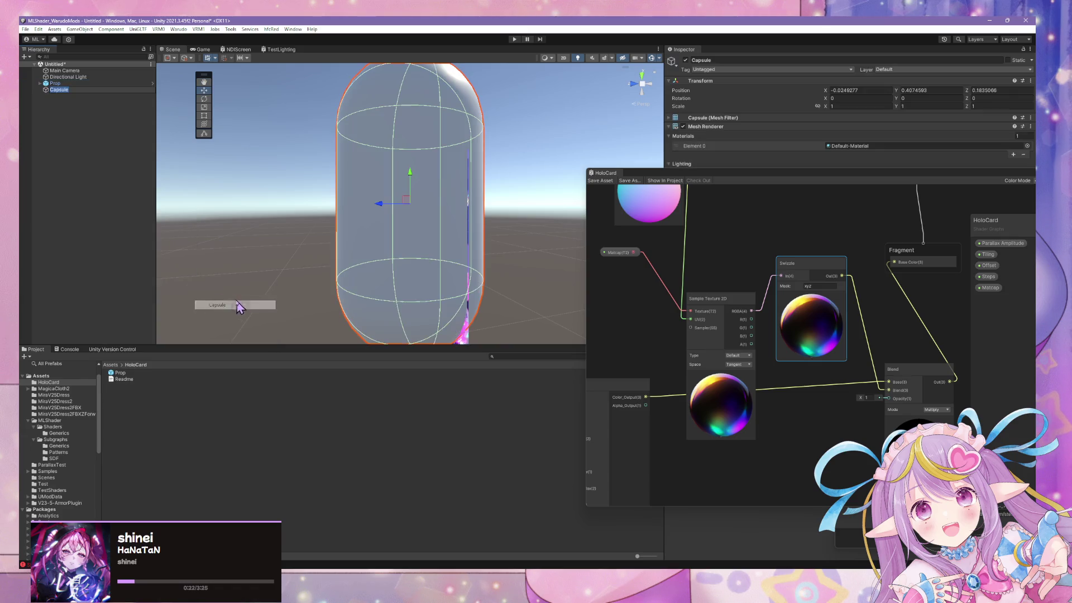
mouse_move(289, 257)
mouse_down()
mouse_move(438, 242)
mouse_move(435, 226)
mouse_up()
mouse_move(347, 170)
mouse_down()
mouse_move(240, 168)
mouse_move(672, 160)
mouse_up()
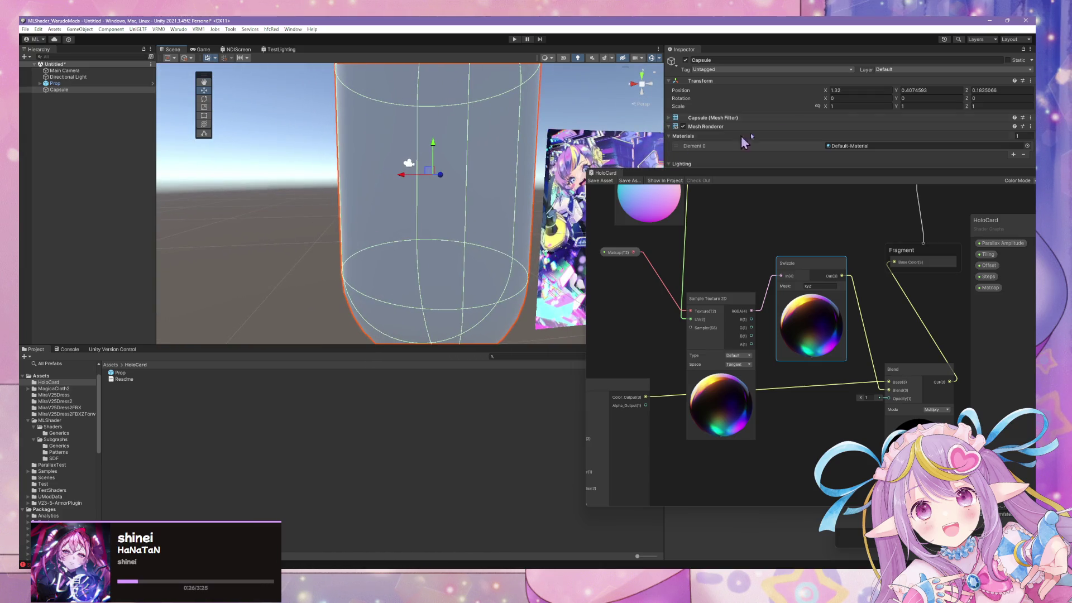
drag(770, 179, 735, 282)
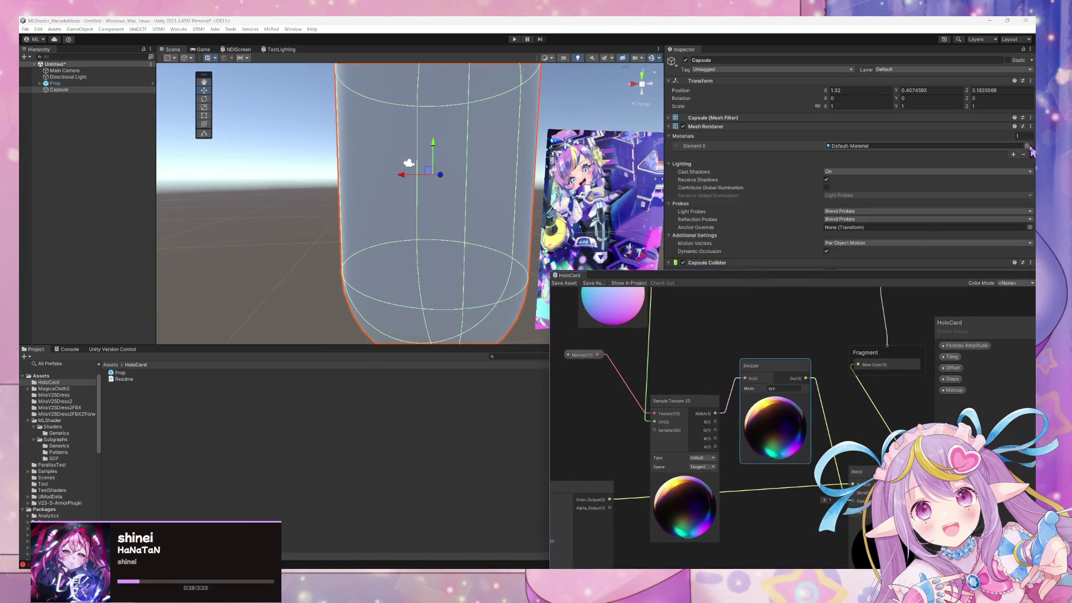
click(1026, 146)
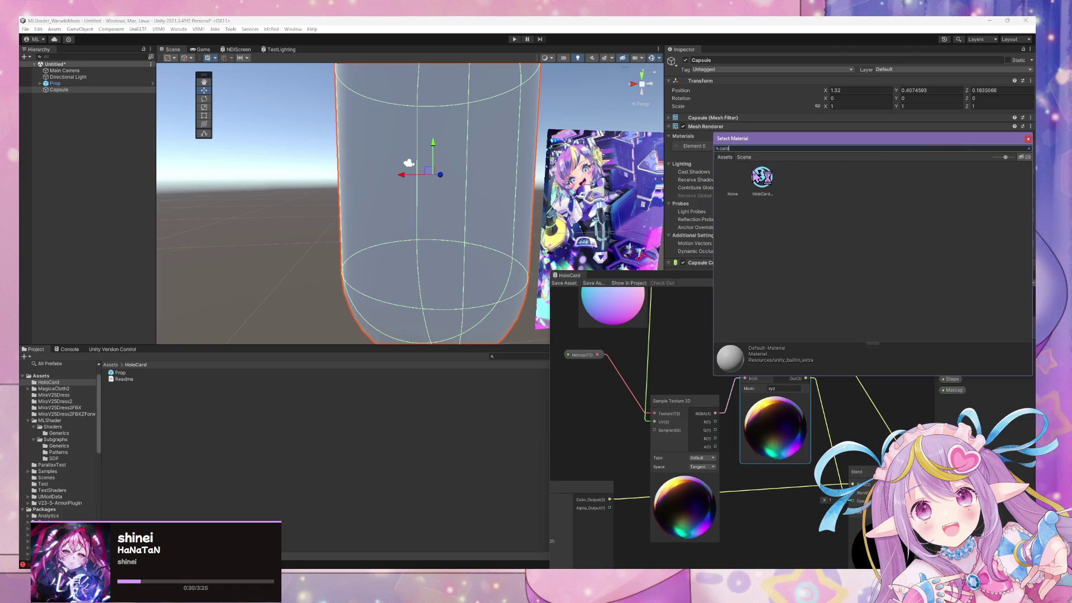
double_click(762, 177)
mouse_move(503, 195)
mouse_down()
mouse_move(670, 84)
mouse_move(646, 199)
mouse_move(506, 192)
mouse_up()
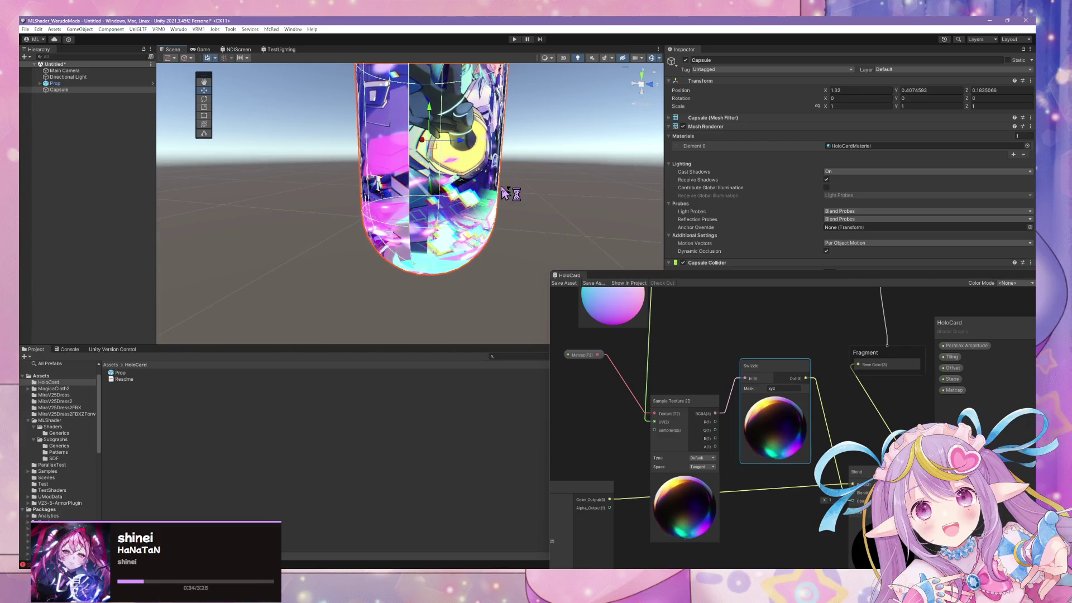
key(Delete)
mouse_move(587, 528)
mouse_down()
mouse_move(705, 402)
mouse_move(781, 444)
mouse_move(713, 352)
mouse_move(712, 375)
mouse_move(656, 406)
mouse_move(747, 371)
mouse_move(777, 425)
mouse_move(847, 479)
mouse_move(828, 464)
mouse_up()
click(695, 350)
click(759, 366)
Convert card_heightmap into a graph property and place its node on the graph
scroll(800, 419, down, 2)
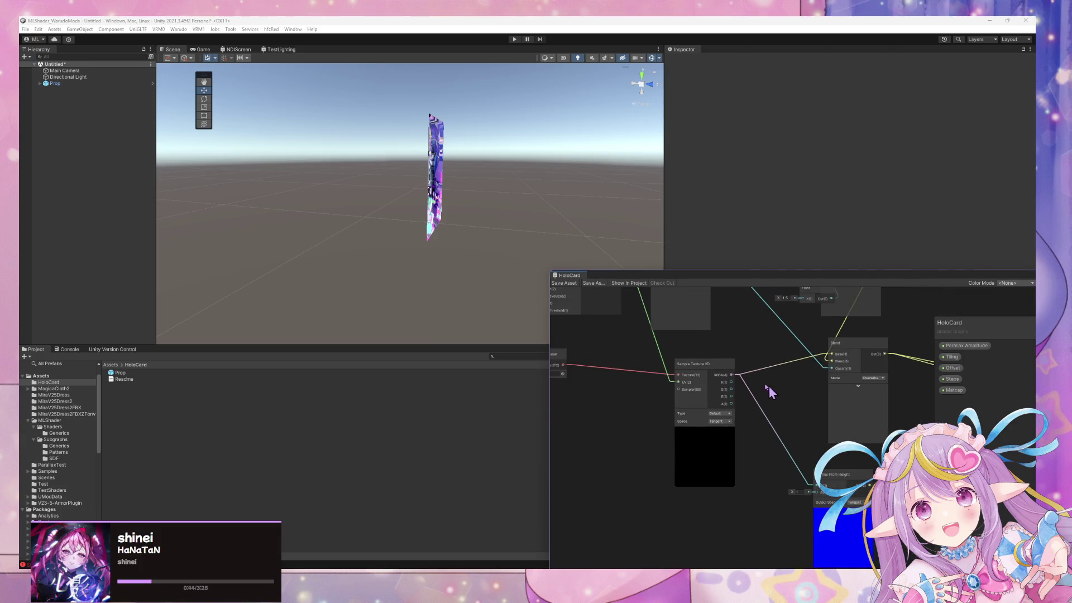
mouse_move(780, 404)
mouse_down()
mouse_move(838, 452)
mouse_move(822, 414)
mouse_move(790, 408)
mouse_move(828, 510)
mouse_move(737, 434)
mouse_move(702, 360)
mouse_move(771, 350)
mouse_move(645, 317)
mouse_move(671, 391)
mouse_move(743, 502)
mouse_move(754, 553)
mouse_move(755, 394)
mouse_up()
right_click(729, 402)
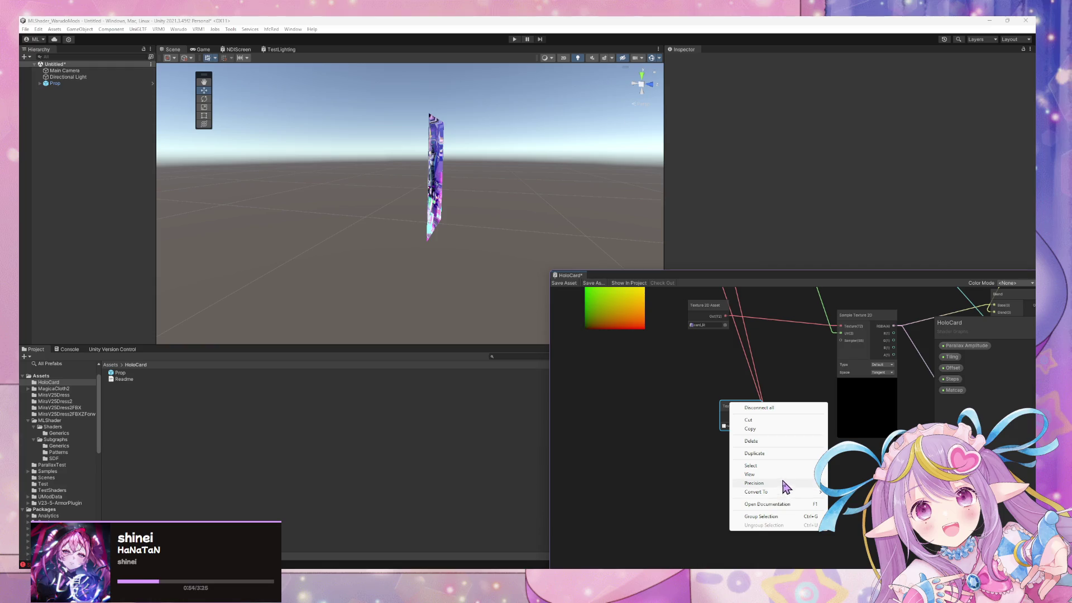
mouse_move(789, 493)
click(854, 511)
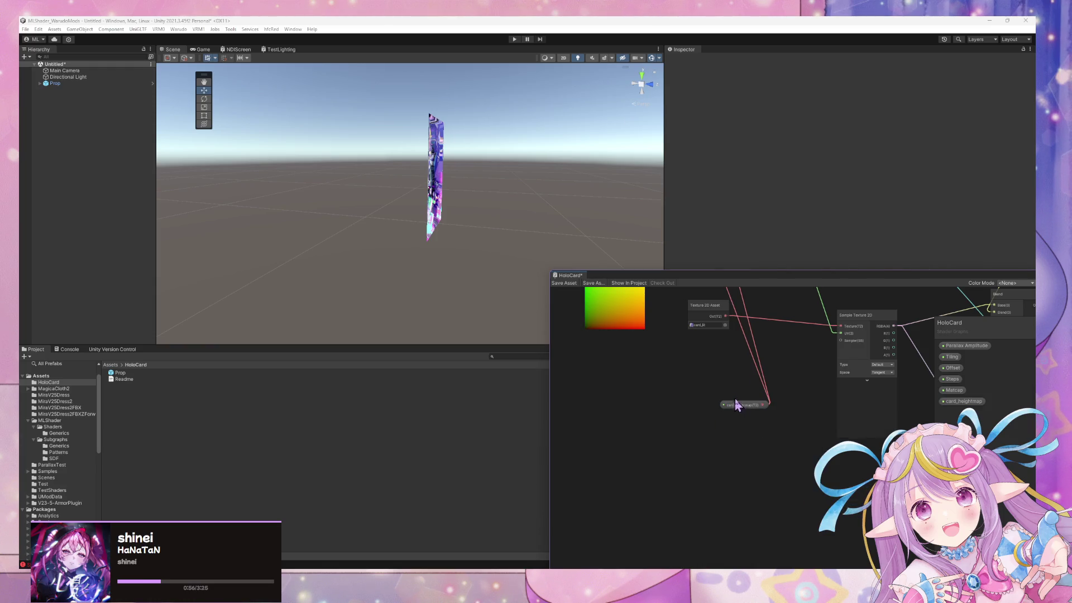
mouse_move(737, 406)
mouse_down()
mouse_move(684, 362)
mouse_move(600, 239)
mouse_move(634, 354)
mouse_move(598, 335)
mouse_up()
right_click(720, 453)
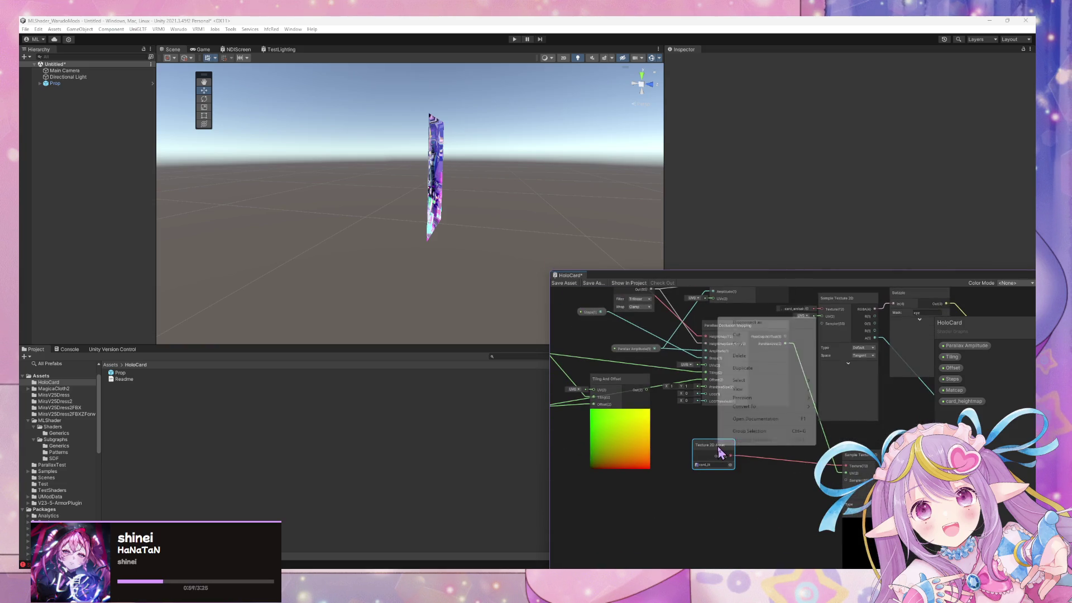
mouse_move(805, 407)
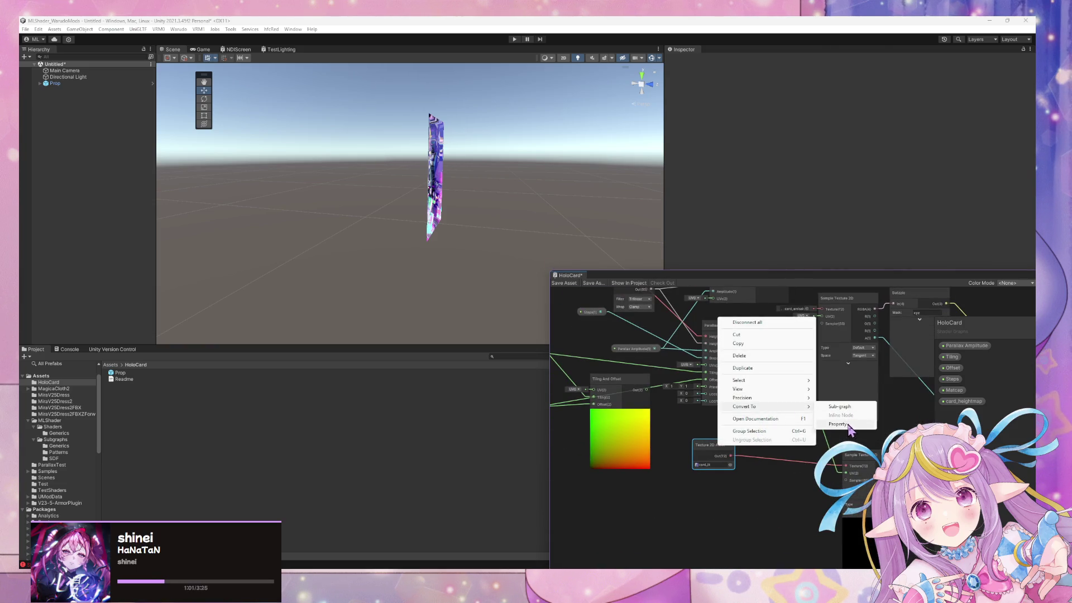
click(838, 424)
drag(959, 408, 626, 465)
Add a Sample Texture 2D fed by card_heightmap as Texture and ParallaxUVs as UV
key(space)
text(sampl)
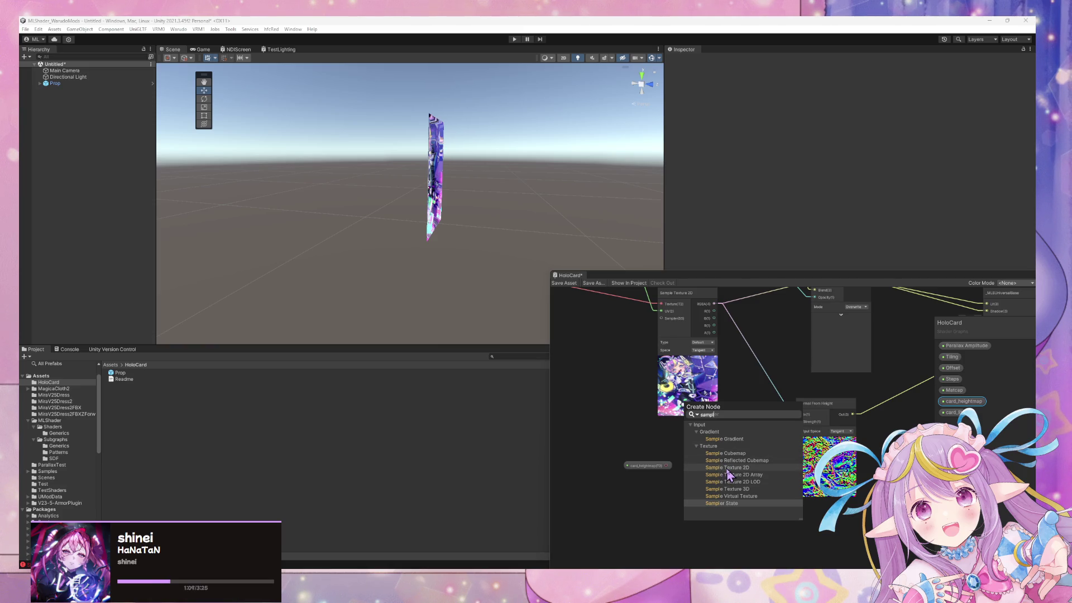
click(728, 469)
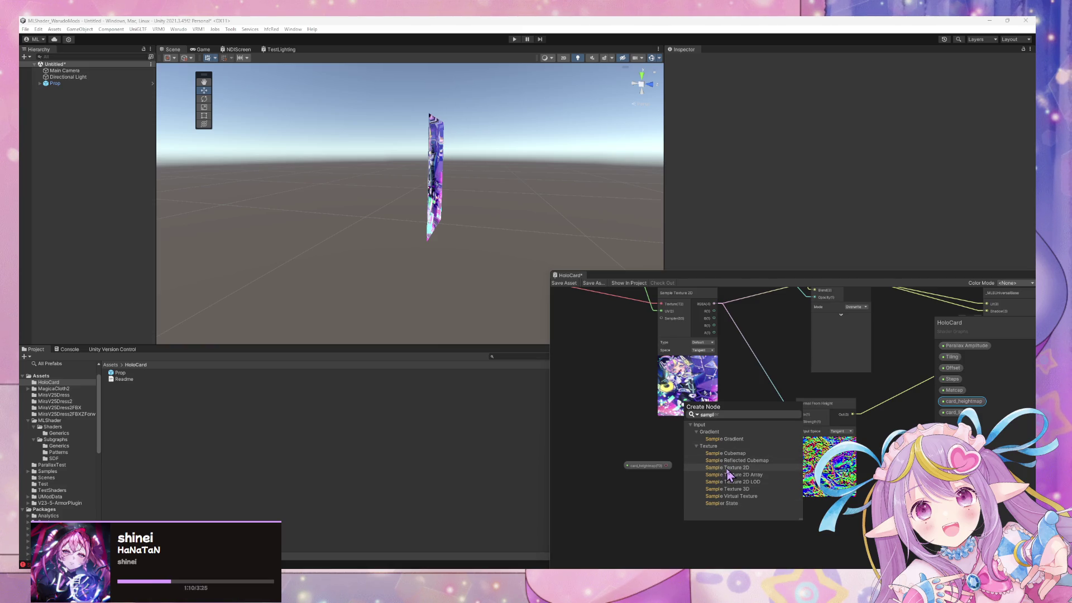
mouse_move(706, 490)
mouse_down()
mouse_move(731, 445)
mouse_move(717, 453)
mouse_up()
drag(656, 466, 646, 446)
mouse_move(705, 322)
mouse_down()
mouse_move(674, 373)
mouse_move(692, 394)
mouse_up()
mouse_move(669, 295)
mouse_down()
mouse_move(726, 447)
mouse_move(791, 522)
mouse_up()
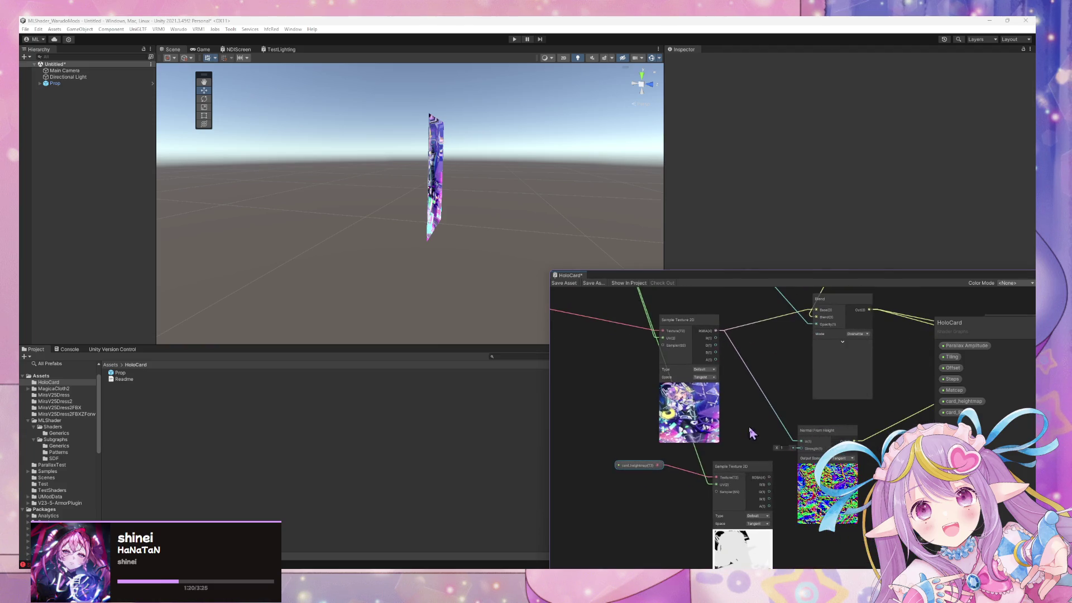
Connect the sampled heightmap into Normal From Height's input, undoing a stray Strength connection
drag(799, 454, 783, 478)
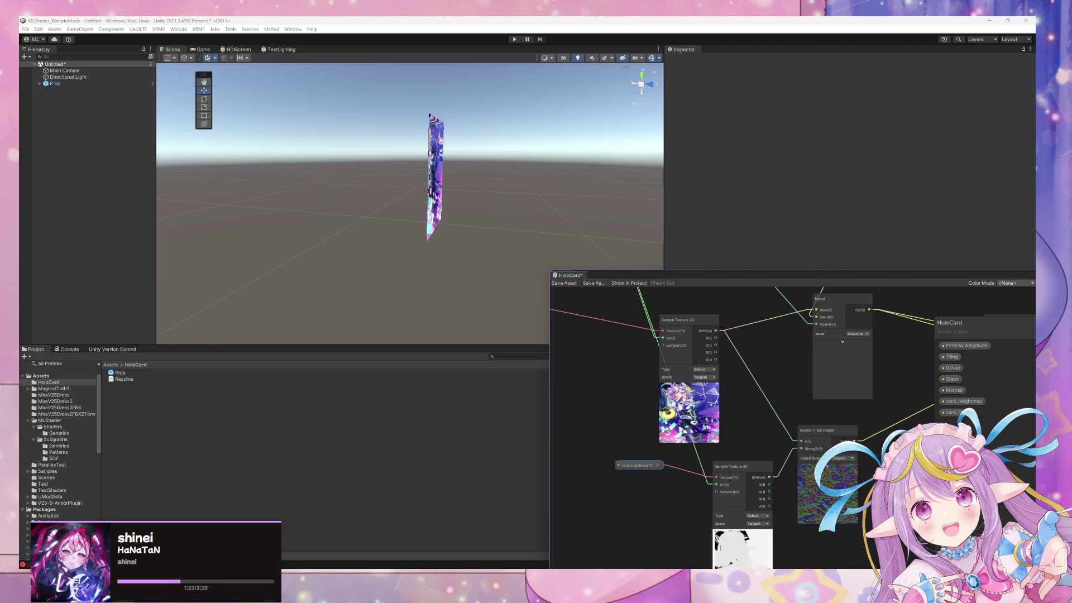
drag(883, 501, 793, 477)
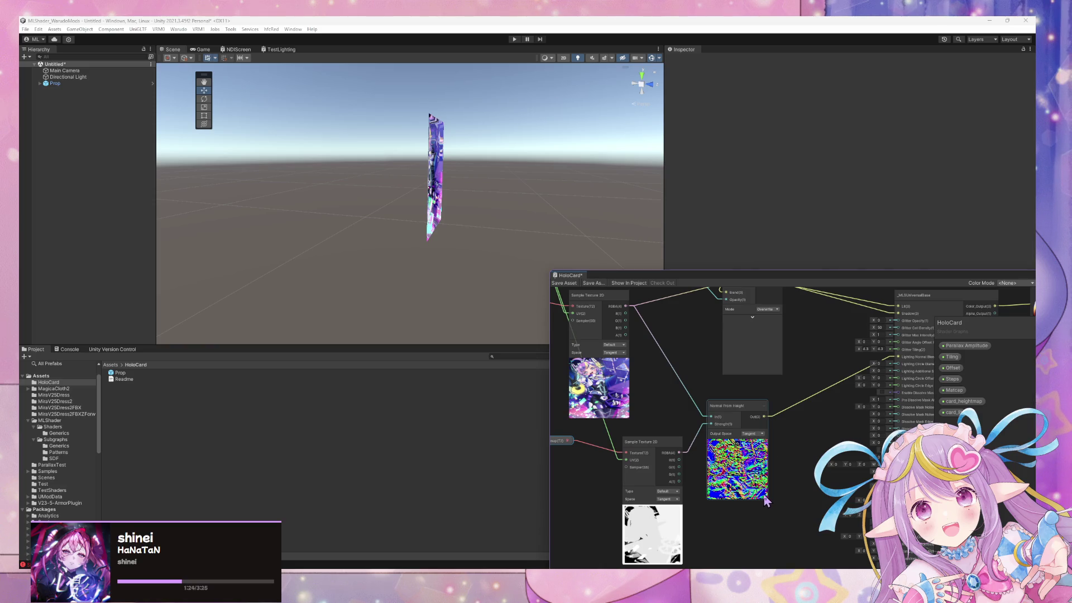
scroll(807, 491, up, 3)
scroll(807, 491, down, 4)
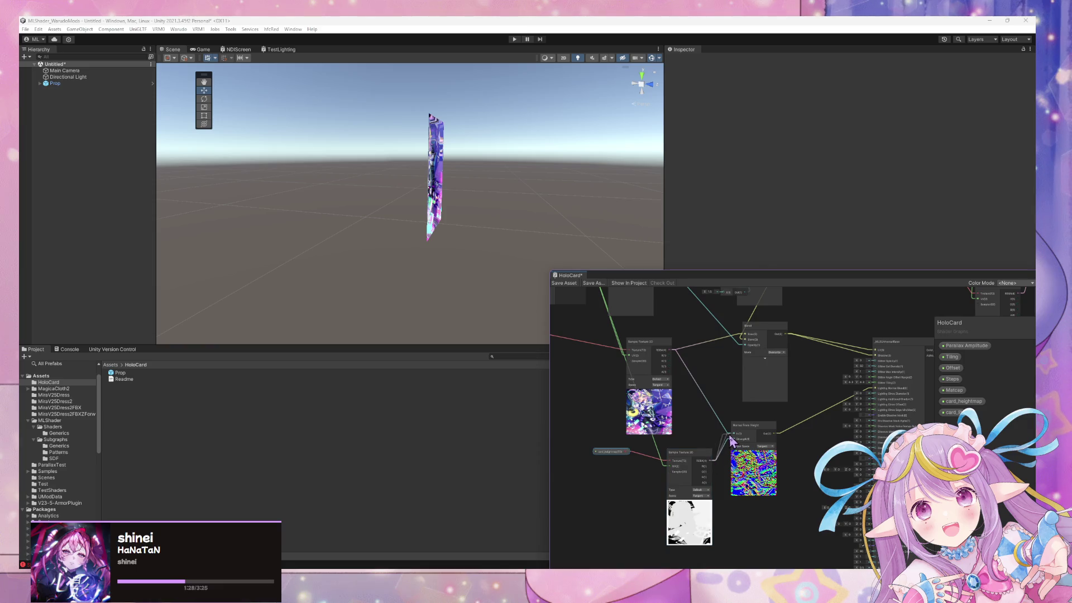
drag(730, 437, 740, 447)
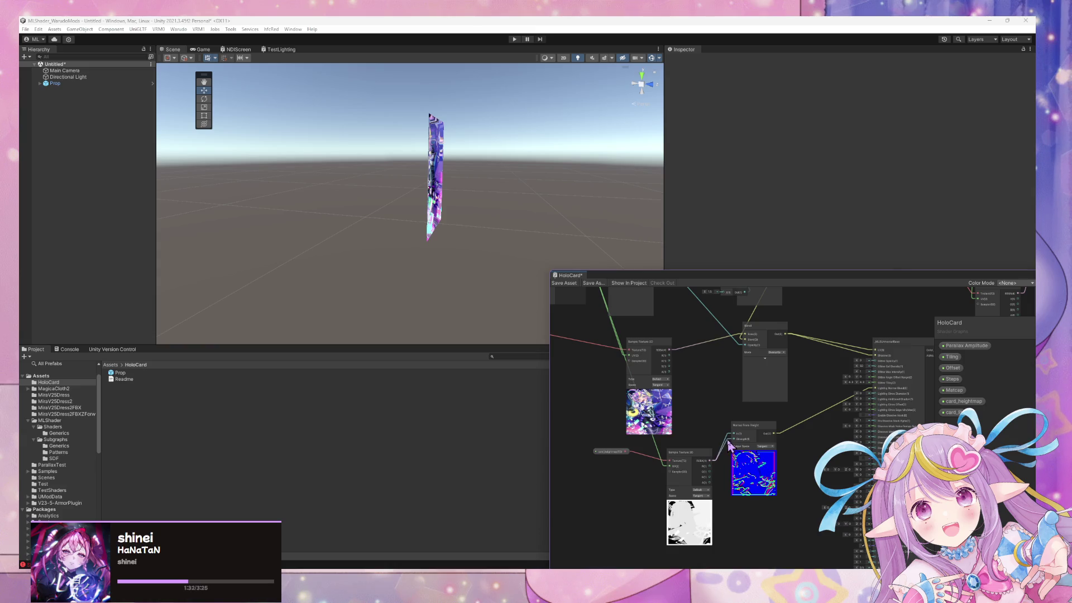
key(ctrl+z)
mouse_move(833, 458)
mouse_down()
mouse_move(641, 411)
mouse_move(713, 445)
mouse_move(670, 435)
mouse_move(789, 445)
mouse_move(768, 456)
mouse_move(811, 460)
mouse_up()
Tidy the property and sampler nodes, then delete the Blend and Swizzle nodes before Fragment
mouse_move(710, 401)
mouse_down()
mouse_move(802, 486)
mouse_move(754, 443)
mouse_move(675, 413)
mouse_up()
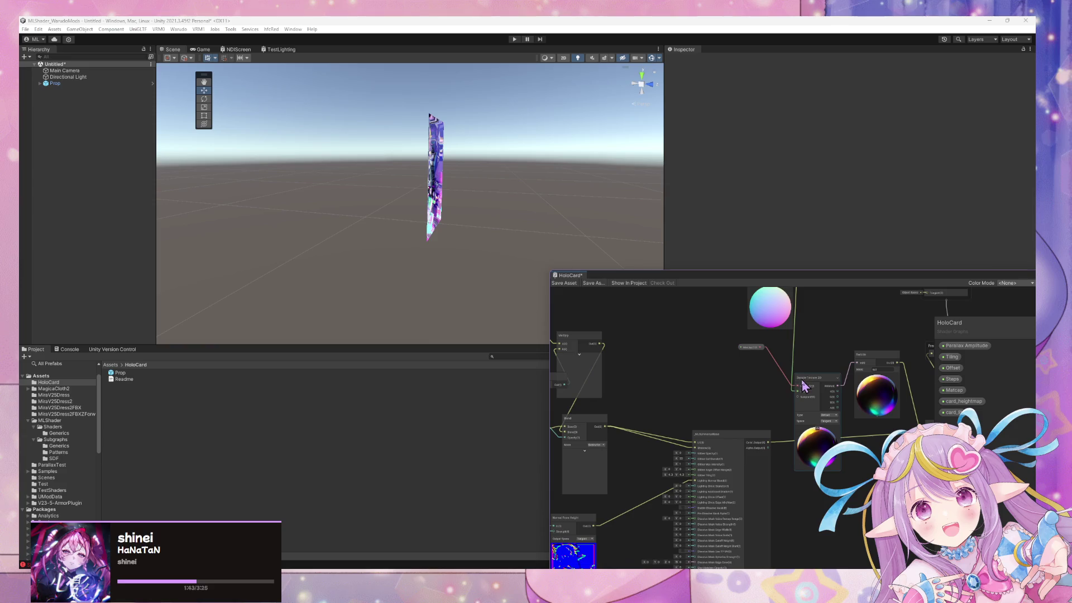
drag(743, 350, 626, 352)
drag(804, 385, 632, 314)
mouse_move(896, 411)
mouse_down()
mouse_move(797, 398)
mouse_move(832, 423)
mouse_up()
key(Delete)
click(818, 349)
key(Delete)
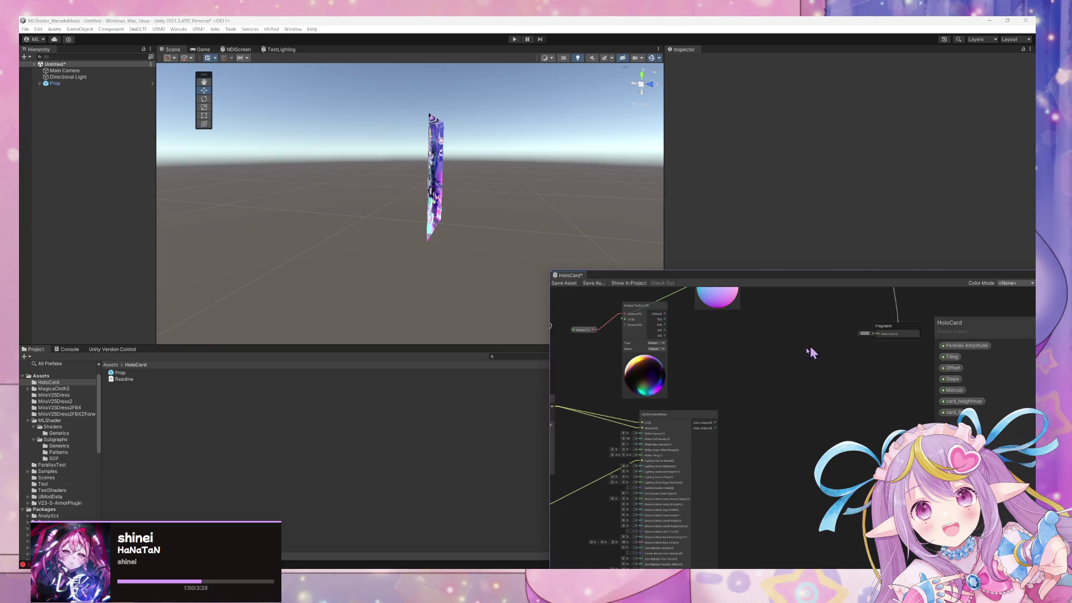
Wire _MLSUniversalBase Color_Output into Fragment Base Color and regroup the sampler nodes up-left
drag(716, 423, 881, 343)
mouse_move(718, 356)
mouse_down()
mouse_move(785, 390)
mouse_move(838, 397)
mouse_up()
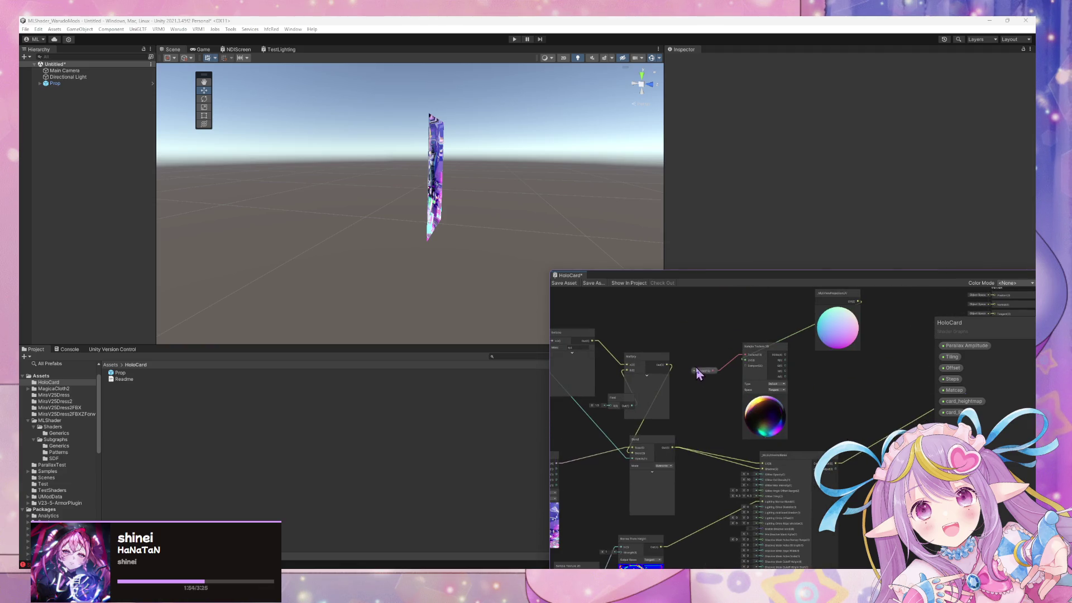
drag(698, 373, 634, 323)
drag(759, 362, 711, 325)
mouse_move(817, 313)
mouse_down()
mouse_move(727, 296)
mouse_move(596, 313)
mouse_move(609, 296)
mouse_up()
Move the _MLSUniversalBase node further right to make room near the Blend node
scroll(724, 435, up, 2)
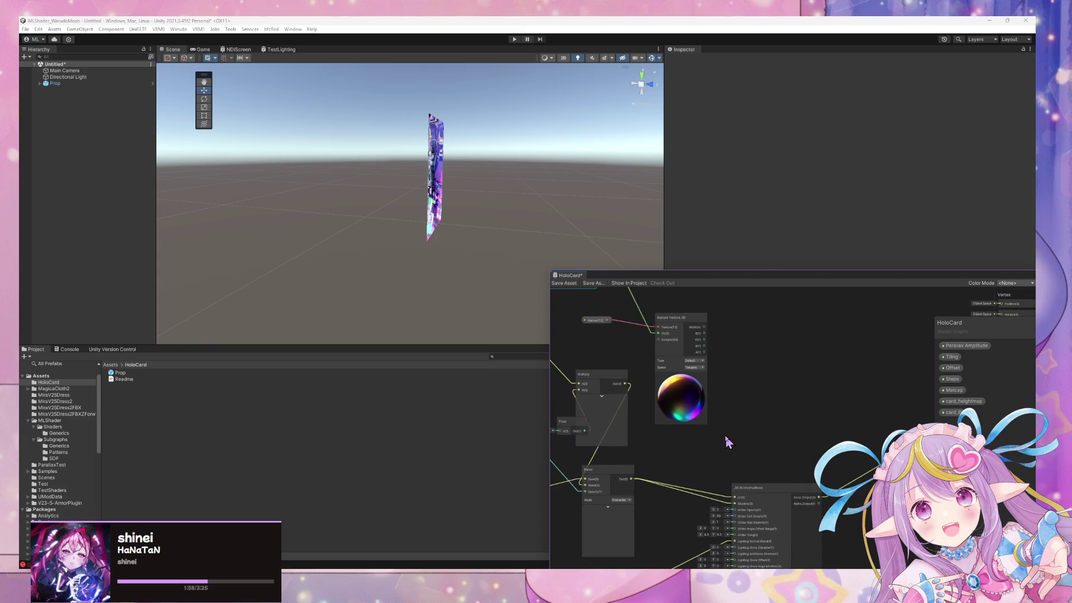
key(space)
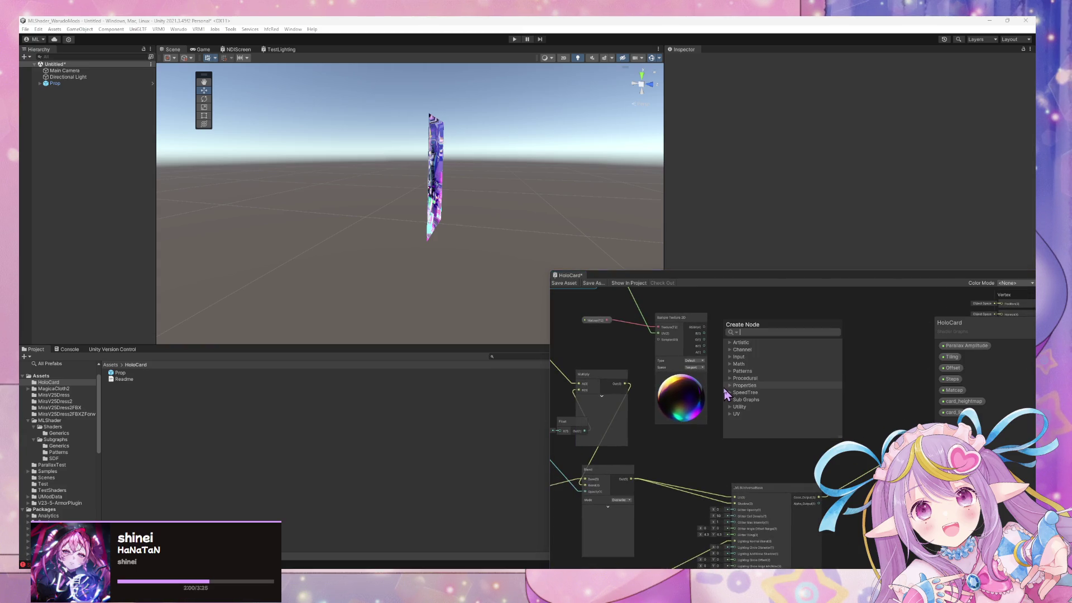
click(694, 442)
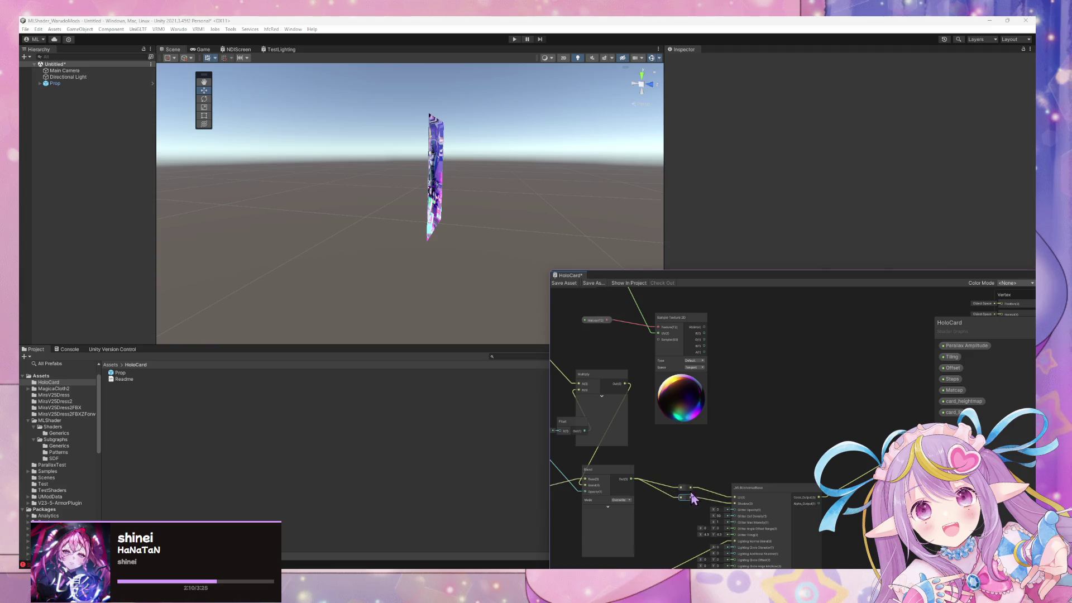
mouse_move(695, 471)
mouse_down()
mouse_move(852, 337)
mouse_move(785, 381)
mouse_move(780, 438)
mouse_move(853, 288)
mouse_move(756, 400)
mouse_up()
scroll(781, 373, up, 3)
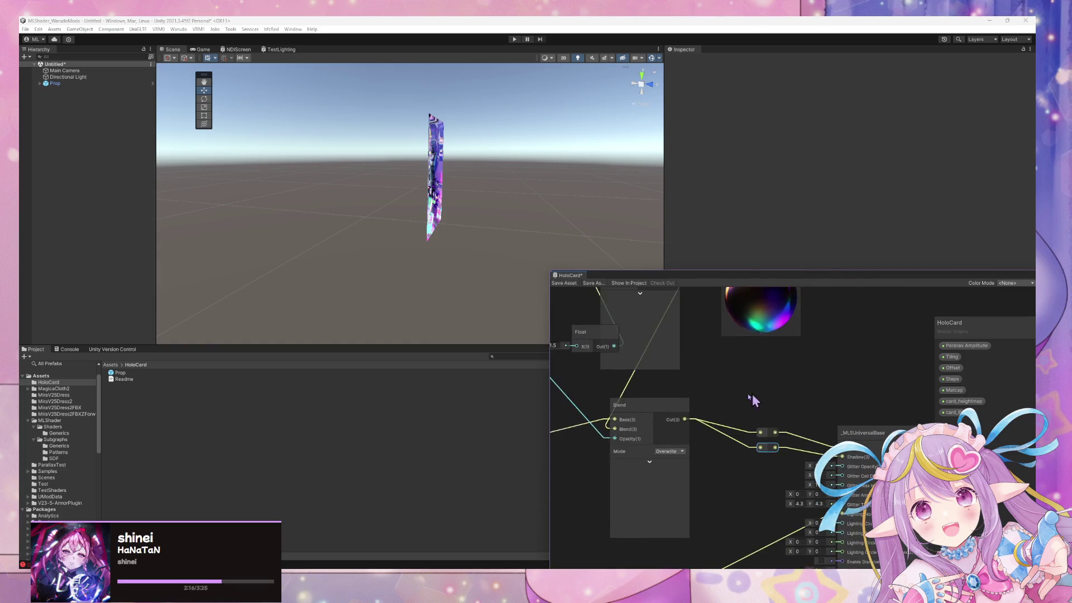
scroll(757, 400, down, 3)
drag(833, 479, 897, 487)
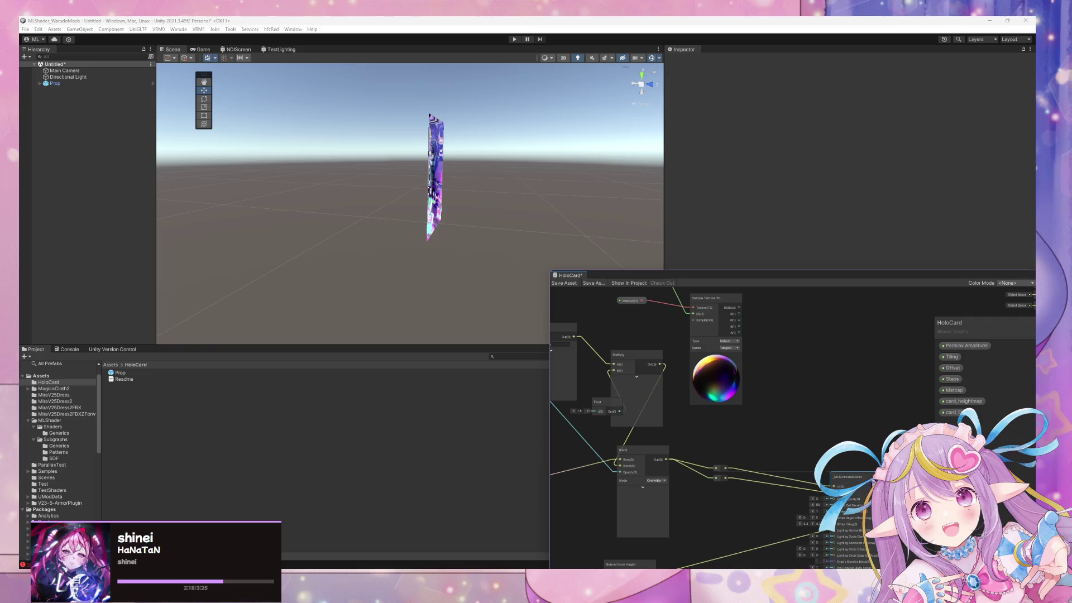
Add a new Blend node and wire its output toward _MLSUniversalBase
key(space)
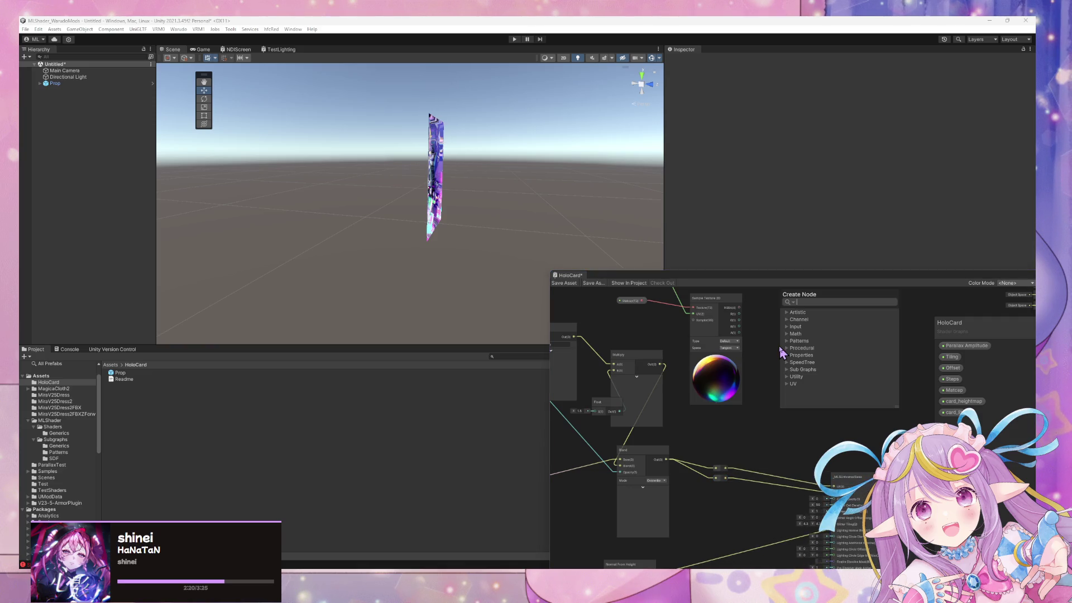
text(blend)
key(Return)
click(807, 406)
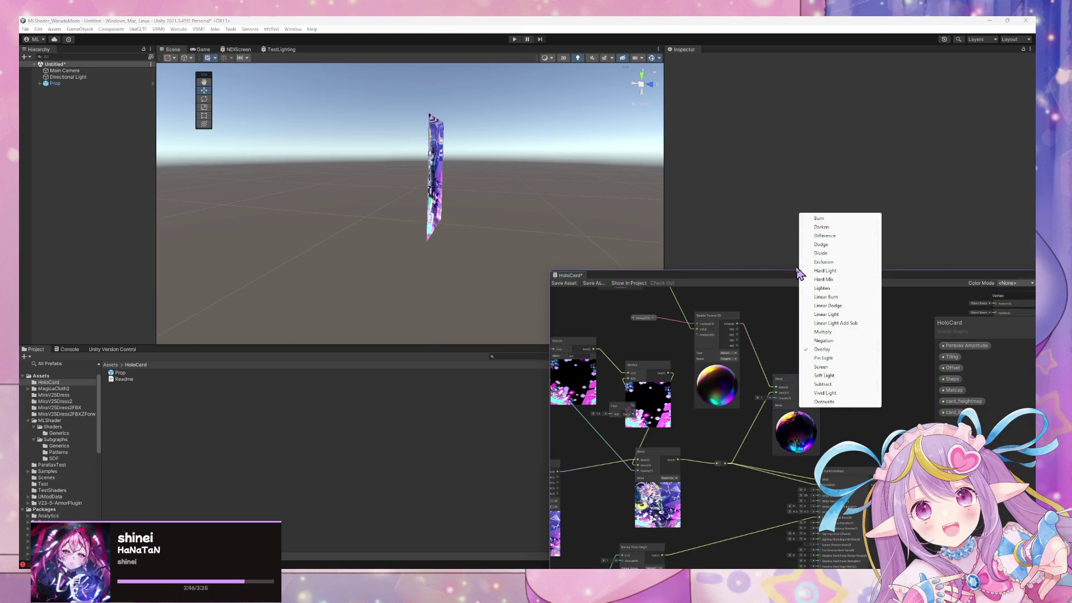
key(Escape)
scroll(771, 304, up, 5)
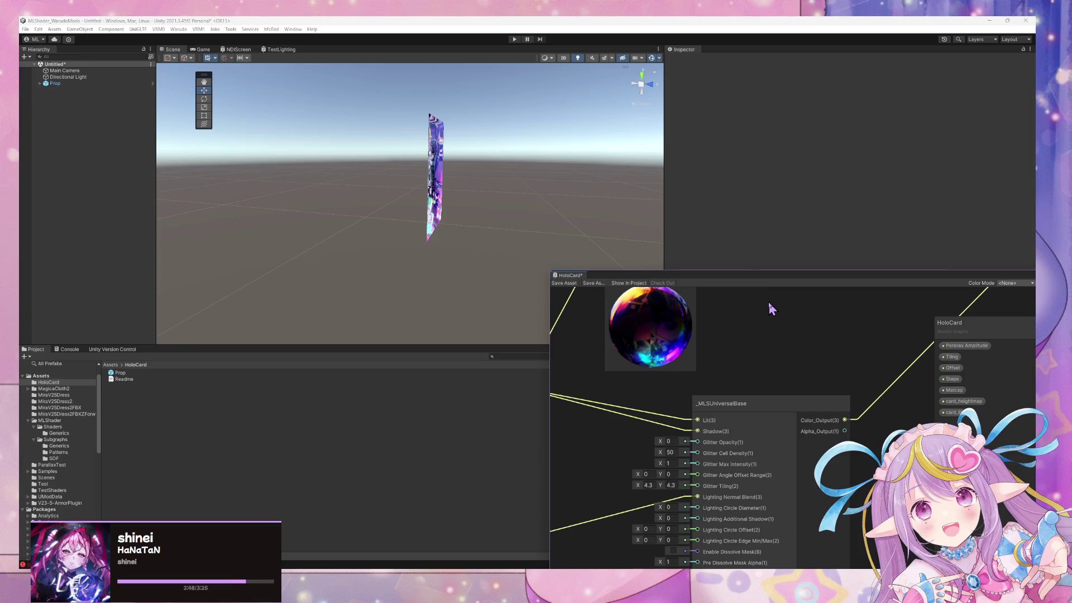
scroll(769, 300, down, 5)
scroll(793, 417, up, 3)
mouse_move(733, 397)
mouse_down()
mouse_move(812, 411)
mouse_move(698, 349)
mouse_move(709, 357)
mouse_up()
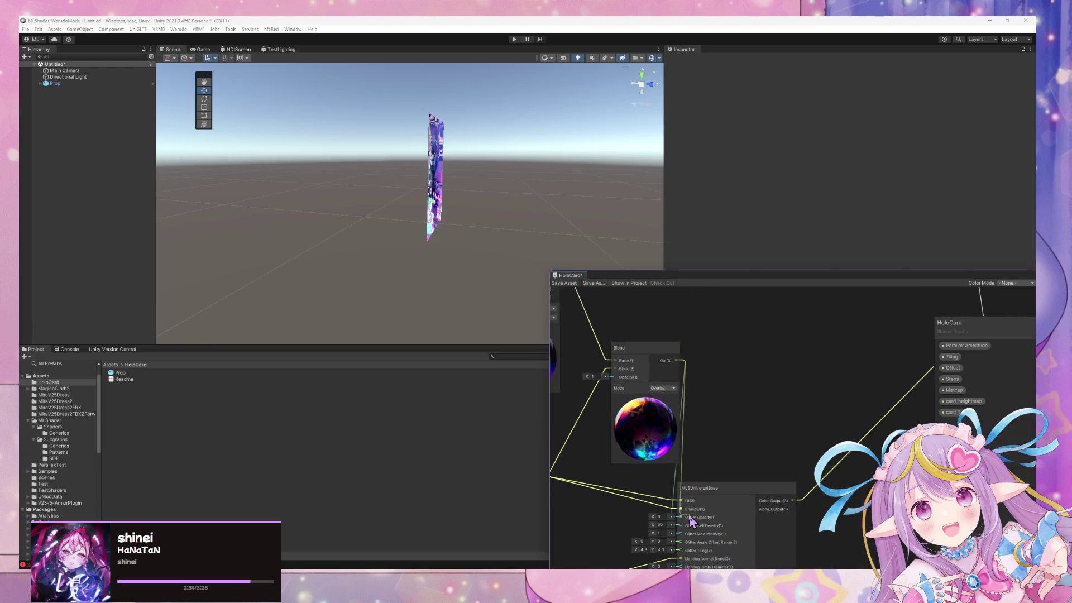
drag(716, 398, 802, 374)
mouse_move(762, 336)
mouse_down()
mouse_move(757, 491)
mouse_move(766, 485)
mouse_up()
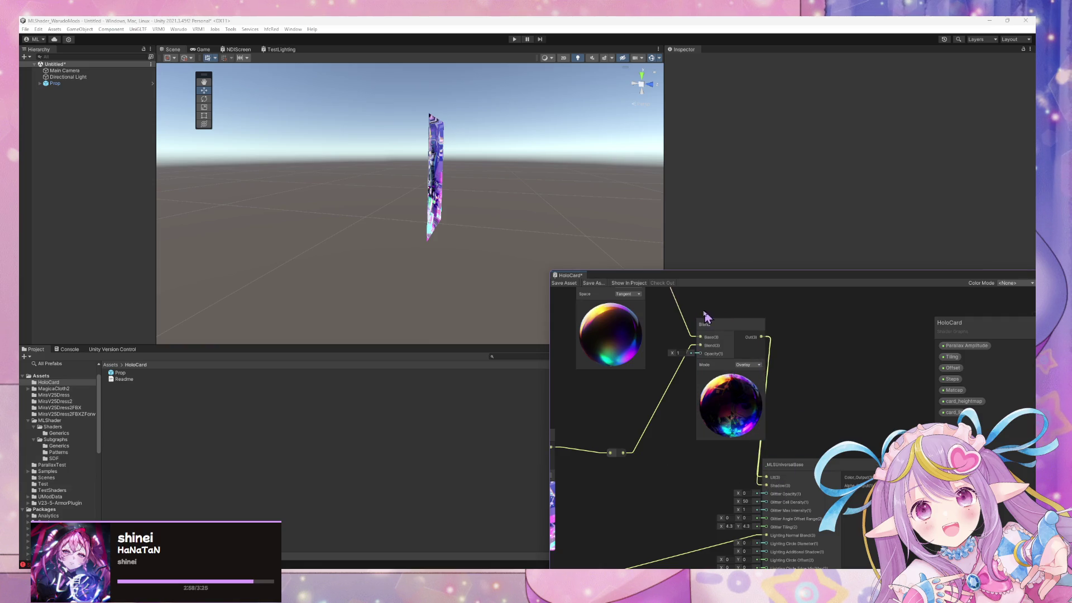
drag(815, 416, 842, 429)
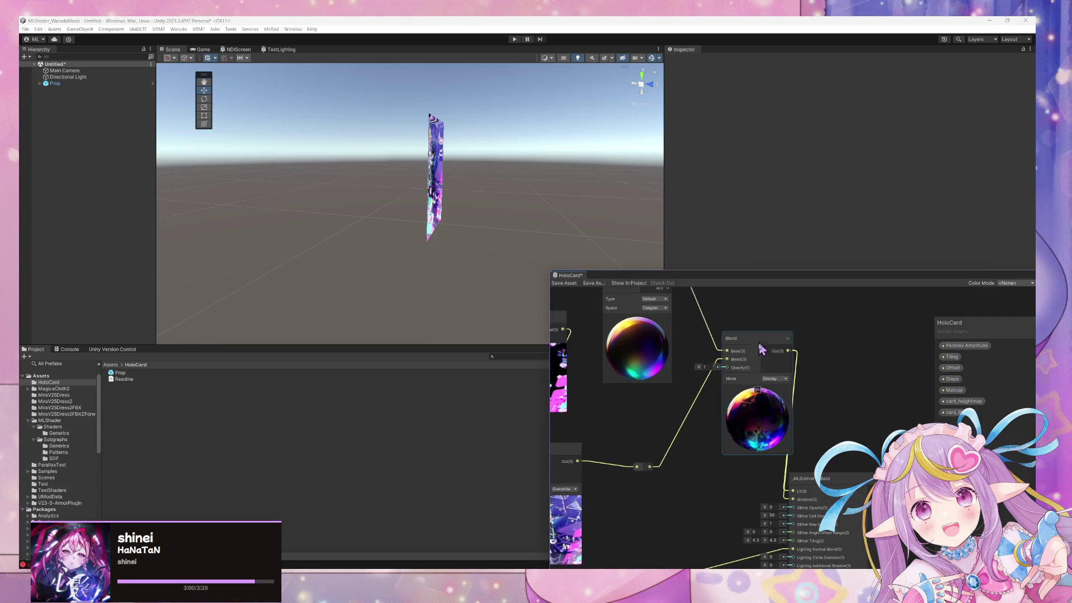
Switch the Blend mode from Overlay to Dodge and connect the reroute to the Lit input
click(772, 379)
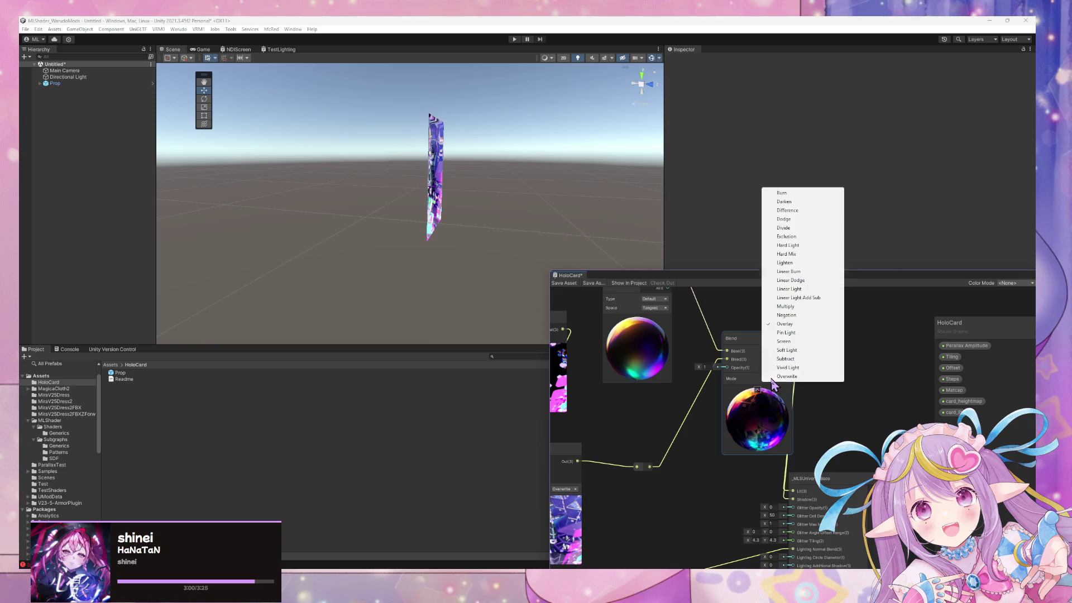
click(804, 220)
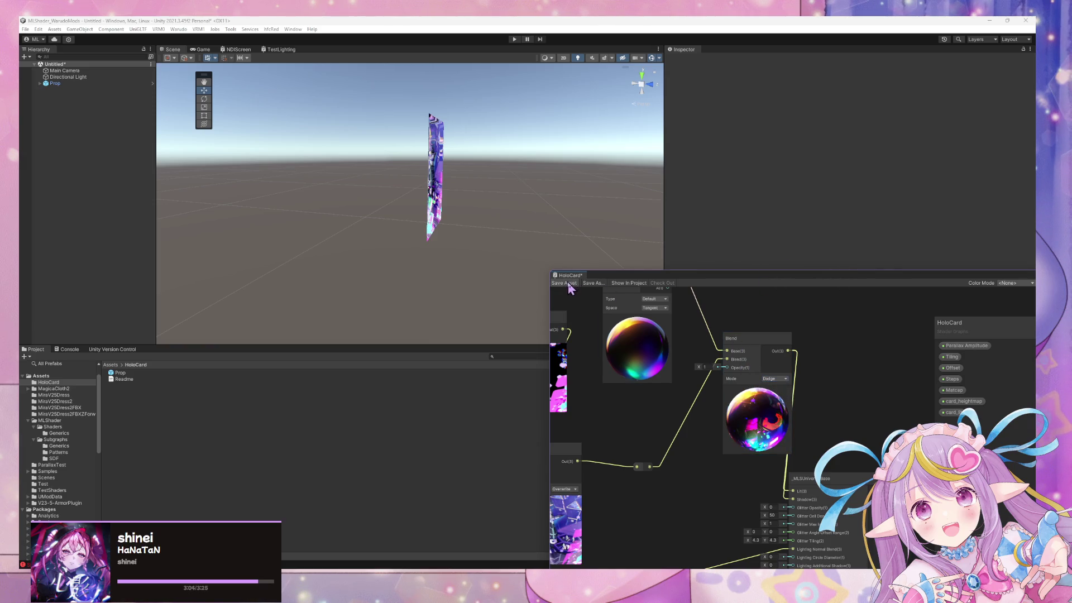
mouse_move(598, 179)
mouse_down()
mouse_move(476, 169)
mouse_move(706, 183)
mouse_move(555, 165)
mouse_move(407, 168)
mouse_move(670, 387)
mouse_up()
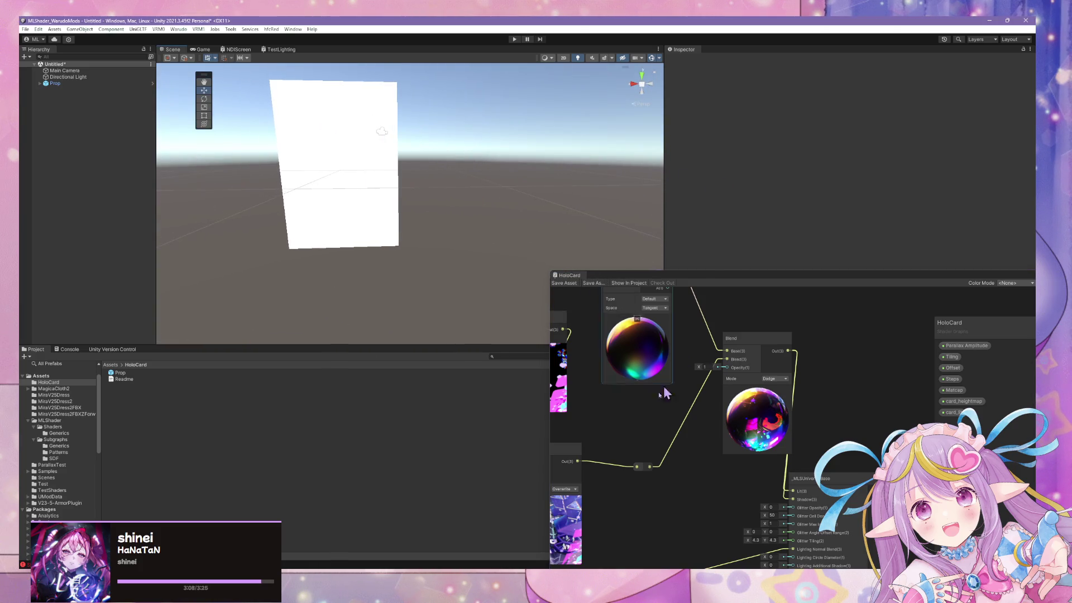
drag(650, 466, 793, 491)
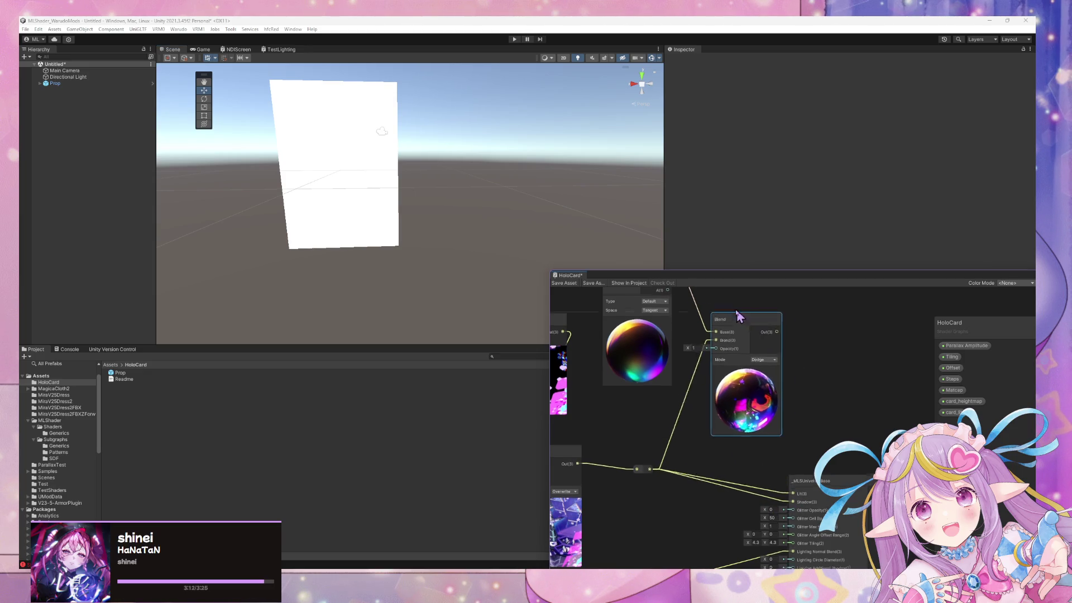
drag(782, 453, 763, 429)
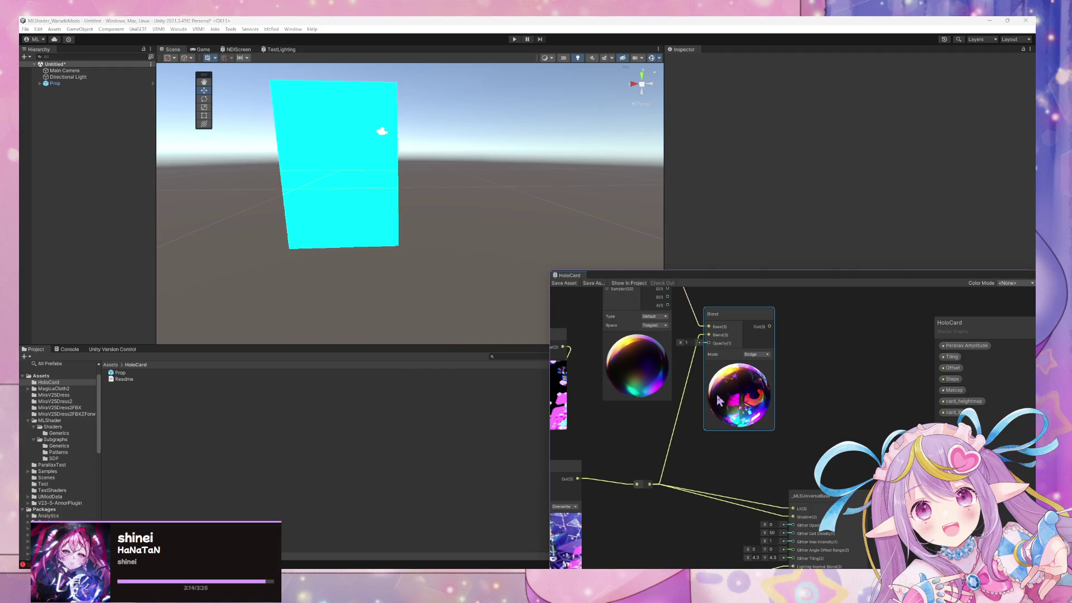
drag(445, 271, 407, 233)
scroll(407, 232, up, 3)
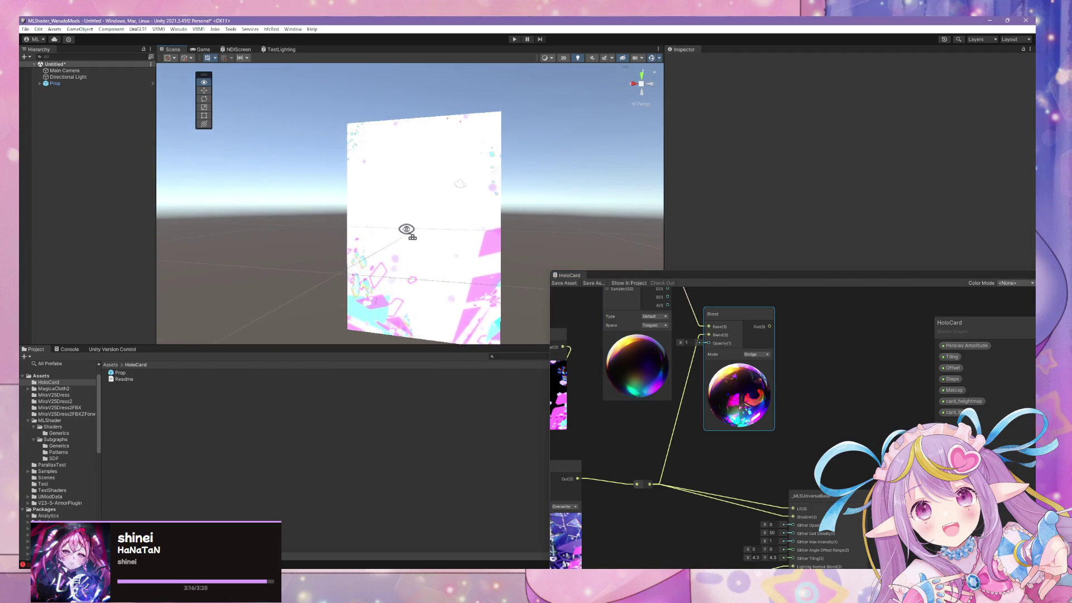
Delete the Blend node, move _MLSViewProjectionUV lower and right, and save the graph
click(756, 328)
key(Delete)
drag(694, 351, 738, 455)
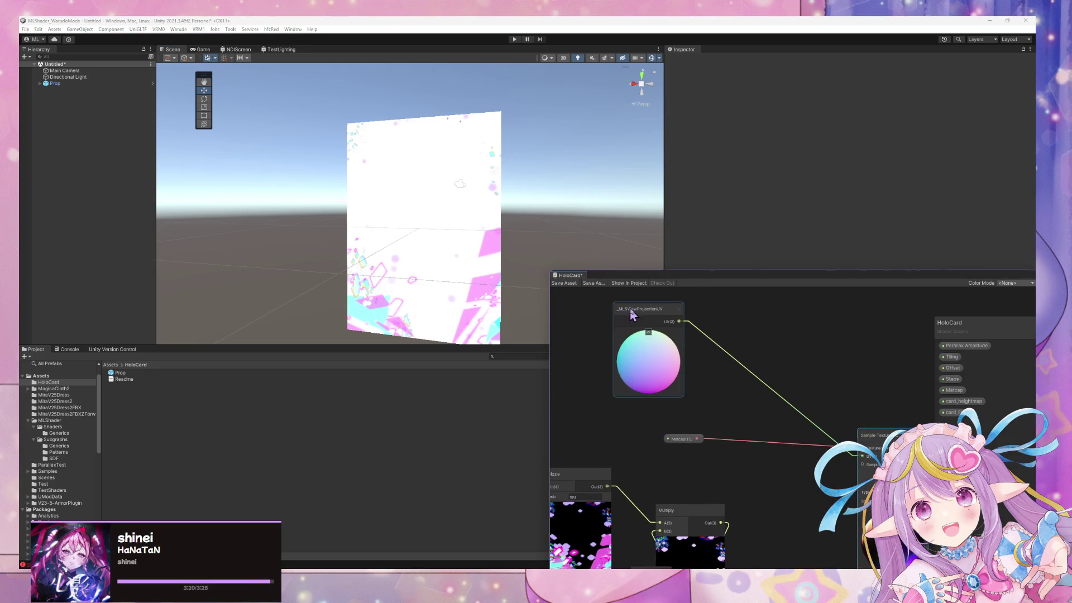
drag(631, 314, 761, 350)
click(573, 290)
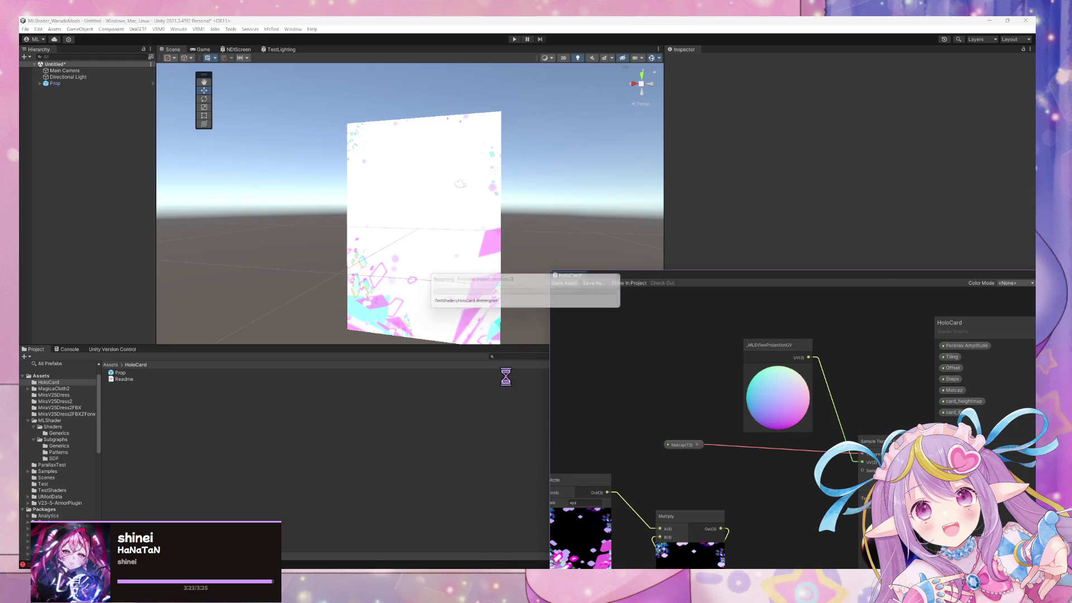
Pan and zoom the graph to inspect the master, Blend, Normal From Height, Swizzle and Matcap nodes
drag(491, 294, 792, 310)
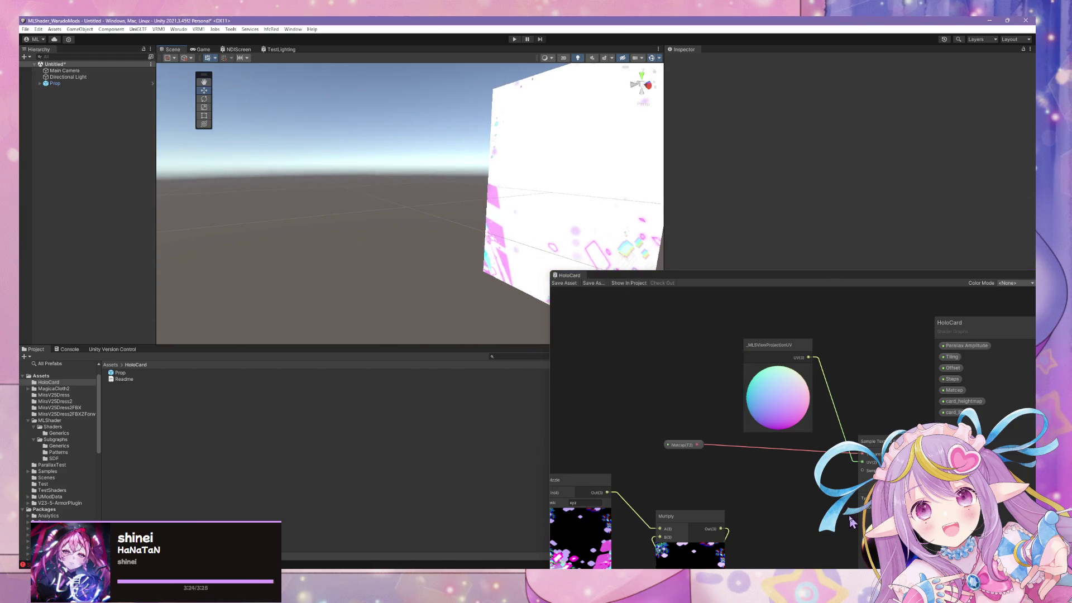
scroll(757, 394, down, 5)
mouse_move(732, 464)
mouse_down()
mouse_move(707, 427)
mouse_move(752, 418)
mouse_move(655, 459)
mouse_up()
scroll(751, 417, up, 1)
scroll(654, 457, down, 3)
drag(765, 459, 749, 479)
scroll(678, 391, up, 3)
drag(677, 391, 764, 346)
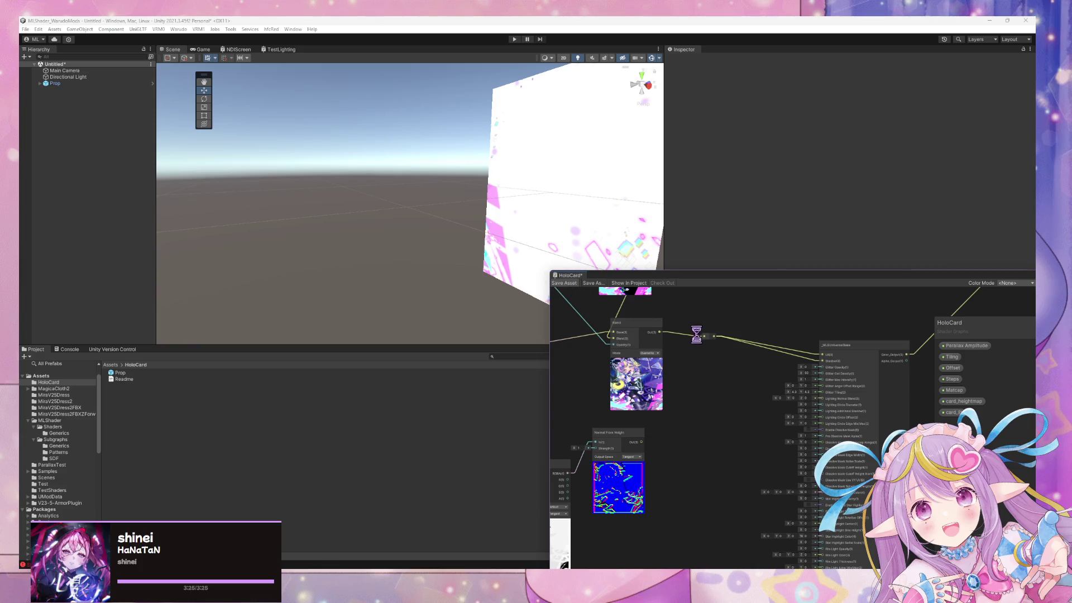
mouse_move(688, 317)
mouse_down()
mouse_move(730, 439)
mouse_move(728, 421)
mouse_up()
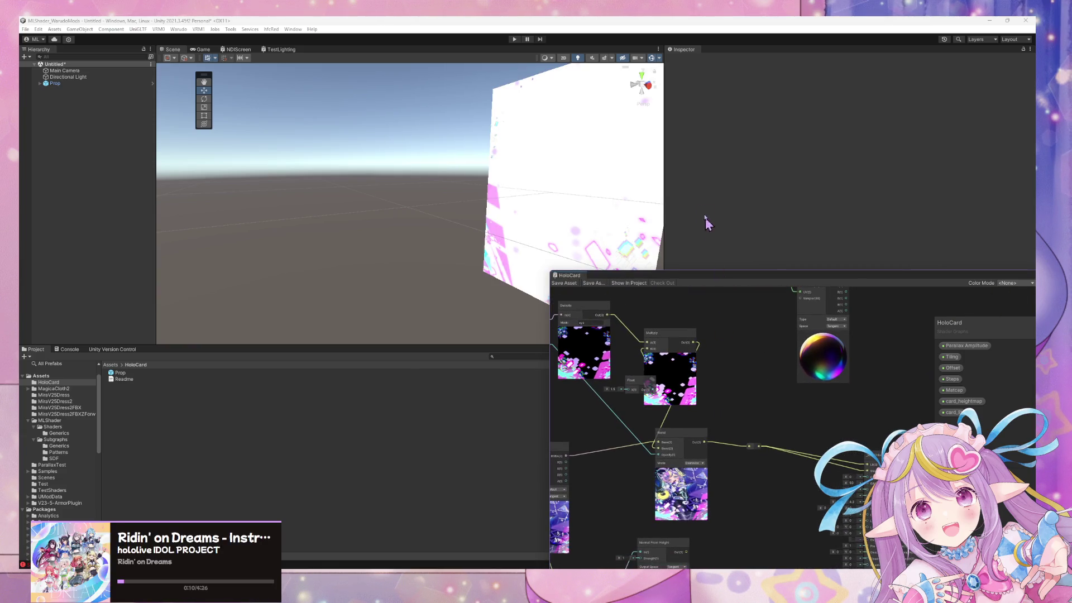
Select the Card object and arrange the shader graph window beside its material fields
middle_click(535, 202)
click(711, 352)
click(551, 179)
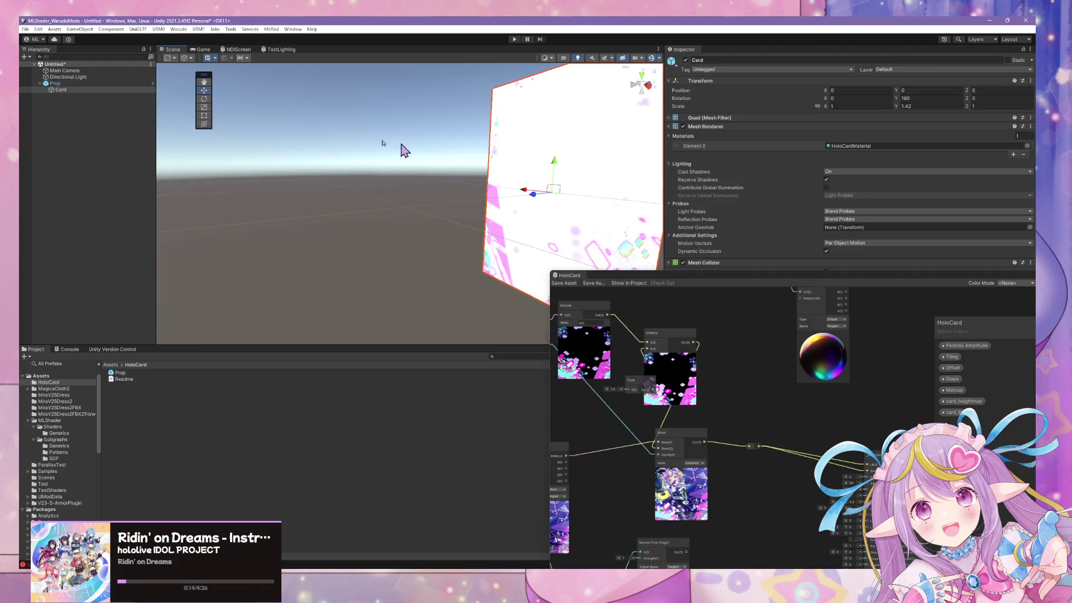
mouse_move(821, 276)
mouse_down()
mouse_move(306, 375)
mouse_move(404, 335)
mouse_up()
drag(892, 364, 844, 521)
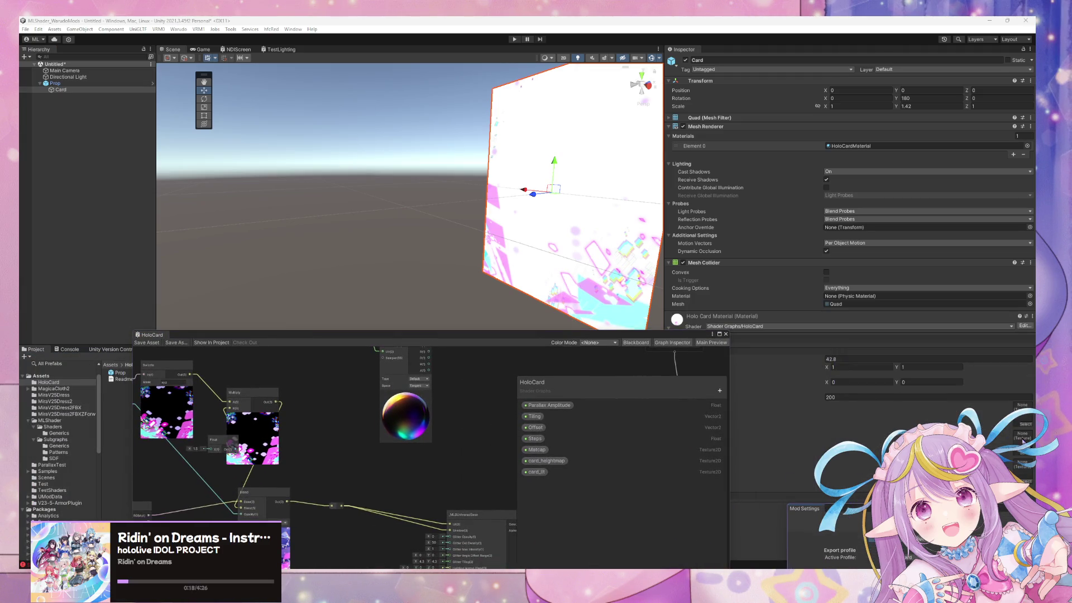
mouse_move(624, 337)
mouse_down()
mouse_move(508, 412)
mouse_move(564, 212)
mouse_move(819, 192)
mouse_up()
scroll(533, 423, down, 3)
scroll(532, 423, up, 5)
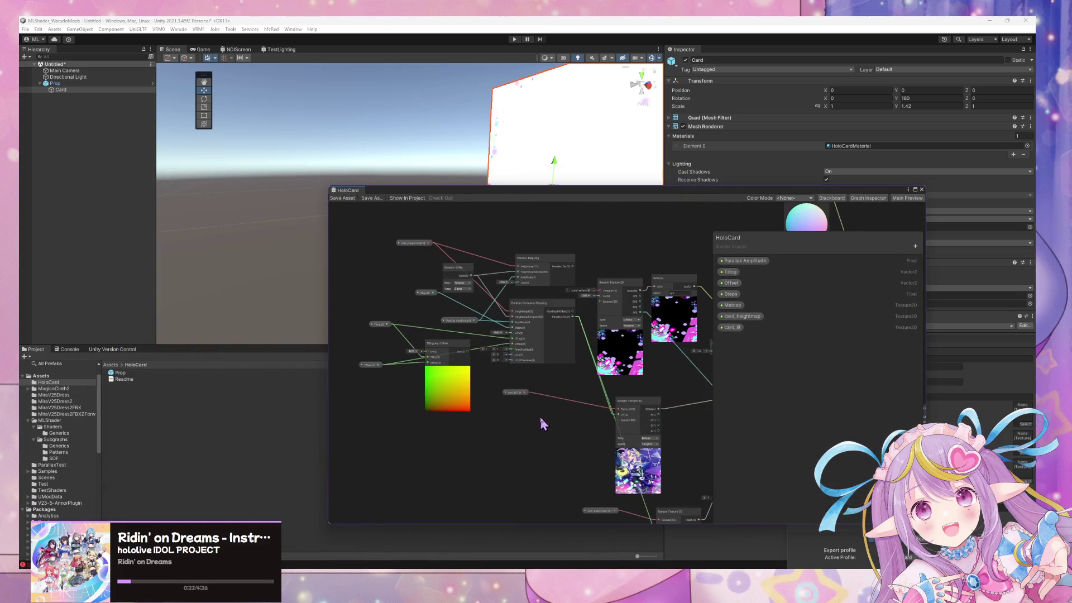
scroll(589, 420, up, 2)
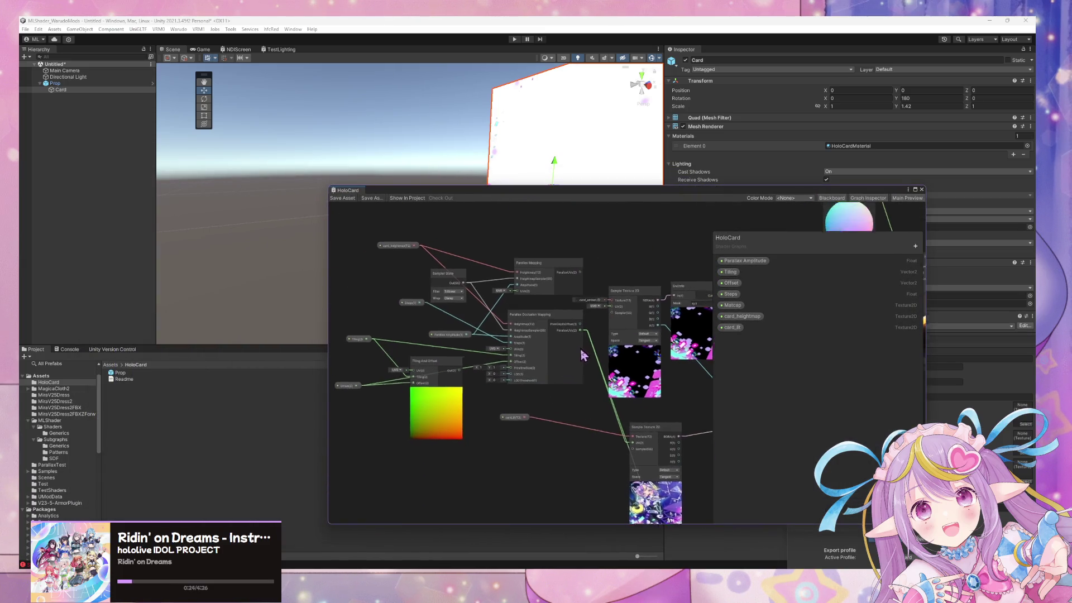
drag(556, 278, 543, 250)
click(554, 303)
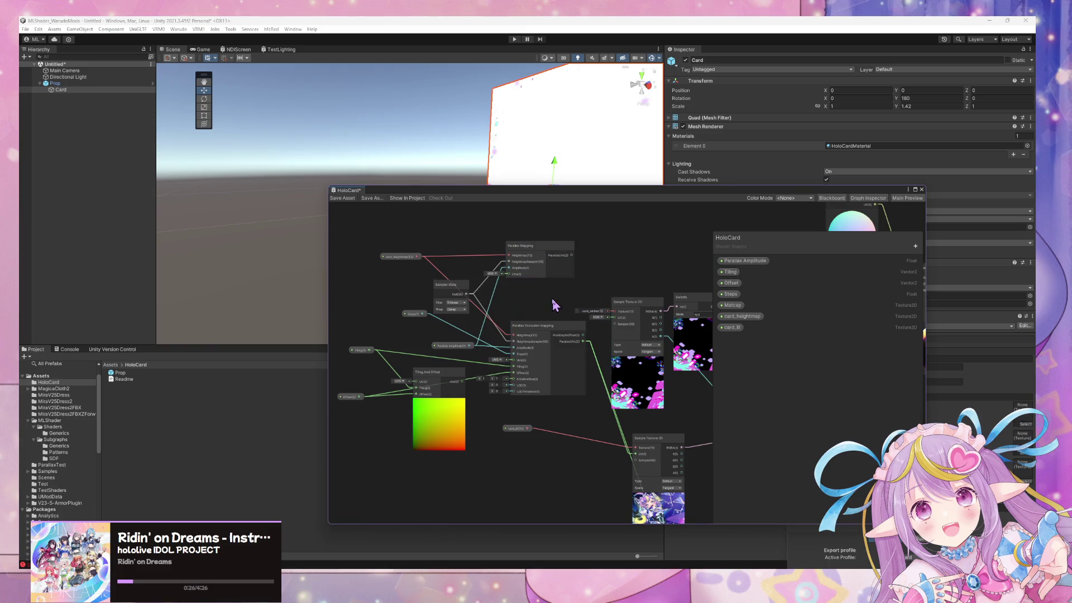
Add a Texture 2D Asset node set to card_emissive, wired into Sample Texture 2D
key(space)
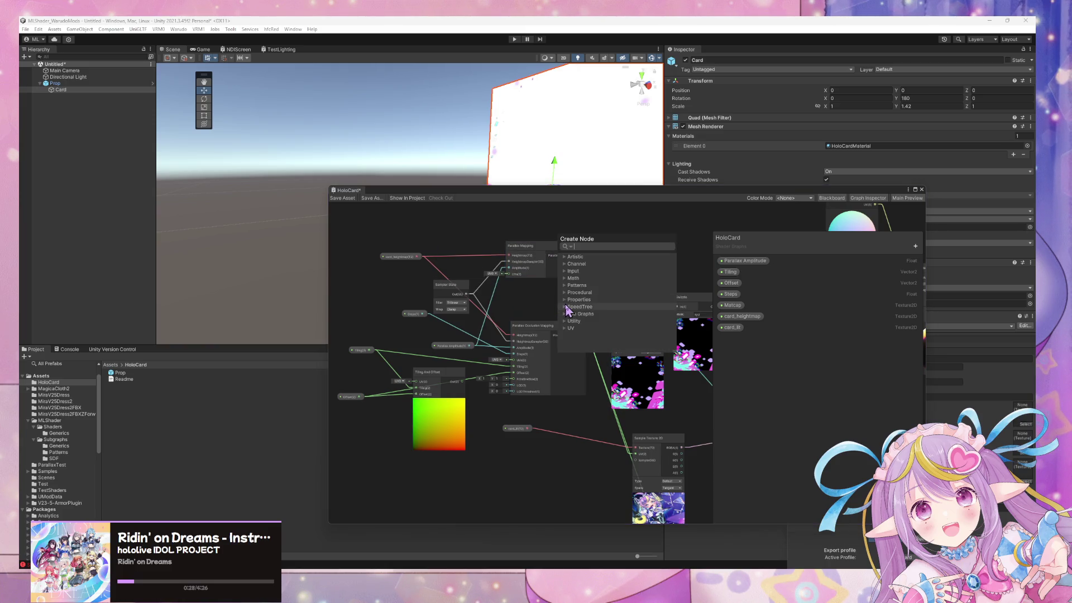
text(text)
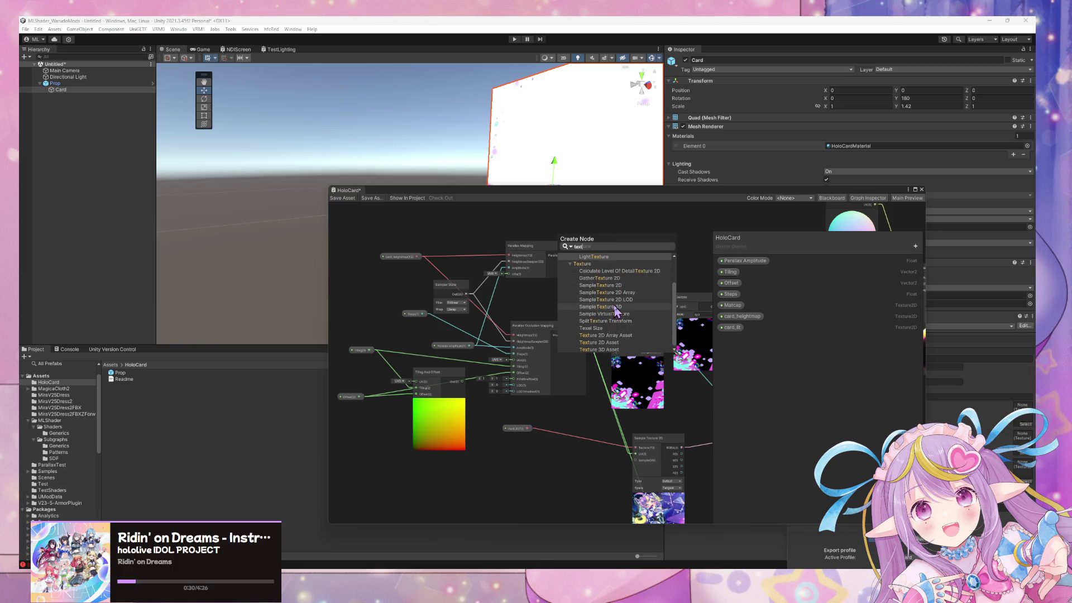
click(608, 342)
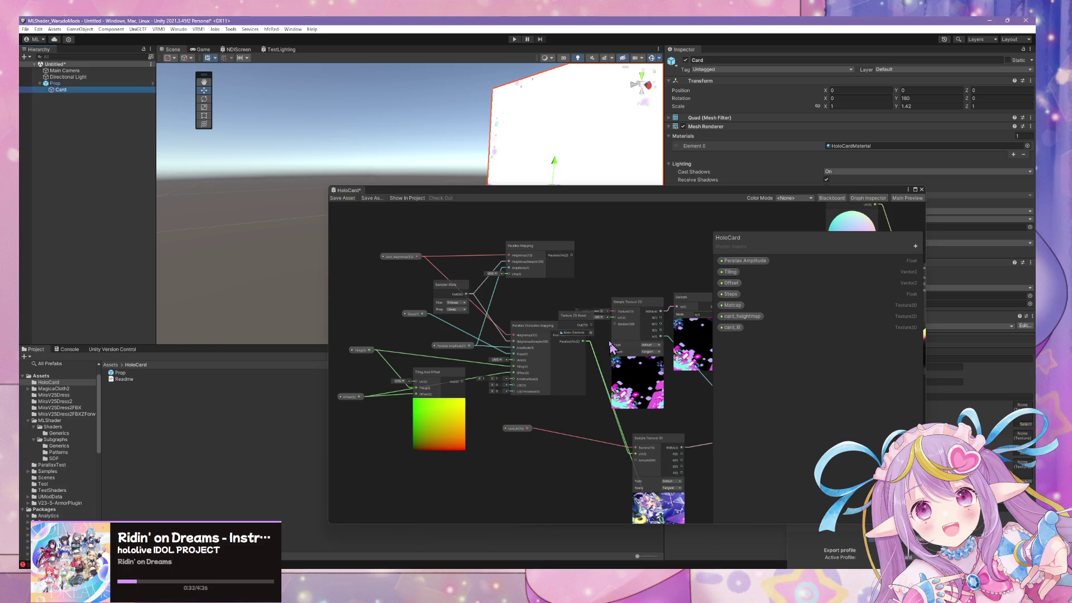
mouse_move(584, 324)
mouse_down()
mouse_move(556, 303)
mouse_move(615, 314)
mouse_up()
click(561, 311)
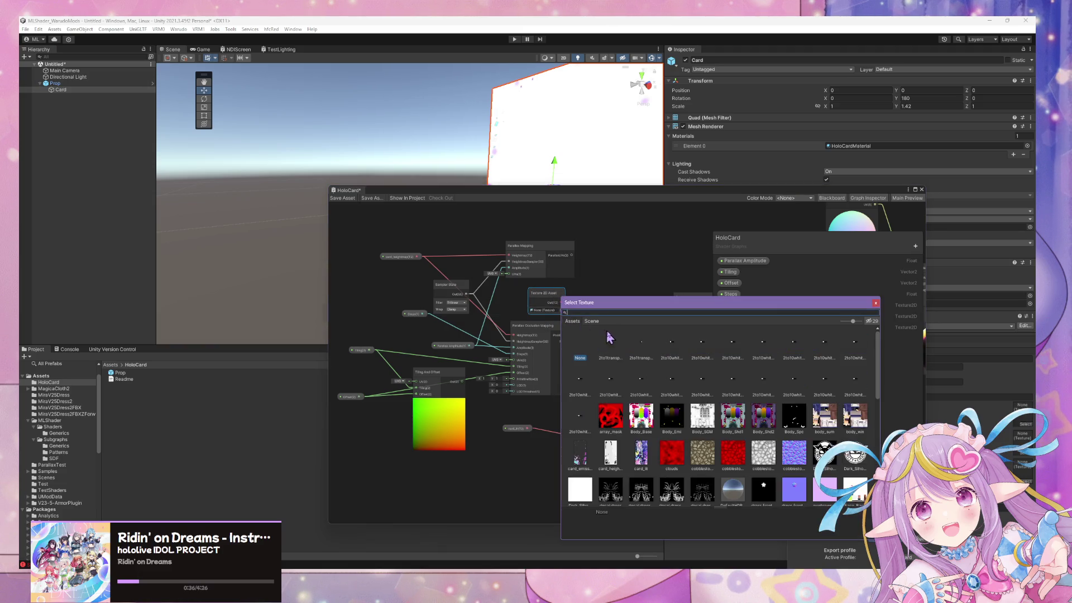
text(card)
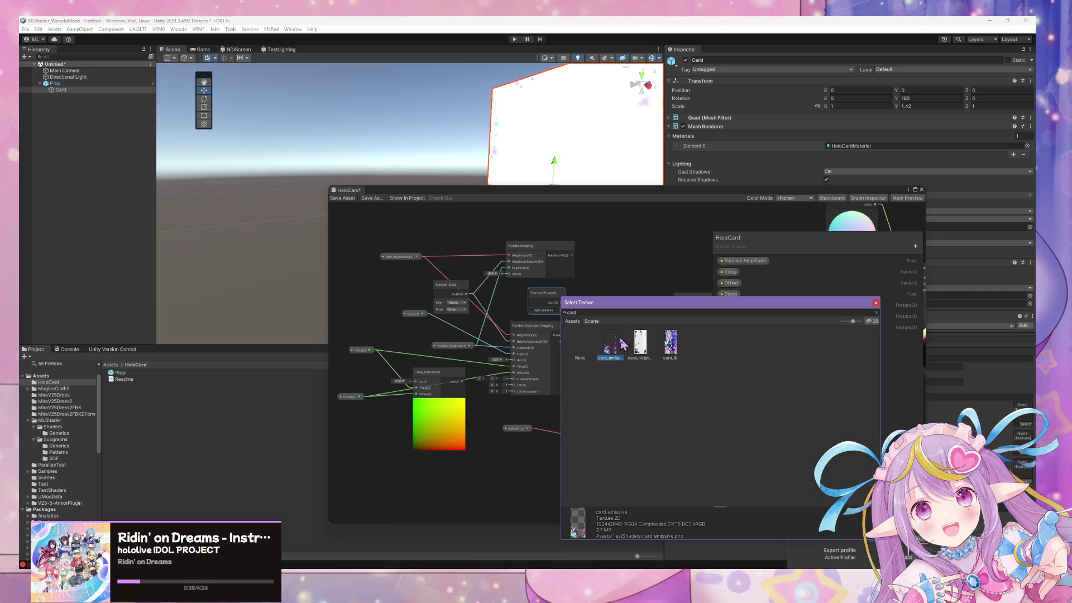
double_click(612, 342)
Convert the card_emissive texture node into a graph property
right_click(555, 297)
mouse_move(600, 384)
click(670, 394)
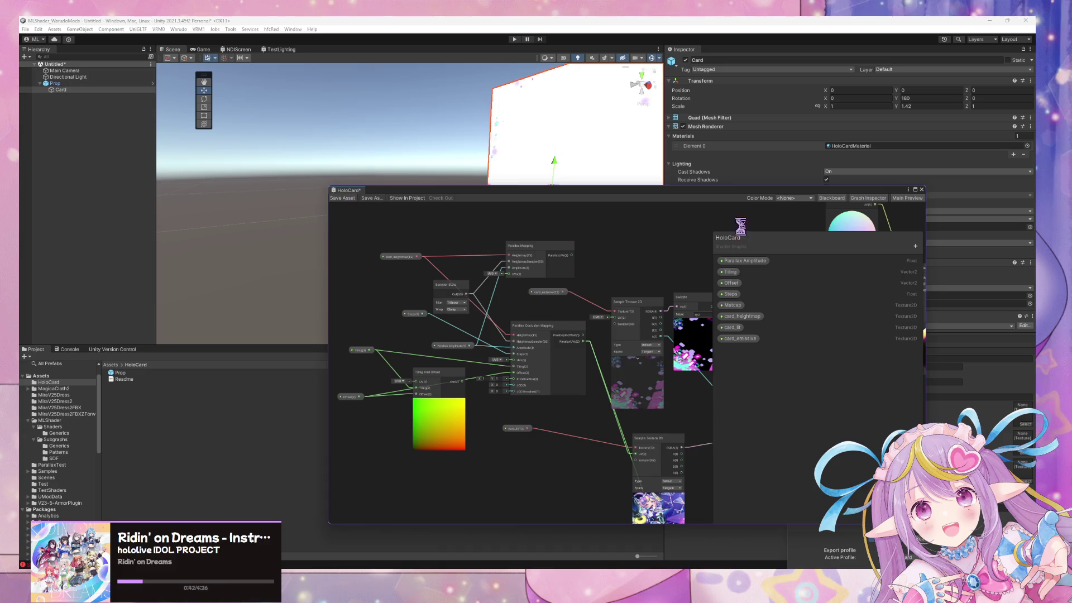
drag(688, 192, 406, 261)
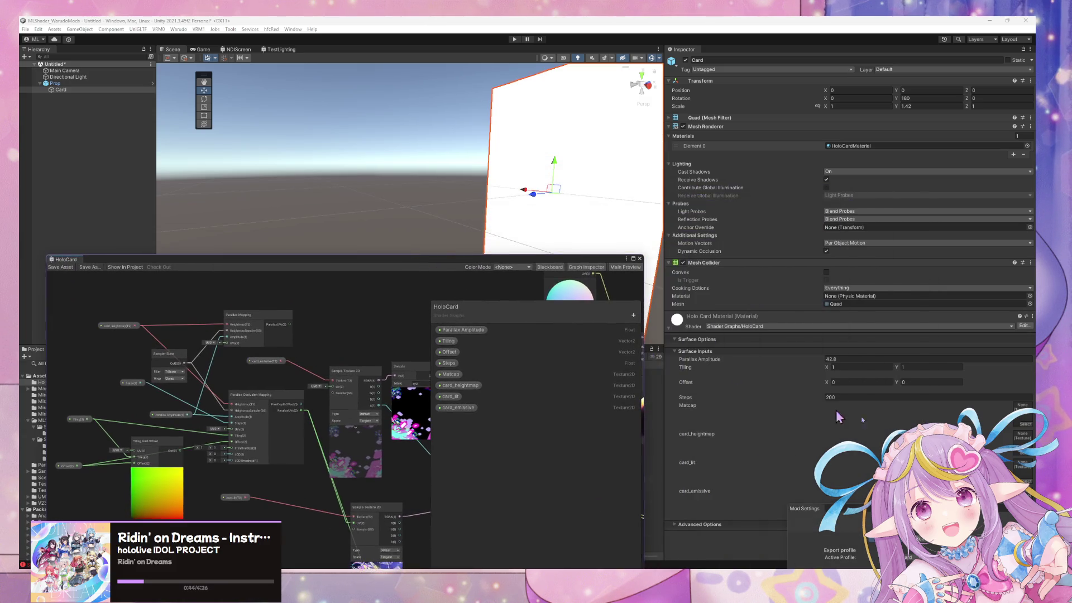
Assign the card_lit and card_emissive textures to the Holo Card material's slots
click(1025, 454)
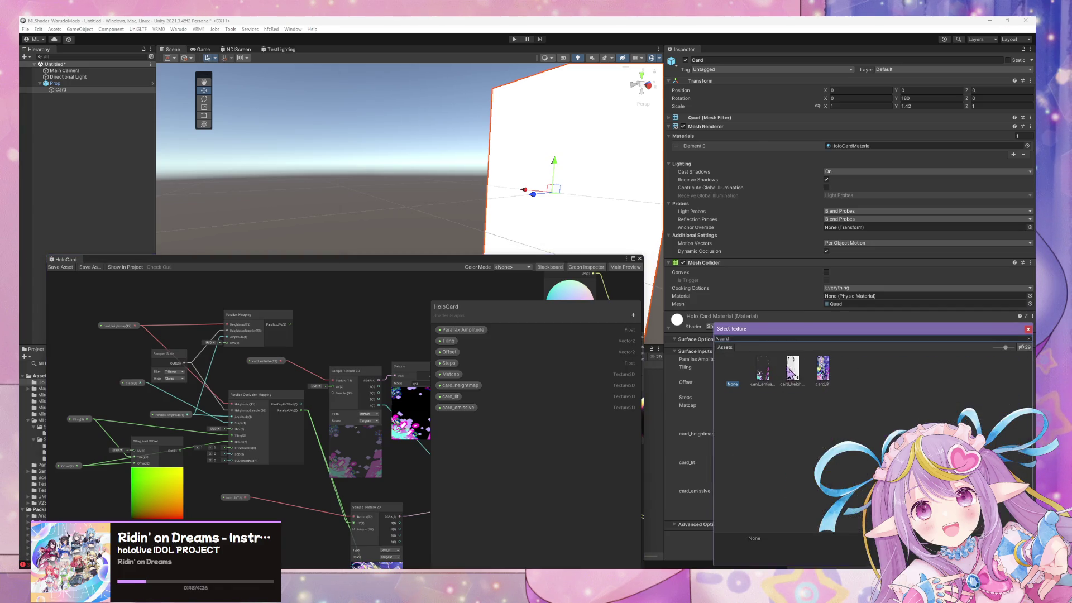
key(BackSpace)
key(BackSpace)
key(BackSpace)
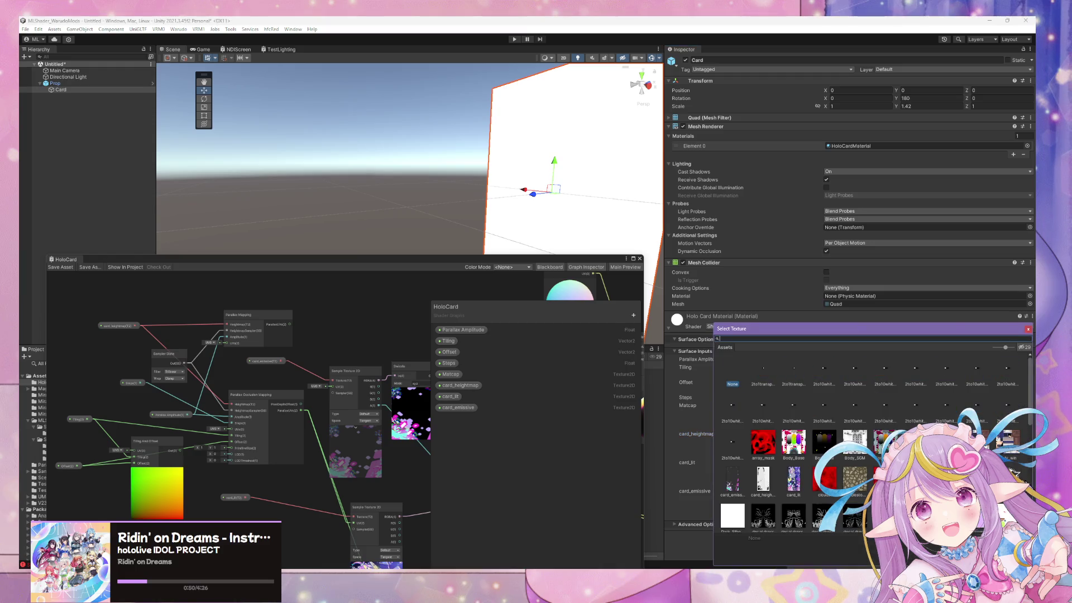
double_click(794, 370)
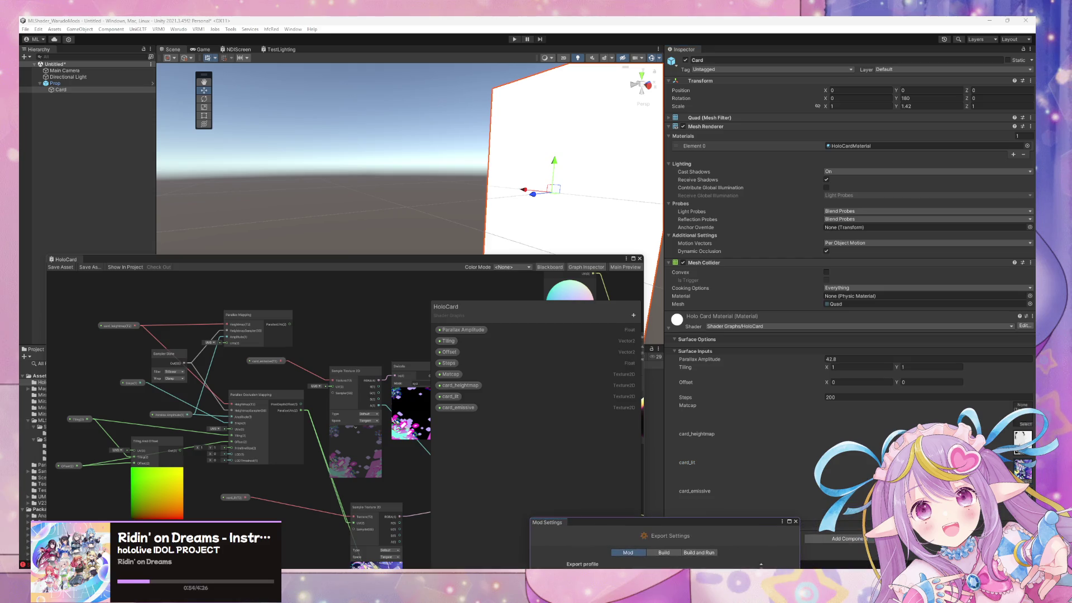
click(1025, 508)
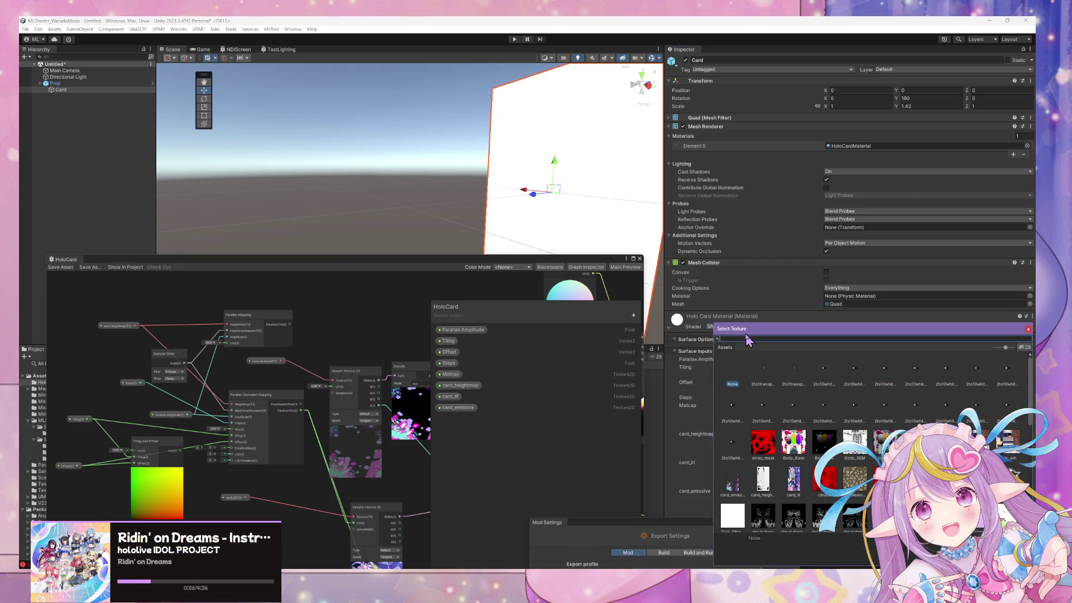
text(emi)
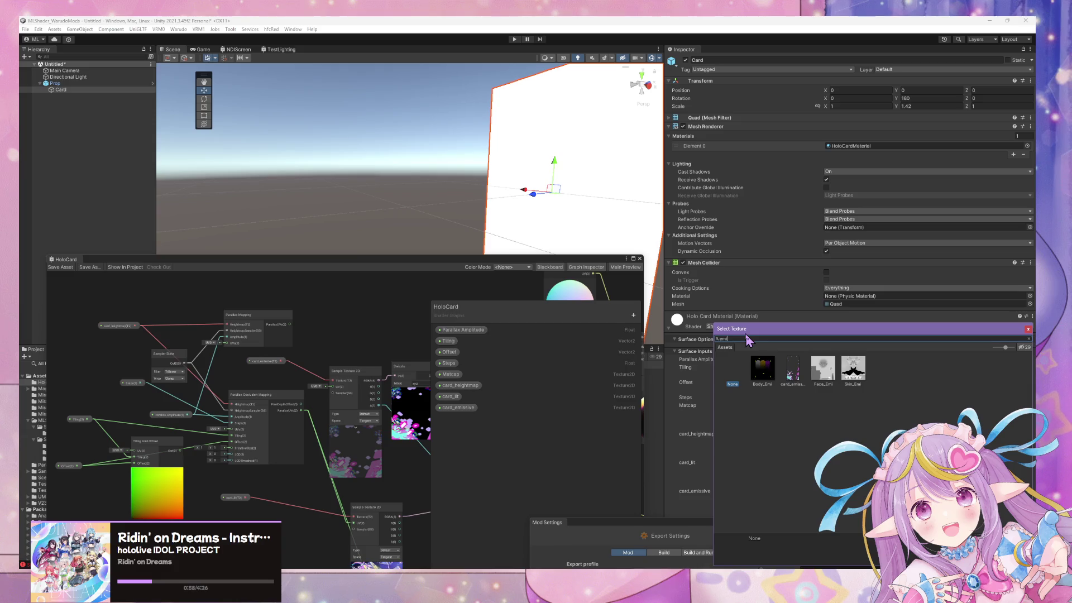
double_click(792, 371)
Frame the card in the Scene view and assign holomatcap to the material's Matcap slot
key(f)
drag(592, 209, 608, 212)
scroll(608, 211, up, 3)
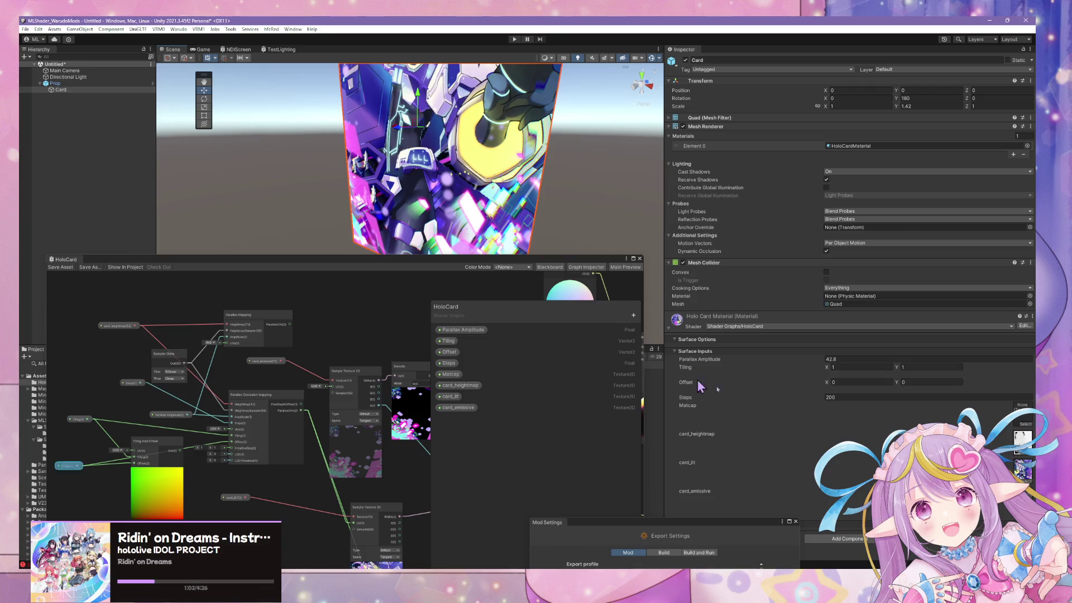
click(1025, 426)
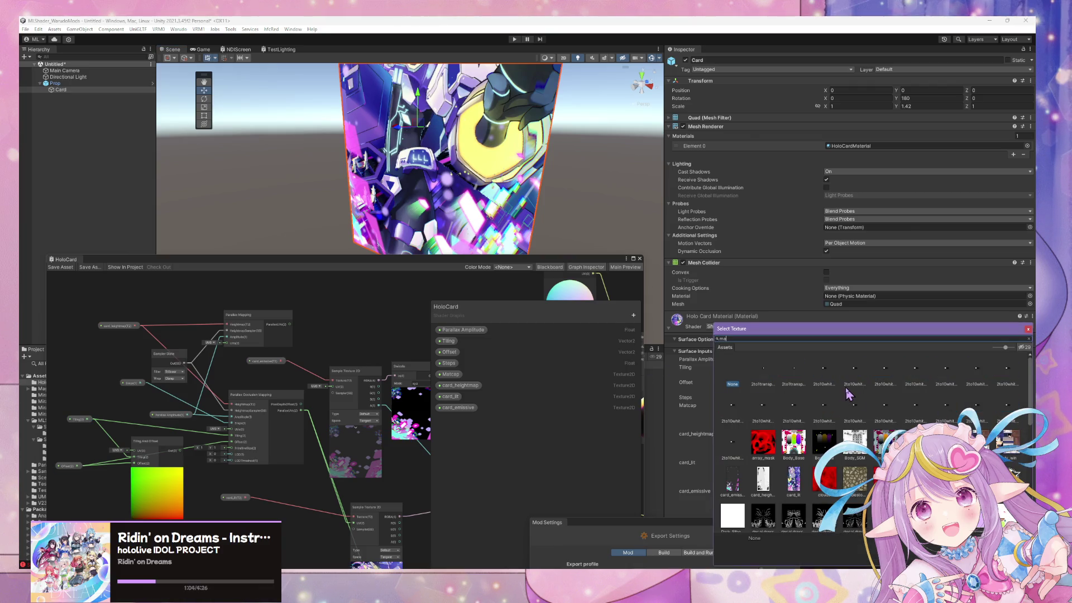
text(t)
double_click(763, 370)
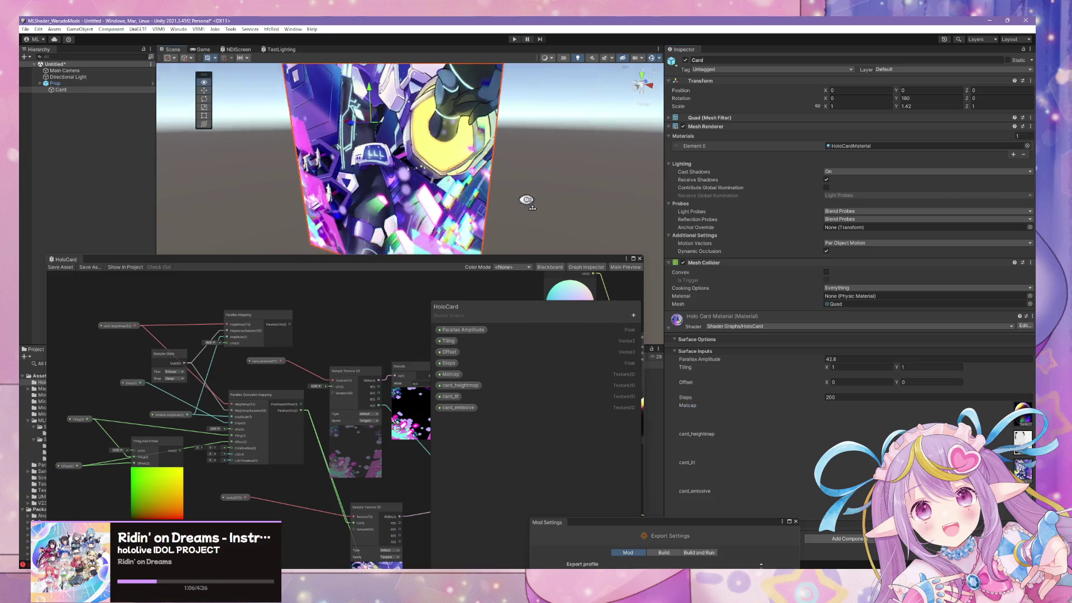
drag(511, 256, 363, 179)
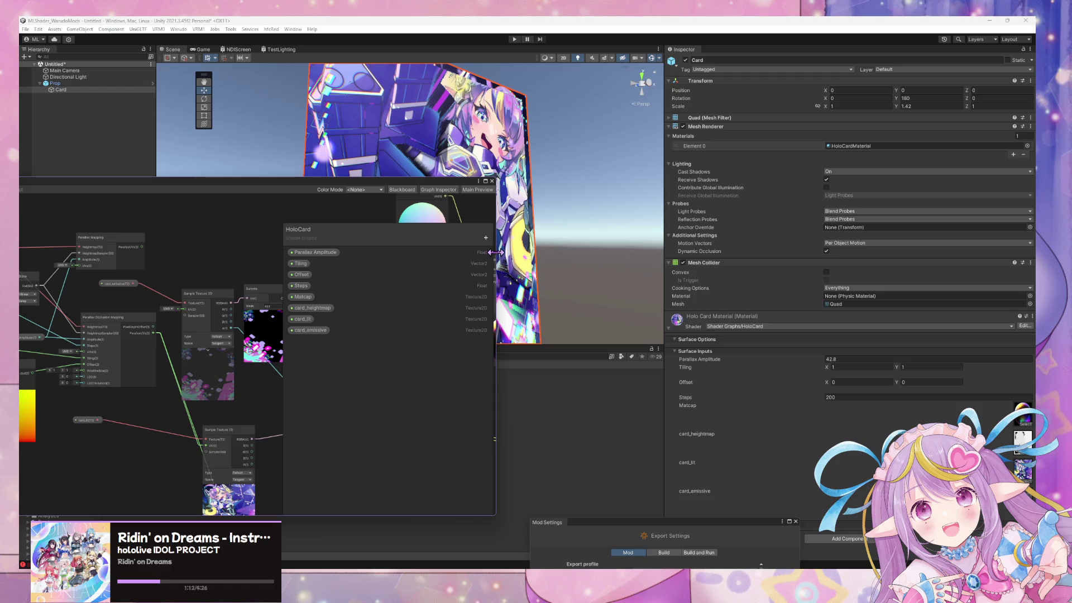
Add a Blend node near the master node and feed the matcap sample's color into its Base
drag(270, 260, 160, 255)
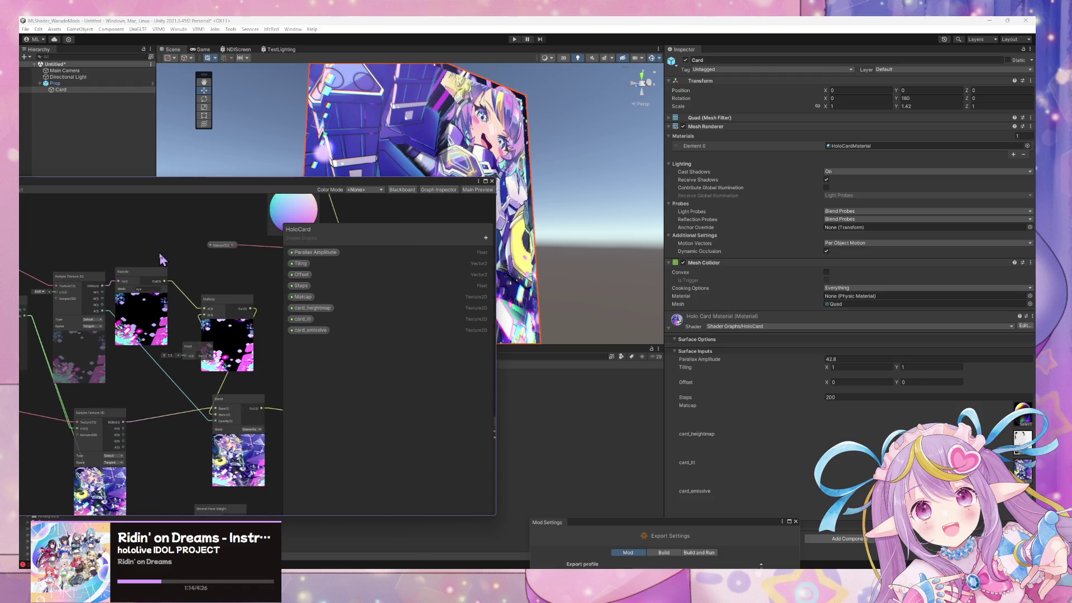
drag(263, 275, 228, 295)
mouse_move(253, 407)
mouse_down()
mouse_move(200, 348)
mouse_move(120, 351)
mouse_move(128, 379)
mouse_up()
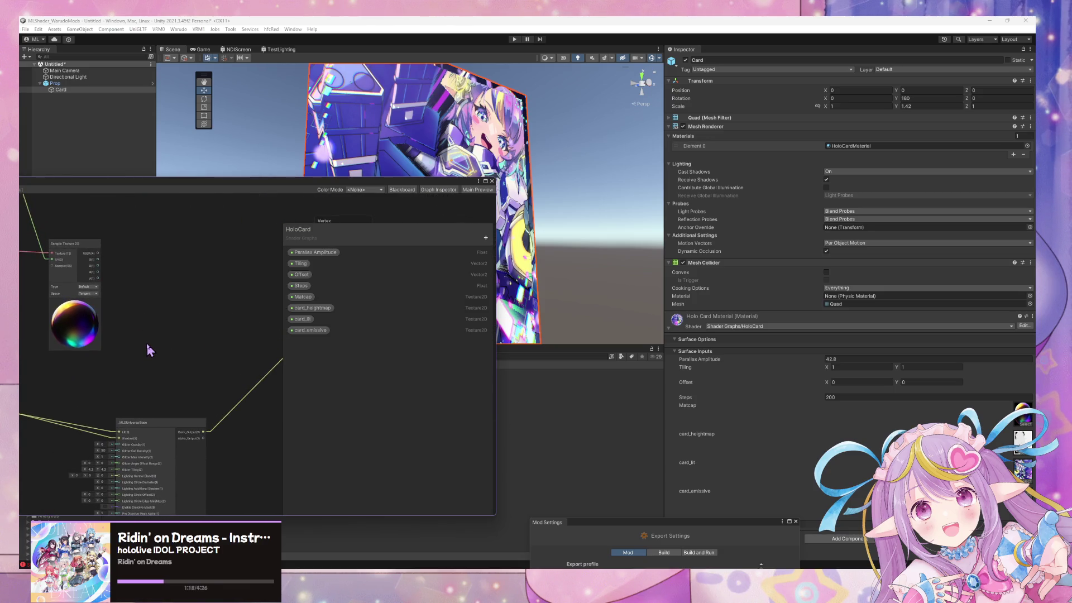
key(space)
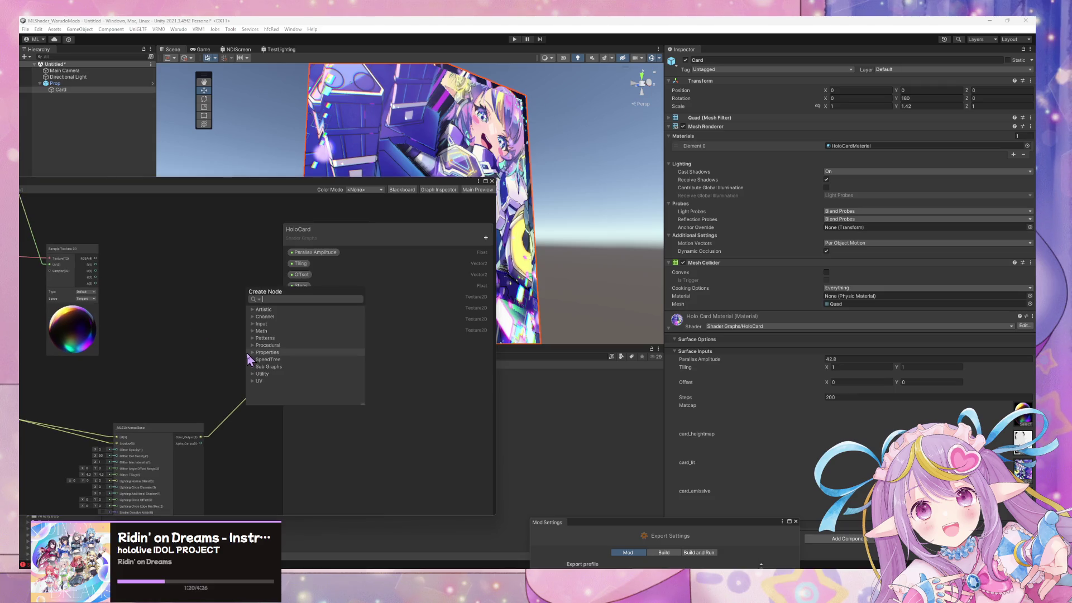
drag(63, 330, 190, 314)
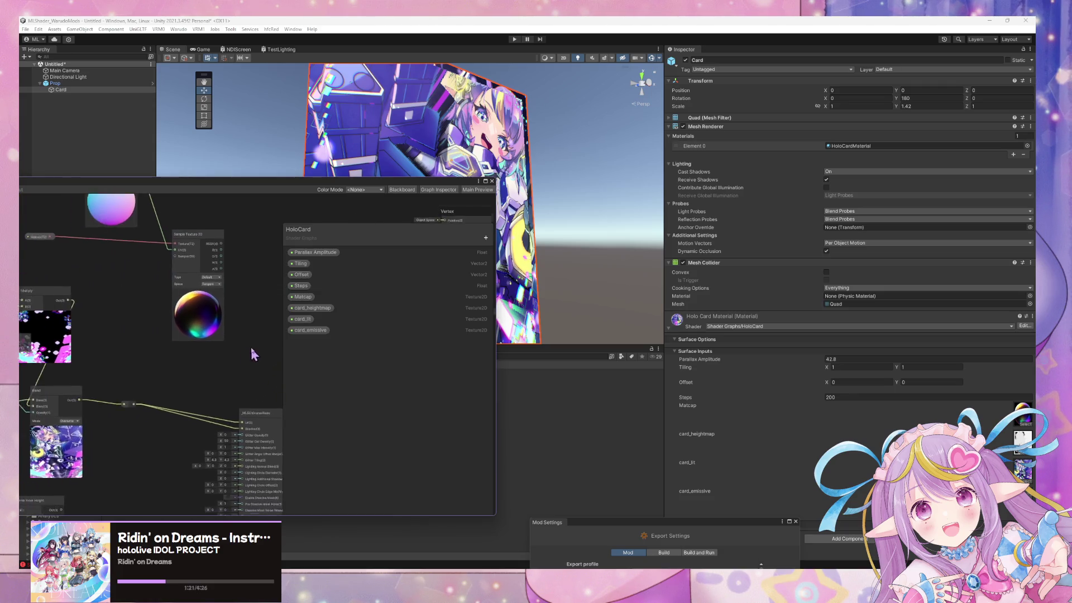
key(space)
text(blend)
key(Return)
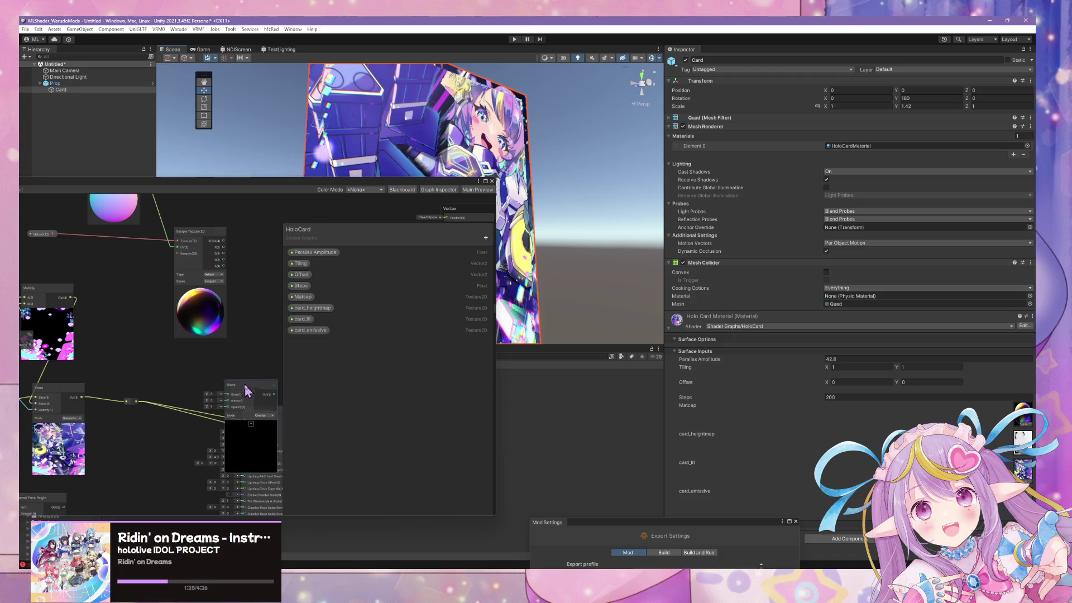
drag(246, 391, 272, 294)
mouse_move(221, 246)
mouse_down()
mouse_move(194, 251)
mouse_move(250, 310)
mouse_up()
drag(135, 401, 140, 397)
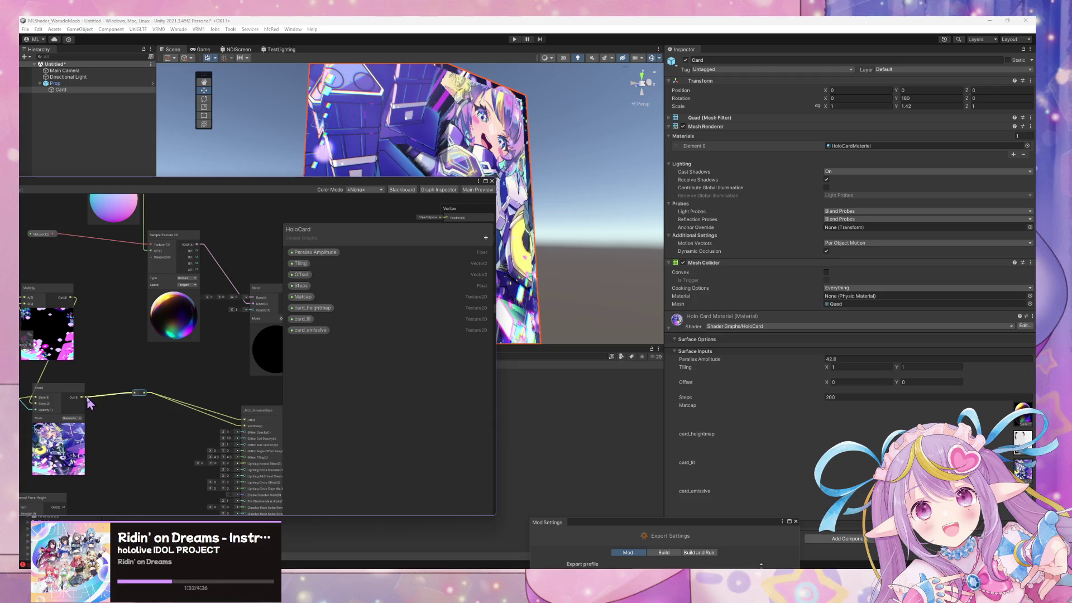
Set the Blend node to Linear Dodge and connect its output to the reroute point
drag(254, 304, 218, 305)
click(259, 319)
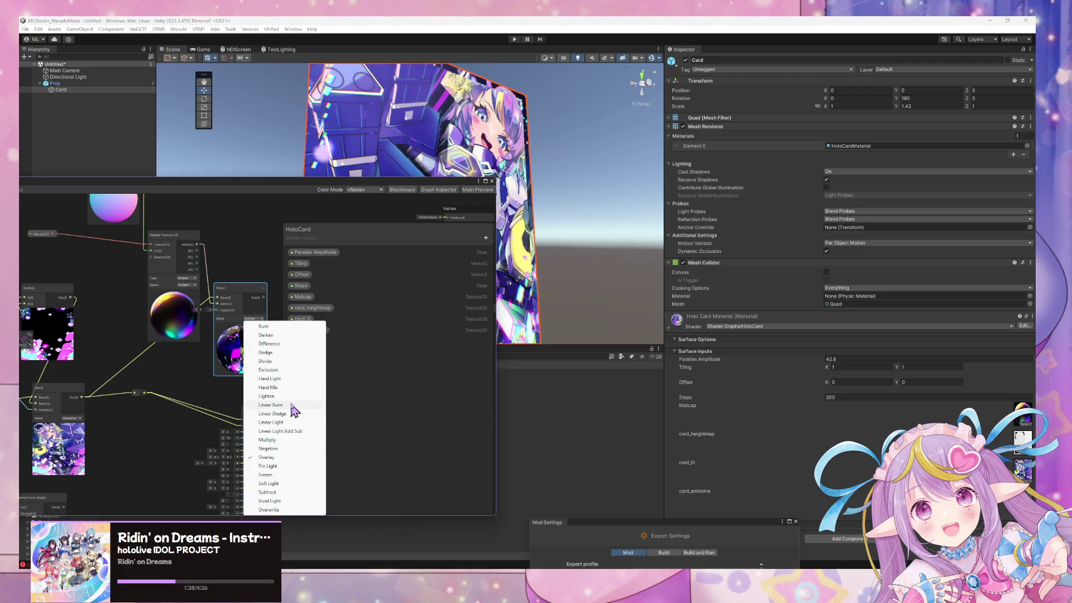
click(291, 414)
mouse_move(197, 309)
mouse_down()
mouse_move(175, 307)
mouse_move(184, 309)
mouse_up()
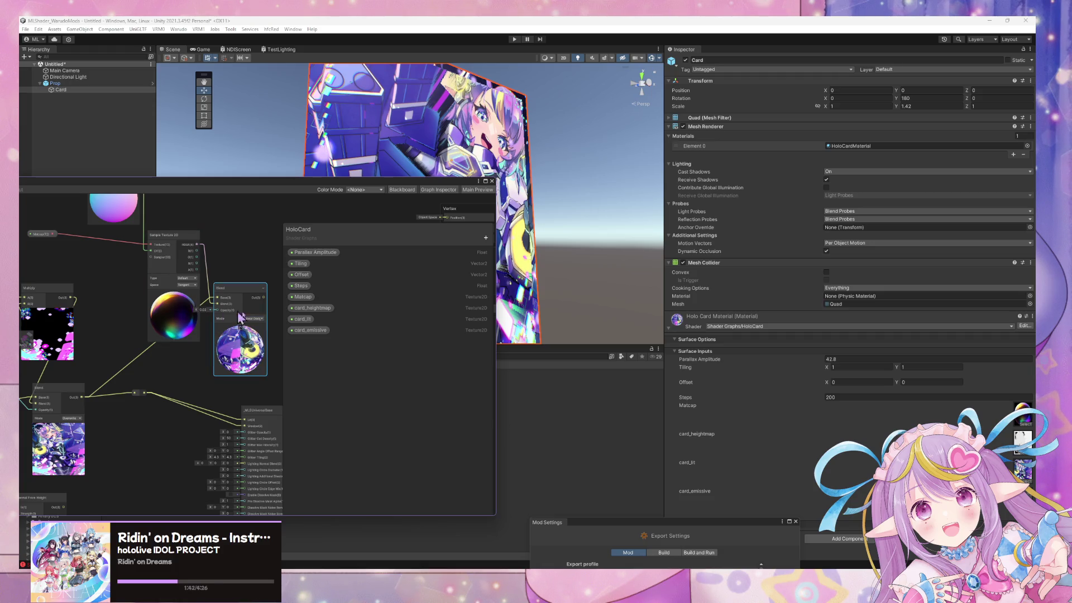
mouse_move(266, 299)
mouse_down()
mouse_move(221, 404)
mouse_move(138, 399)
mouse_up()
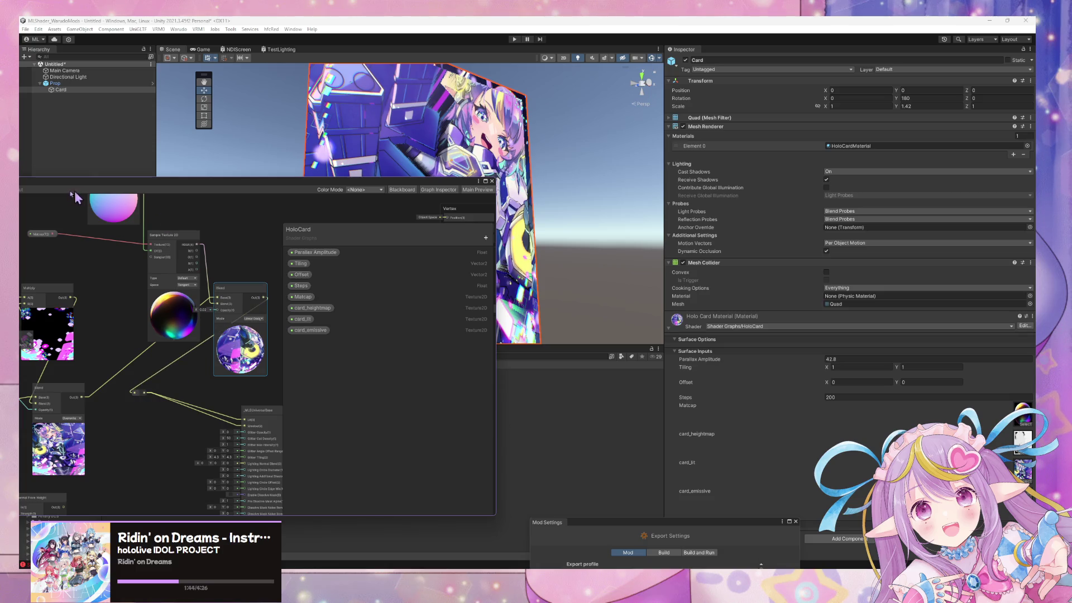
Dock the Shader Graph window at the bottom beside the Project panel
drag(55, 195, 52, 237)
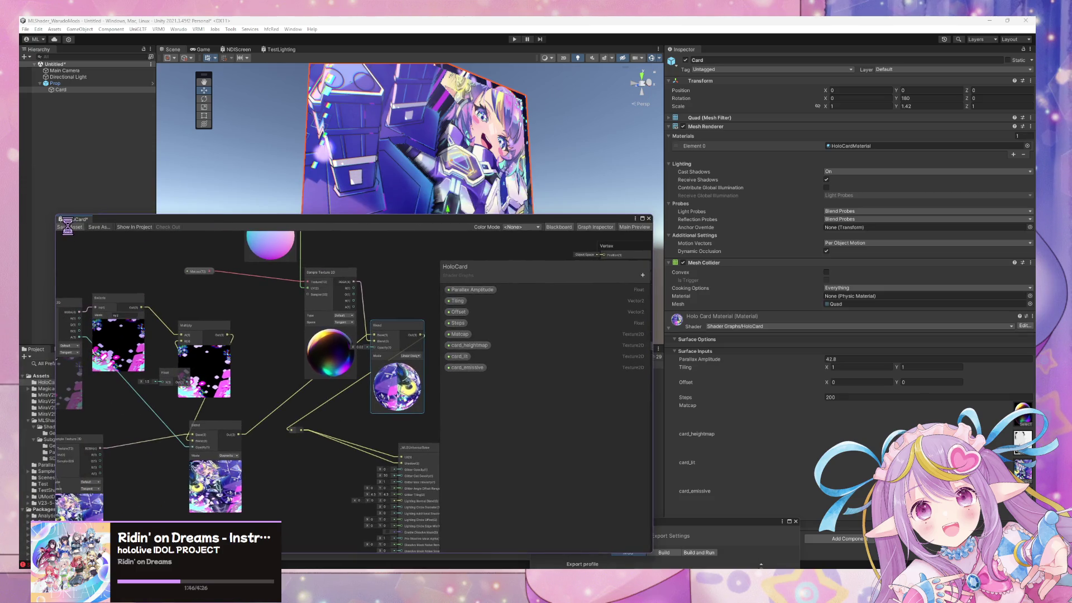
mouse_move(505, 206)
mouse_down()
mouse_move(534, 224)
mouse_move(708, 163)
mouse_move(698, 89)
mouse_move(377, 245)
mouse_move(340, 243)
mouse_move(612, 295)
mouse_move(614, 446)
mouse_up()
mouse_move(558, 212)
mouse_down()
mouse_move(672, 164)
mouse_move(626, 348)
mouse_move(637, 344)
mouse_up()
click(607, 456)
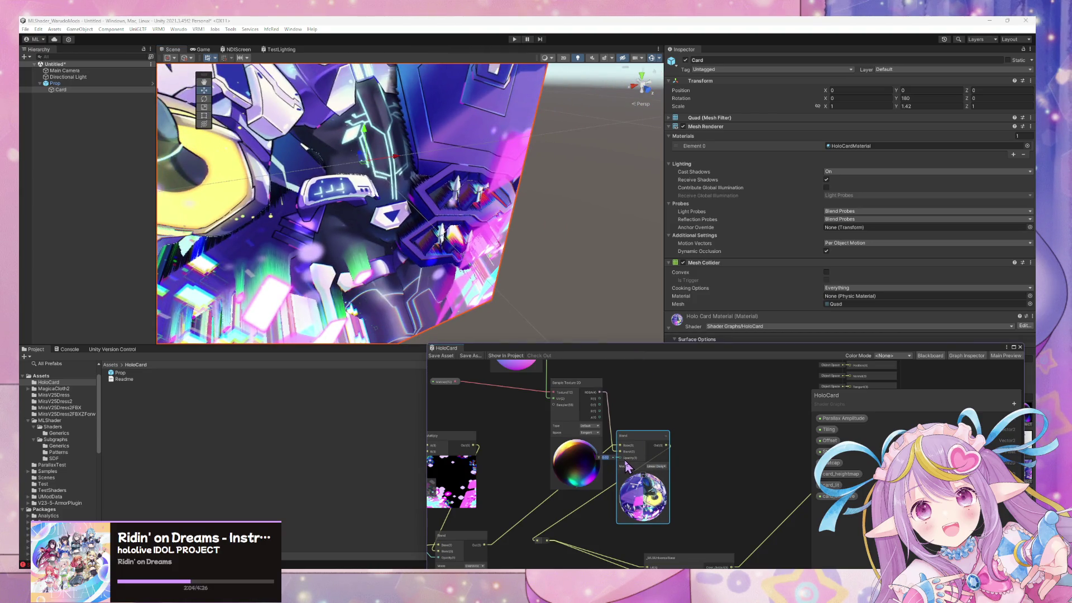
Enter 0.96 as the Blend node's opacity and orbit the Scene view to inspect the card
text(96)
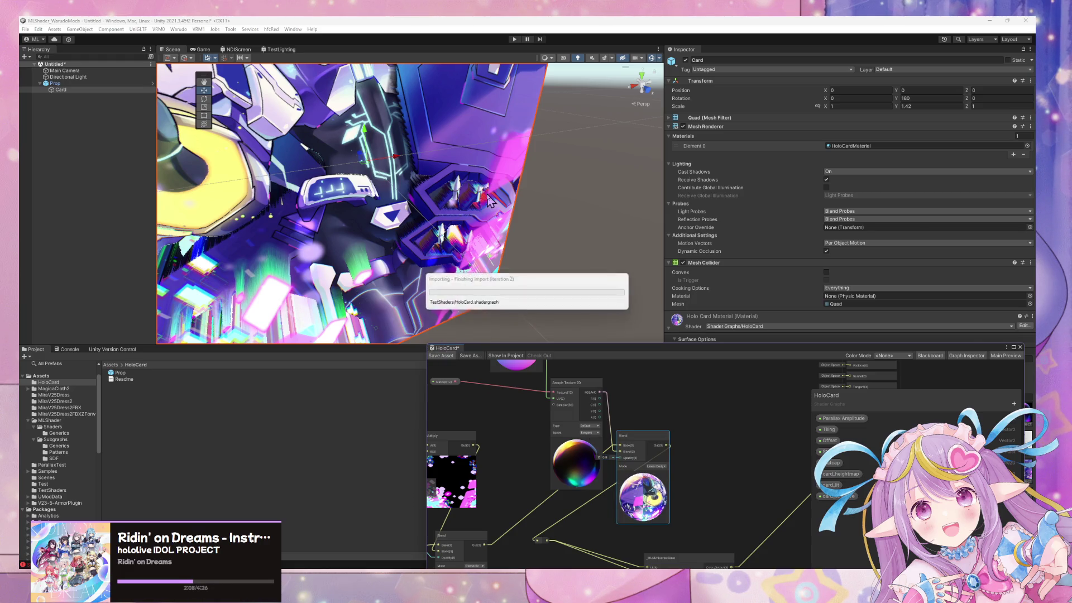
mouse_move(497, 203)
mouse_down()
mouse_move(528, 151)
mouse_move(570, 153)
mouse_move(539, 143)
mouse_move(495, 80)
mouse_move(504, 264)
mouse_move(491, 218)
mouse_move(500, 167)
mouse_up()
scroll(617, 504, up, 3)
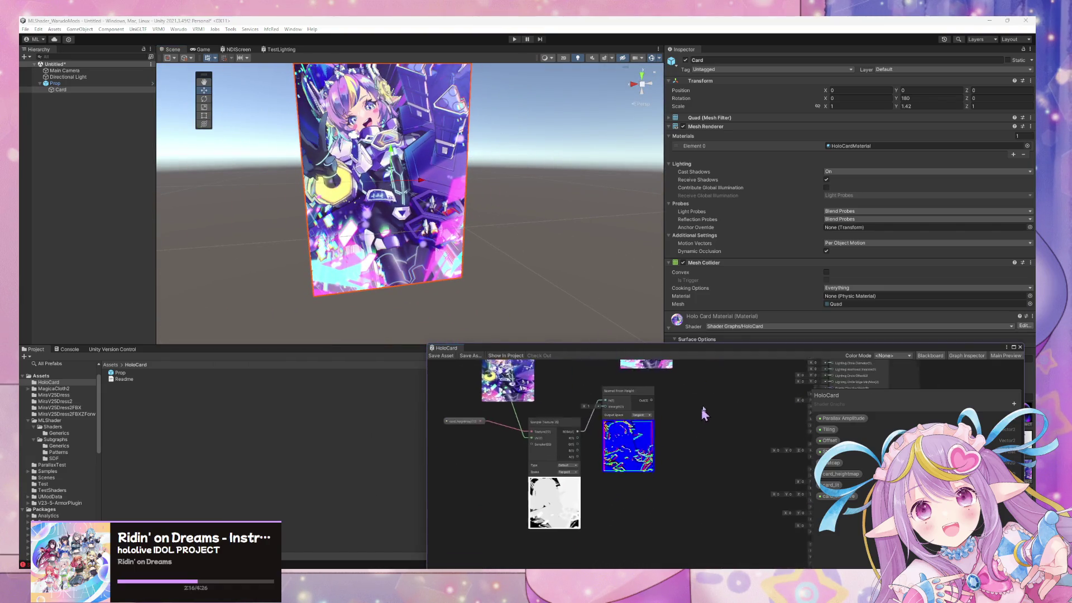
mouse_move(627, 497)
mouse_down()
mouse_move(599, 491)
mouse_move(743, 402)
mouse_move(760, 407)
mouse_move(730, 547)
mouse_move(737, 520)
mouse_move(715, 491)
mouse_move(723, 532)
mouse_move(745, 503)
mouse_move(742, 534)
mouse_move(757, 519)
mouse_move(746, 461)
mouse_up()
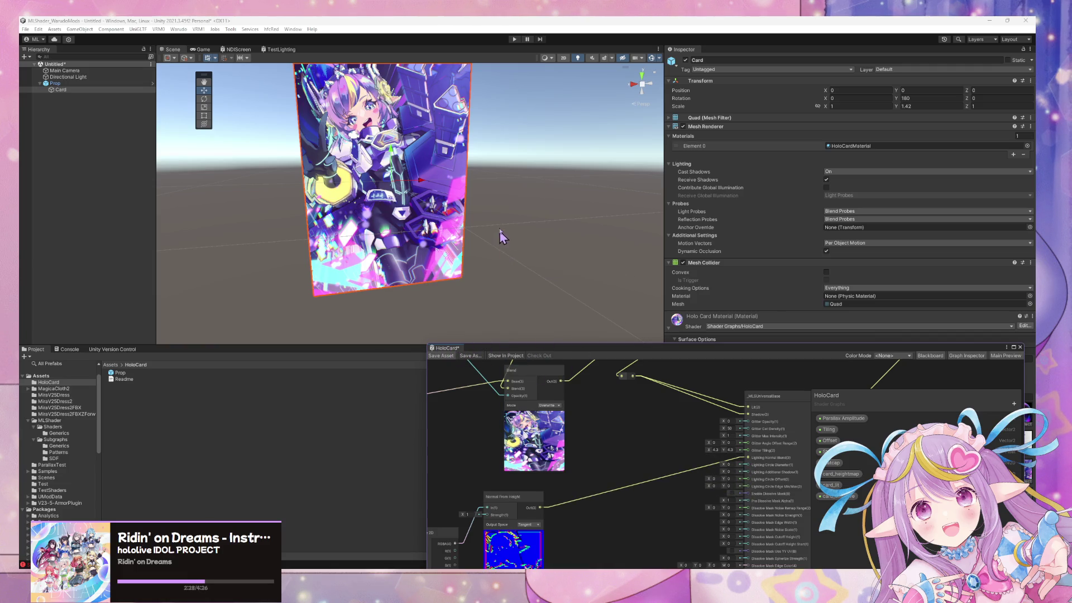
mouse_move(507, 227)
mouse_down()
mouse_move(598, 196)
mouse_move(558, 210)
mouse_move(485, 307)
mouse_move(494, 237)
mouse_move(512, 282)
mouse_move(445, 283)
mouse_move(472, 280)
mouse_move(479, 248)
mouse_move(501, 241)
mouse_move(507, 192)
mouse_move(648, 215)
mouse_up()
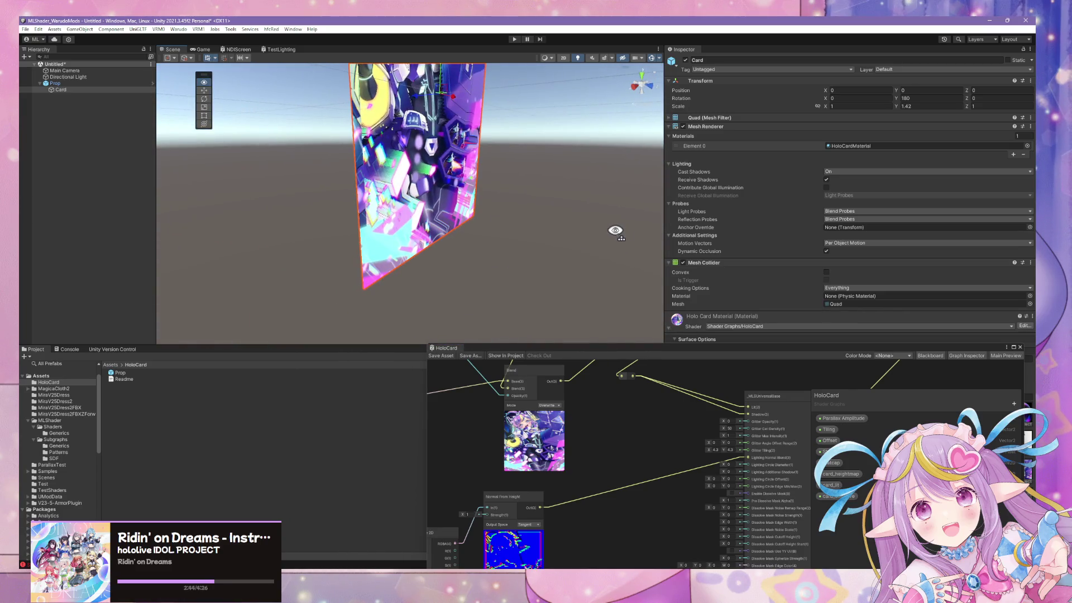
scroll(472, 219, up, 5)
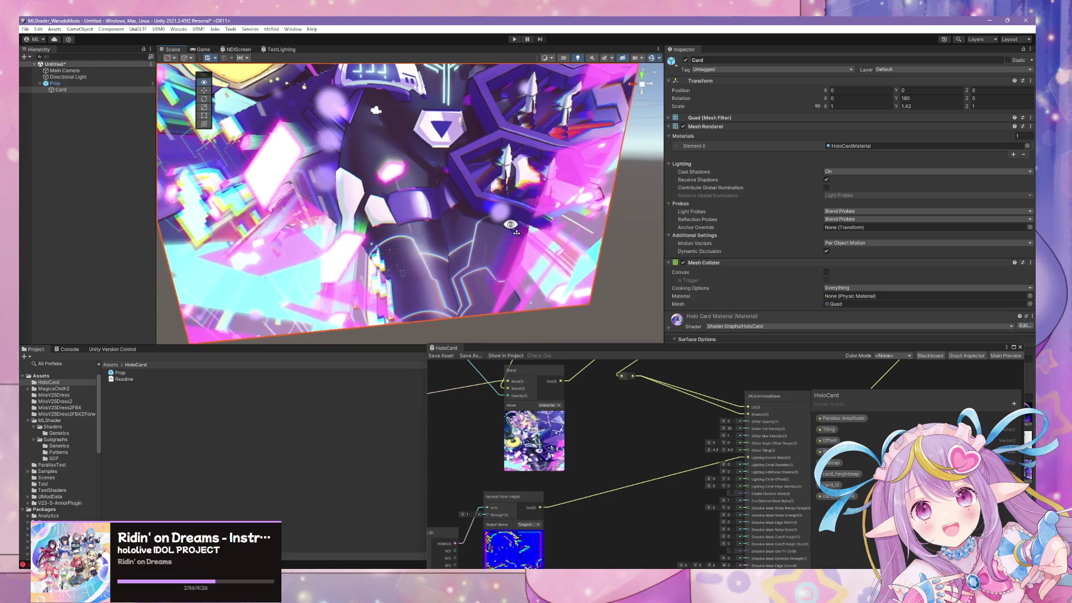
drag(591, 524, 688, 401)
scroll(677, 428, down, 2)
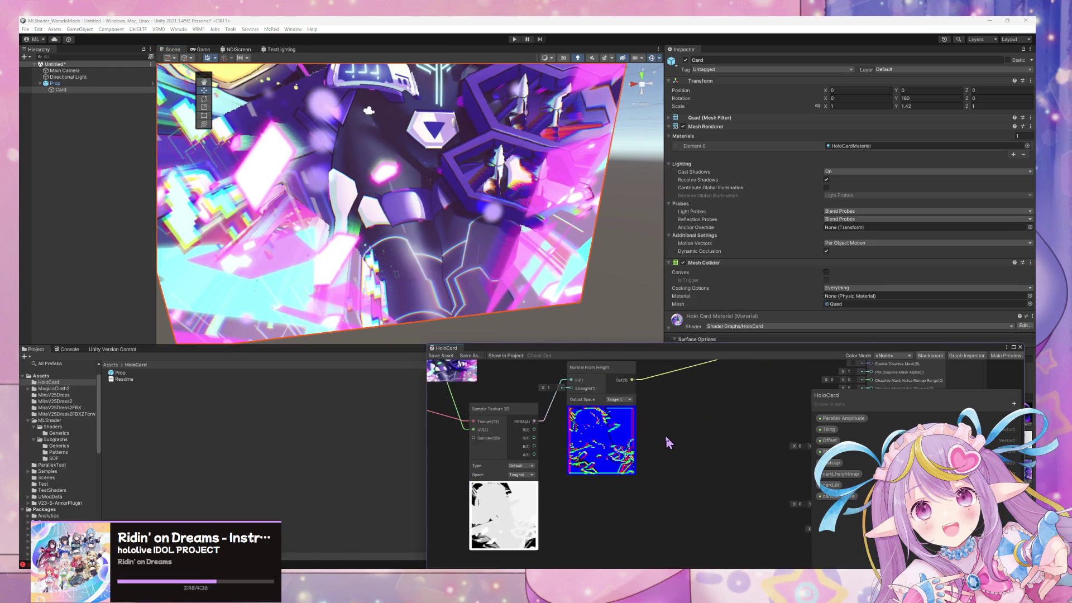
Set the Normal From Height node's Output Space to World
click(617, 399)
click(627, 417)
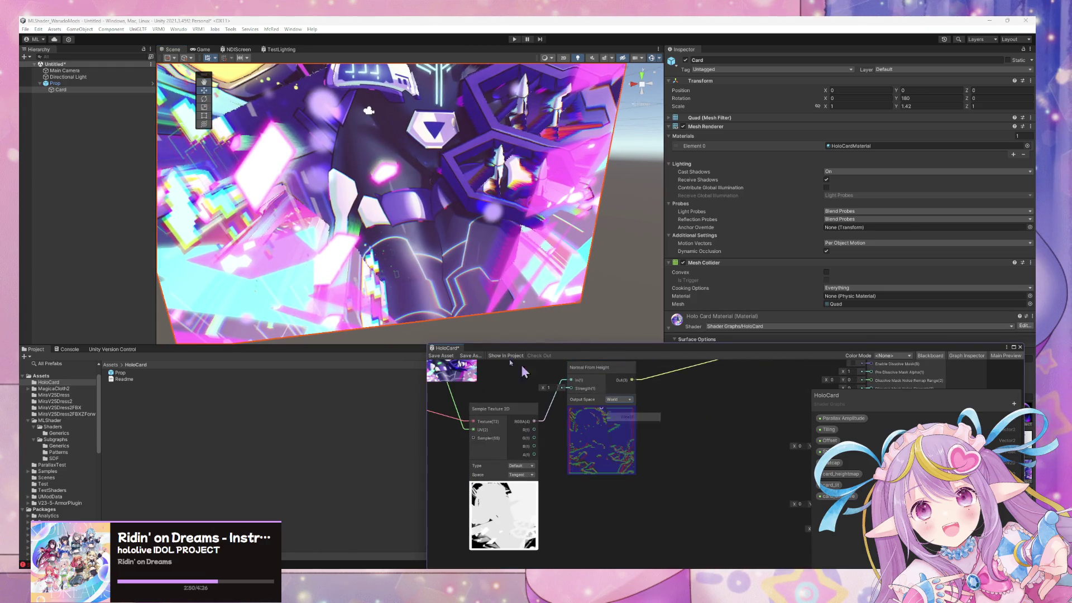
click(599, 403)
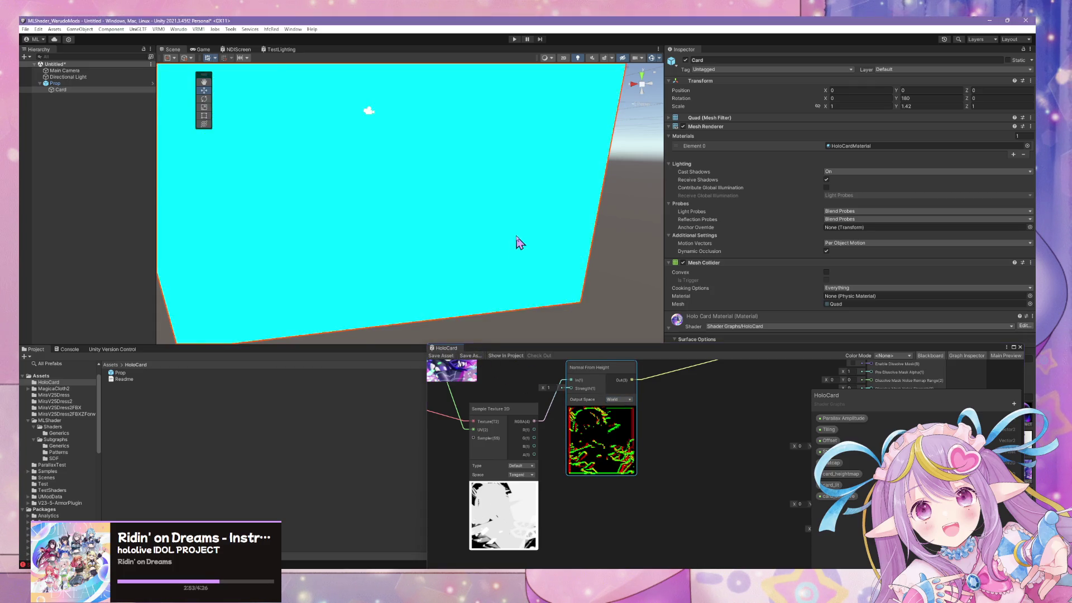
scroll(517, 240, down, 10)
mouse_move(527, 204)
mouse_down()
mouse_move(635, 198)
mouse_move(600, 226)
mouse_up()
scroll(616, 198, up, 5)
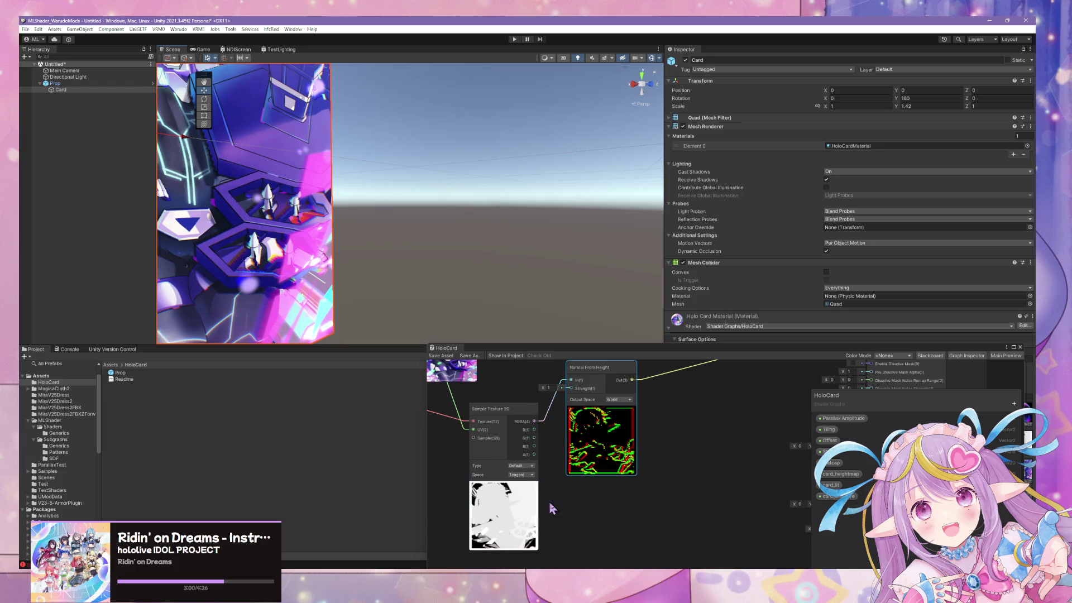
drag(549, 505, 577, 534)
Add a Normal From Texture node fed by card_heightmap and wire its output to a redirect point
key(space)
text(norma)
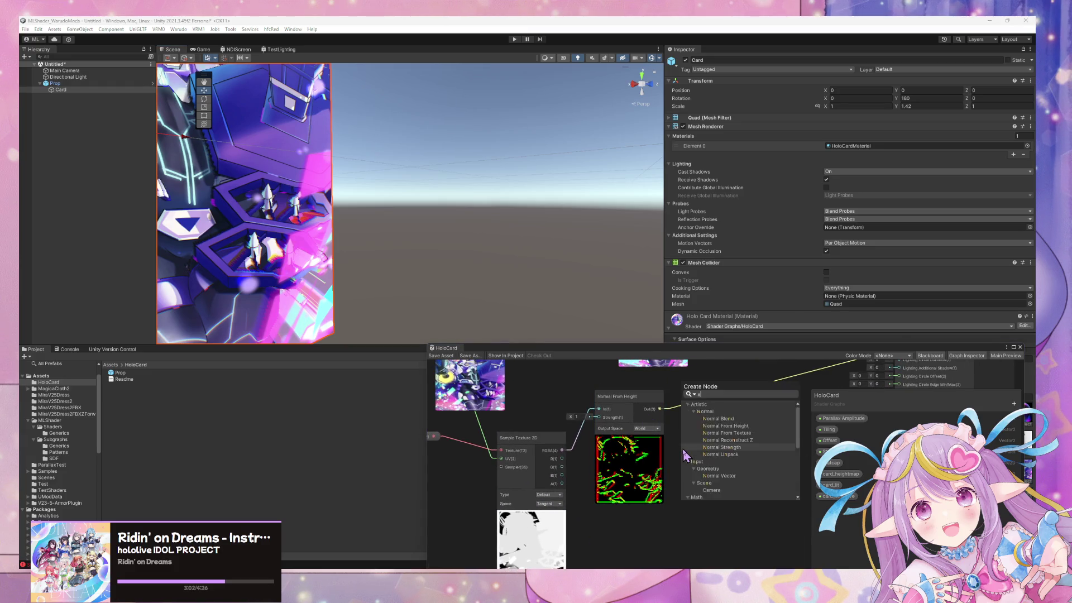
key(Down)
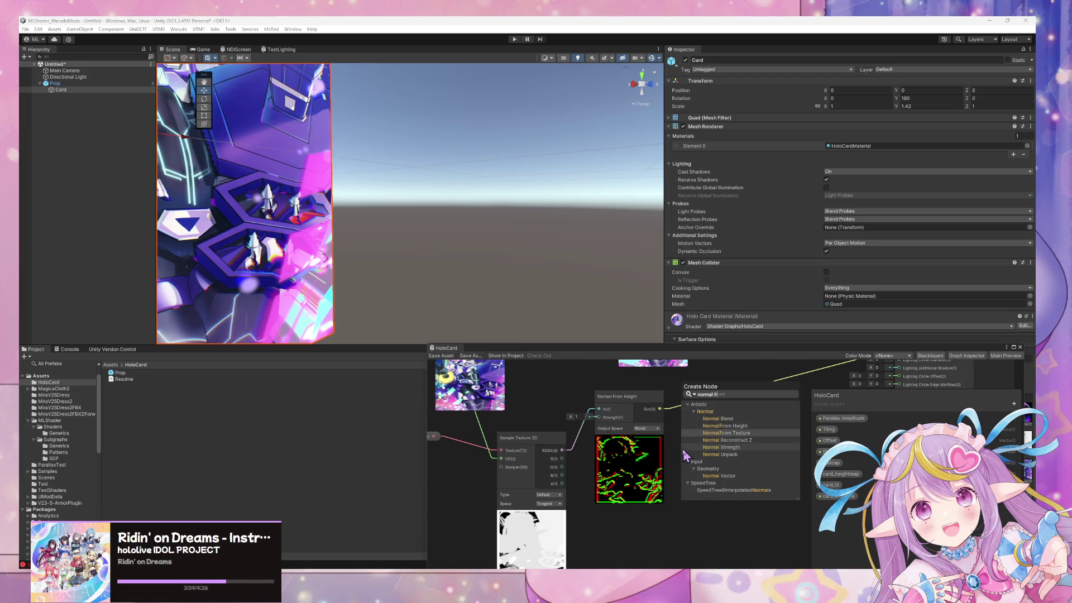
key(Return)
click(663, 435)
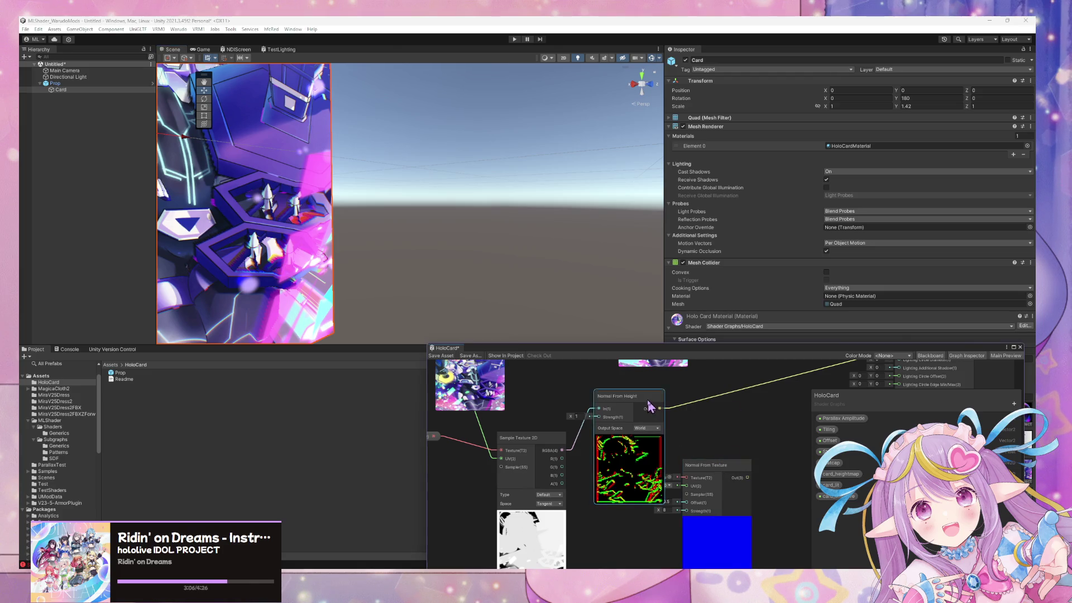
mouse_move(695, 465)
mouse_down()
mouse_move(630, 492)
mouse_move(631, 469)
mouse_move(512, 430)
mouse_move(492, 455)
mouse_move(519, 420)
mouse_up()
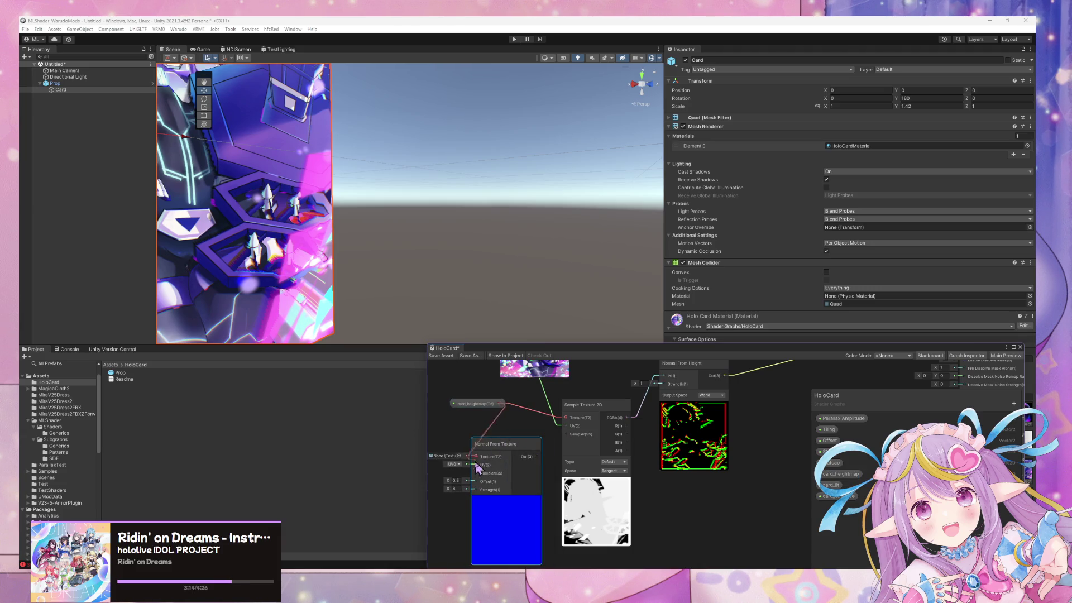
mouse_move(479, 464)
mouse_down()
mouse_move(513, 490)
mouse_move(787, 462)
mouse_move(717, 479)
mouse_move(747, 468)
mouse_up()
drag(812, 403, 670, 403)
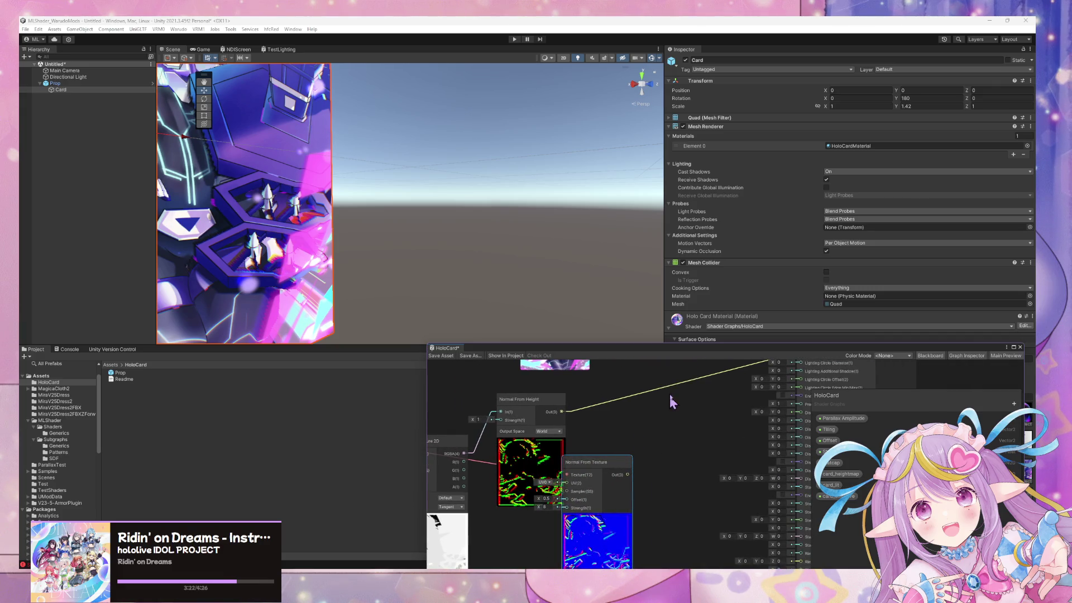
double_click(672, 390)
mouse_move(627, 475)
mouse_down()
mouse_move(672, 387)
mouse_move(665, 420)
mouse_up()
mouse_move(633, 483)
mouse_down()
mouse_move(697, 442)
mouse_move(622, 425)
mouse_up()
Delete the Normal From Height and Sample Texture 2D nodes and lower the Normal From Texture offset
click(596, 391)
key(Delete)
click(497, 429)
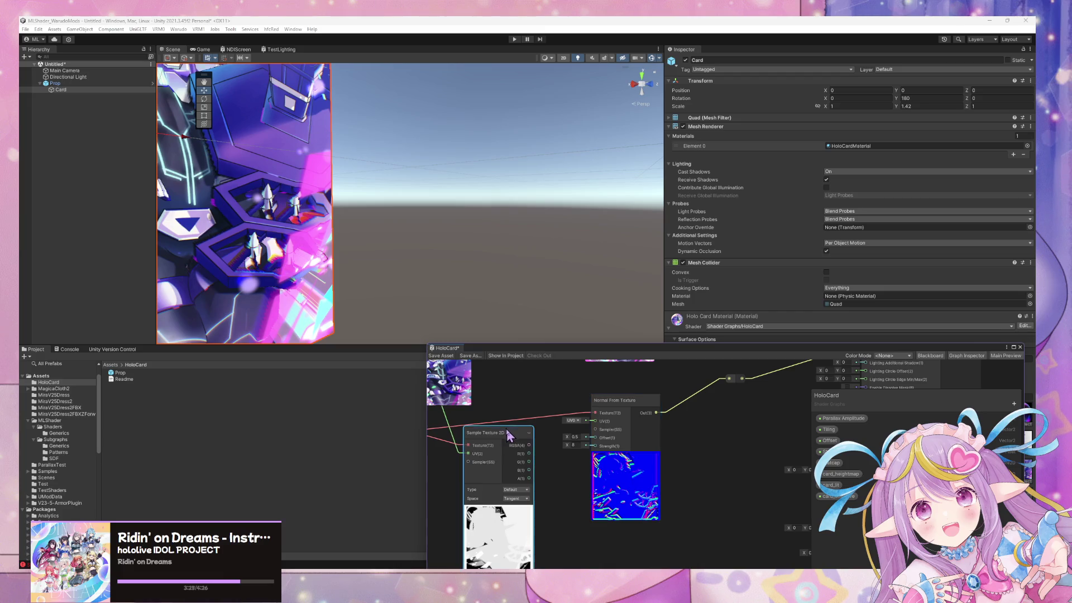
key(Delete)
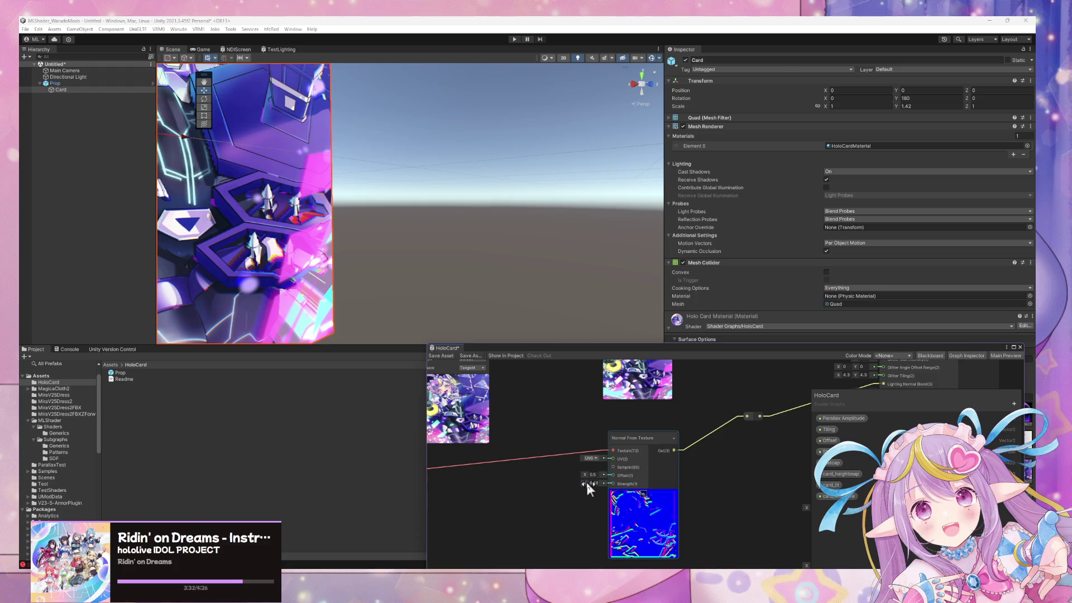
drag(585, 475, 588, 478)
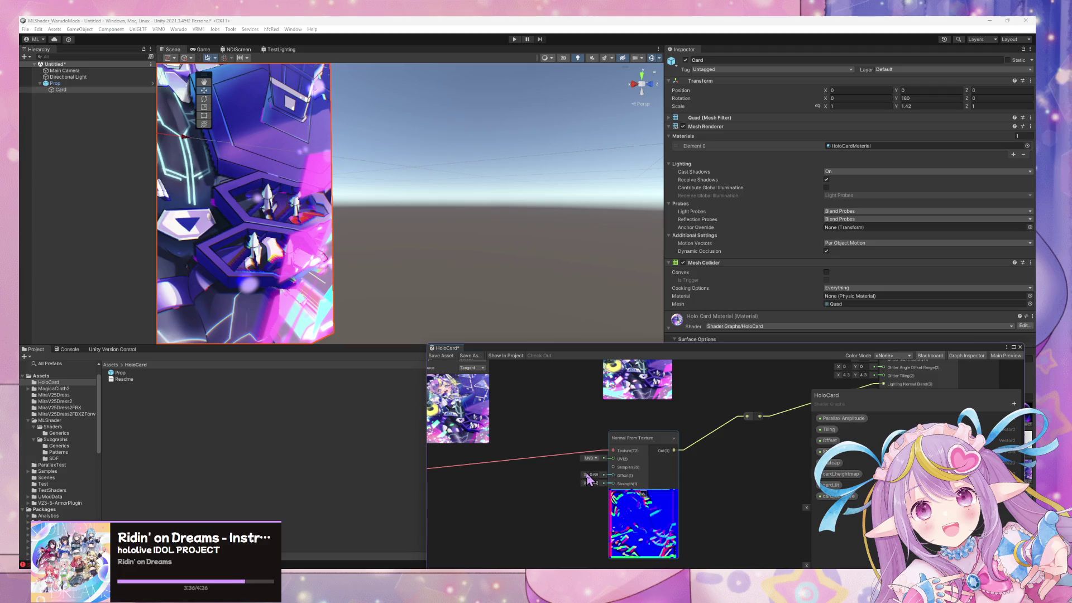
scroll(553, 458, down, 3)
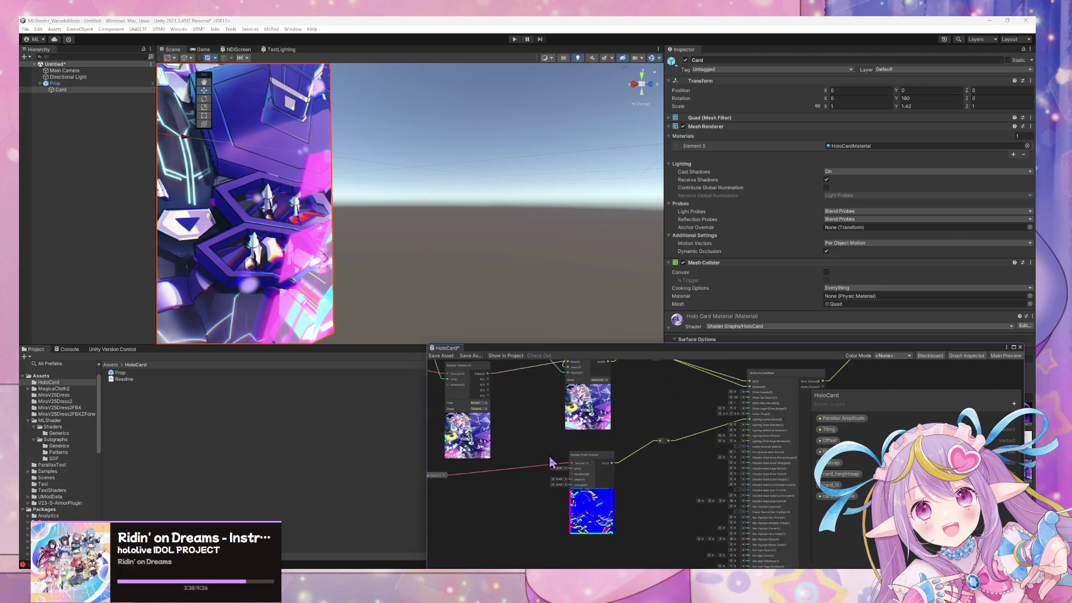
Connect a node's output into the Normal From Texture node's input
drag(541, 423, 565, 469)
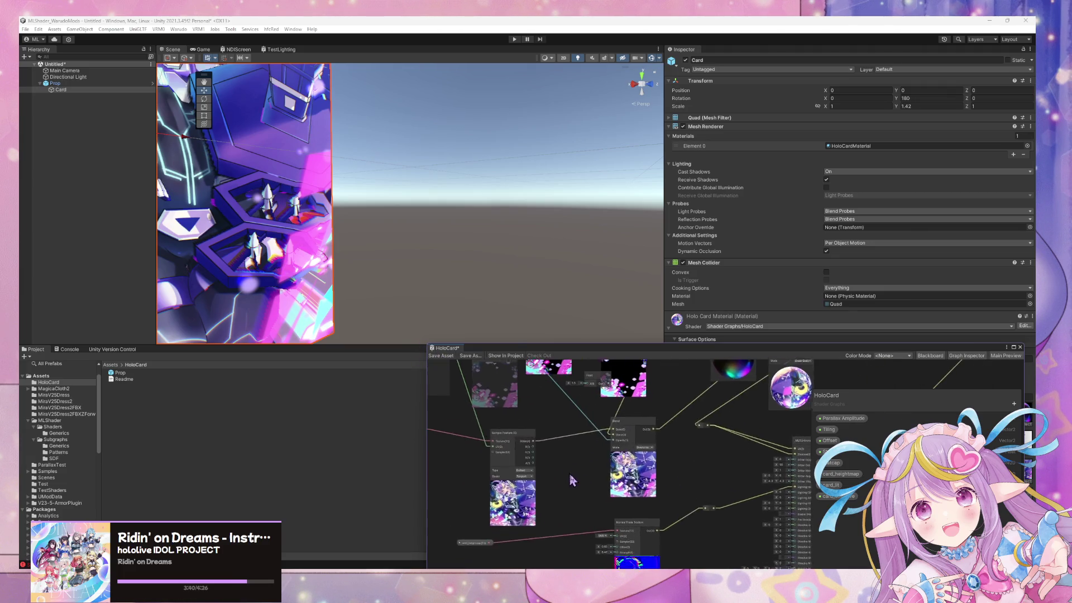
drag(343, 240, 349, 182)
scroll(349, 181, up, 5)
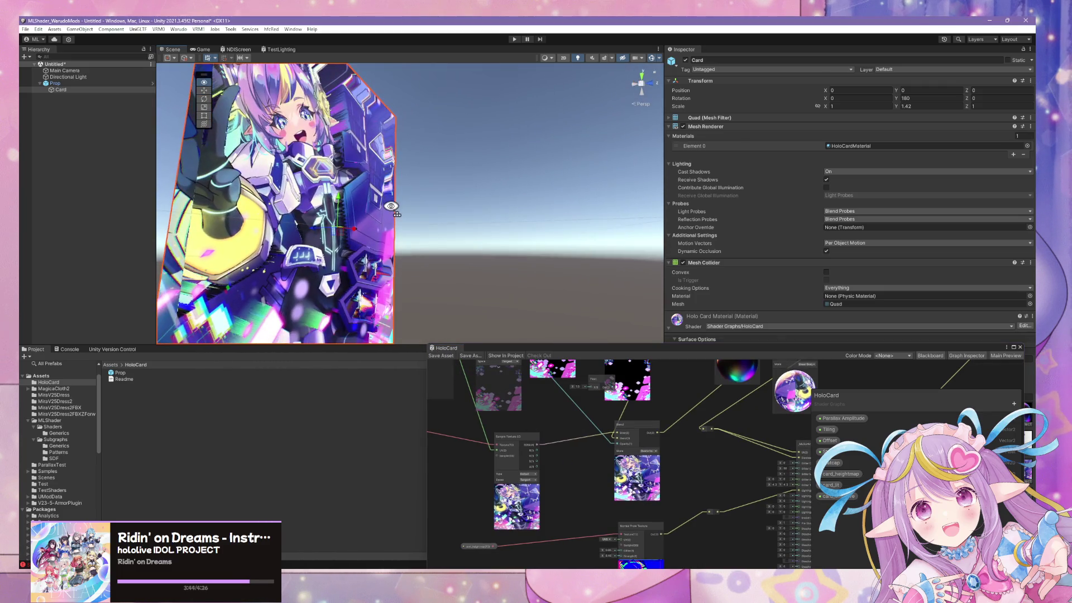
mouse_move(603, 475)
mouse_down()
mouse_move(564, 504)
mouse_move(642, 438)
mouse_up()
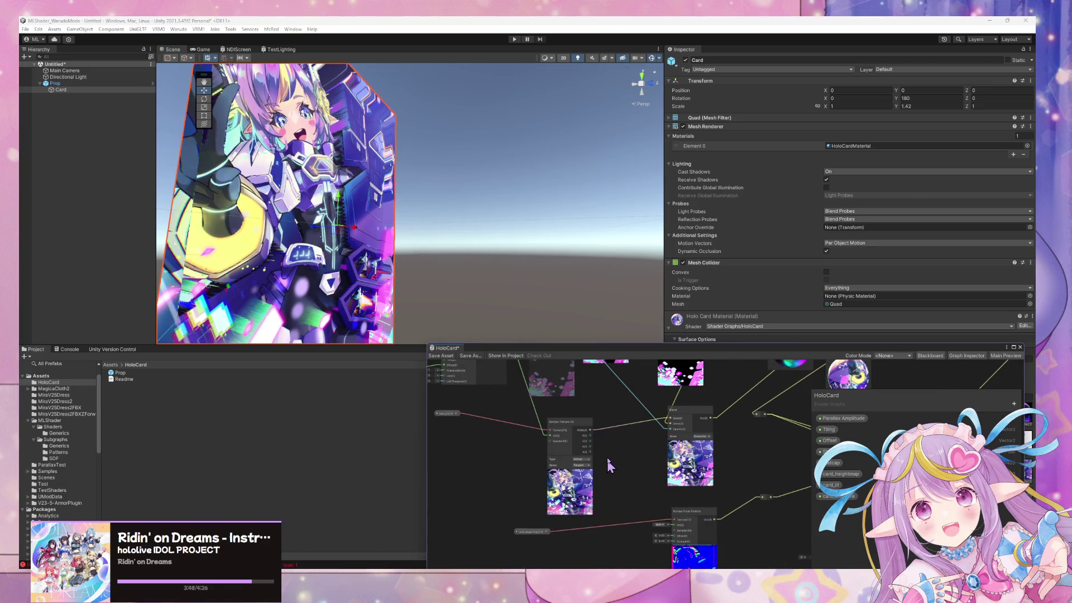
scroll(607, 449, down, 2)
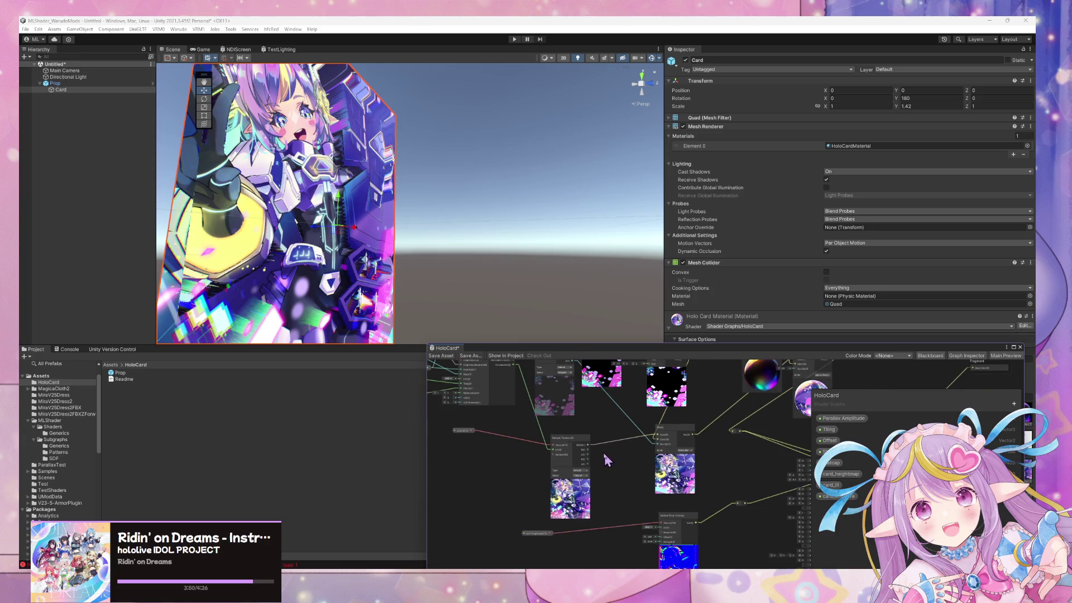
drag(516, 372, 669, 554)
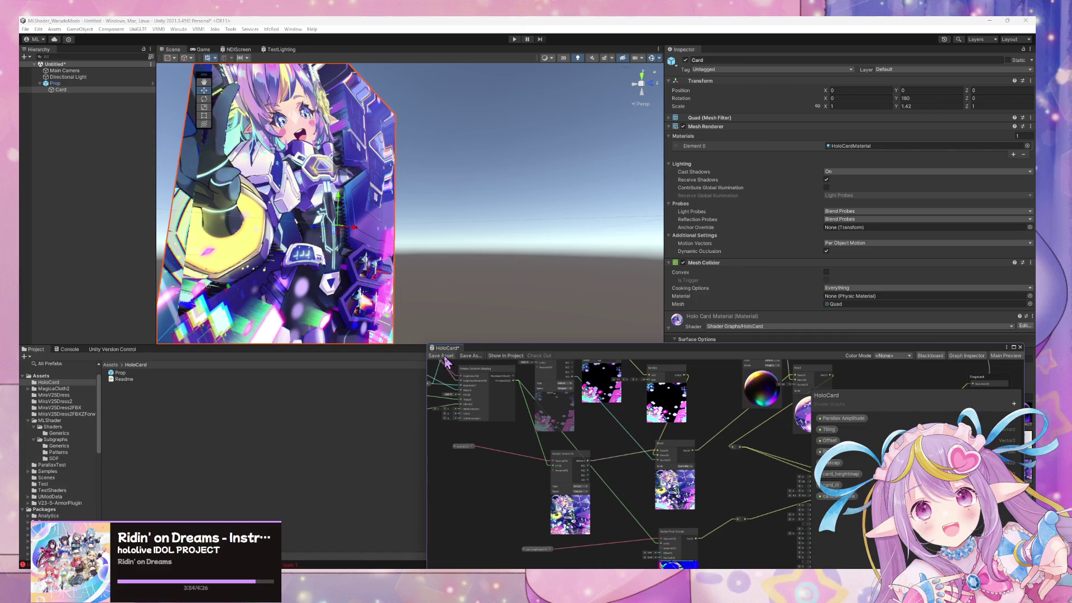
Move the _MLSUniversalBase master node to the right of the Blend node
drag(469, 231, 207, 238)
scroll(645, 473, up, 3)
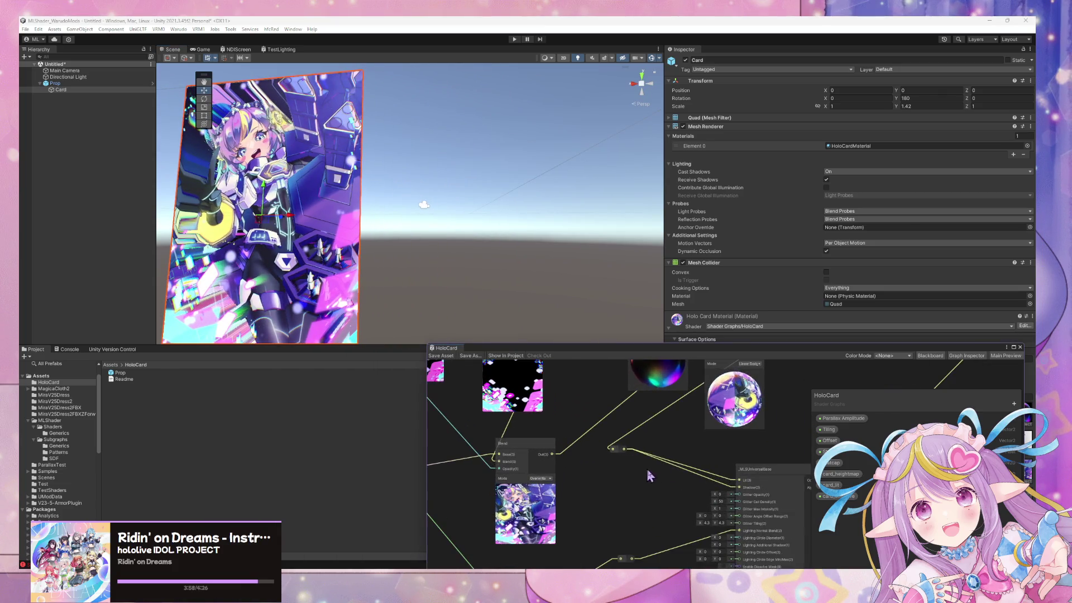
mouse_move(642, 478)
mouse_down()
mouse_move(617, 533)
mouse_move(753, 491)
mouse_up()
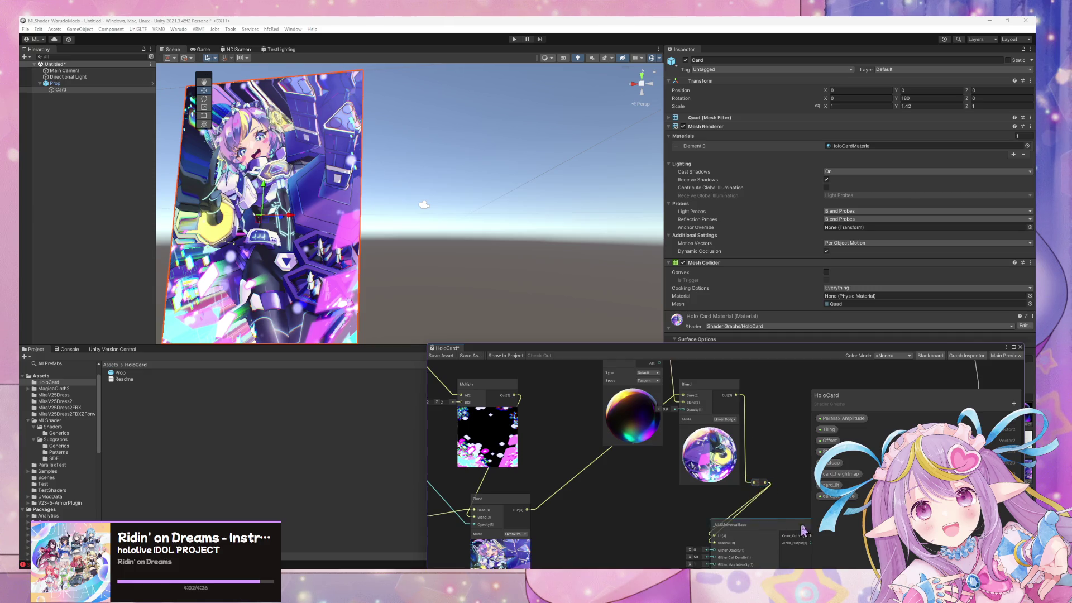
drag(798, 530, 847, 528)
Add a Color node to the HoloCard graph and delete the stray Multiply node
key(space)
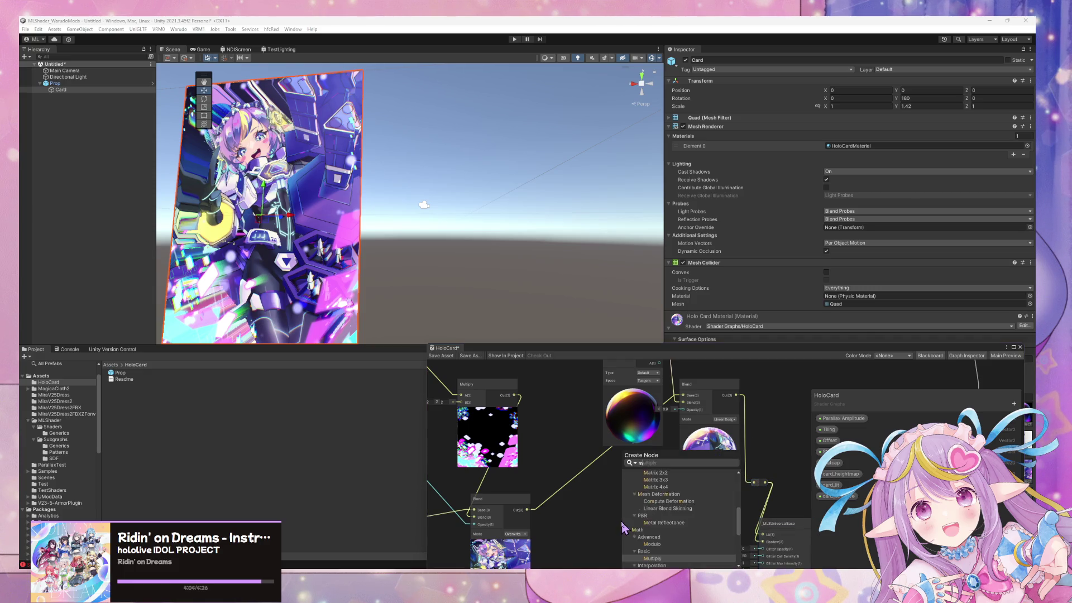
click(624, 527)
mouse_move(620, 508)
mouse_down()
mouse_move(617, 416)
mouse_move(637, 438)
mouse_move(630, 414)
mouse_up()
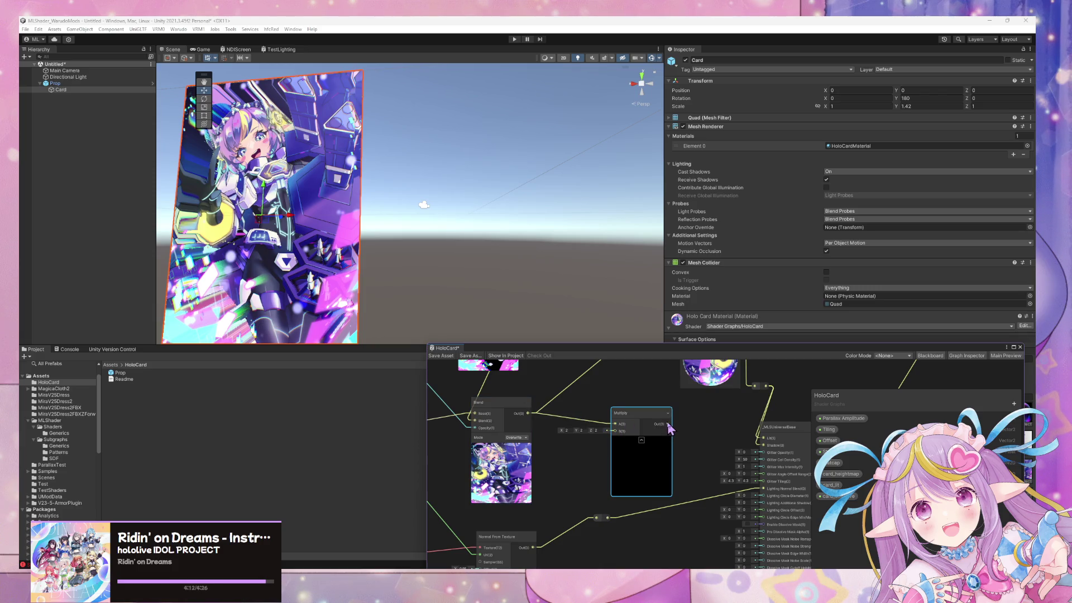
key(space)
text(color)
key(Return)
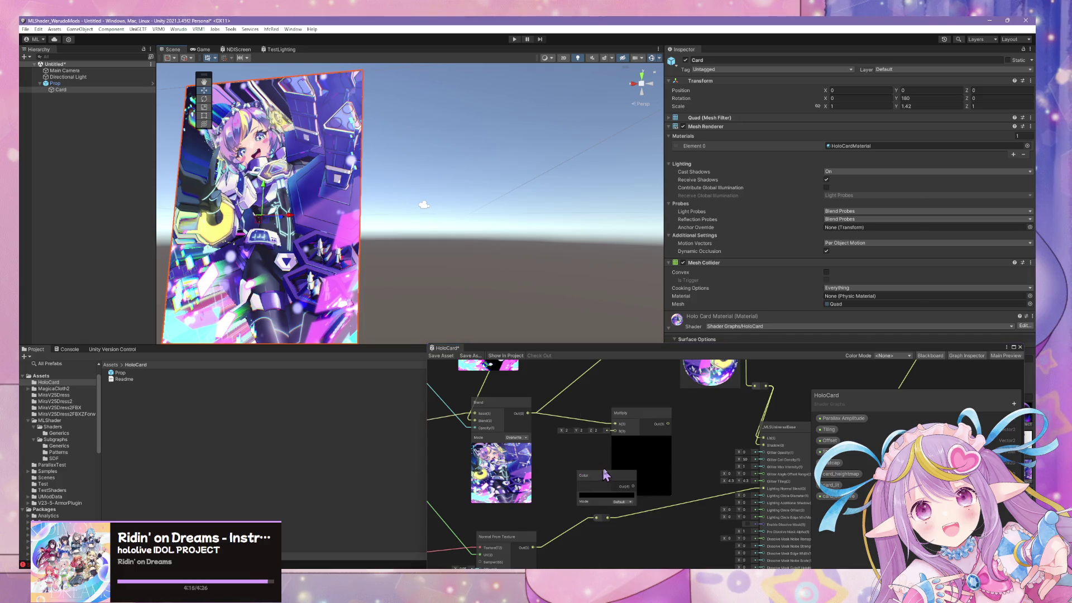
drag(598, 474, 574, 464)
click(631, 420)
key(Delete)
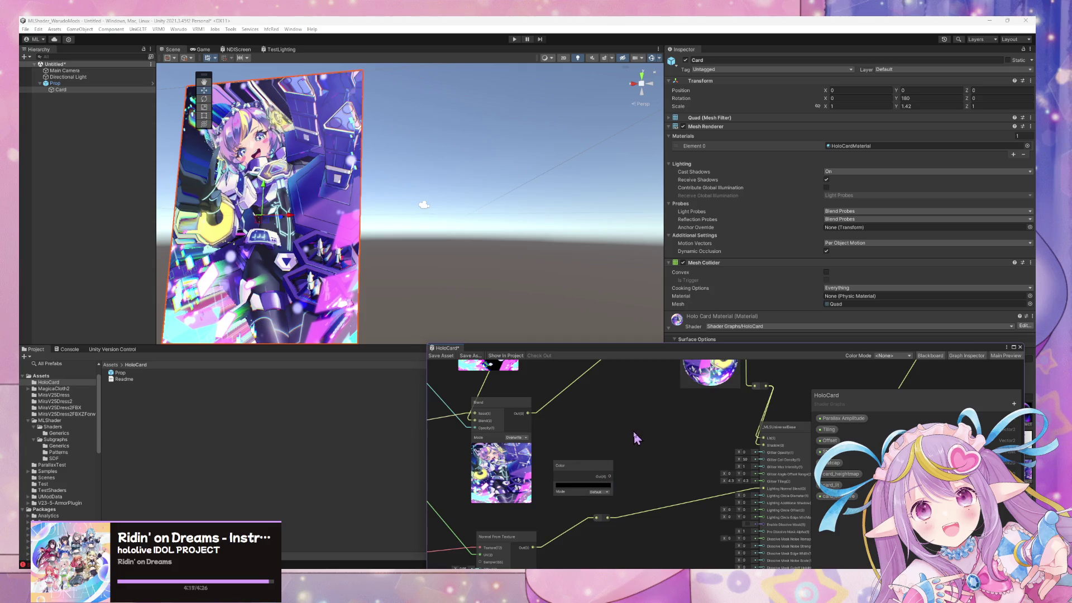
Add a second Blend node beside the first and nudge the Color node next to it
key(space)
text(blend)
key(Return)
mouse_move(646, 452)
mouse_down()
mouse_move(635, 407)
mouse_move(627, 413)
mouse_move(758, 463)
mouse_up()
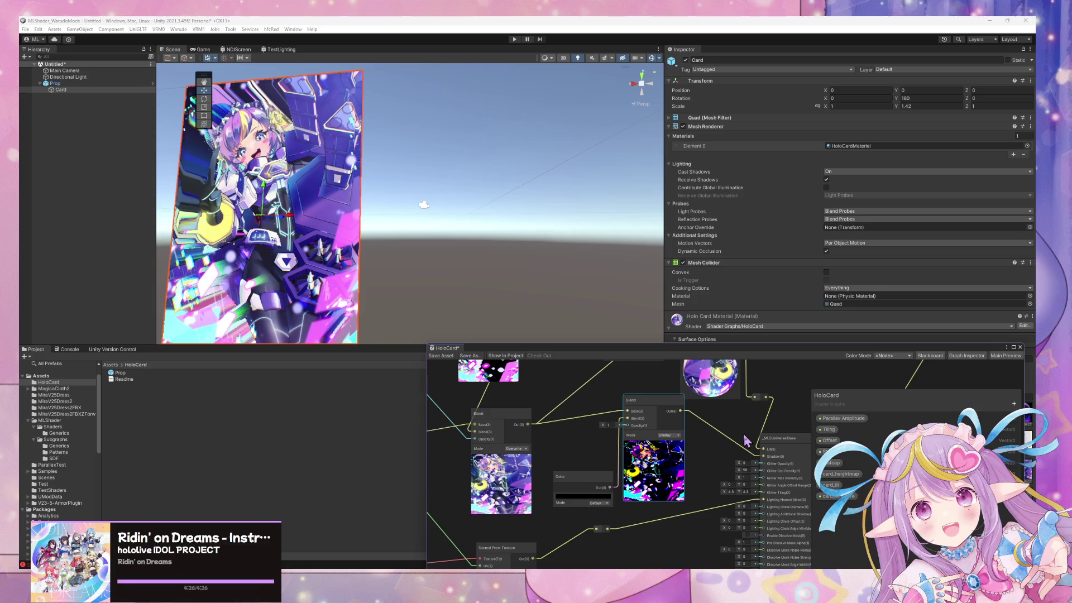
drag(597, 480, 591, 468)
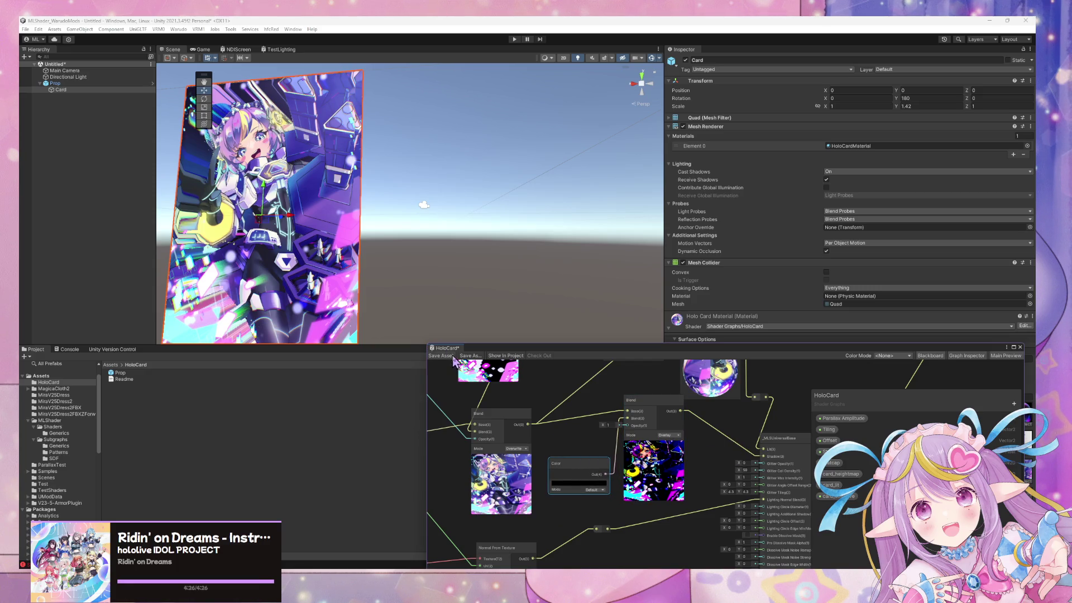
mouse_move(418, 249)
mouse_down()
mouse_move(459, 239)
mouse_move(553, 251)
mouse_move(445, 254)
mouse_move(560, 252)
mouse_move(354, 241)
mouse_move(553, 255)
mouse_move(575, 299)
mouse_up()
scroll(697, 451, up, 5)
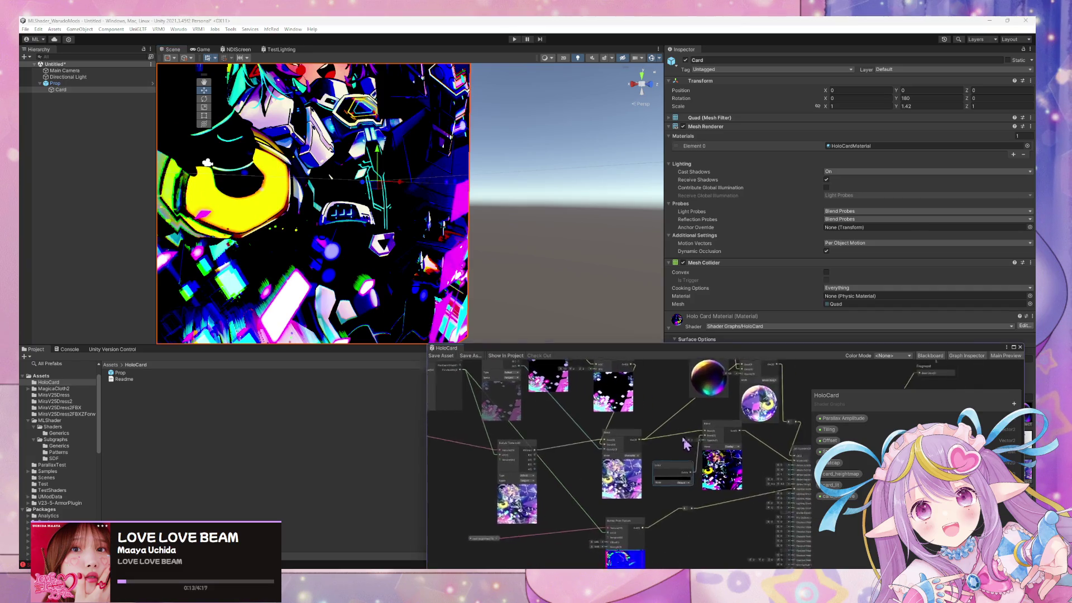
Set the second Blend node to Multiply mode at 0.34 opacity
drag(690, 437, 682, 440)
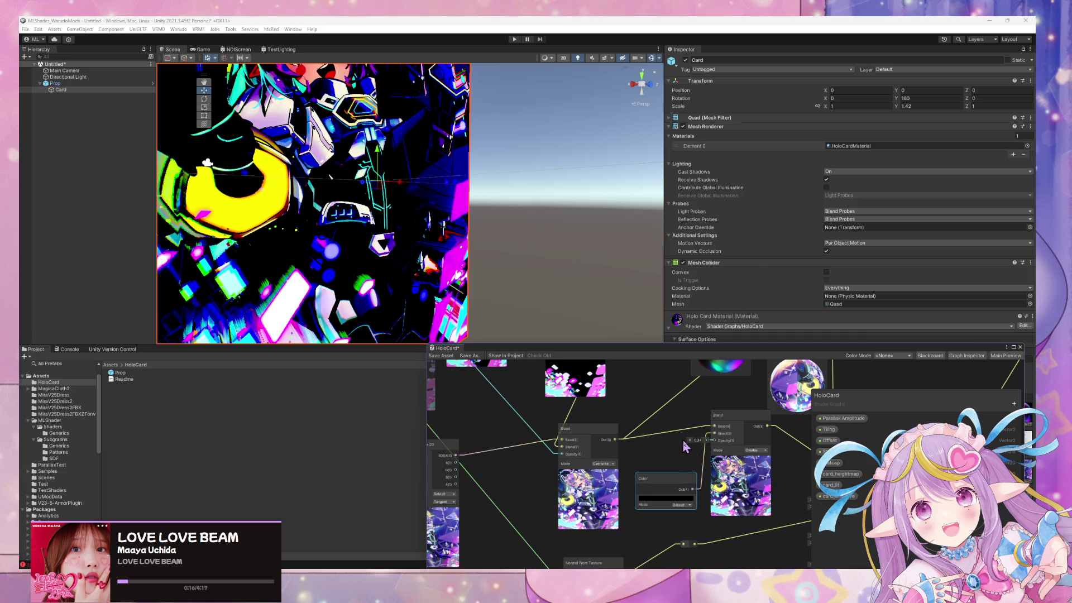
click(752, 450)
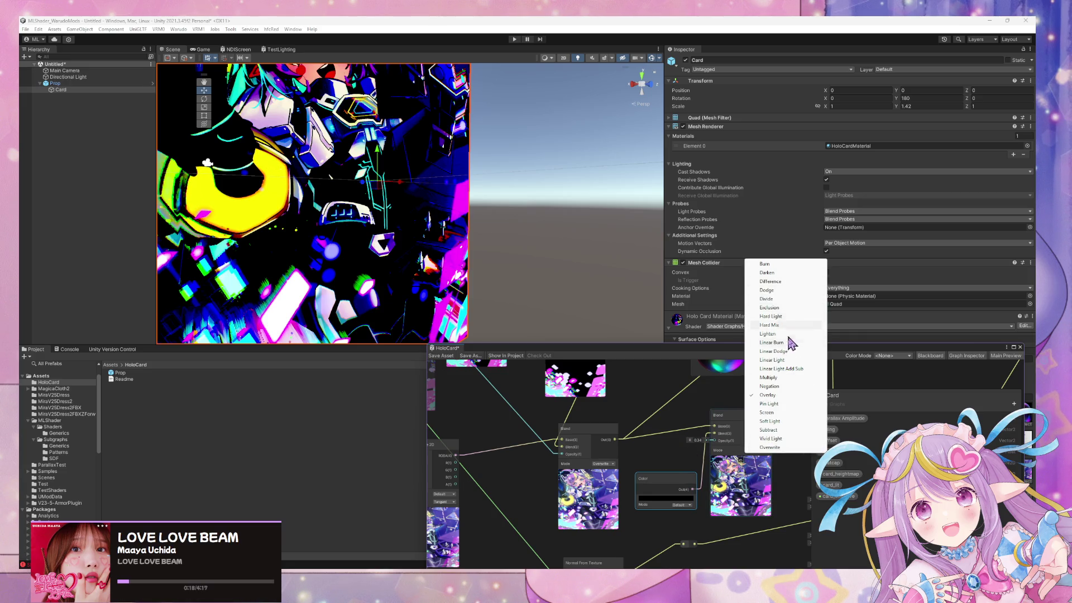
click(769, 378)
Give the Color node a deep purple (530080) to tint the card
click(667, 499)
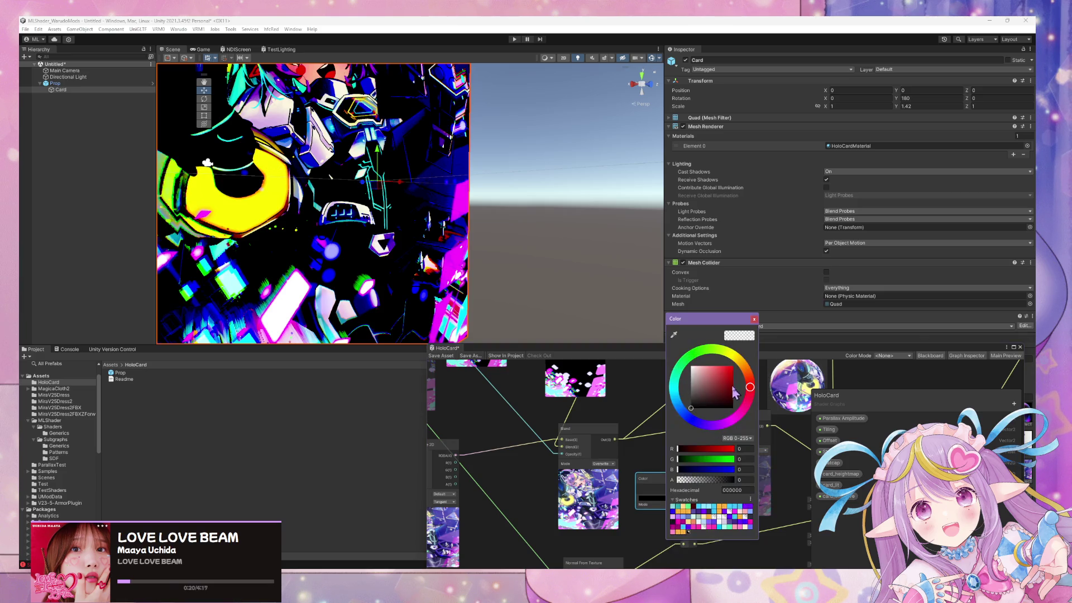
click(723, 424)
drag(731, 403, 743, 391)
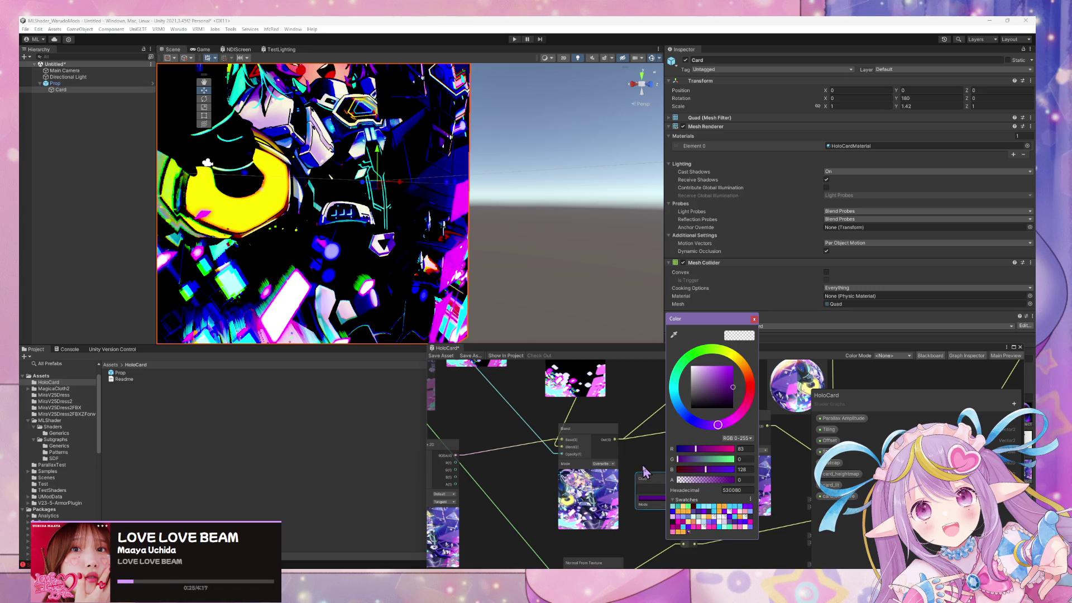
click(707, 461)
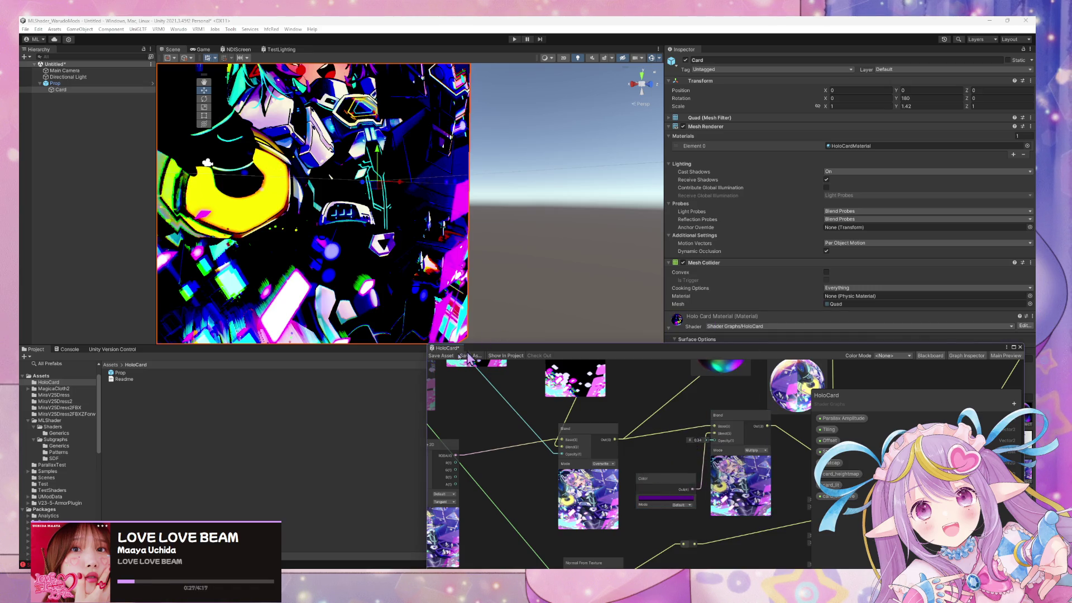
mouse_move(545, 234)
mouse_down()
mouse_move(581, 218)
mouse_move(370, 207)
mouse_move(364, 223)
mouse_move(558, 233)
mouse_move(525, 225)
mouse_move(524, 205)
mouse_move(495, 256)
mouse_move(454, 250)
mouse_up()
Reposition the Overwrite Blend node up and to the right near the master node
scroll(454, 250, down, 5)
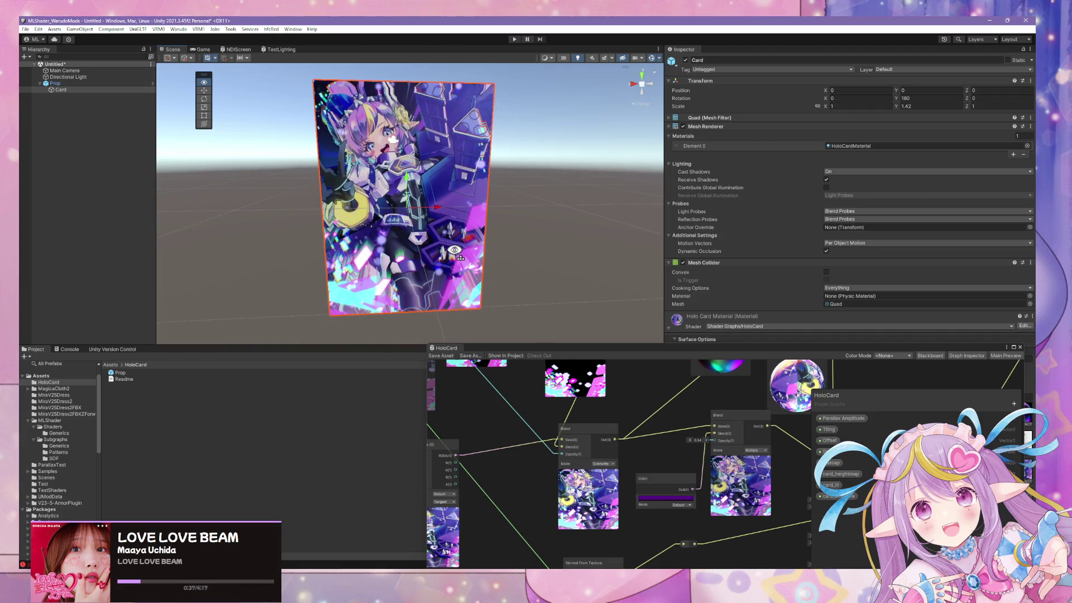
scroll(454, 249, up, 6)
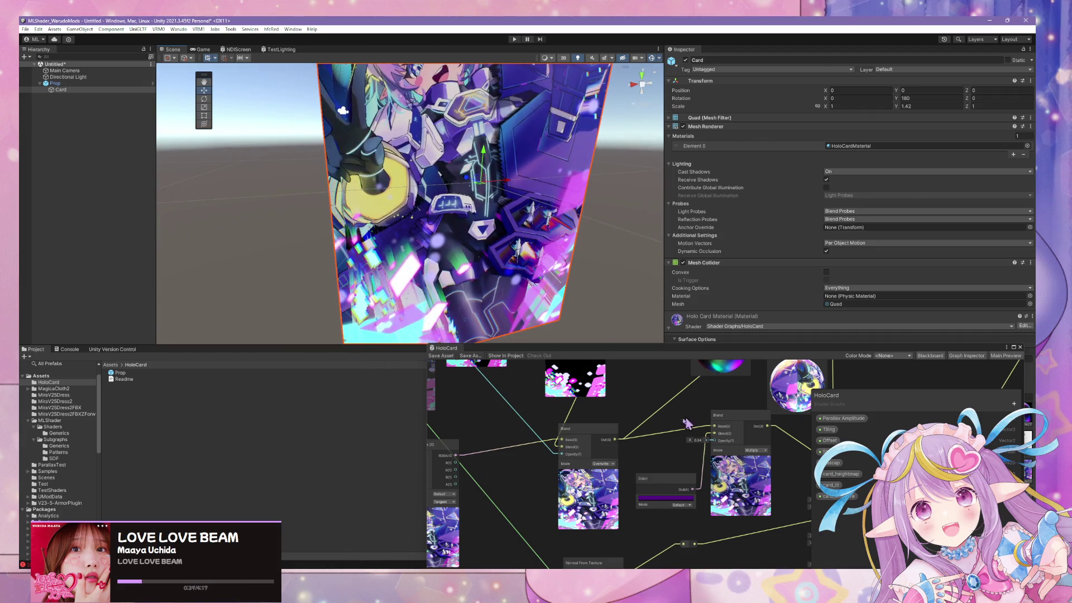
drag(689, 423, 564, 420)
scroll(615, 447, down, 2)
scroll(670, 446, up, 2)
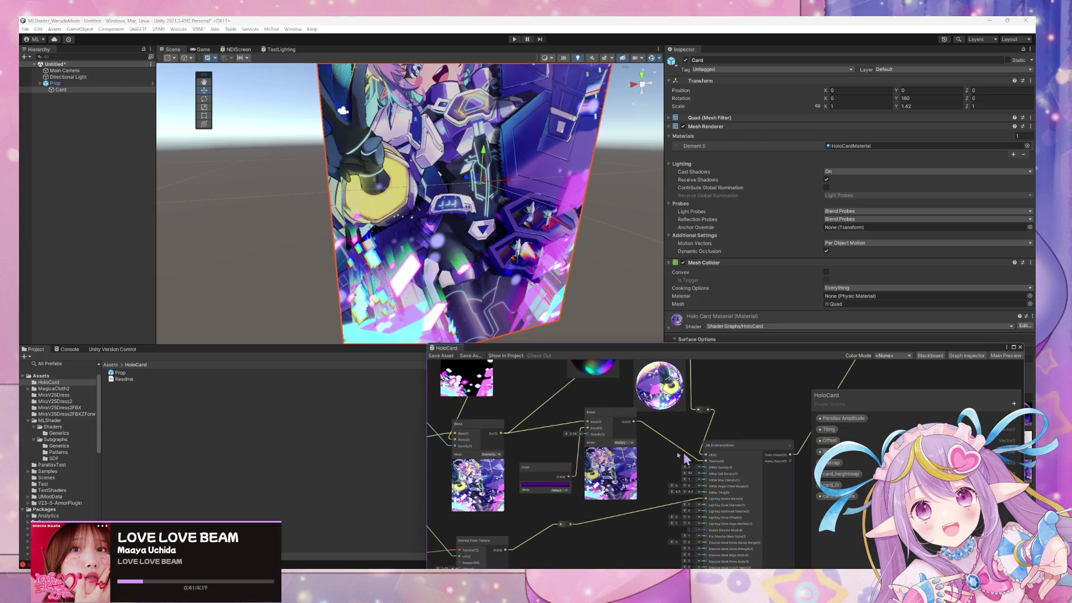
mouse_move(486, 431)
mouse_down()
mouse_move(522, 429)
mouse_move(590, 457)
mouse_move(577, 442)
mouse_up()
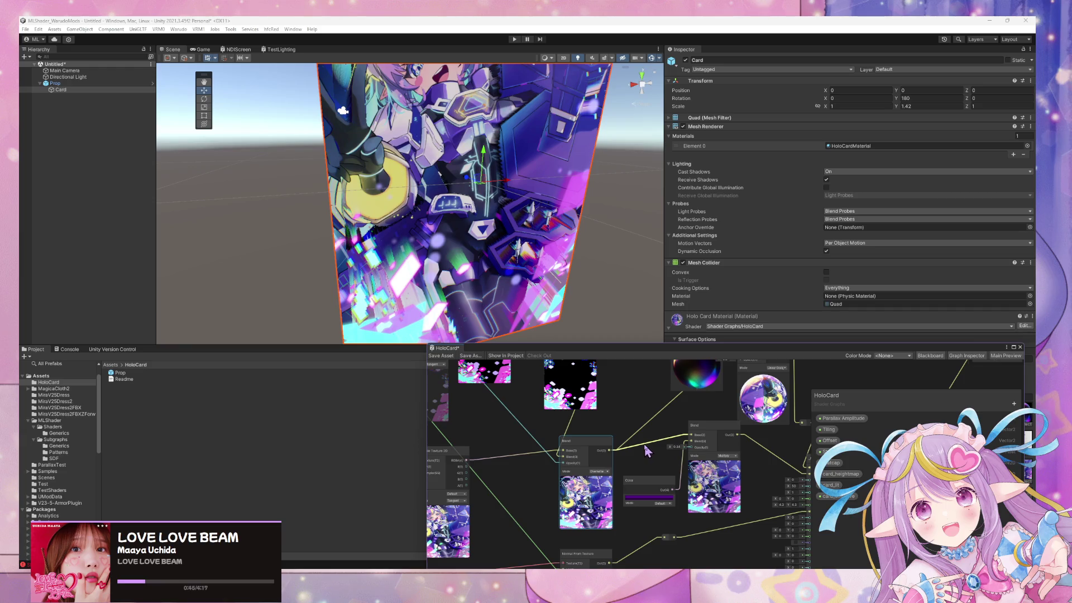
mouse_move(686, 421)
mouse_down()
mouse_move(620, 461)
mouse_move(607, 484)
mouse_up()
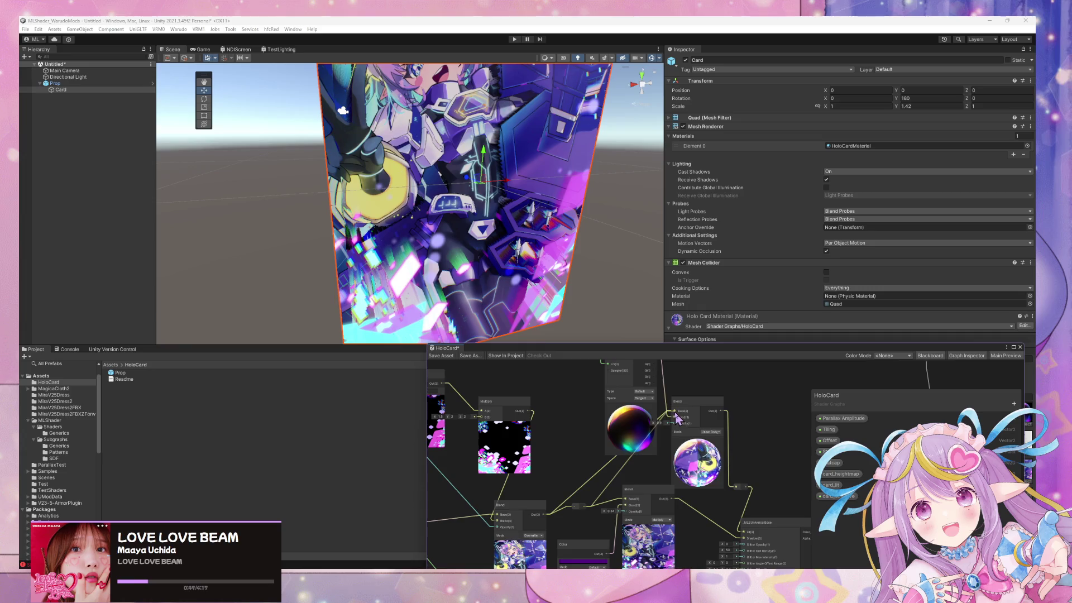
mouse_move(521, 510)
mouse_down()
mouse_move(524, 485)
mouse_move(515, 506)
mouse_move(625, 441)
mouse_up()
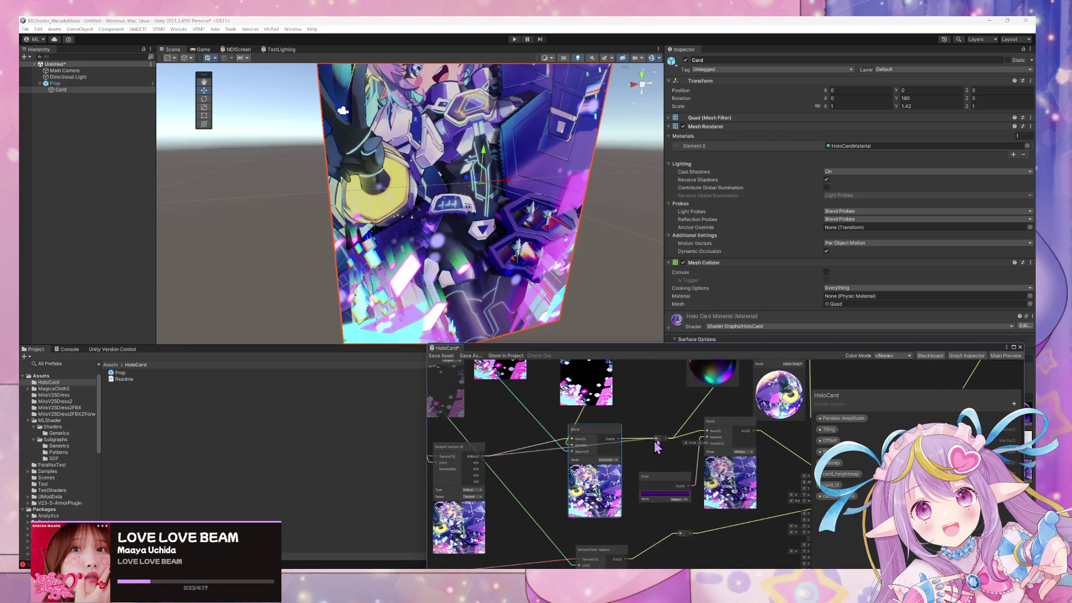
mouse_move(589, 429)
mouse_down()
mouse_move(704, 394)
mouse_move(827, 386)
mouse_up()
drag(780, 434, 625, 438)
Delete the old edge into the Blend's Base and connect Blend Out to Fragment Base Color
click(597, 430)
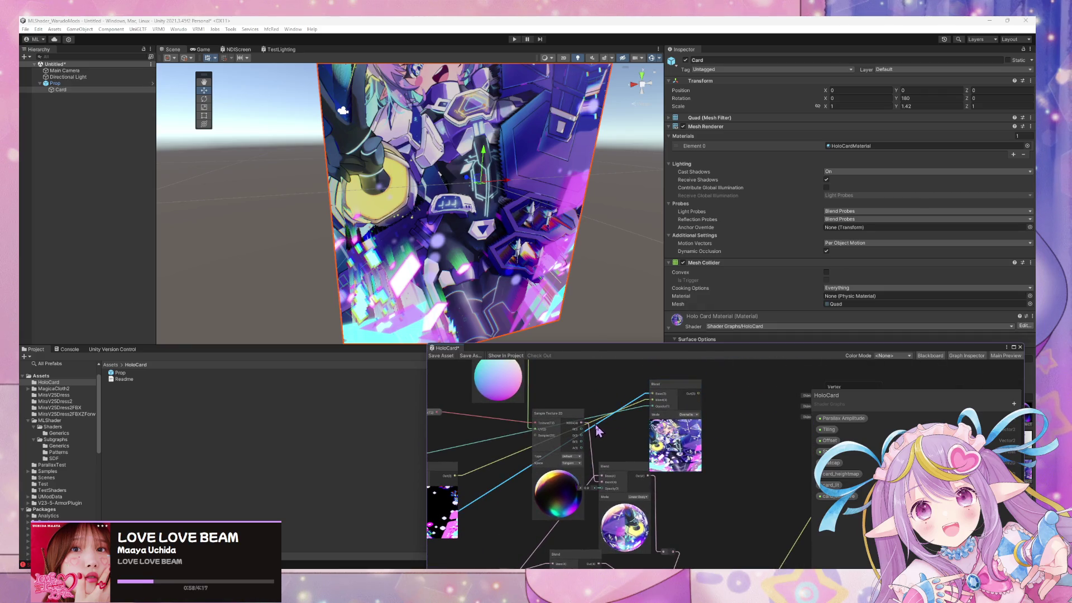
key(Delete)
drag(673, 384, 774, 413)
drag(674, 412, 623, 366)
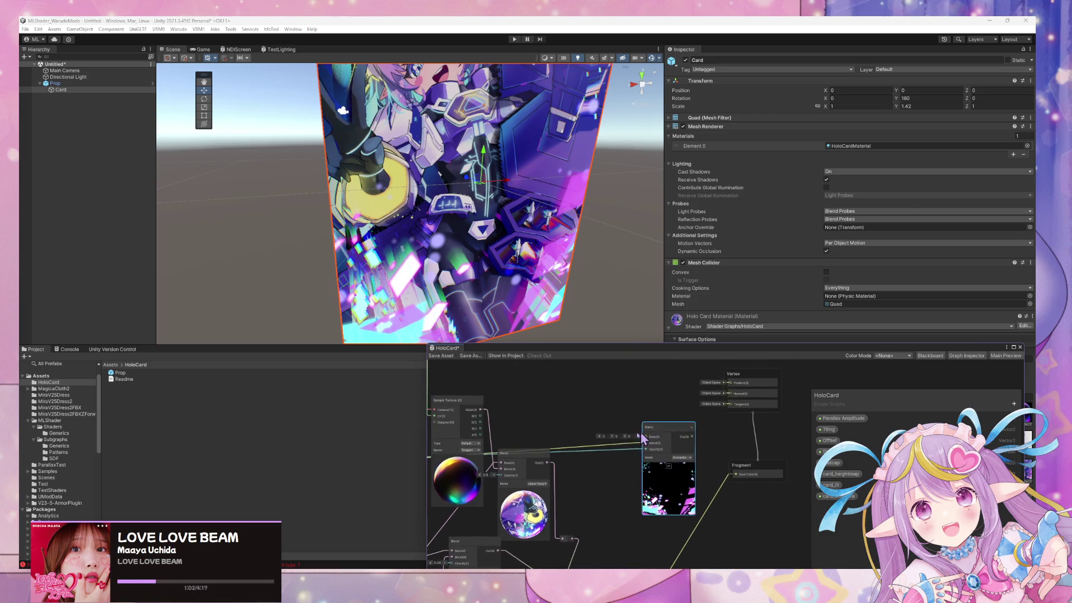
drag(701, 407, 702, 427)
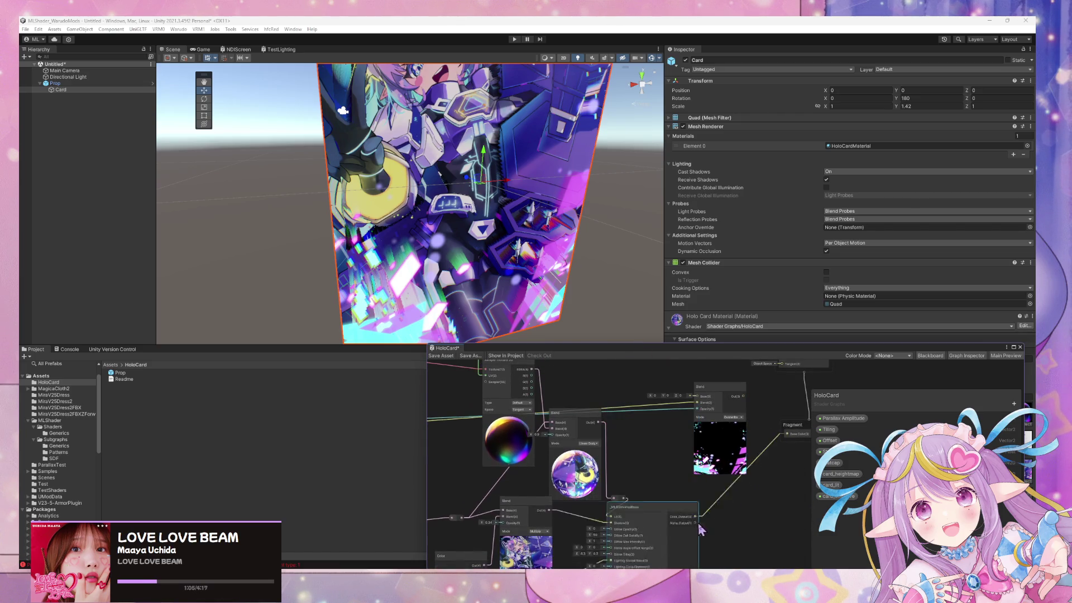
drag(708, 544, 707, 552)
drag(702, 409, 785, 444)
Move the Multiply node beside the Blend node and tidy their positions
drag(630, 461, 722, 456)
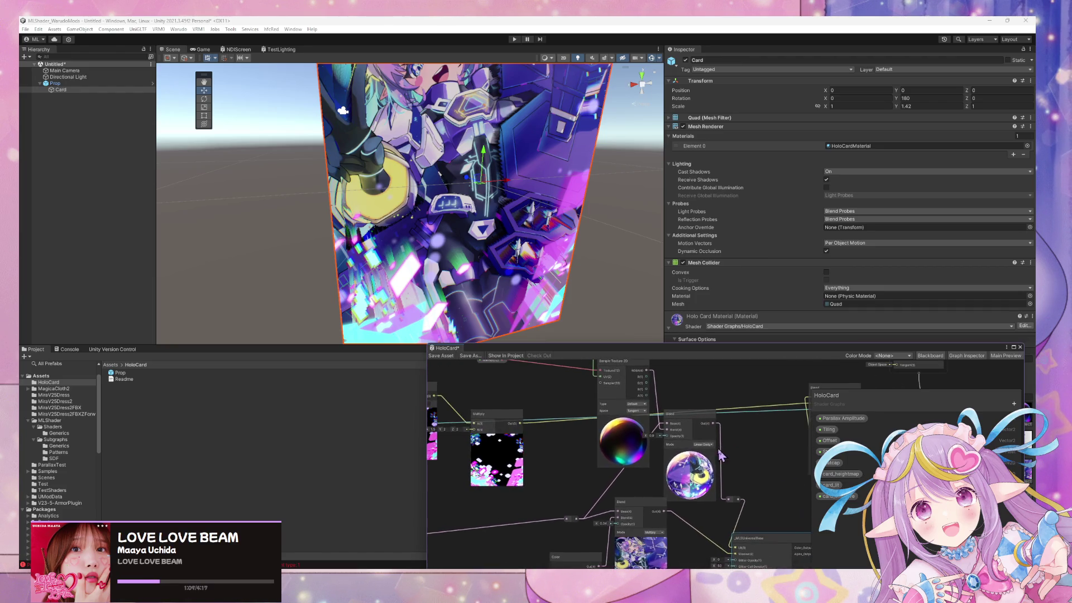
drag(500, 418, 760, 439)
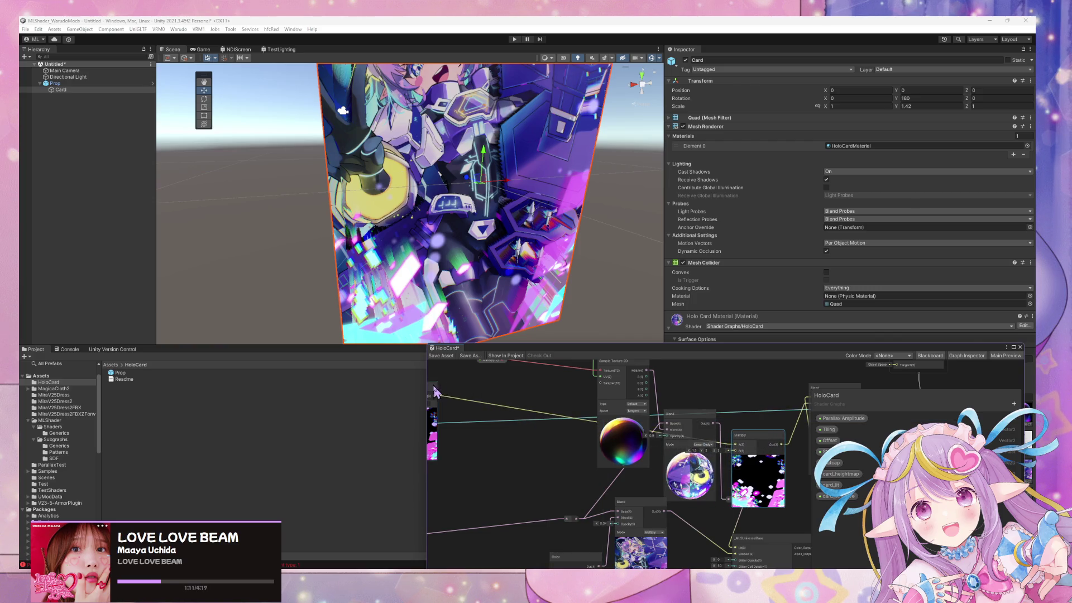
scroll(597, 446, down, 5)
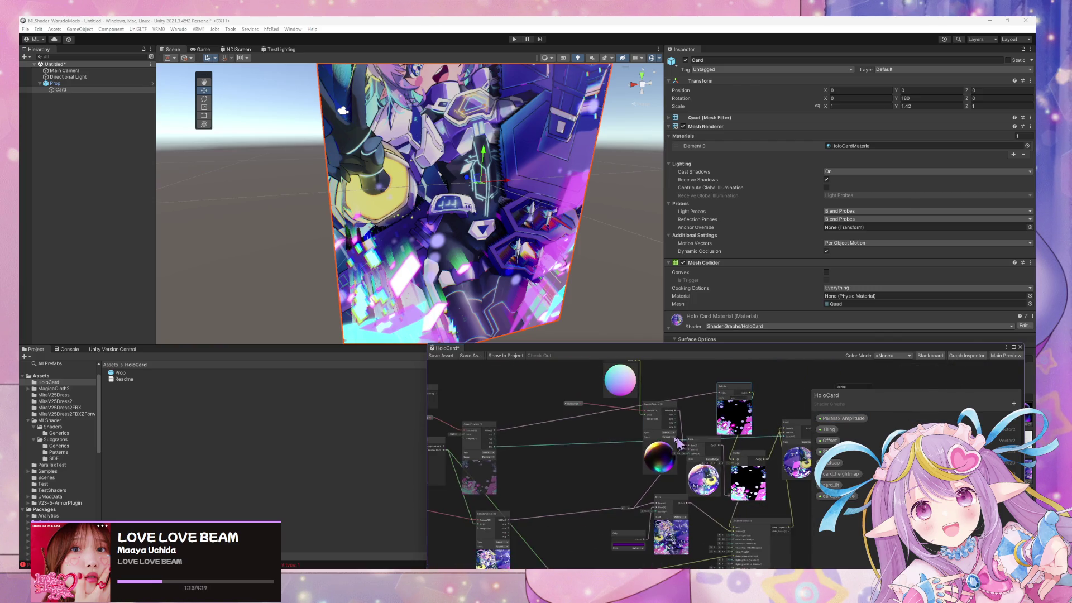
drag(681, 444, 604, 439)
mouse_move(671, 446)
mouse_down()
mouse_move(736, 444)
mouse_move(707, 395)
mouse_move(708, 426)
mouse_move(796, 427)
mouse_up()
scroll(708, 426, up, 2)
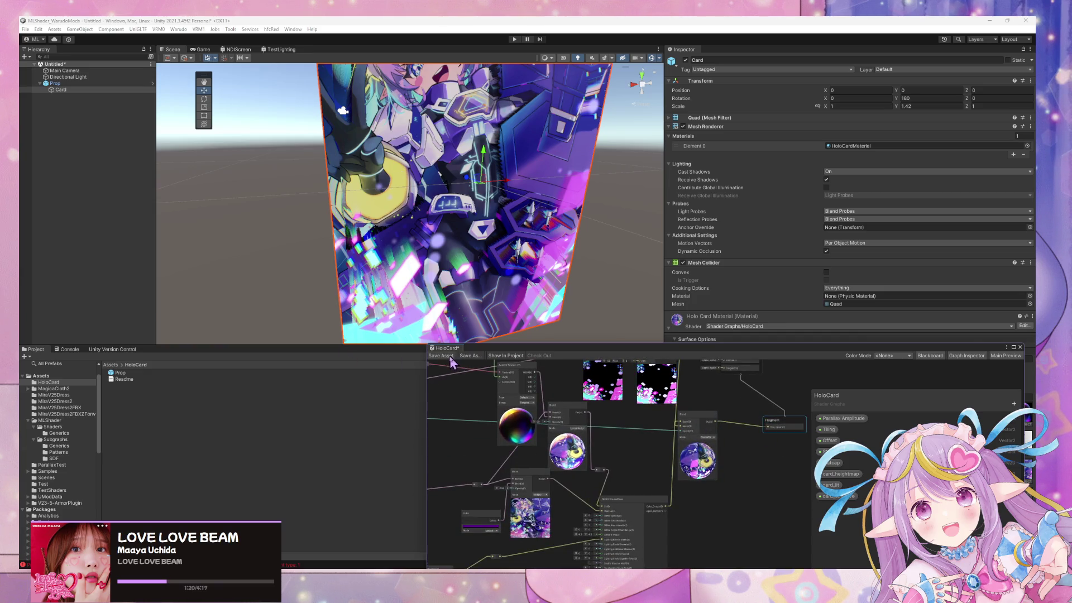
mouse_move(545, 210)
mouse_down()
mouse_move(614, 209)
mouse_move(646, 178)
mouse_move(390, 178)
mouse_move(444, 275)
mouse_move(507, 256)
mouse_move(488, 242)
mouse_move(541, 132)
mouse_move(569, 148)
mouse_move(636, 146)
mouse_move(584, 288)
mouse_up()
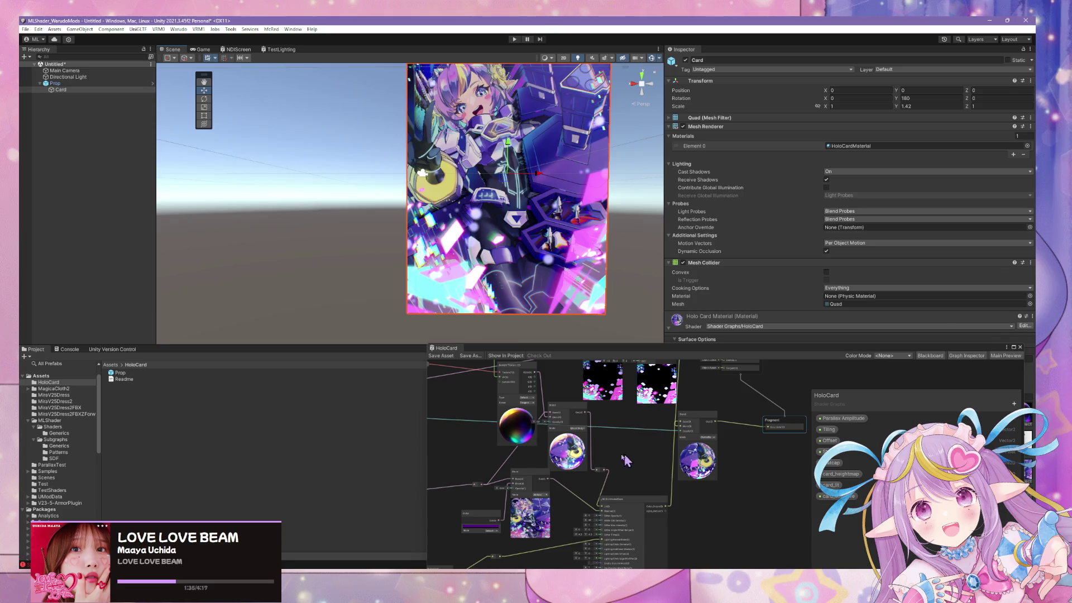
Zoom the graph view around the _MLSUniversalBase master node
scroll(646, 442, up, 3)
scroll(687, 446, down, 2)
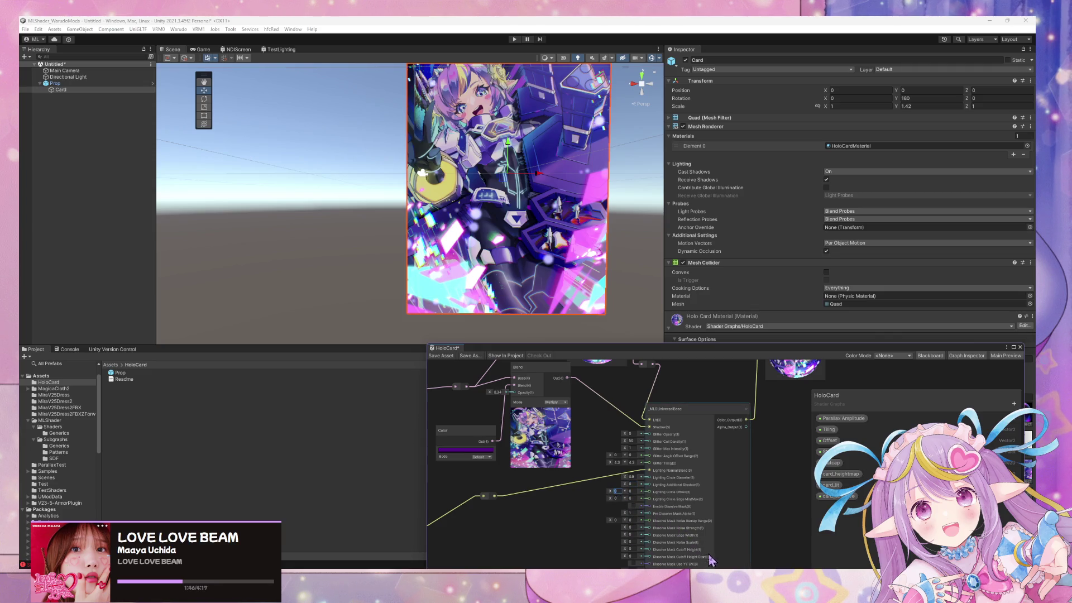
mouse_move(730, 575)
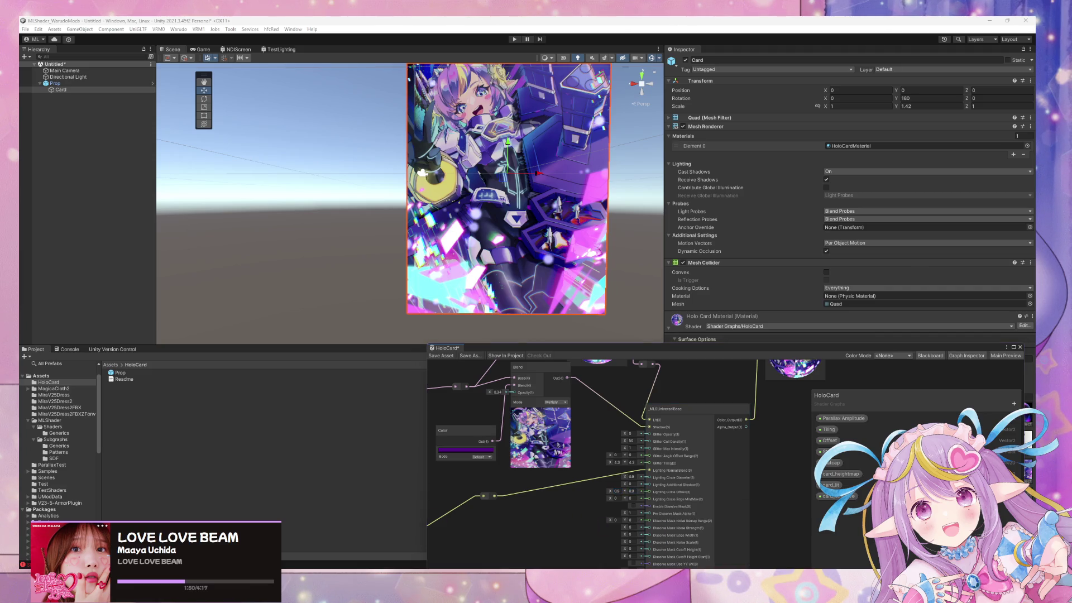
Change the base node's Lighting Circle Offset Y from 0.9 to 0.1 and inspect the card
click(616, 491)
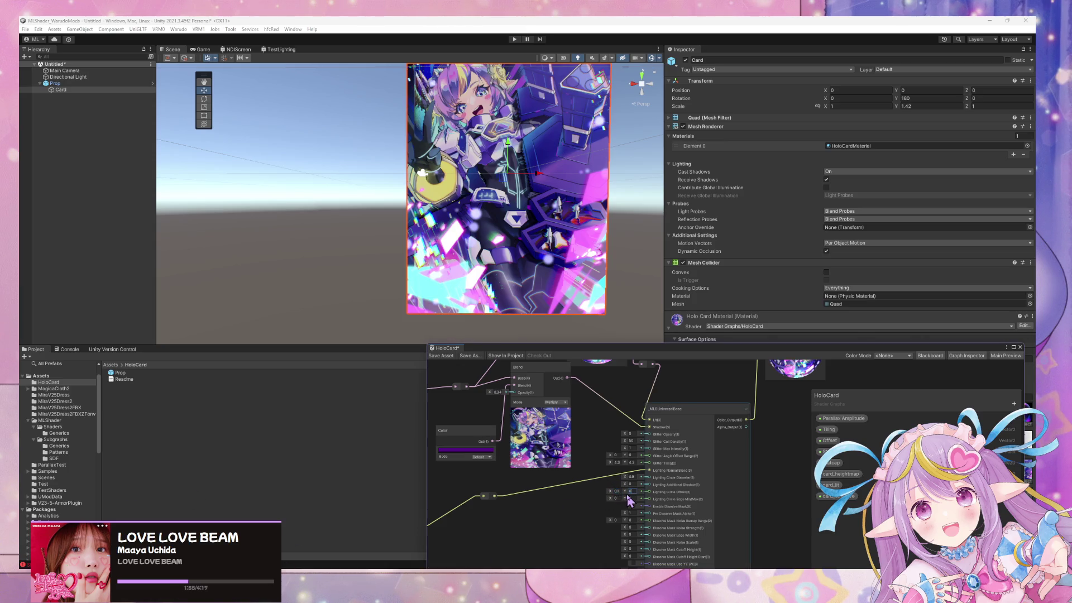
text(0.1)
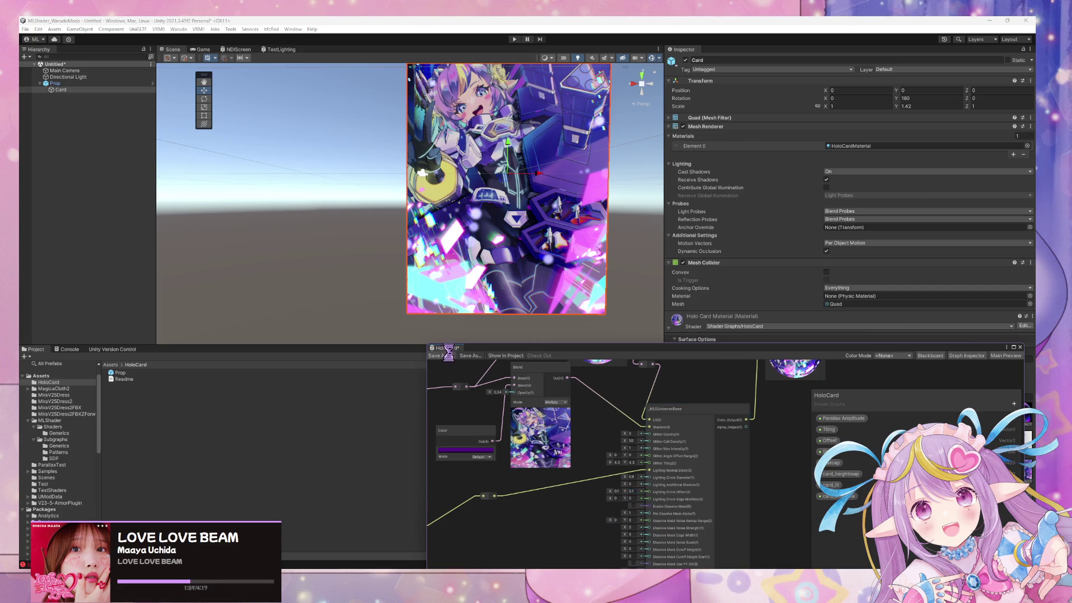
drag(568, 233, 614, 246)
mouse_move(459, 210)
mouse_down()
mouse_move(695, 222)
mouse_move(557, 211)
mouse_up()
key(f)
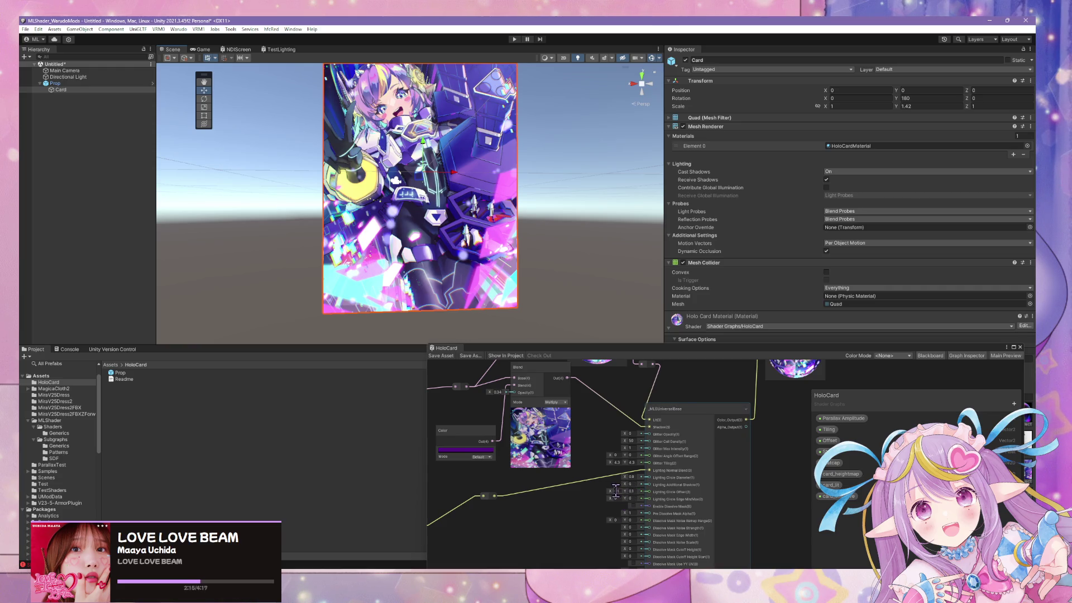
Orbit around the card to inspect its updated holographic shading after the save
click(616, 492)
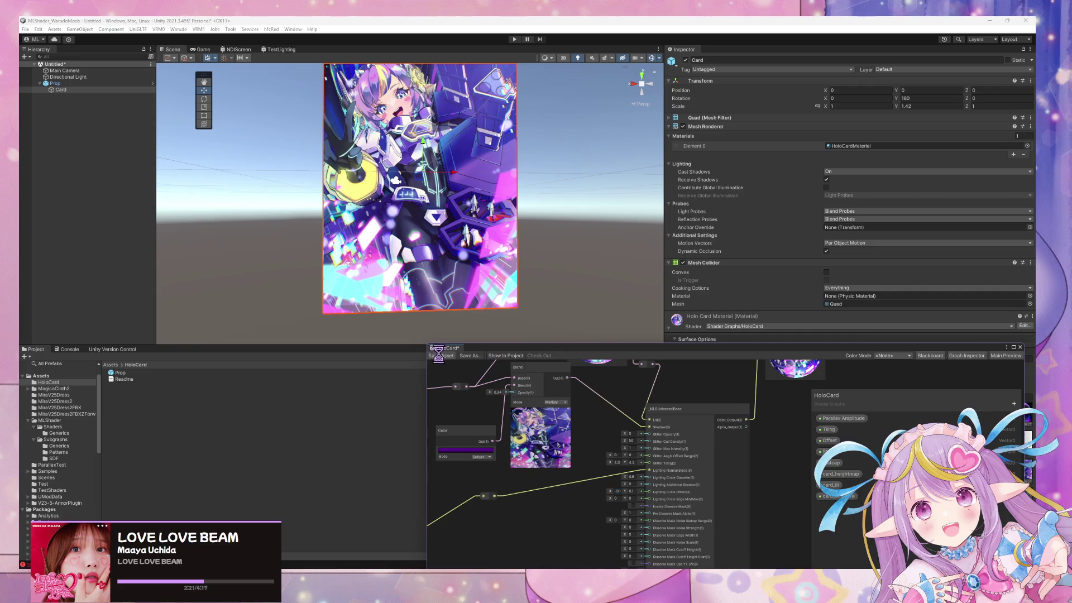
mouse_move(418, 252)
mouse_down()
mouse_move(476, 258)
mouse_move(496, 357)
mouse_move(492, 341)
mouse_move(481, 409)
mouse_move(522, 401)
mouse_move(479, 393)
mouse_move(509, 371)
mouse_move(588, 362)
mouse_move(469, 384)
mouse_move(478, 418)
mouse_move(445, 395)
mouse_move(485, 393)
mouse_move(574, 340)
mouse_move(572, 313)
mouse_move(575, 338)
mouse_move(476, 346)
mouse_move(511, 393)
mouse_move(502, 280)
mouse_move(494, 335)
mouse_up()
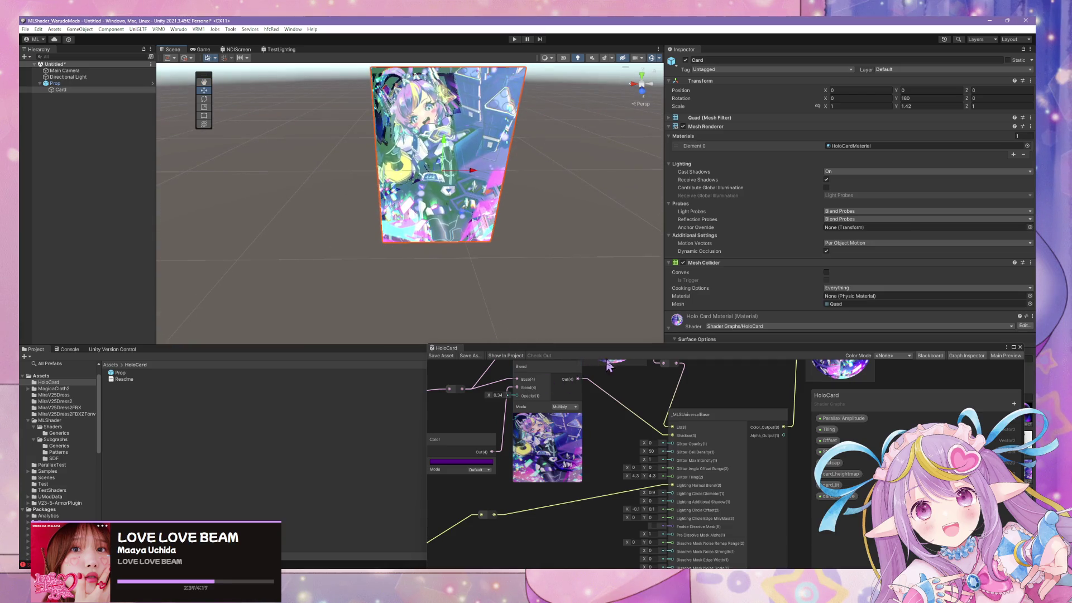
click(638, 362)
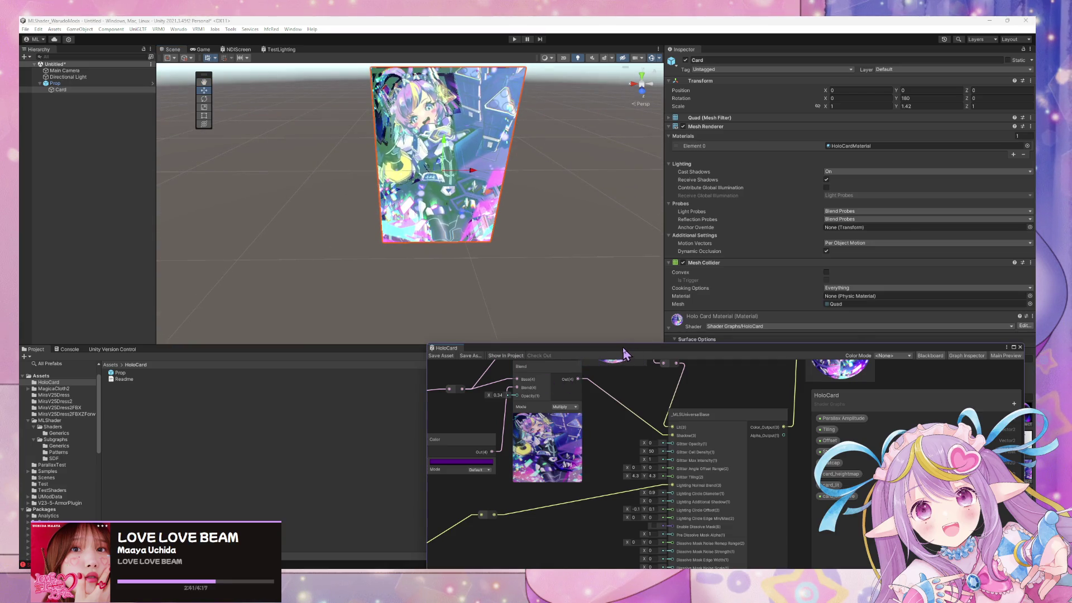
Lower the Normal From Texture strength to about 0.15 and save the HoloCard graph
drag(624, 354, 675, 136)
mouse_move(605, 333)
mouse_down()
mouse_move(640, 368)
mouse_move(671, 322)
mouse_up()
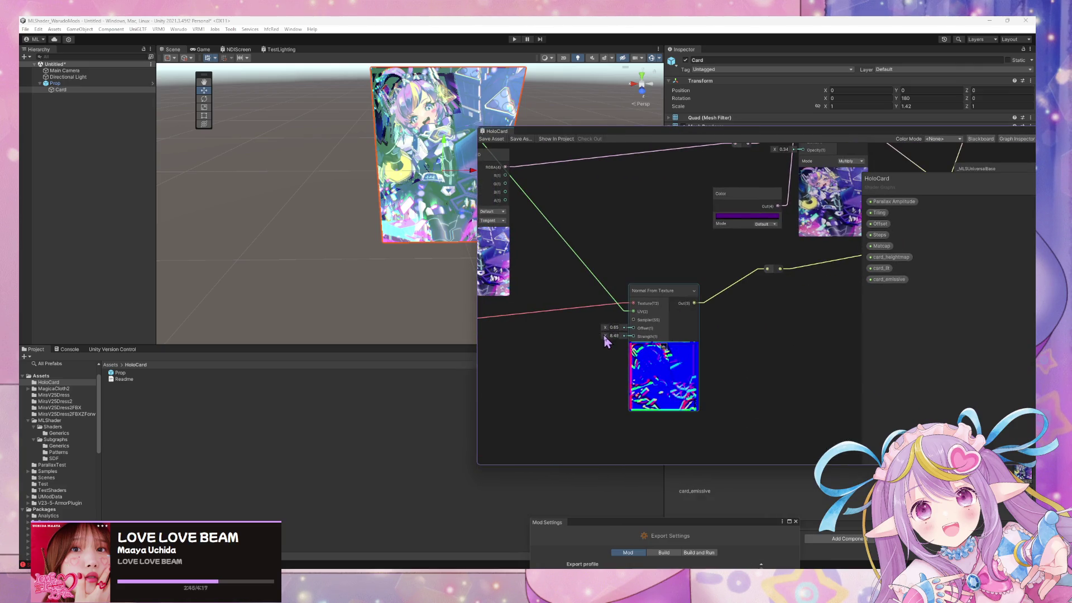
mouse_move(605, 332)
mouse_down()
mouse_move(548, 328)
mouse_move(601, 338)
mouse_move(548, 338)
mouse_move(610, 337)
mouse_move(609, 329)
mouse_up()
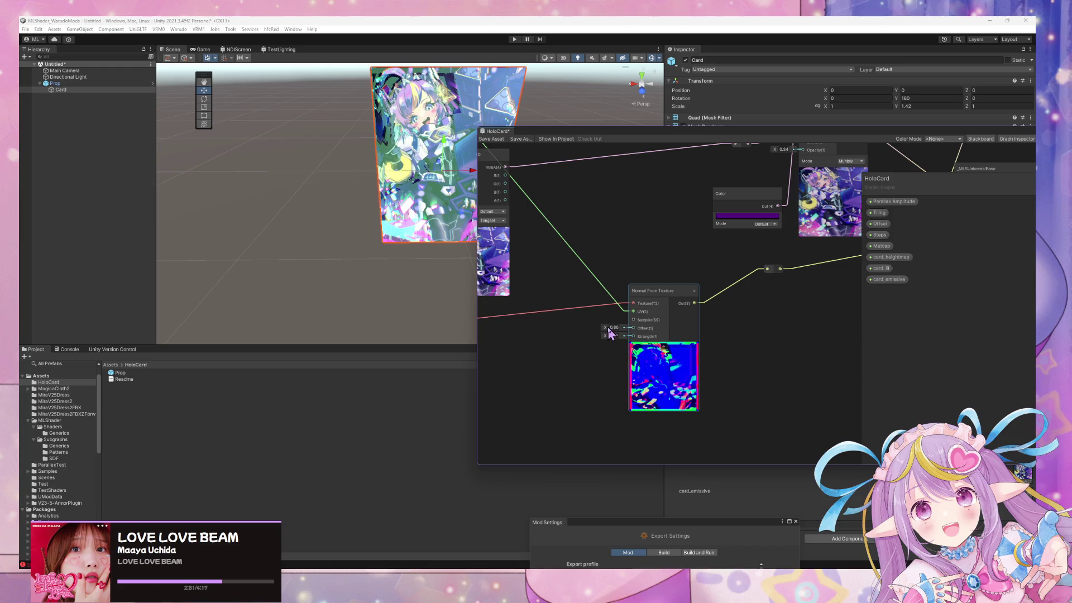
click(504, 139)
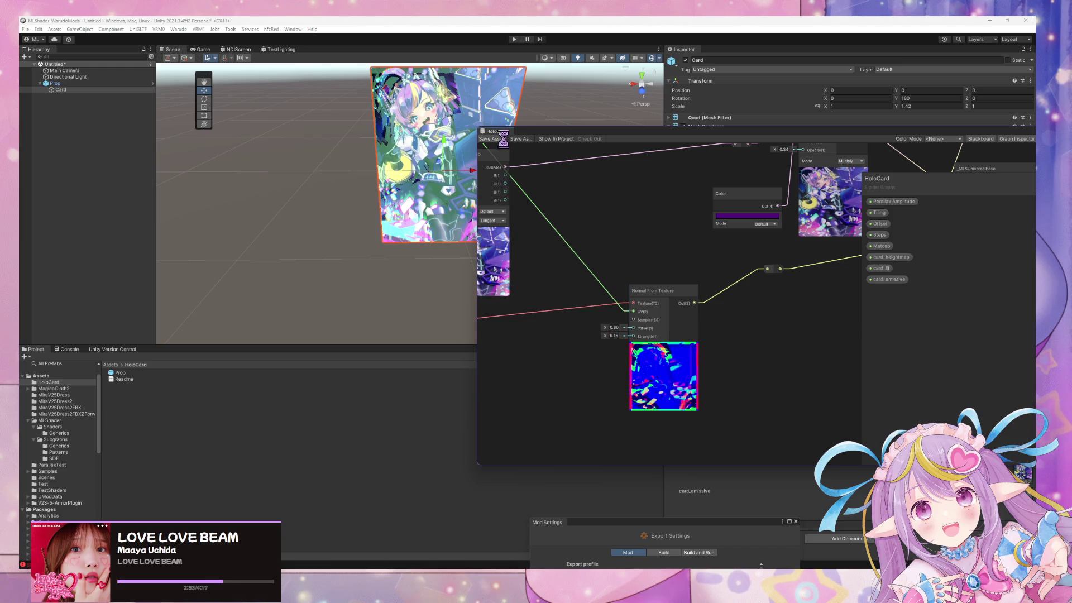
drag(651, 191, 532, 329)
mouse_move(472, 212)
mouse_down()
mouse_move(454, 223)
mouse_move(489, 158)
mouse_move(595, 129)
mouse_move(530, 129)
mouse_up()
Change the Multiply Blend opacity from 0.34 to 1, leaving the purple tint colour unchanged
key(f)
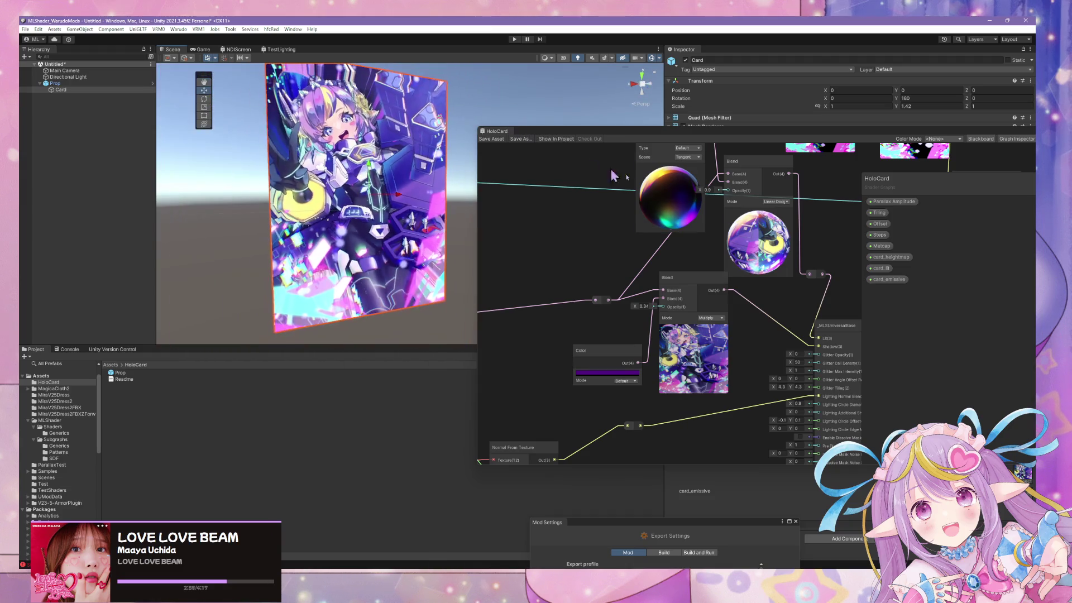
drag(631, 372, 564, 398)
click(564, 398)
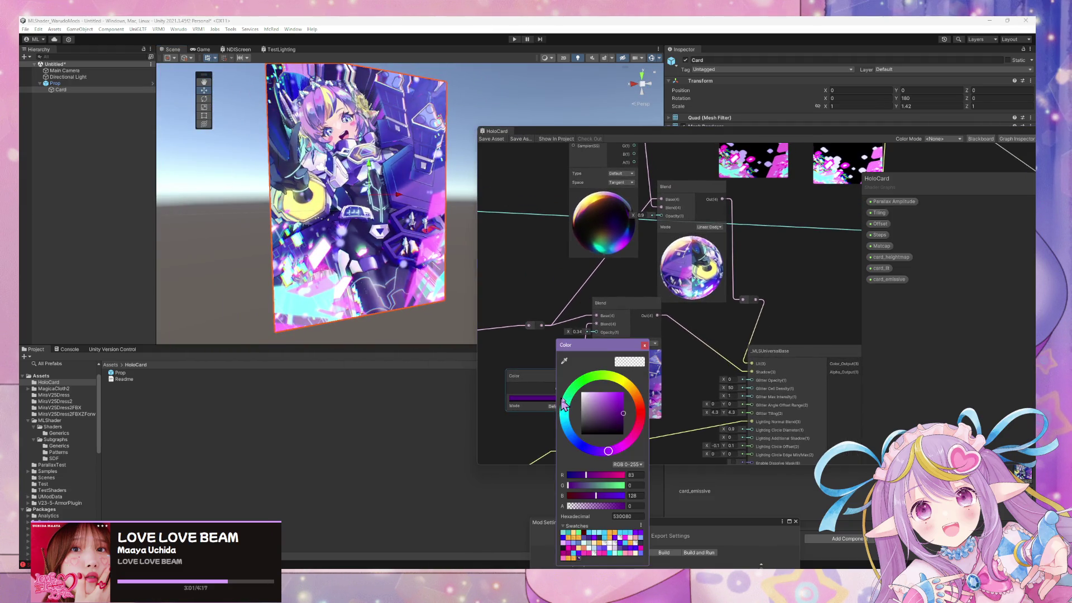
click(645, 345)
double_click(575, 332)
text(1)
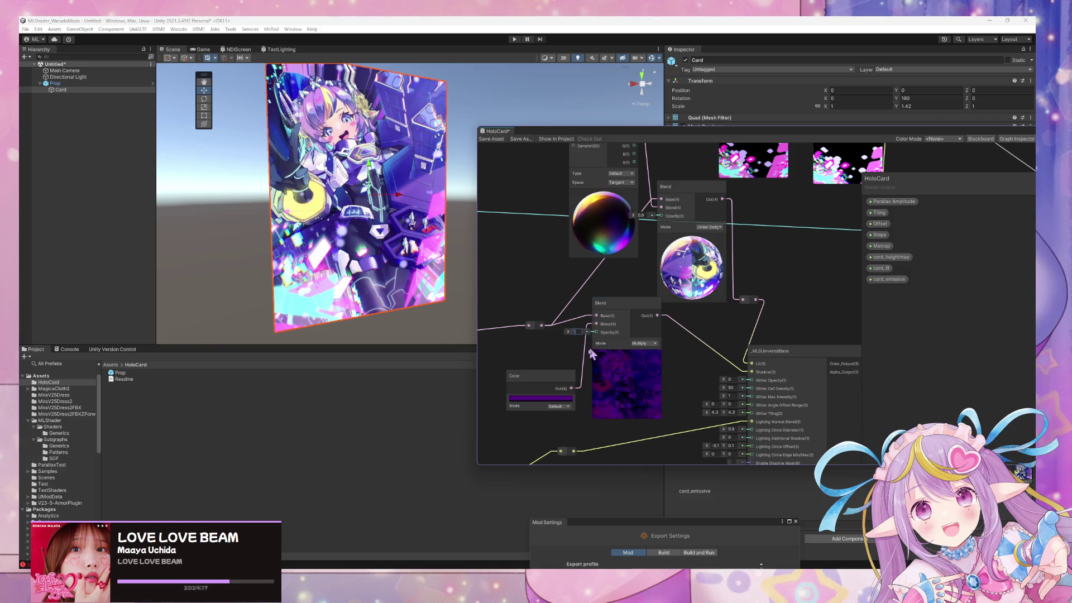
click(535, 399)
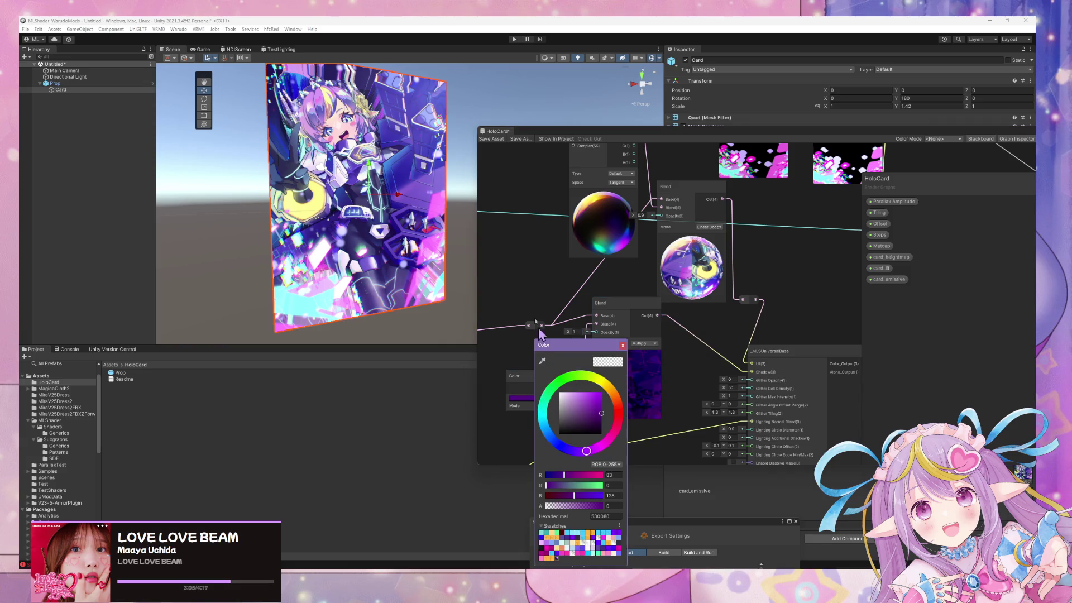
click(492, 158)
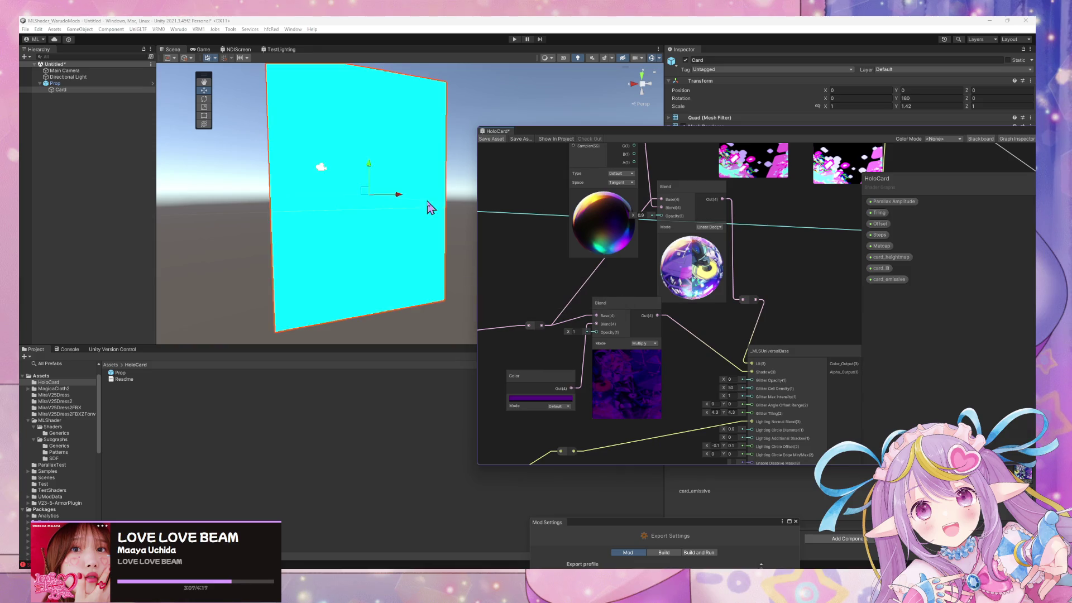
mouse_move(428, 214)
mouse_down()
mouse_move(438, 265)
mouse_move(419, 138)
mouse_up()
Edit the Glitter Angle Offset Range X on _MLSUniversalBase and orbit the card to check the glitter
key(f)
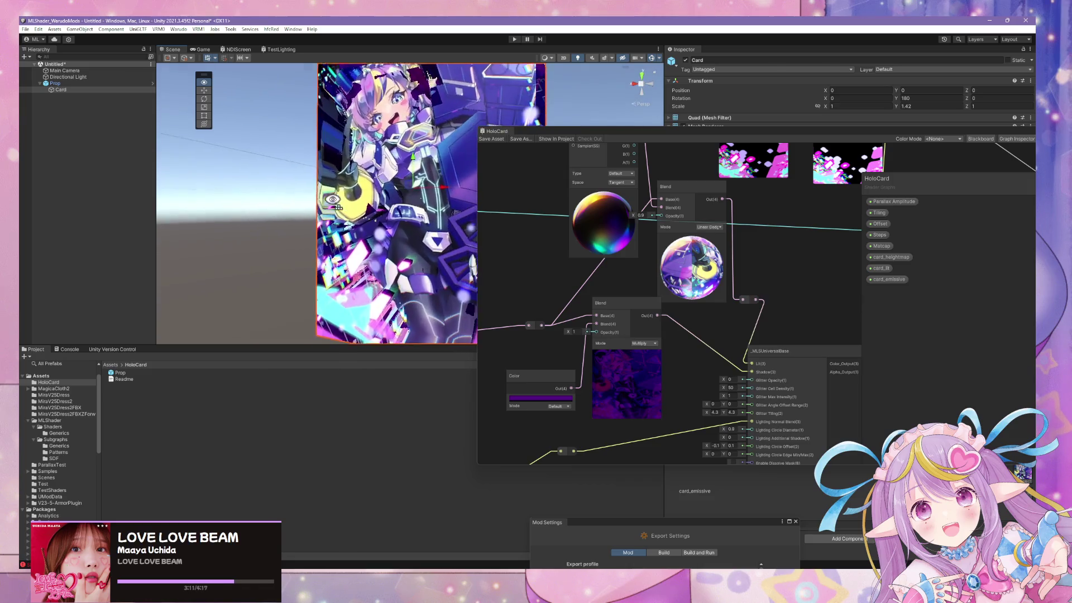
drag(347, 209, 413, 220)
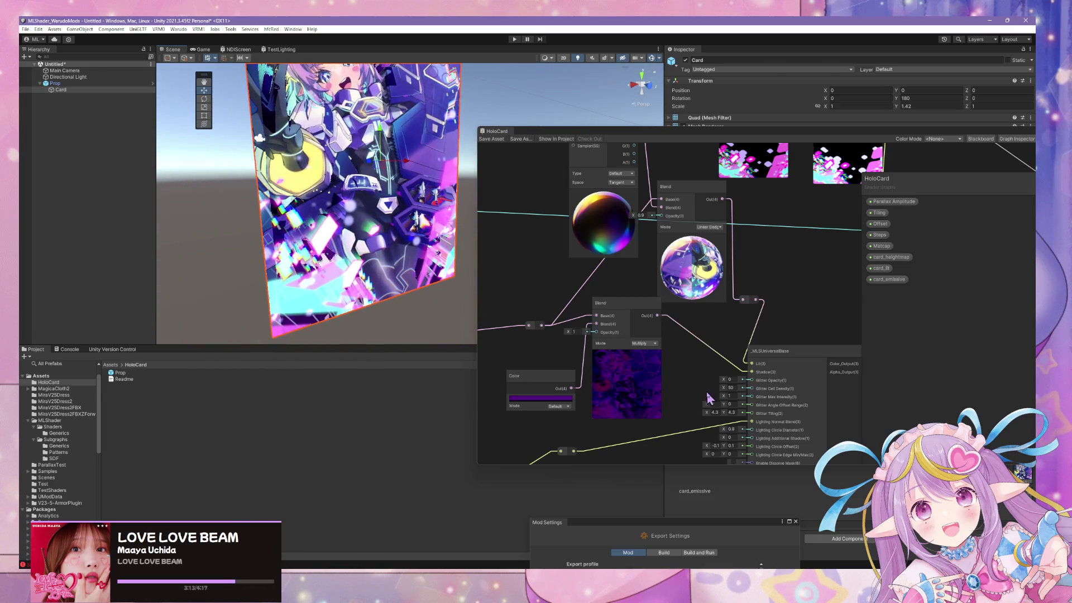
click(713, 404)
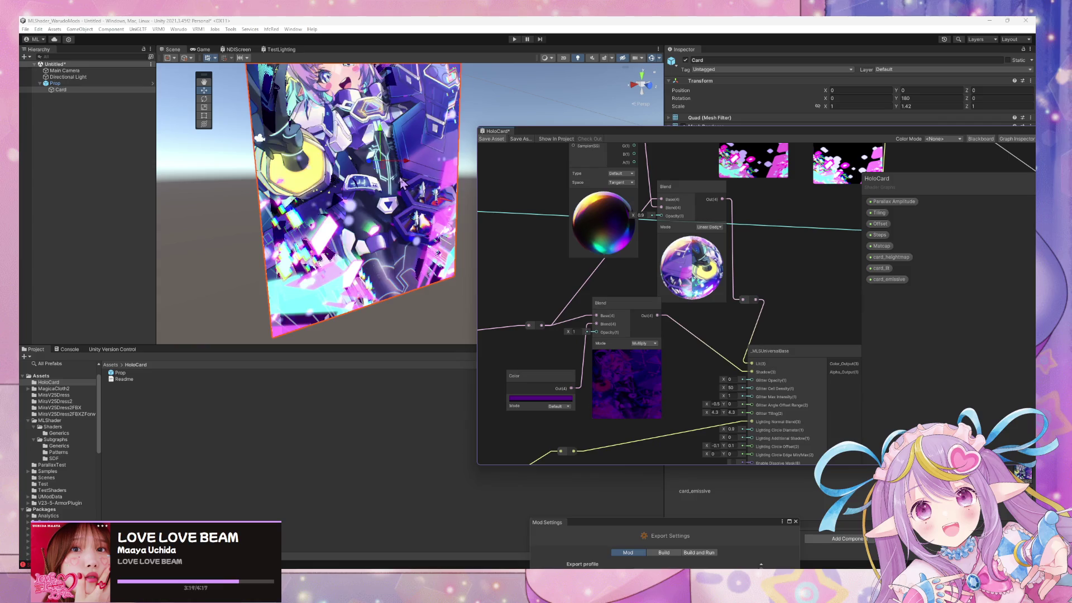
scroll(406, 146, up, 5)
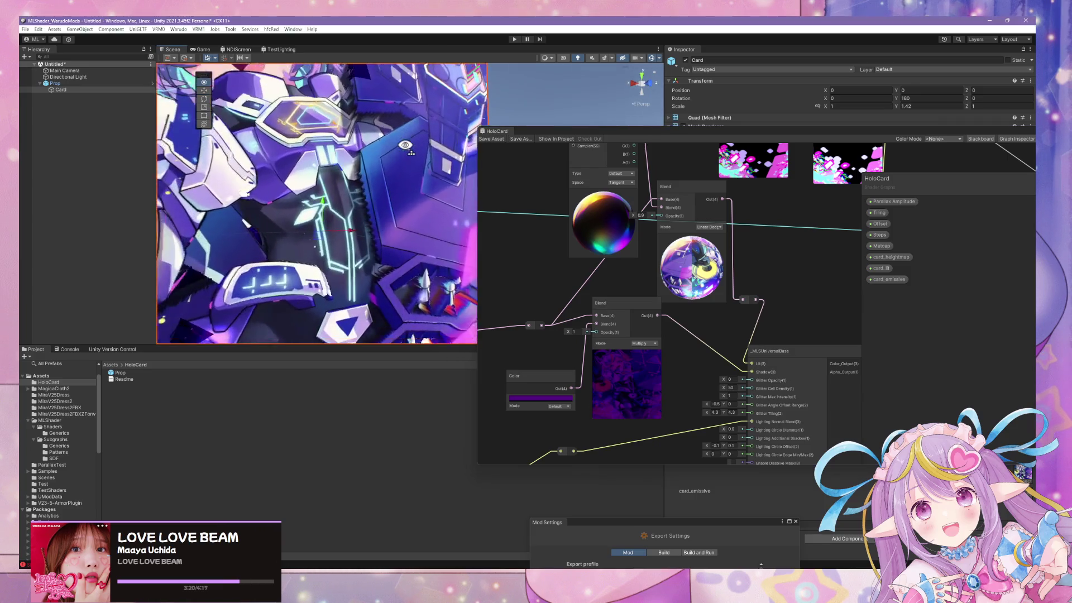
drag(406, 147, 375, 250)
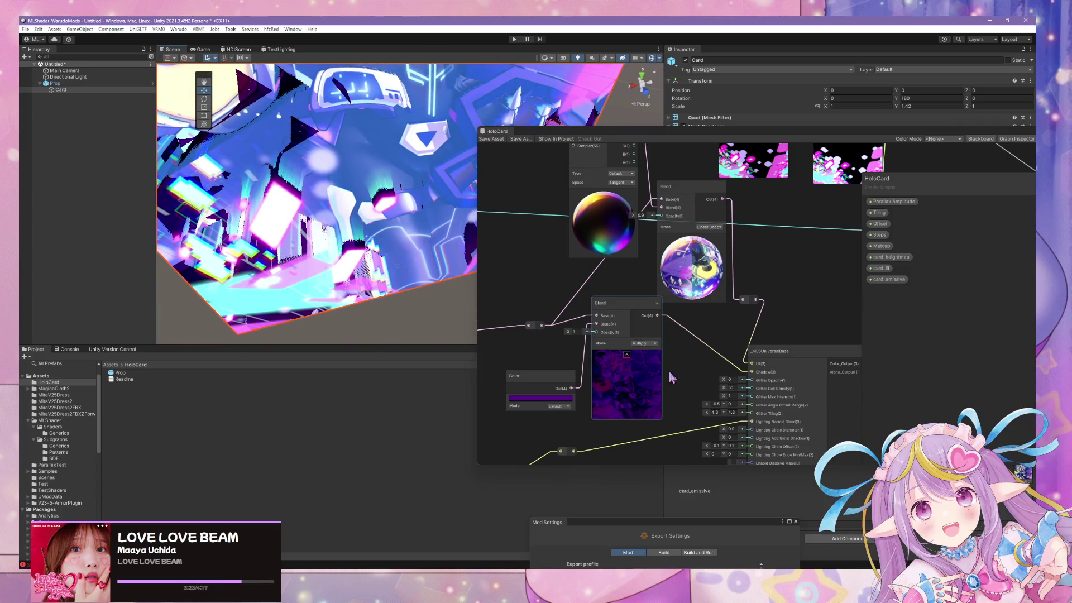
click(716, 404)
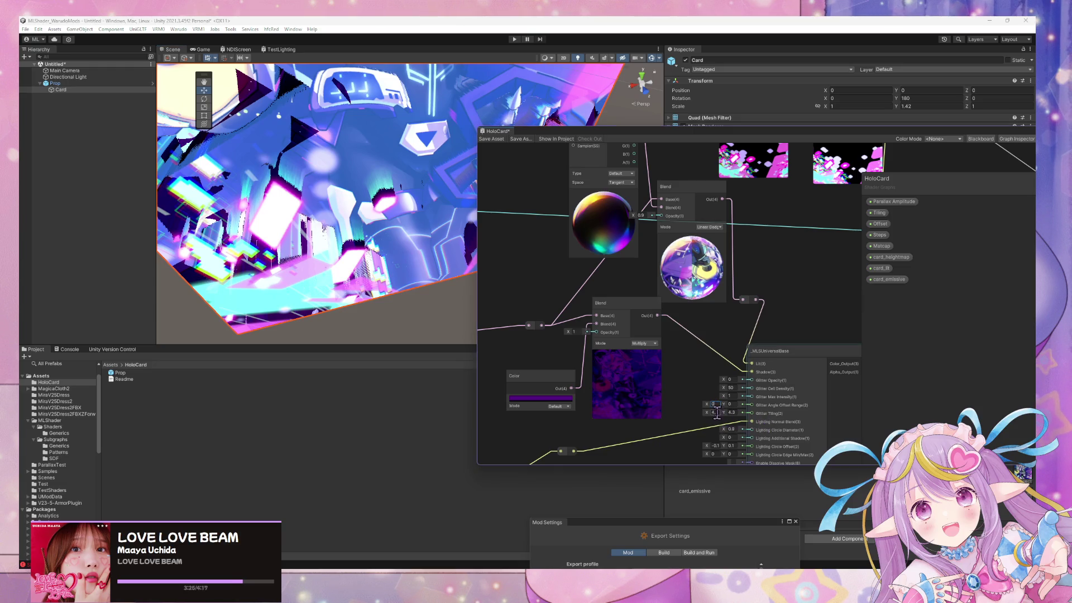
drag(701, 431, 703, 367)
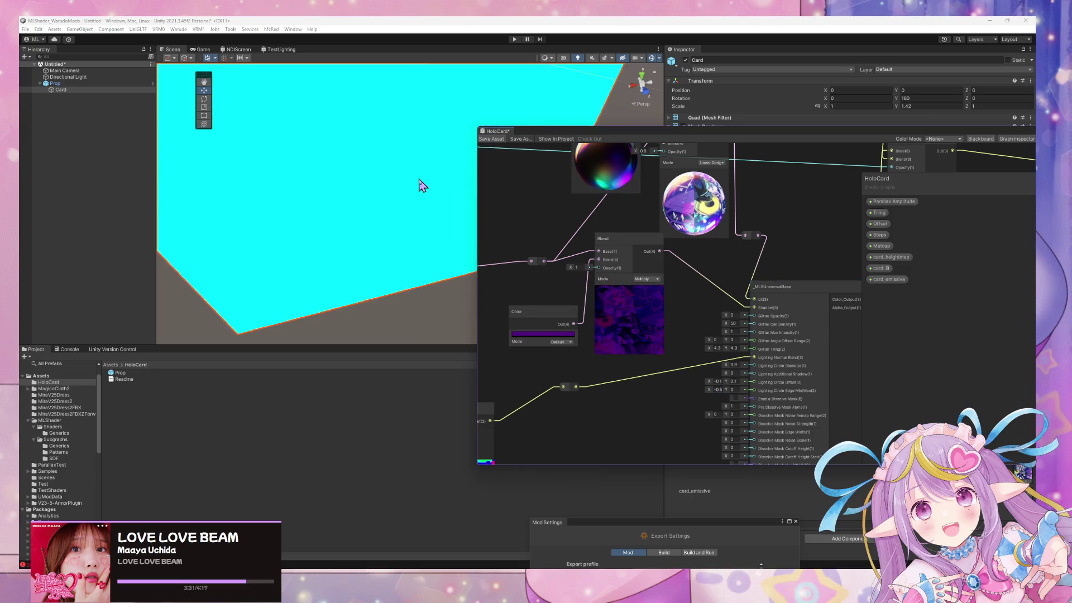
mouse_move(419, 184)
mouse_down()
mouse_move(421, 113)
mouse_move(408, 118)
mouse_move(335, 73)
mouse_move(341, 56)
mouse_move(390, 63)
mouse_move(387, 97)
mouse_move(406, 149)
mouse_move(362, 243)
mouse_move(403, 267)
mouse_move(424, 262)
mouse_up()
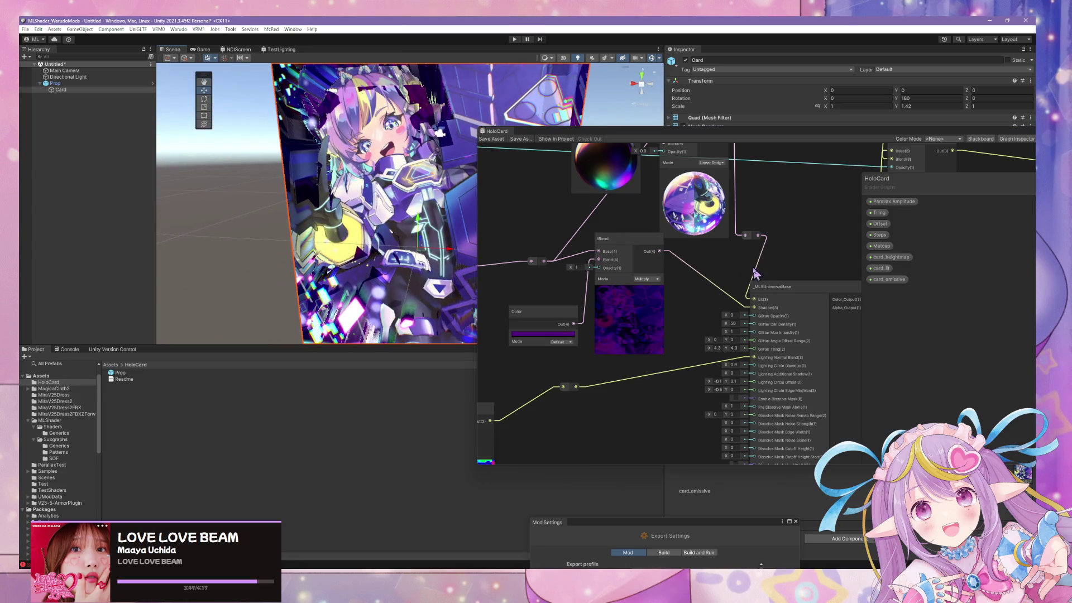
Orbit the Scene view to face the card and check the character's parallax separation
drag(754, 274, 664, 385)
drag(724, 364, 676, 354)
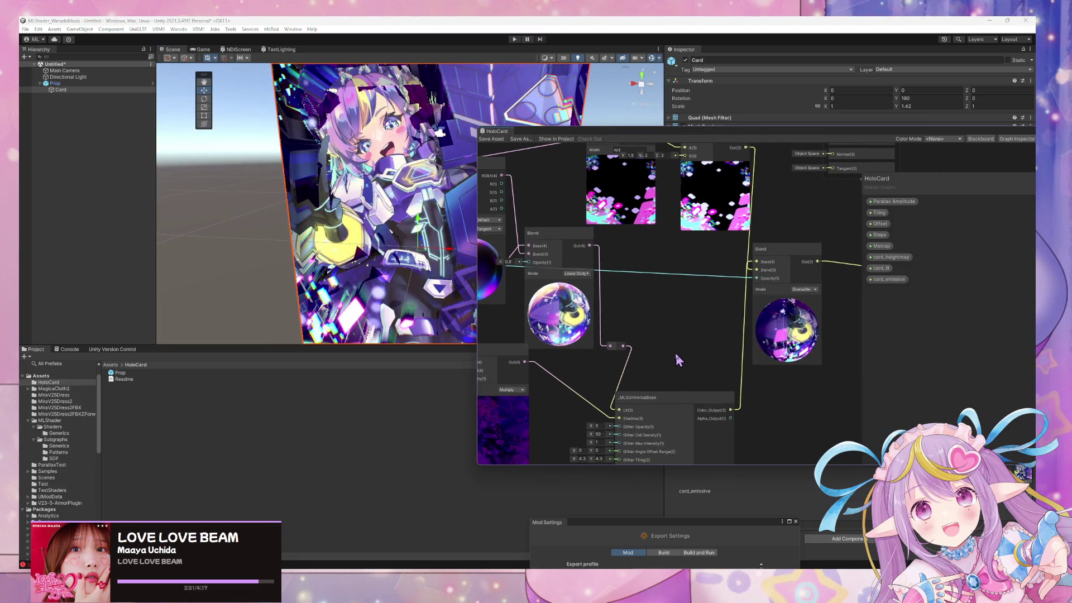
scroll(678, 358, down, 1)
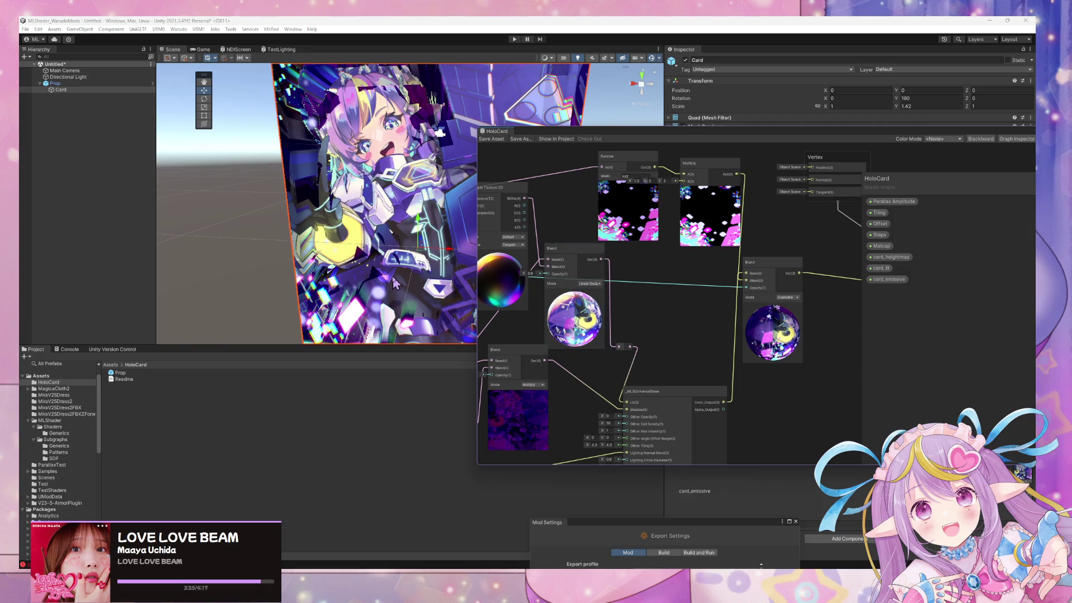
mouse_move(393, 285)
mouse_down()
mouse_move(455, 297)
mouse_move(411, 320)
mouse_move(395, 311)
mouse_move(407, 343)
mouse_move(411, 226)
mouse_move(426, 288)
mouse_move(392, 328)
mouse_move(433, 340)
mouse_move(442, 301)
mouse_move(448, 310)
mouse_move(398, 304)
mouse_move(410, 319)
mouse_up()
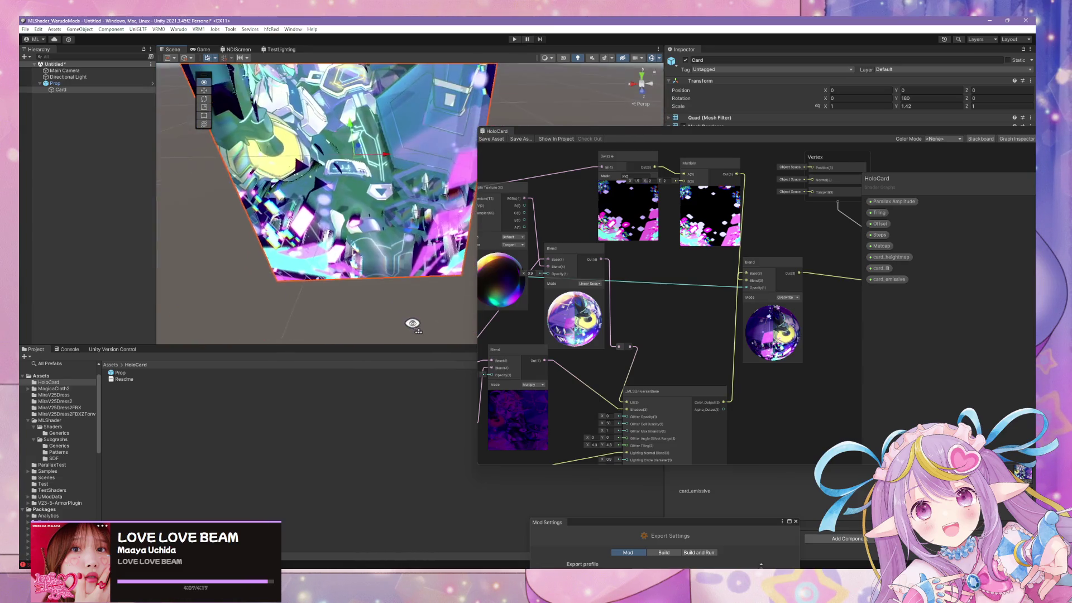
alt+drag(373, 275, 343, 178)
scroll(341, 162, down, 5)
scroll(403, 229, up, 5)
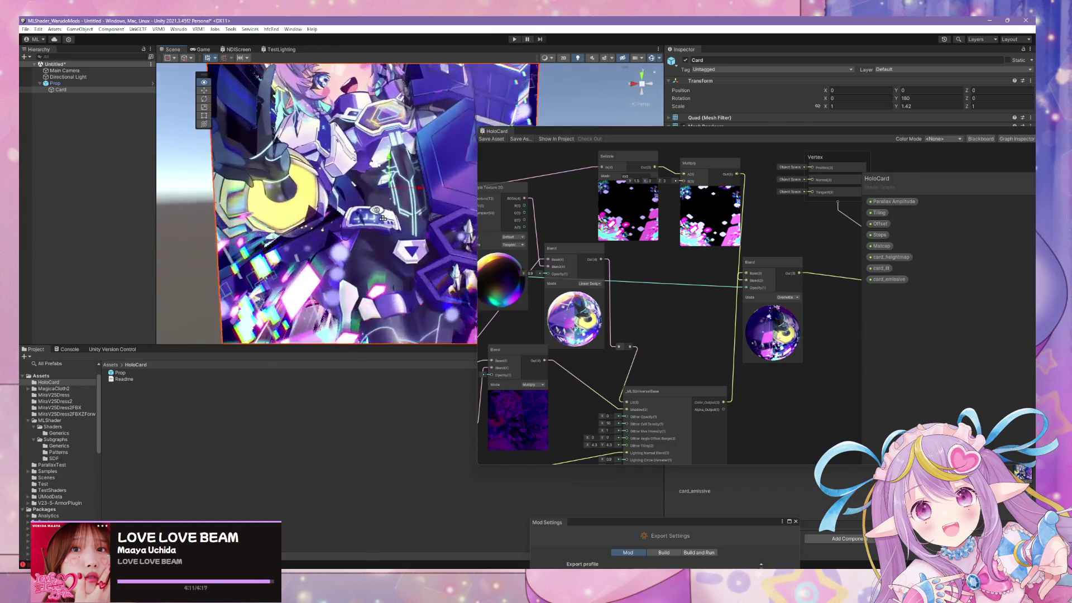
Move the HoloCard graph window down and right to uncover the Inspector's Mesh Renderer settings
drag(578, 132, 816, 221)
mouse_move(659, 232)
alt+mouse_down()
mouse_move(418, 229)
mouse_move(469, 273)
mouse_move(478, 157)
mouse_move(514, 237)
mouse_move(491, 227)
mouse_move(541, 232)
mouse_move(548, 219)
mouse_move(574, 278)
mouse_move(522, 287)
mouse_move(555, 248)
mouse_move(555, 208)
mouse_move(538, 232)
mouse_move(522, 232)
mouse_move(512, 143)
mouse_move(506, 316)
mouse_move(526, 218)
mouse_move(596, 235)
mouse_move(587, 137)
mouse_move(642, 168)
alt+mouse_up()
scroll(450, 225, up, 3)
Orbit to a high, tilted close-up of the card
mouse_move(558, 279)
alt+mouse_down()
mouse_move(503, 335)
mouse_move(521, 303)
mouse_move(486, 290)
mouse_move(548, 186)
mouse_move(517, 166)
mouse_move(529, 144)
mouse_move(529, 232)
mouse_move(547, 244)
alt+mouse_up()
alt+drag(368, 131, 390, 96)
scroll(390, 95, up, 5)
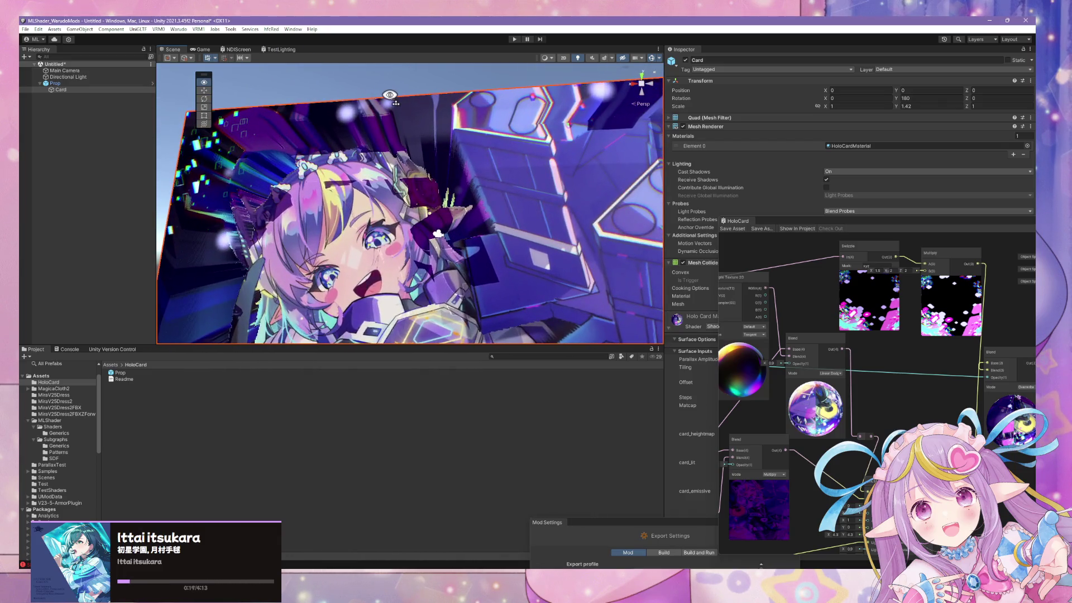
Set the Normal From Texture node's Offset to 0.3 without saving the graph
click(857, 311)
drag(857, 312, 879, 302)
scroll(879, 301, up, 1)
drag(855, 388, 764, 369)
mouse_move(890, 392)
mouse_down()
mouse_move(798, 424)
mouse_move(804, 450)
mouse_move(899, 399)
mouse_up()
scroll(786, 438, down, 2)
scroll(853, 410, down, 1)
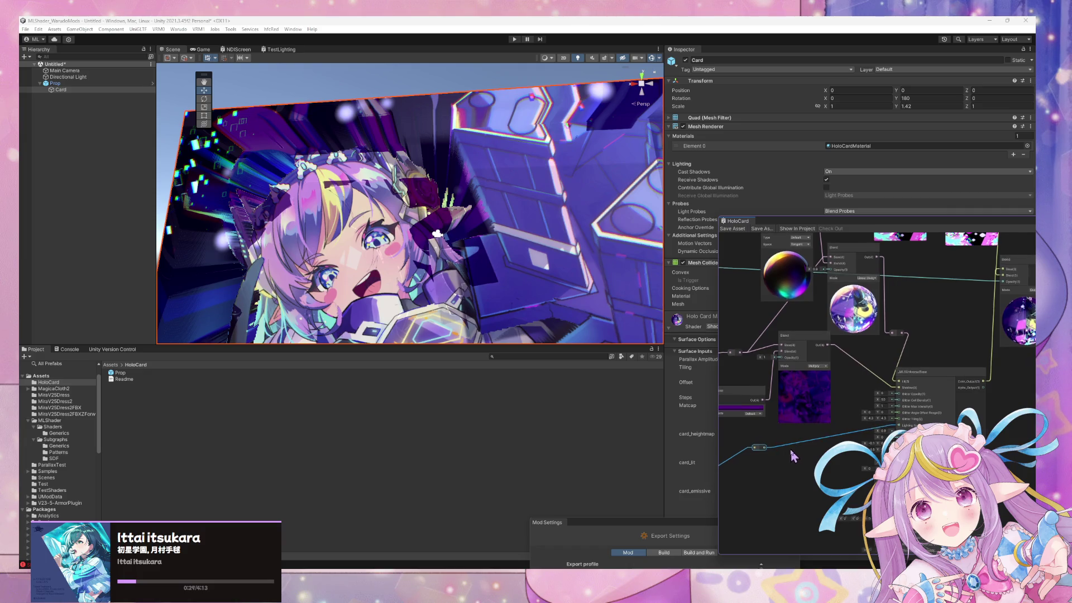
scroll(907, 398, up, 1)
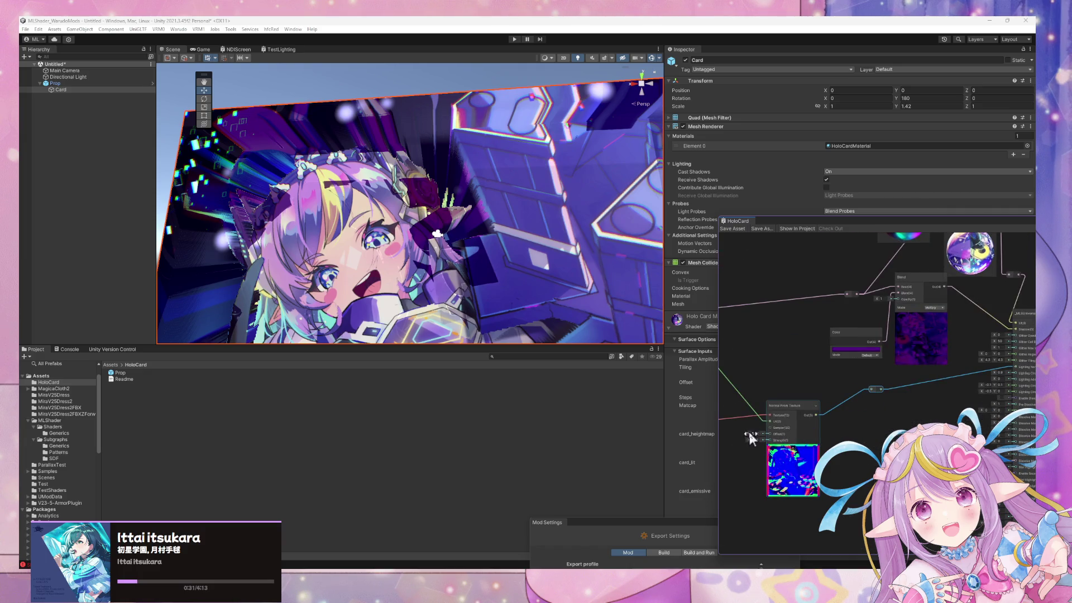
drag(749, 435, 743, 434)
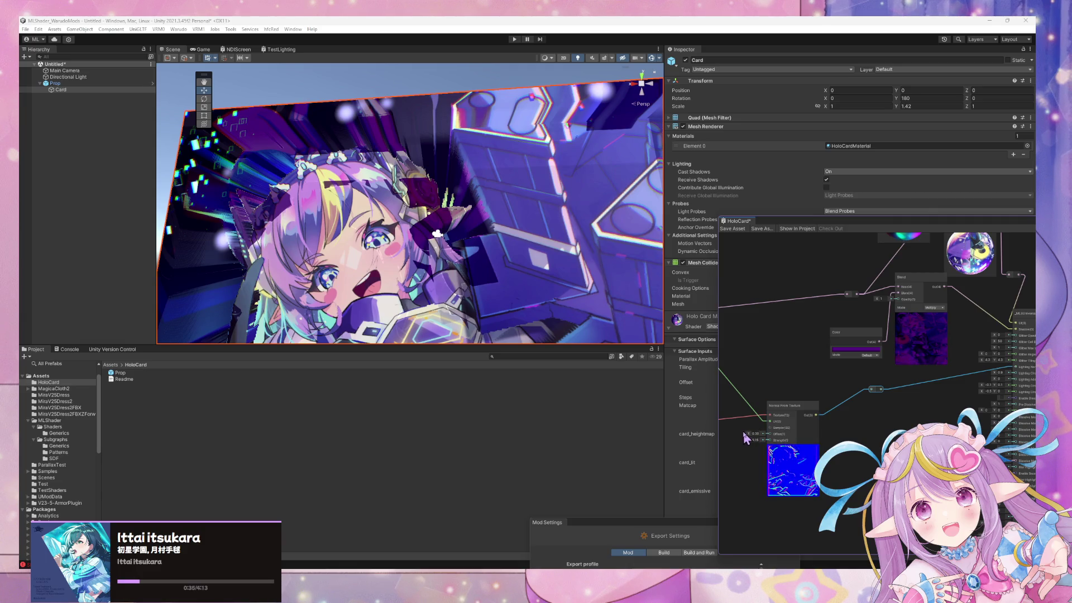
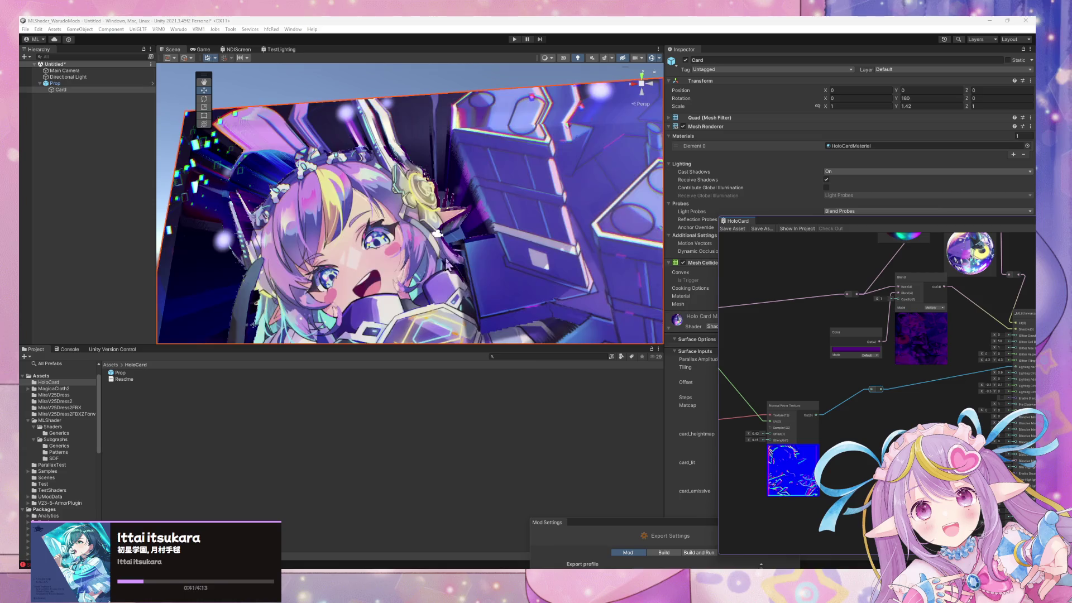
Orbit around the card, then pan the graph to the Blend and _MLSUniversalBase nodes
drag(550, 238, 560, 286)
mouse_move(561, 293)
mouse_down()
mouse_move(433, 374)
mouse_move(419, 356)
mouse_move(550, 253)
mouse_move(567, 263)
mouse_up()
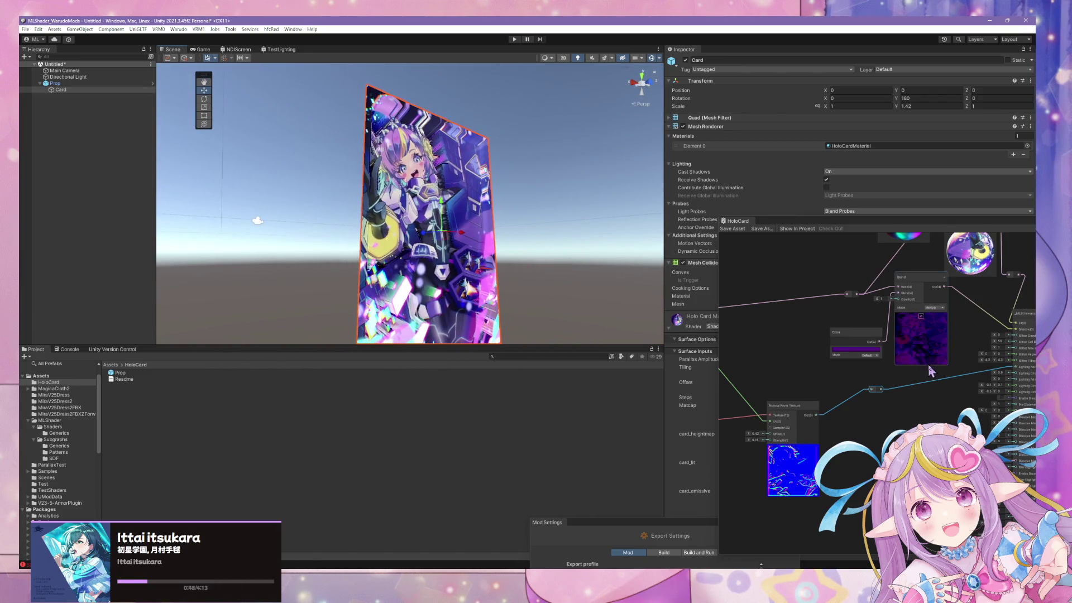
scroll(893, 346, up, 3)
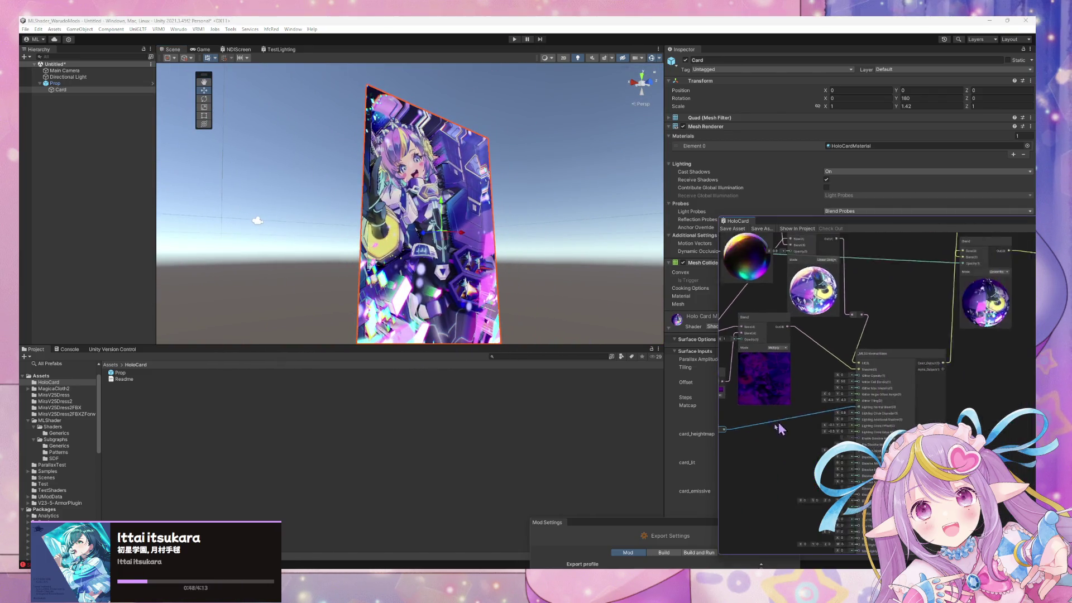
scroll(864, 405, up, 2)
drag(967, 325, 745, 432)
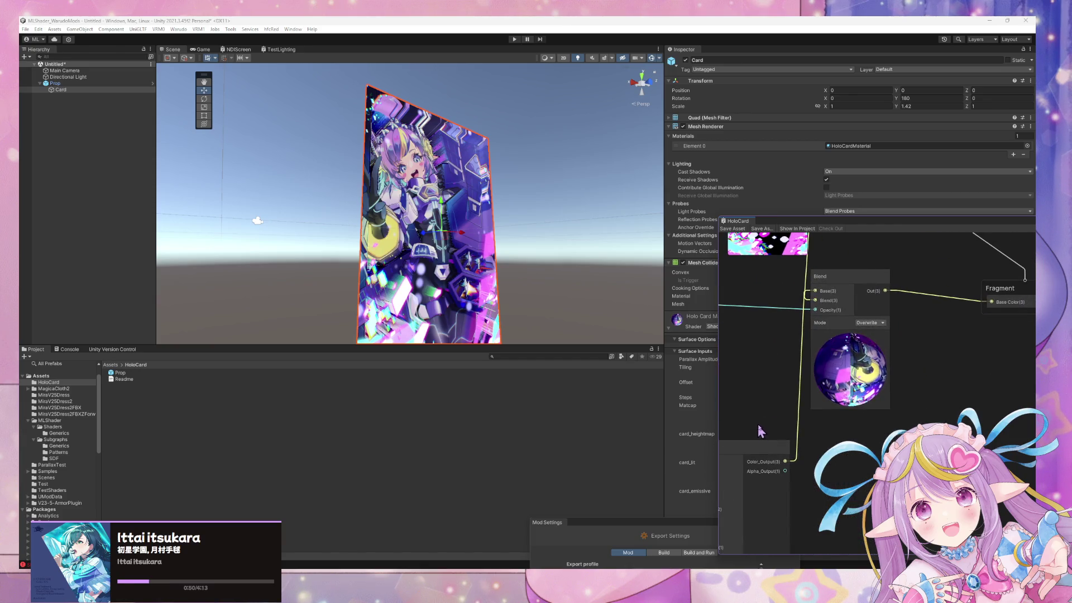
right_click(850, 381)
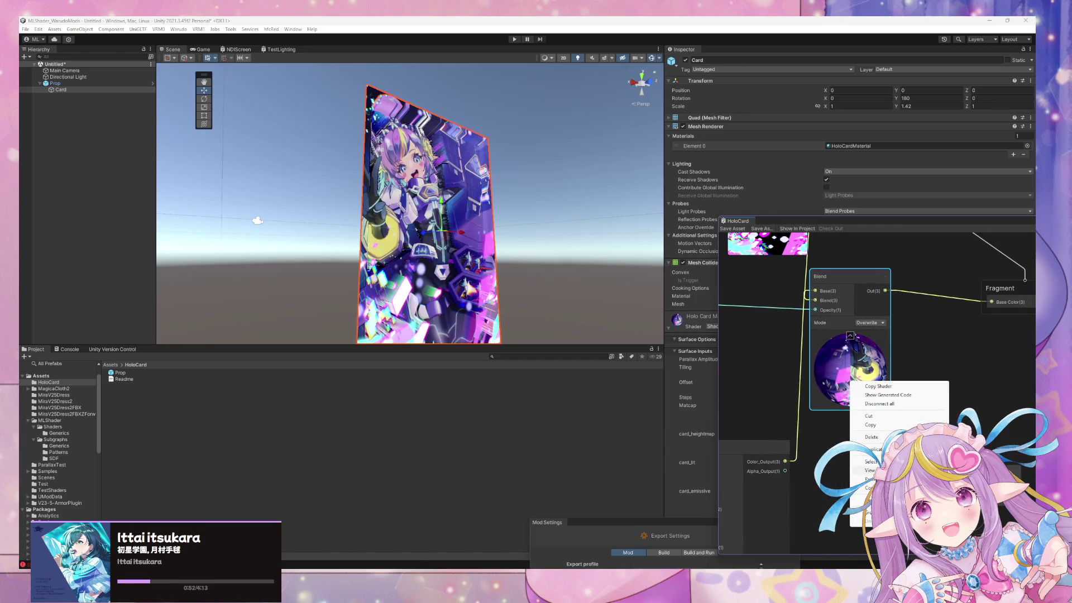
key(Escape)
drag(726, 441, 894, 368)
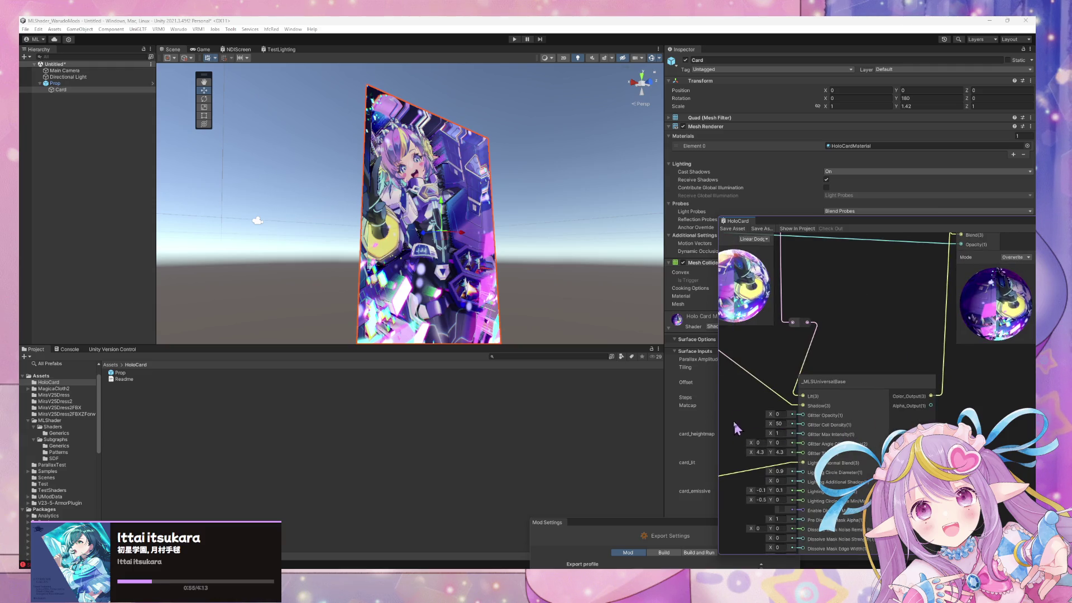
drag(789, 369, 829, 349)
Check the rim light edge X value in Warudo's ML Shader Controller settings
key(alt+Tab)
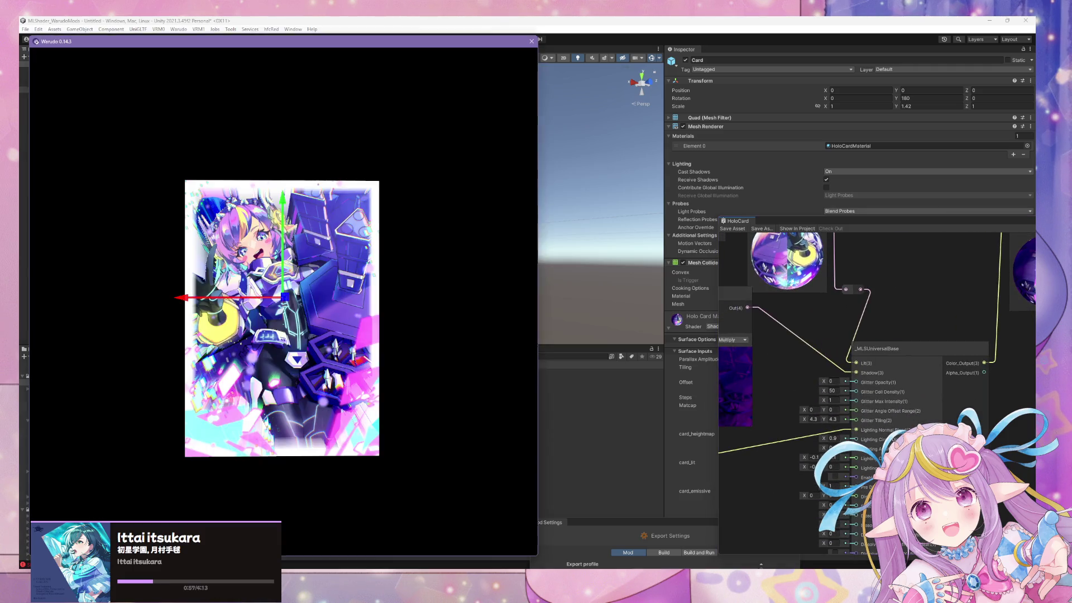
scroll(765, 347, down, 3)
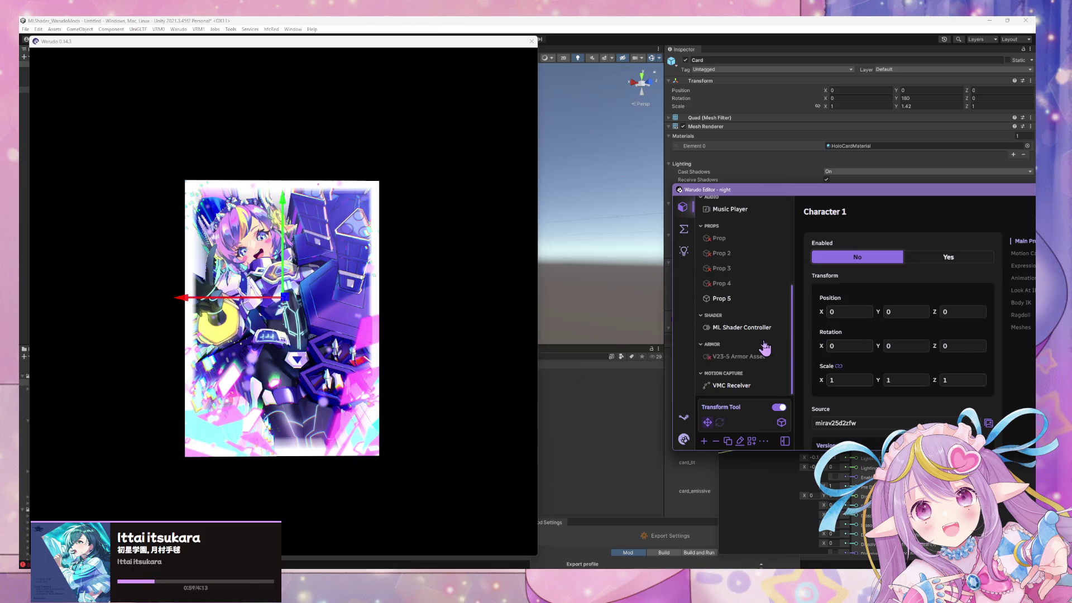
click(738, 328)
scroll(881, 371, down, 5)
scroll(881, 372, down, 1)
click(859, 282)
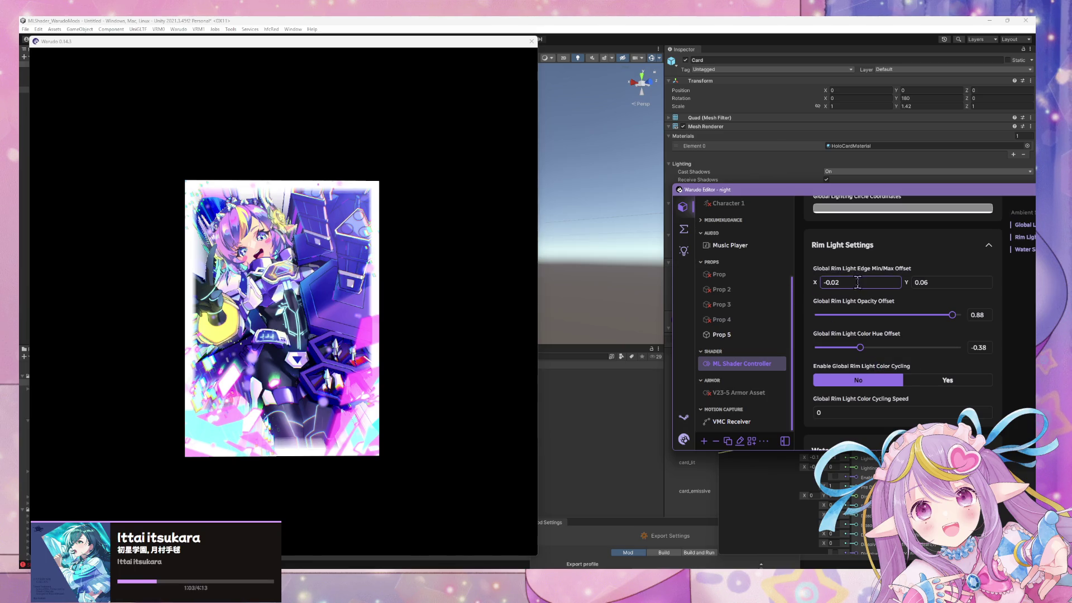
scroll(889, 349, up, 5)
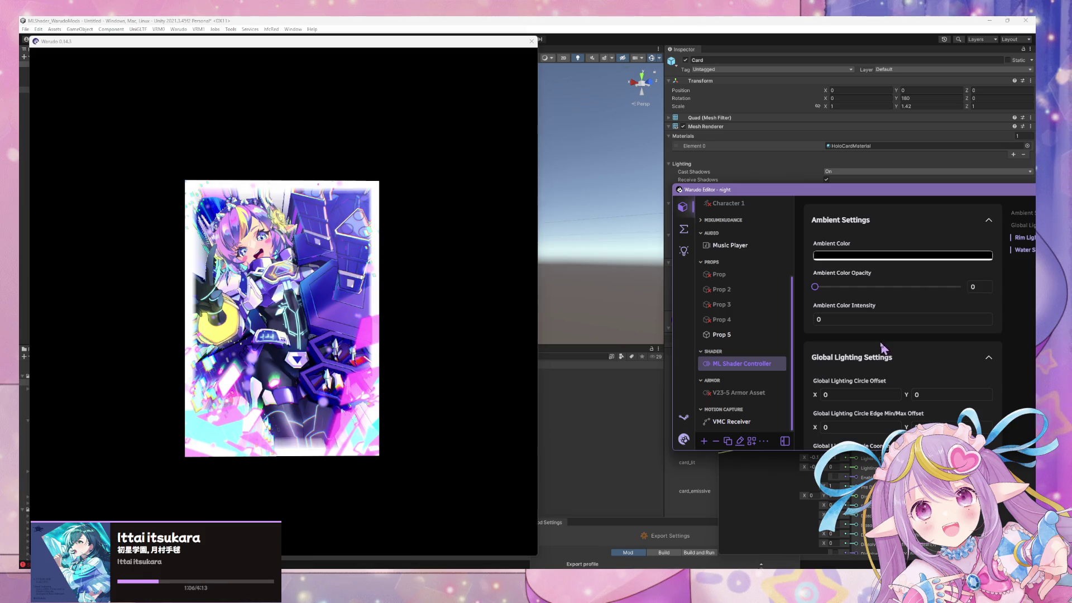
click(776, 502)
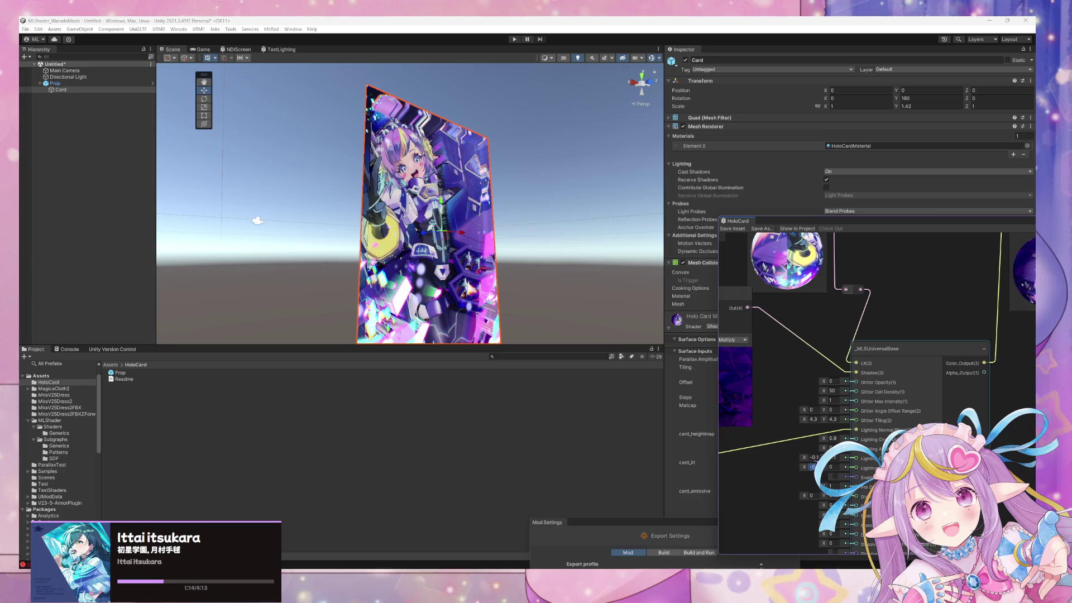
Set the _MLSUniversalBase X input to 0 and move the Blend node further right
text(0)
drag(871, 396, 737, 424)
drag(793, 360, 904, 349)
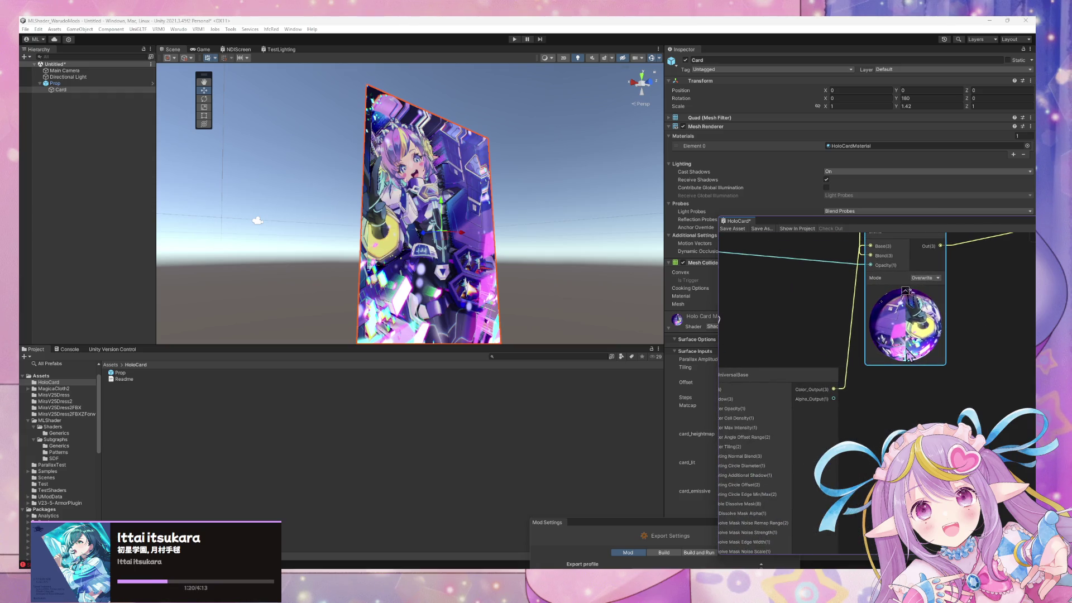
click(816, 366)
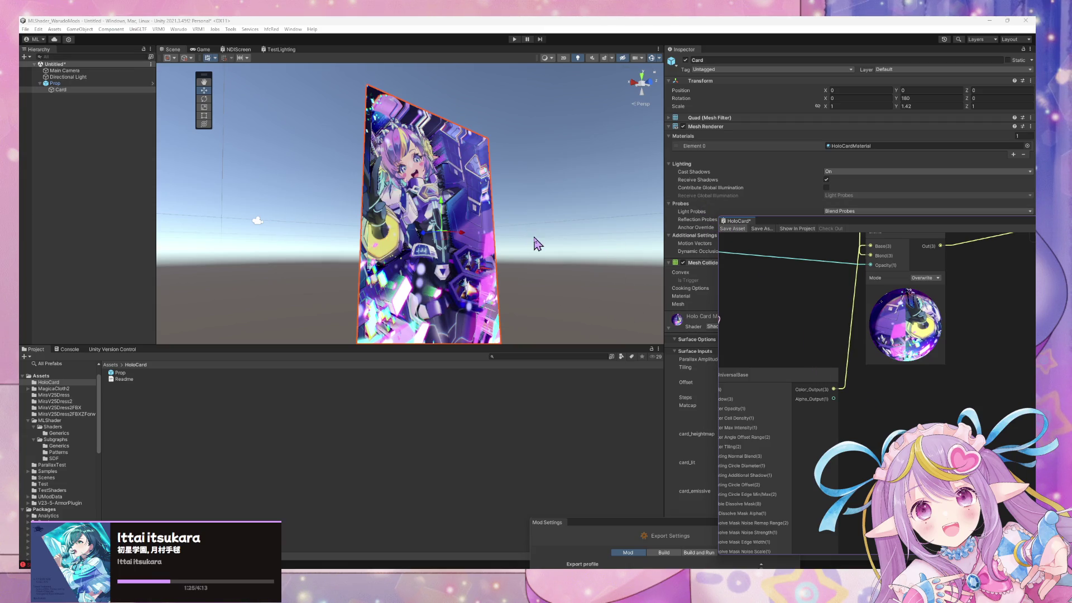
Orbit the Scene view to see the card from below, then front-on
drag(578, 273, 388, 63)
mouse_move(412, 191)
mouse_down()
mouse_move(385, 259)
mouse_move(397, 268)
mouse_move(564, 223)
mouse_move(558, 235)
mouse_move(551, 201)
mouse_move(536, 302)
mouse_up()
scroll(536, 301, up, 5)
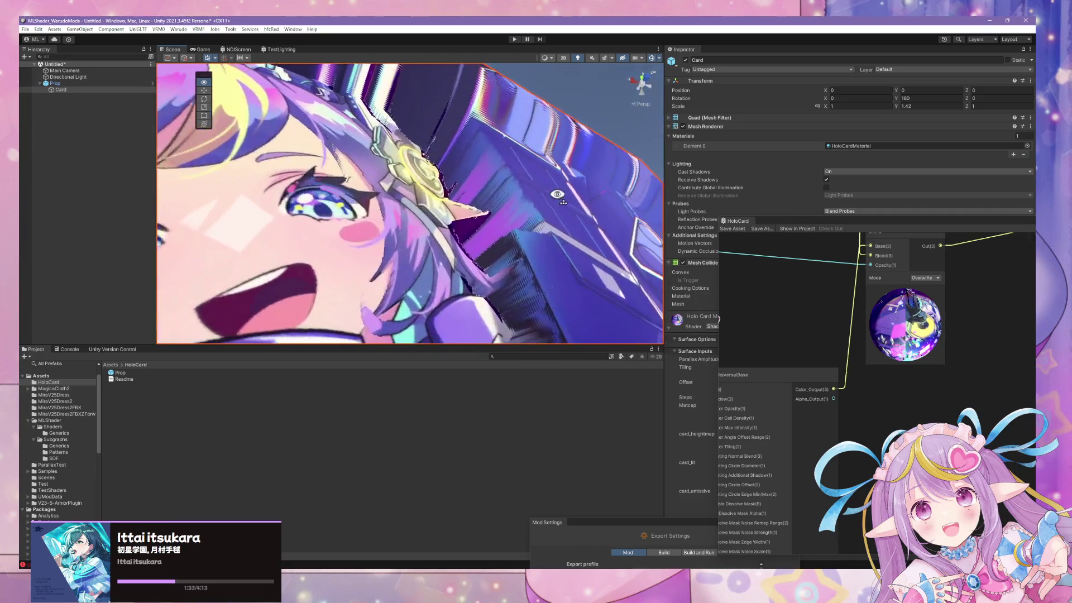
Duplicate the Multiply Blend node and place the copy as an extra blend layer
key(f)
drag(810, 352, 943, 407)
scroll(922, 391, down, 2)
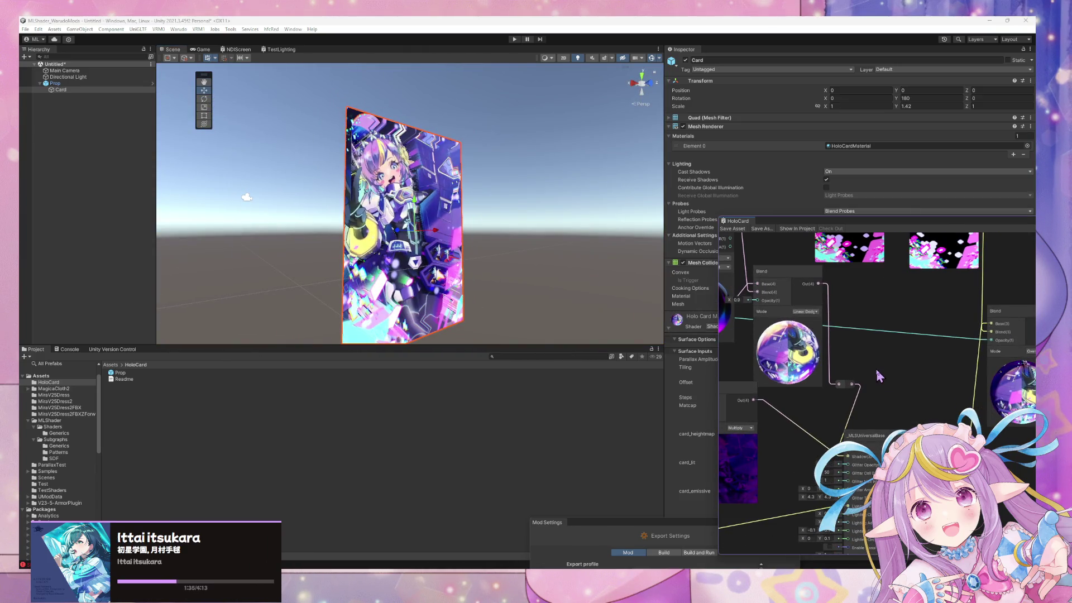
drag(853, 379, 930, 404)
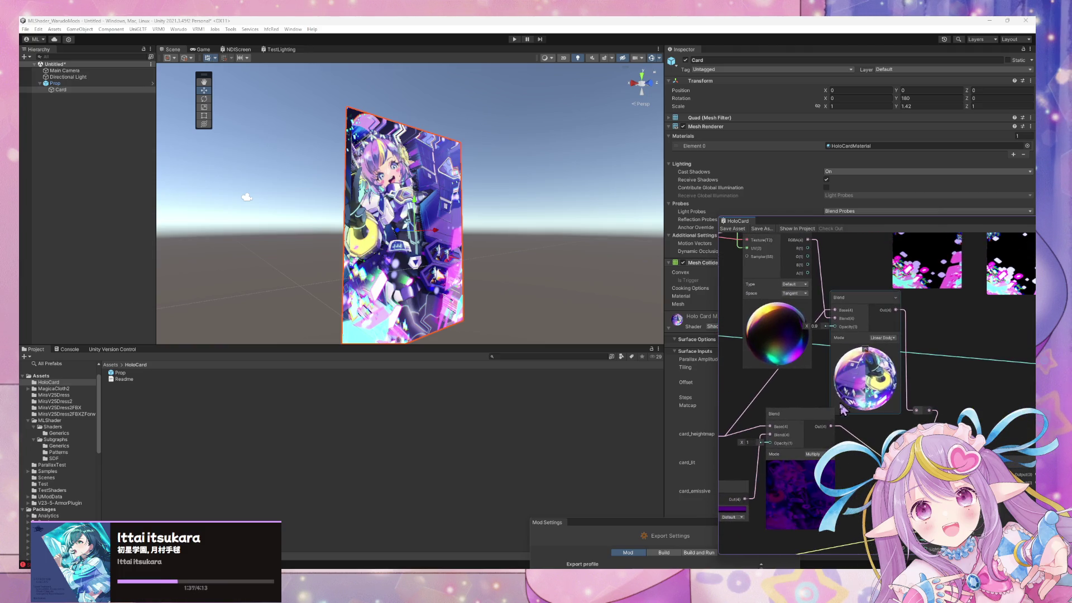
drag(815, 420, 751, 357)
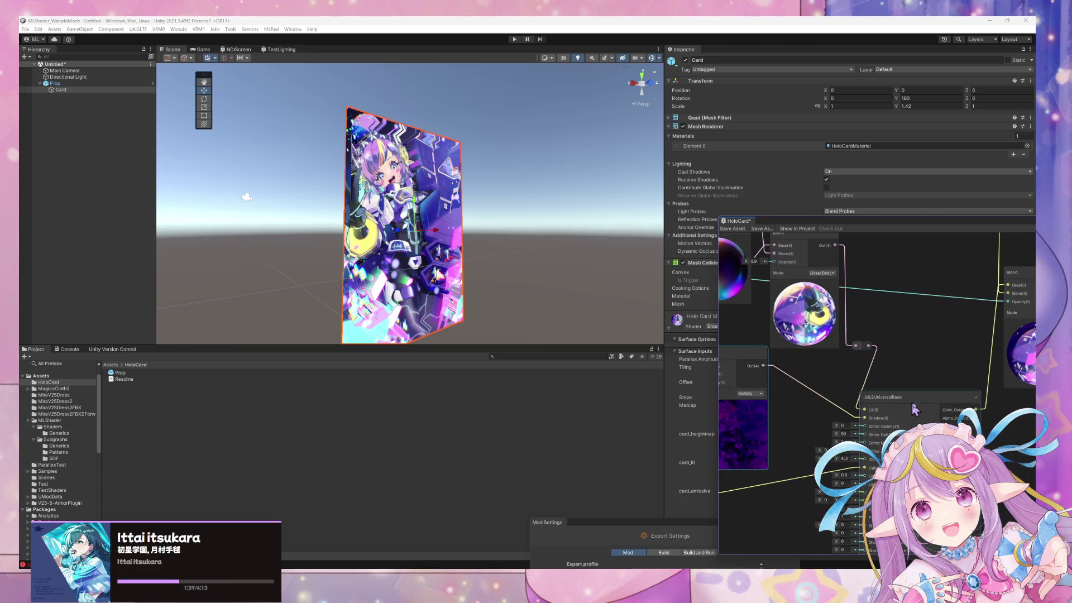
mouse_move(795, 243)
mouse_down()
mouse_move(845, 280)
mouse_move(914, 391)
mouse_move(953, 393)
mouse_up()
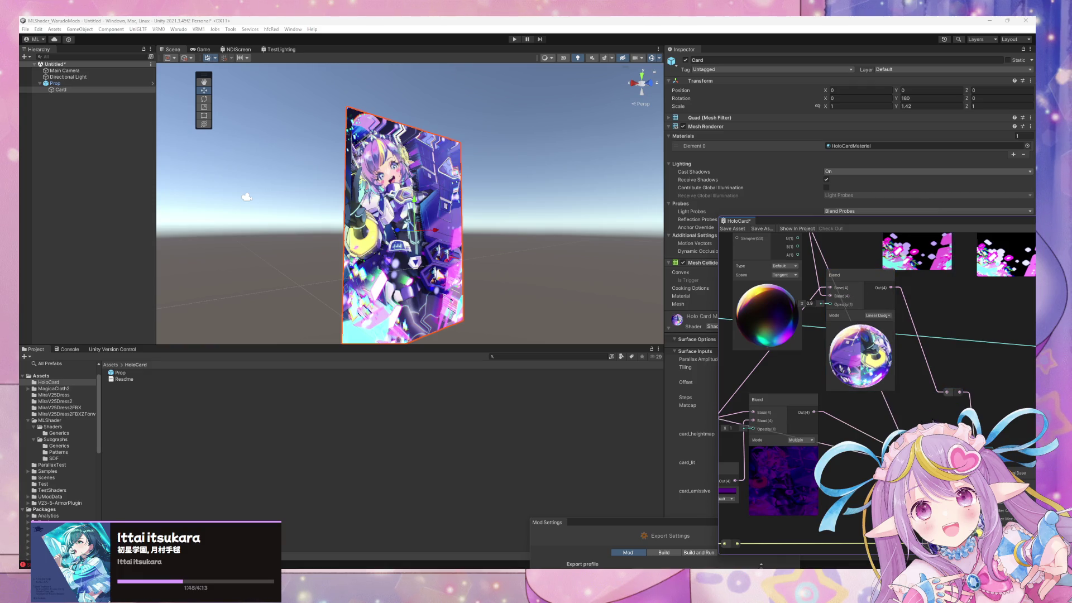
key(ctrl+d)
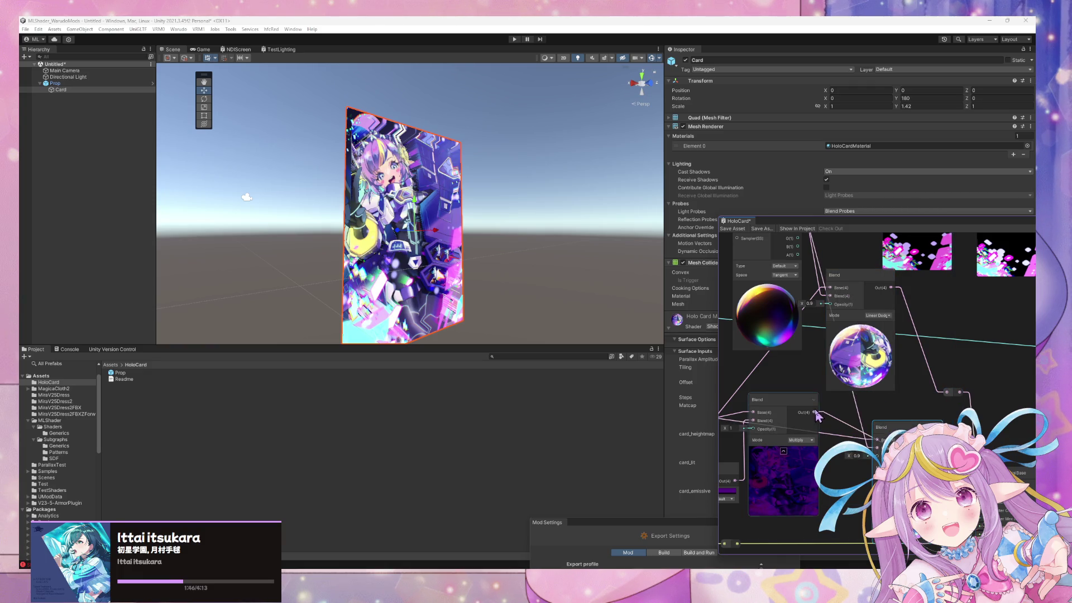
mouse_move(940, 434)
mouse_down()
mouse_move(867, 368)
mouse_move(916, 421)
mouse_up()
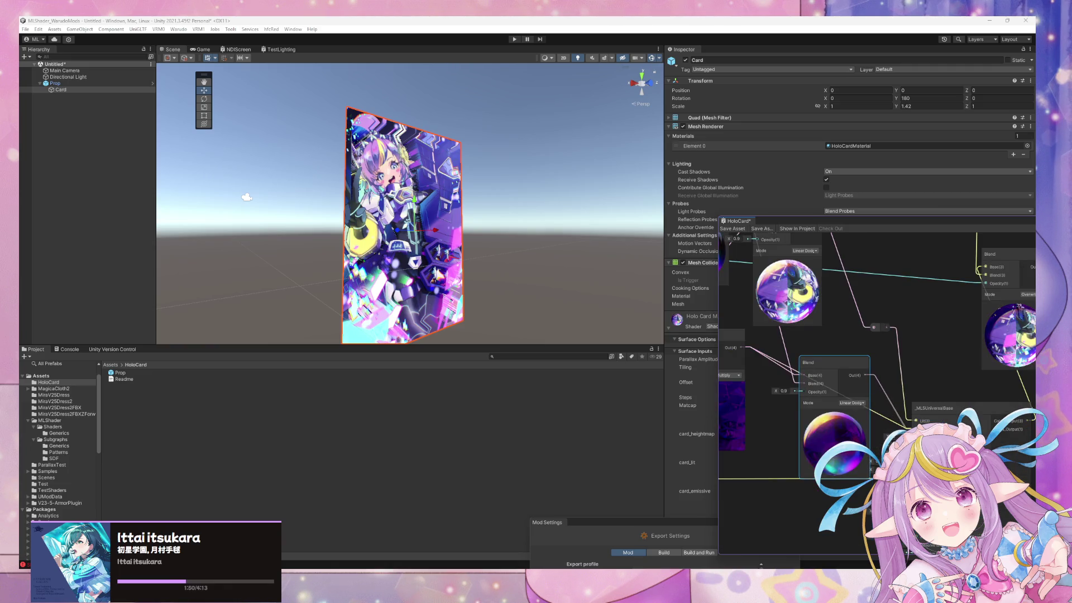
drag(825, 360, 793, 350)
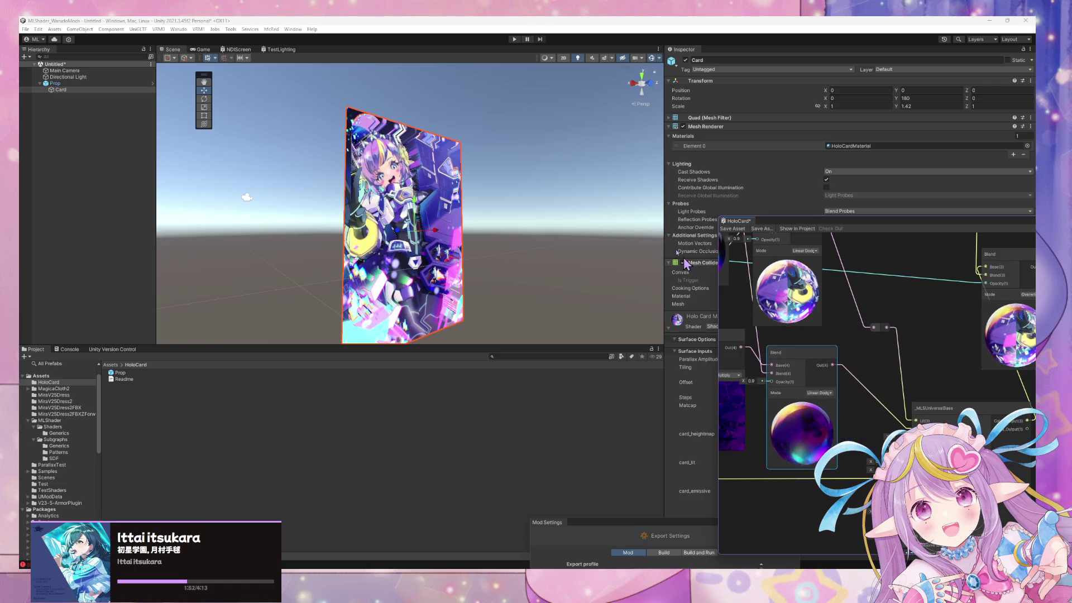
Save the graph, frame the card to check the new layer, and reveal the rim light inputs
key(ctrl+s)
mouse_move(519, 213)
mouse_down()
mouse_move(526, 244)
mouse_move(262, 287)
mouse_move(451, 247)
mouse_move(438, 89)
mouse_move(429, 113)
mouse_move(419, 91)
mouse_move(393, 84)
mouse_move(364, 98)
mouse_move(358, 158)
mouse_move(445, 132)
mouse_move(418, 94)
mouse_move(427, 120)
mouse_up()
key(f)
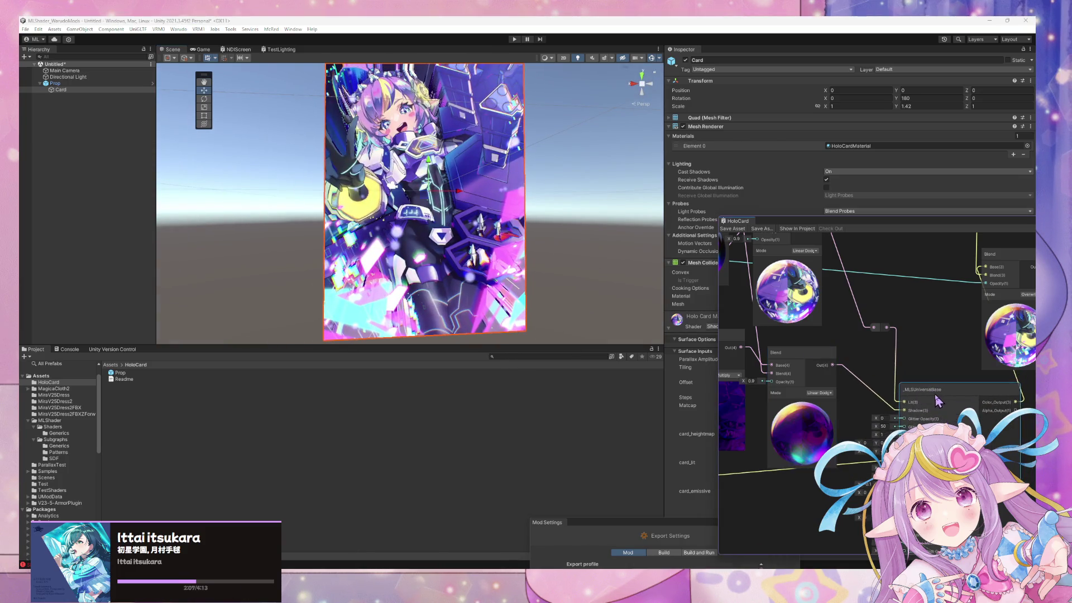
scroll(927, 363, up, 3)
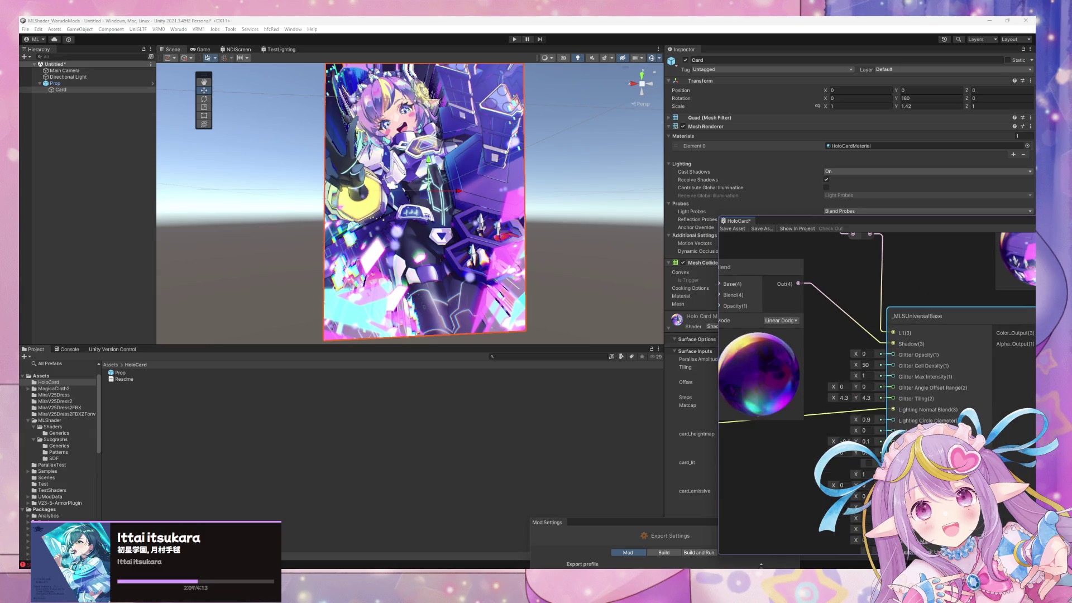
drag(799, 553, 780, 369)
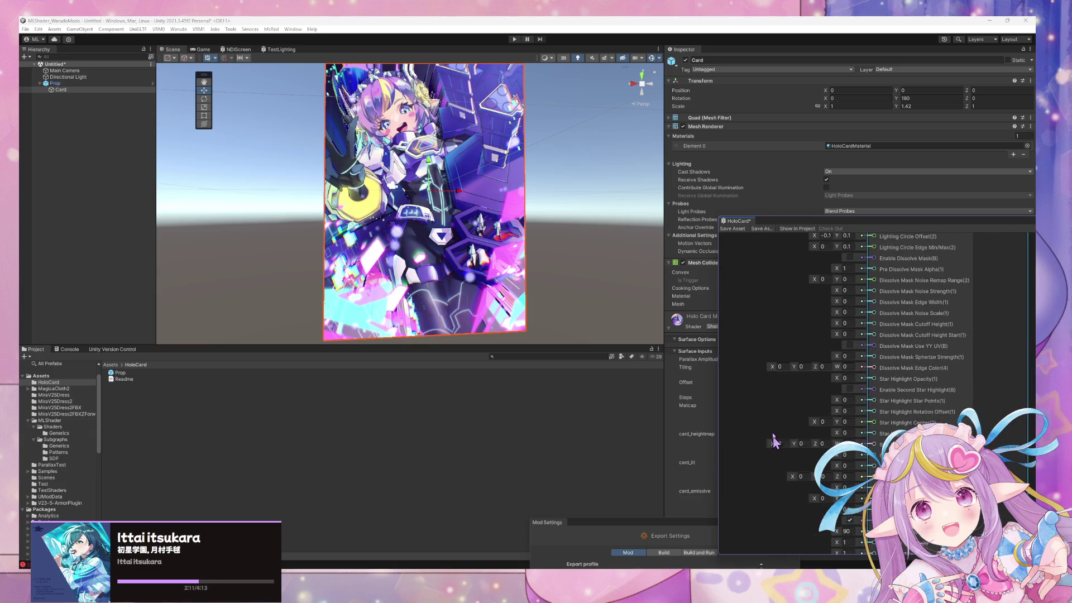
drag(773, 443, 785, 355)
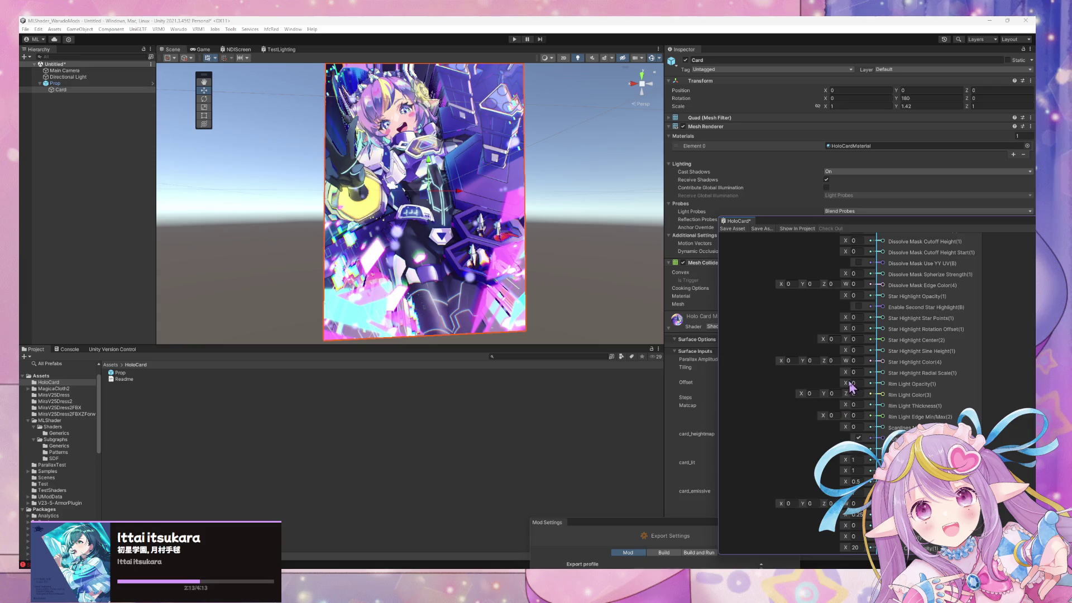
key(space)
Add a Color node and give it an orange-gold colour
text(col)
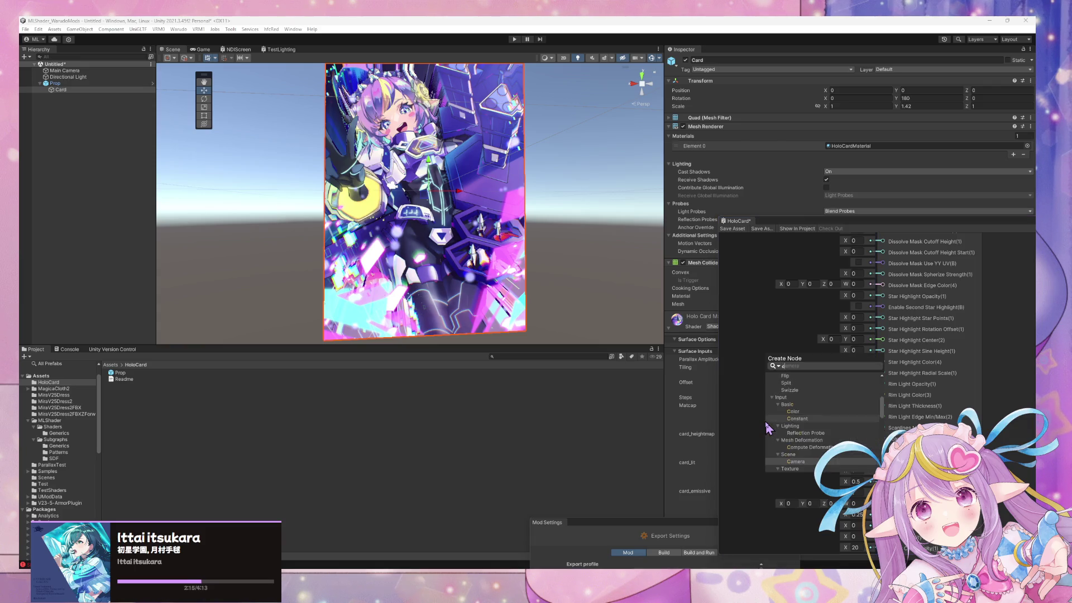
key(Return)
click(810, 470)
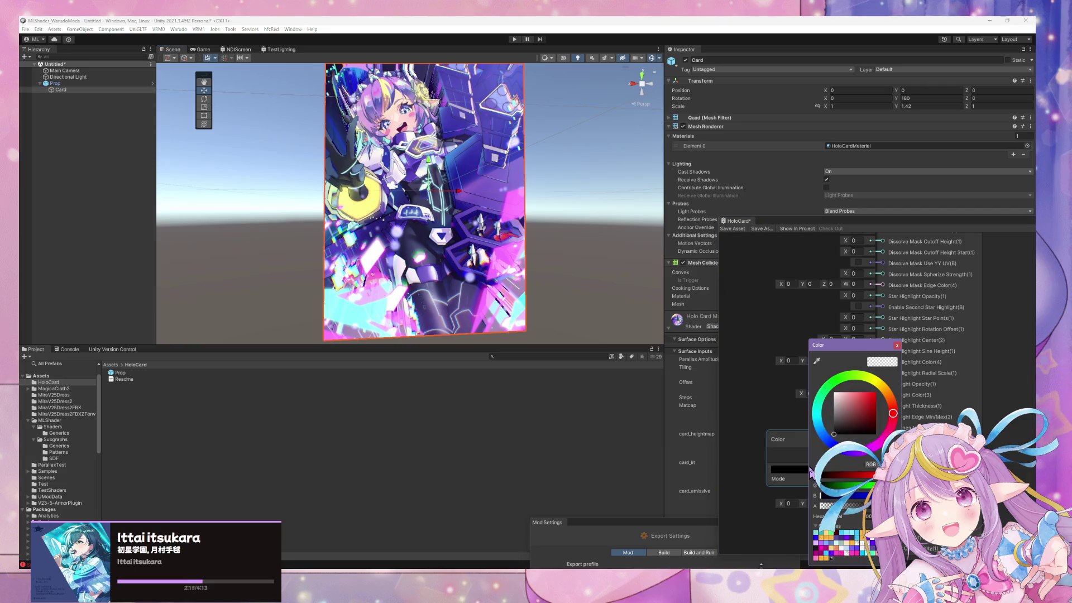
click(826, 558)
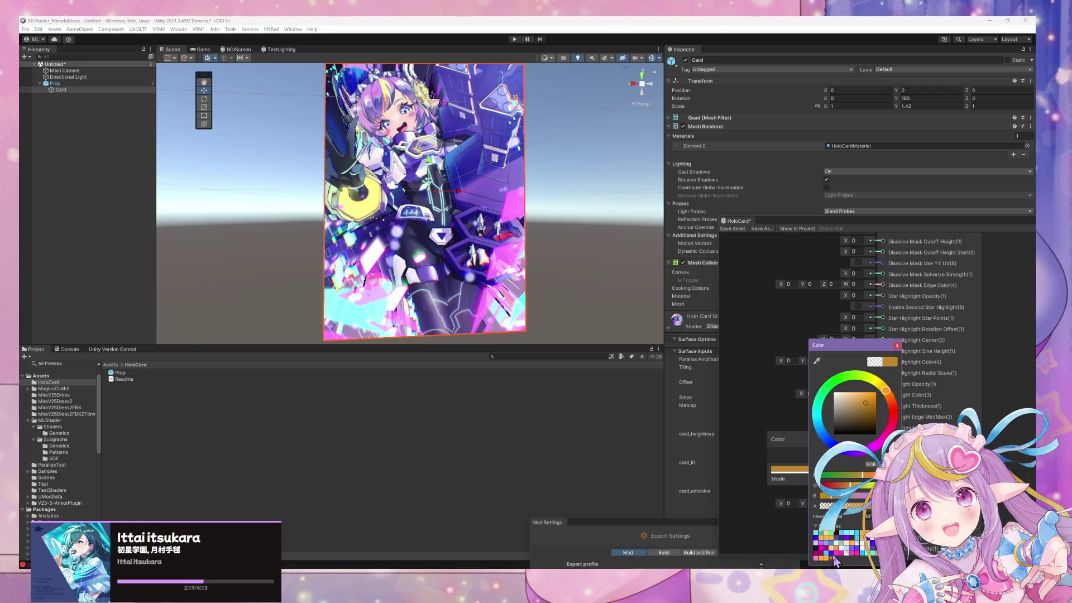
click(897, 346)
Switch the Color node to an HDR purple and wire it into Rim Light Color
click(829, 479)
click(836, 495)
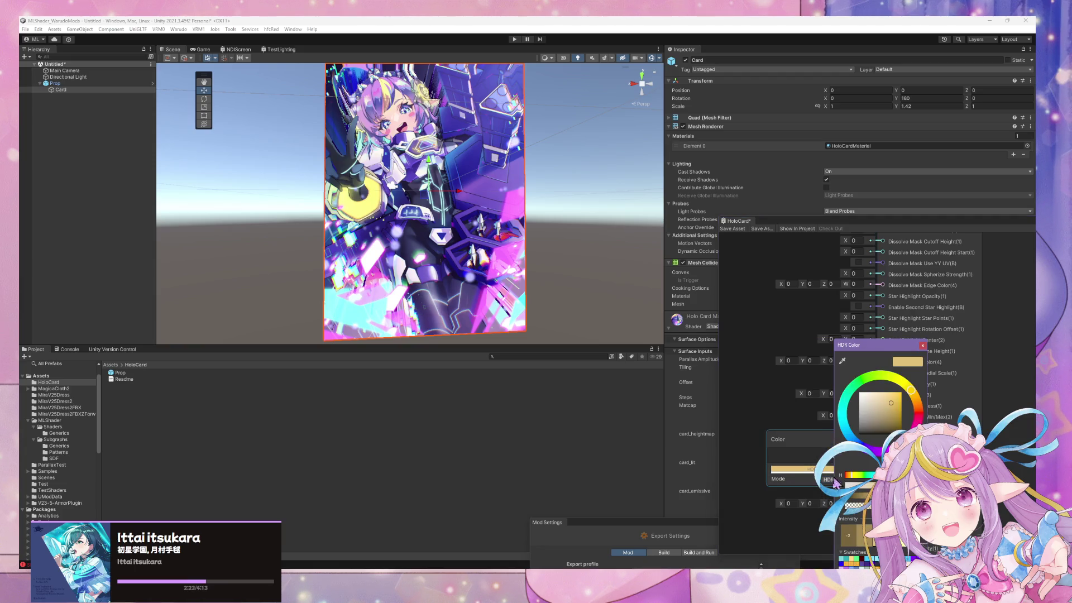
drag(894, 350, 950, 282)
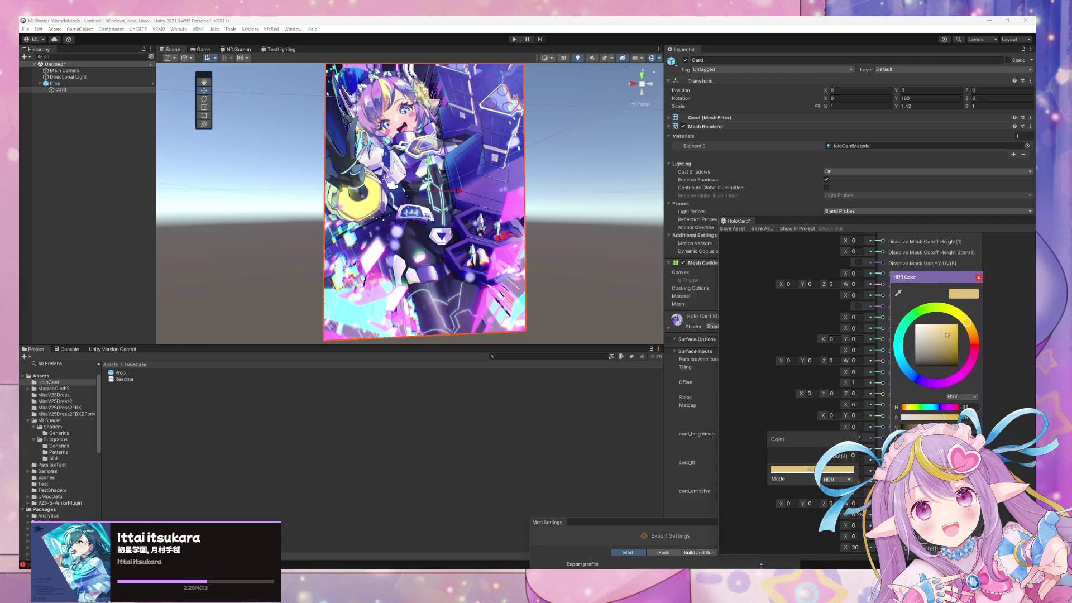
click(932, 383)
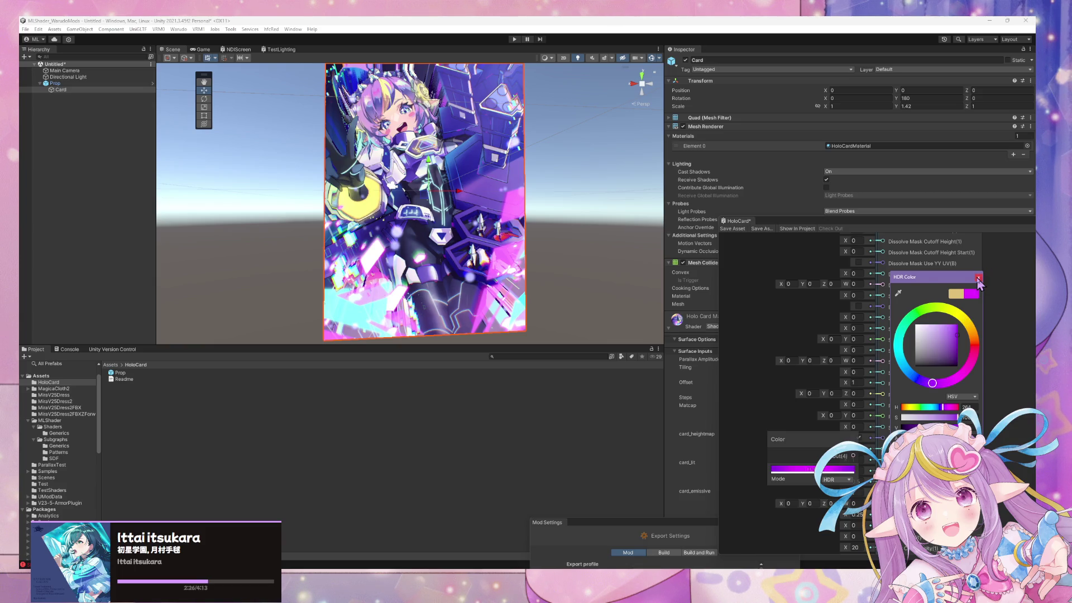
click(978, 277)
drag(804, 436, 886, 398)
drag(790, 441, 789, 397)
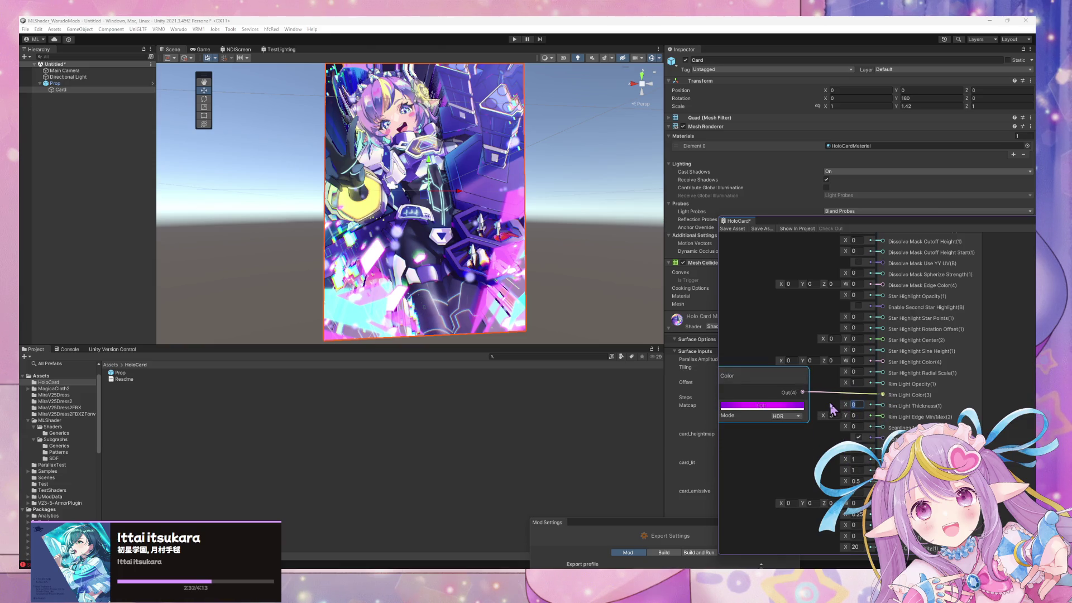
Save the graph, then change the rim colour to pale yellow HDR at intensity 2.5
click(742, 234)
mouse_move(548, 211)
alt+mouse_down()
mouse_move(538, 199)
mouse_move(587, 179)
alt+mouse_up()
scroll(597, 176, up, 5)
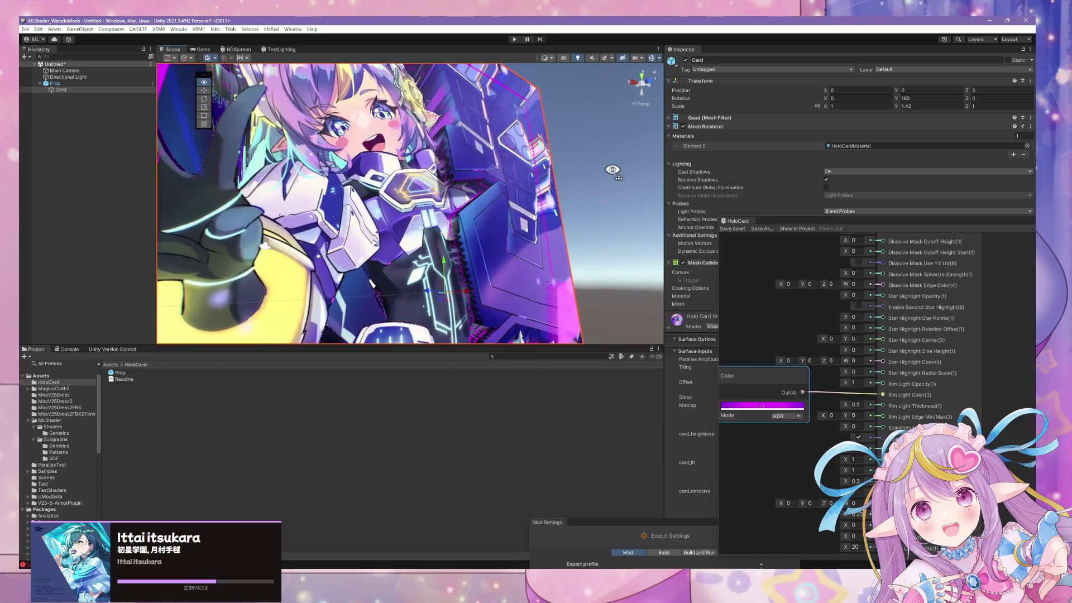
scroll(613, 169, down, 5)
click(783, 407)
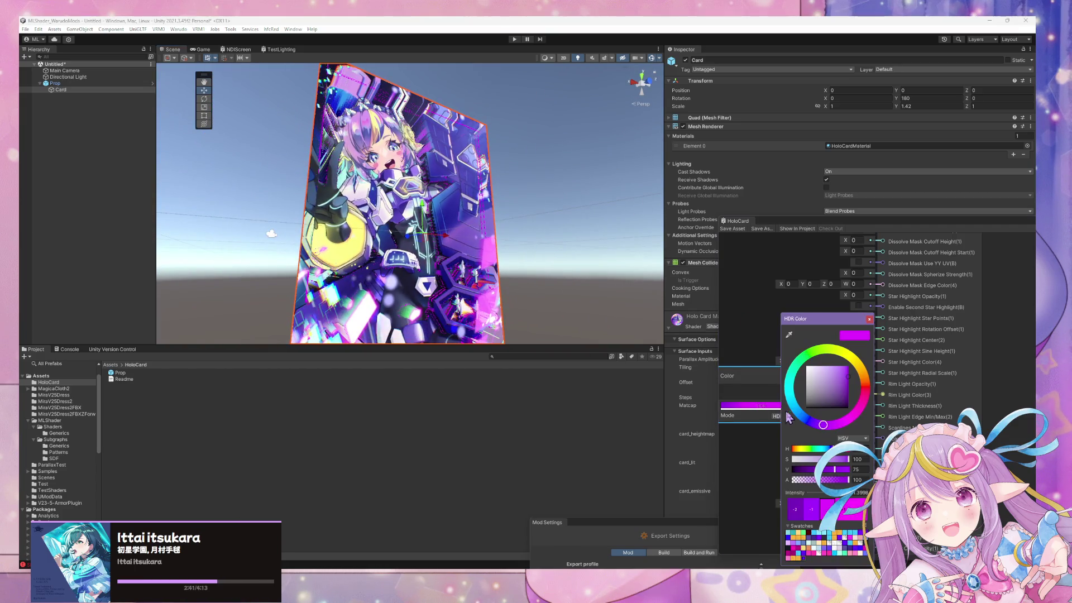
click(799, 559)
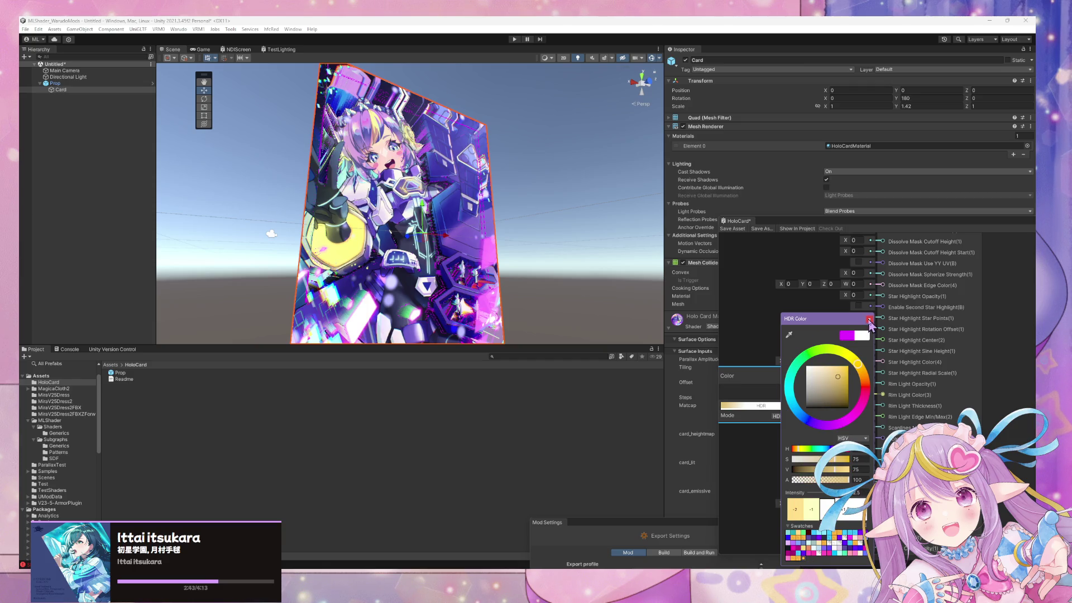
click(869, 320)
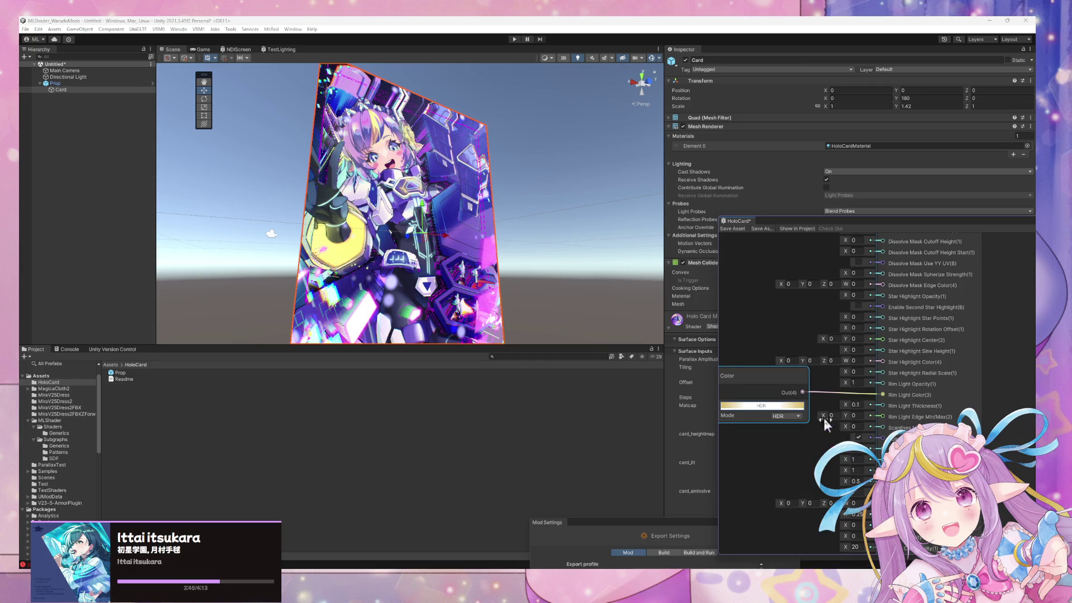
Set Rim Light Edge Min/Max Y to 0.1, save, and adjust its X value
click(853, 415)
text(.1)
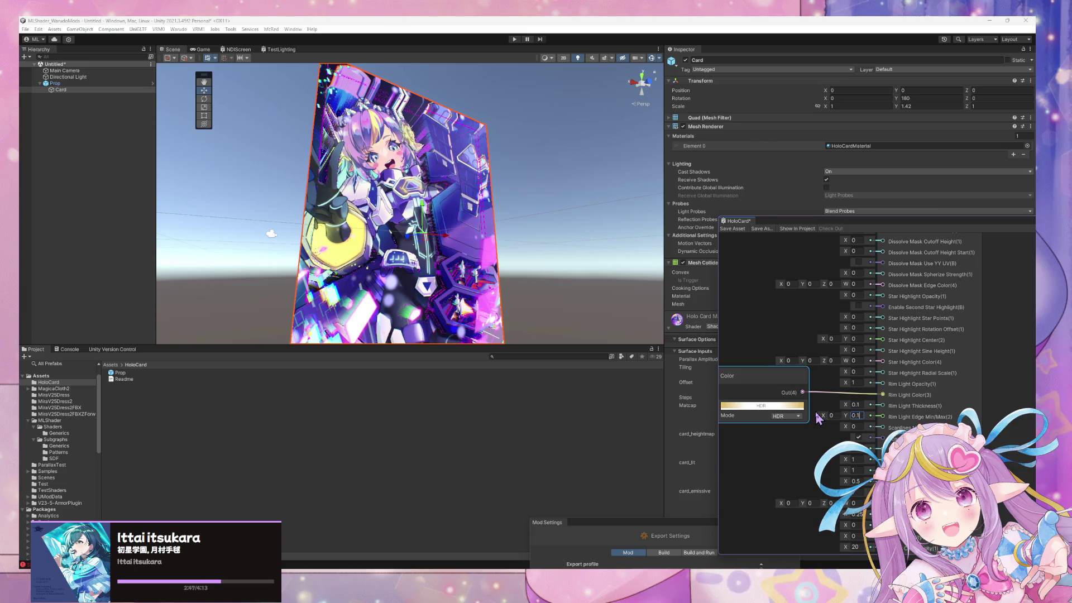
click(729, 228)
scroll(536, 240, up, 10)
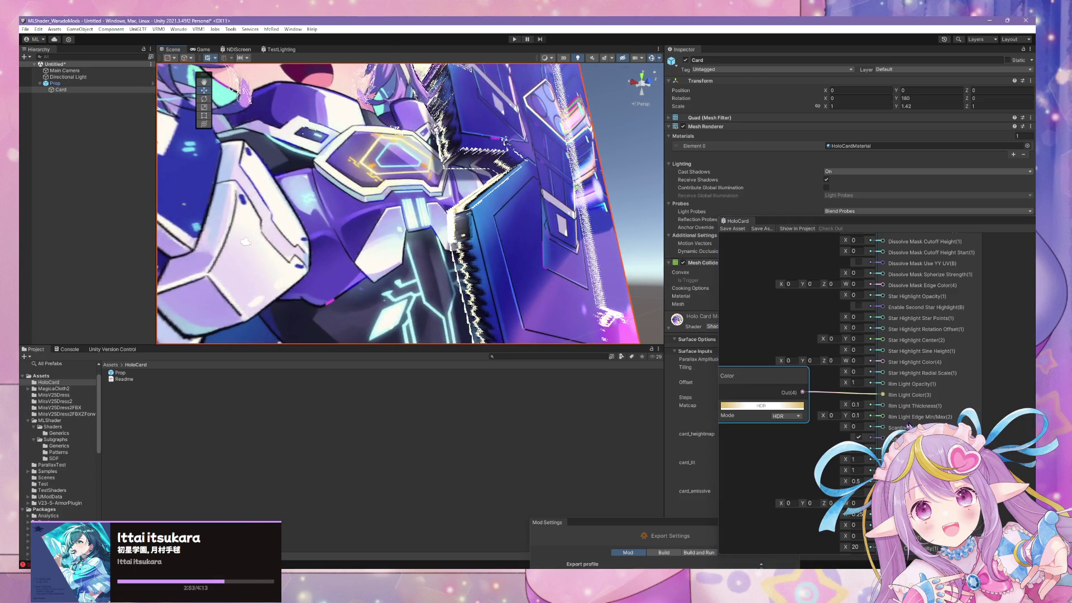
drag(825, 417, 824, 418)
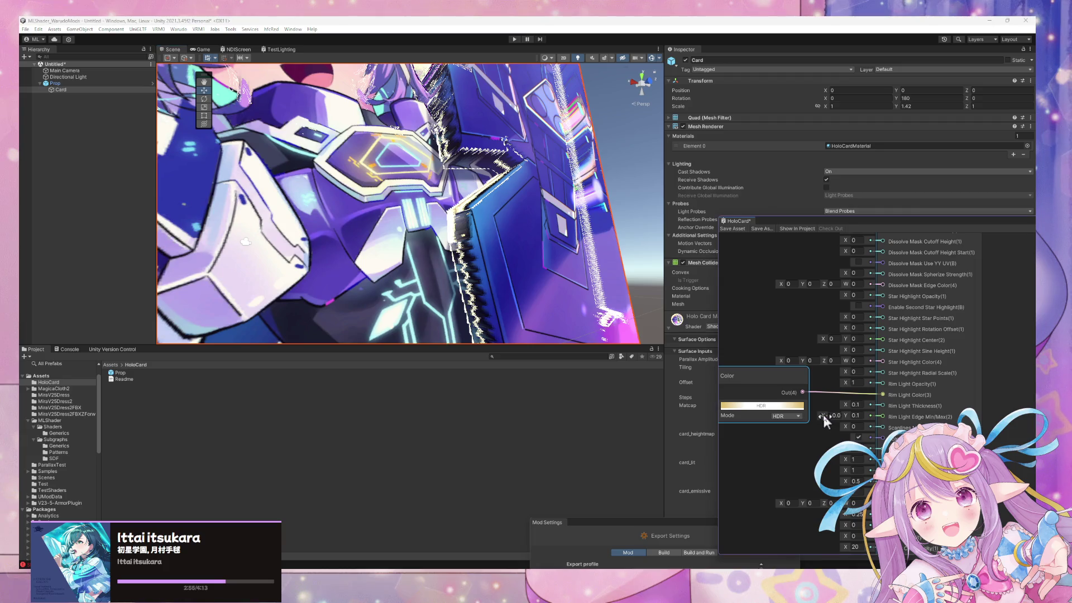
click(770, 455)
key(space)
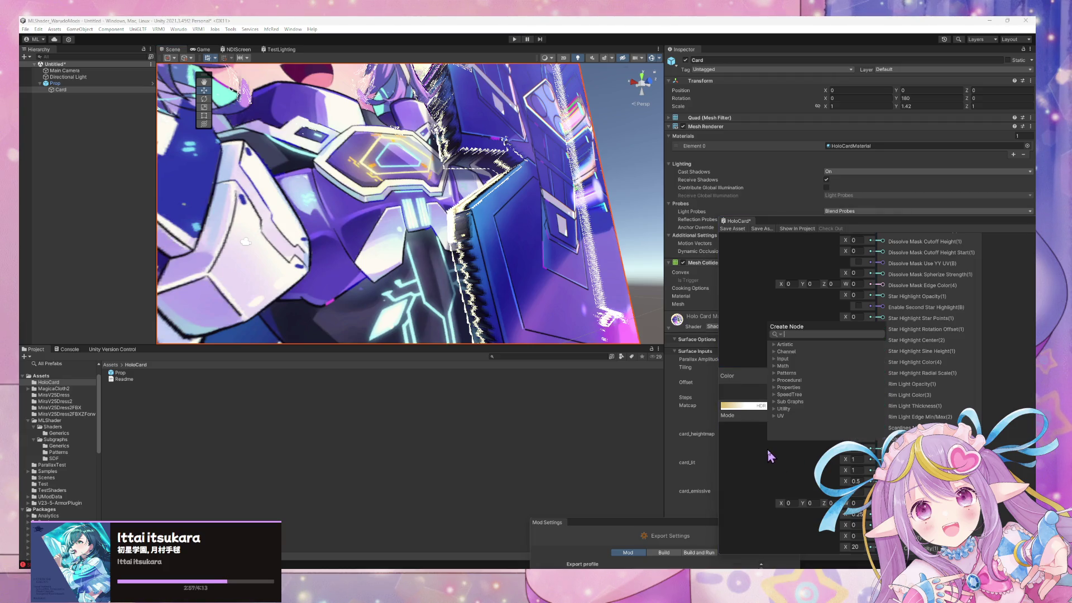
key(Escape)
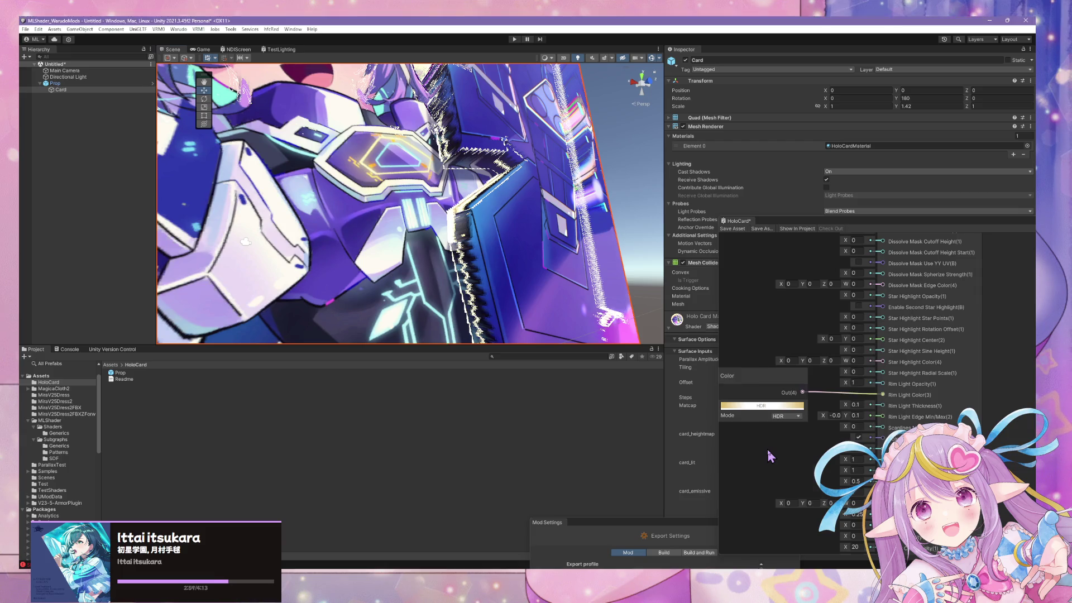
Place a Vector 2 node and wire it into Rim Light Edge Min/Max
click(770, 455)
drag(802, 451, 882, 417)
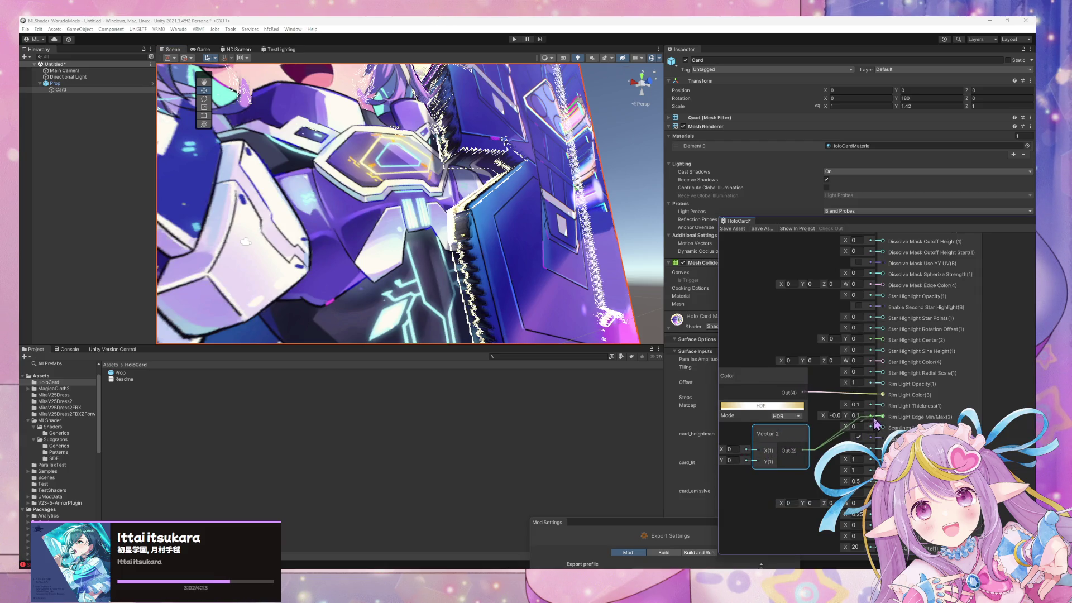
right_click(786, 439)
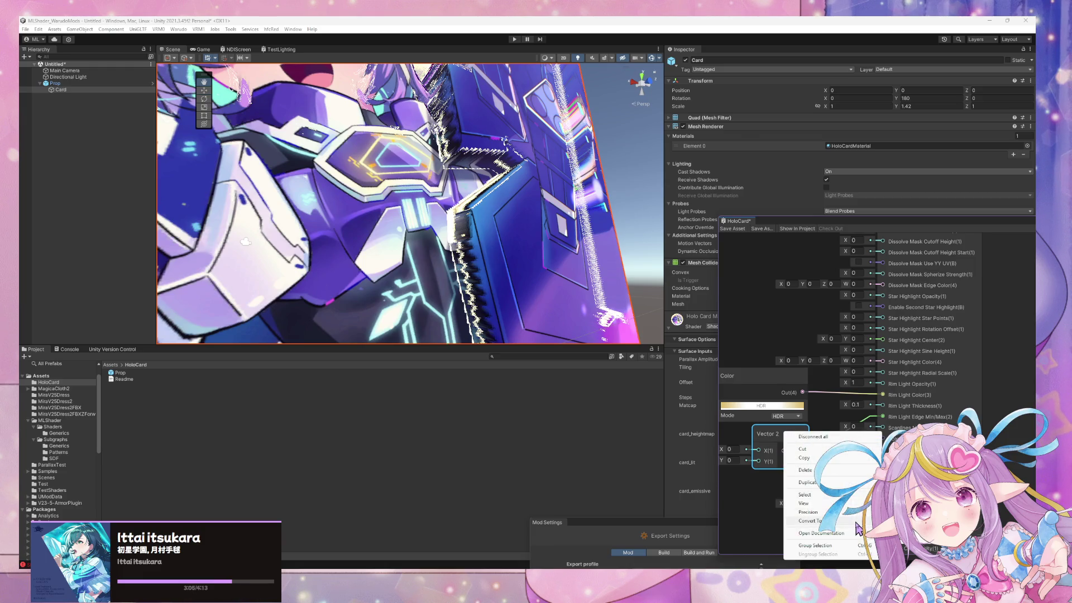
click(898, 220)
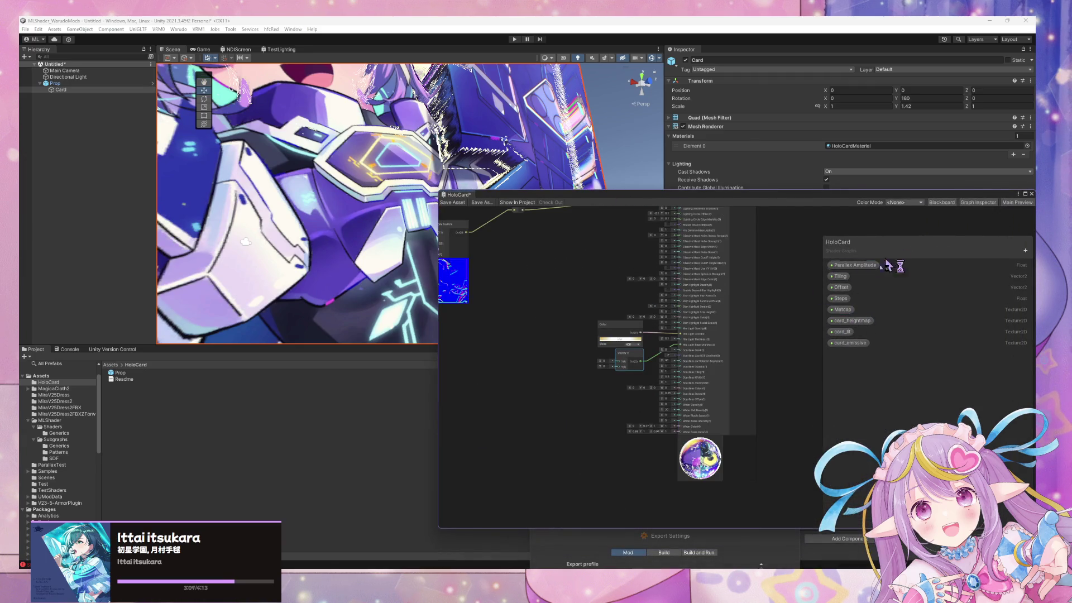
scroll(776, 377, up, 5)
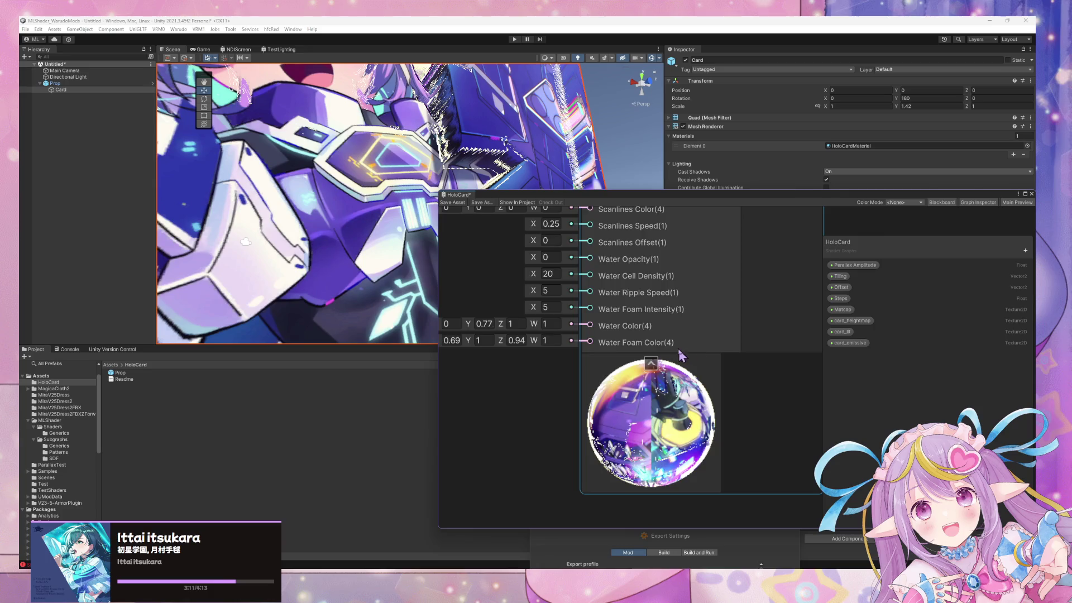
scroll(682, 354, down, 2)
drag(642, 414, 712, 472)
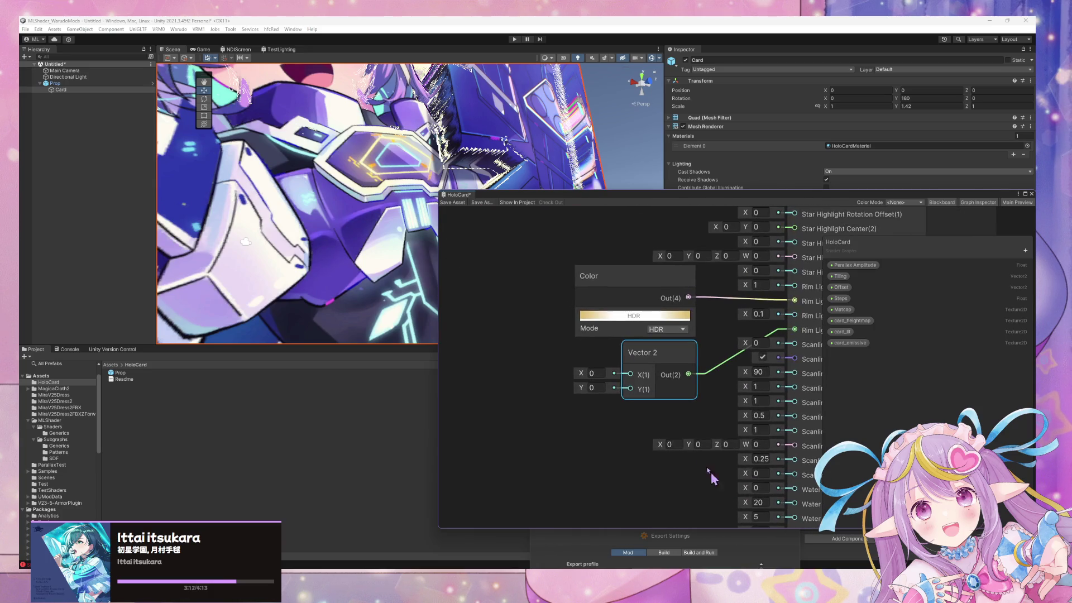
Convert the Vector 2 node to a property and rename it Rimlight Min/Max
right_click(640, 357)
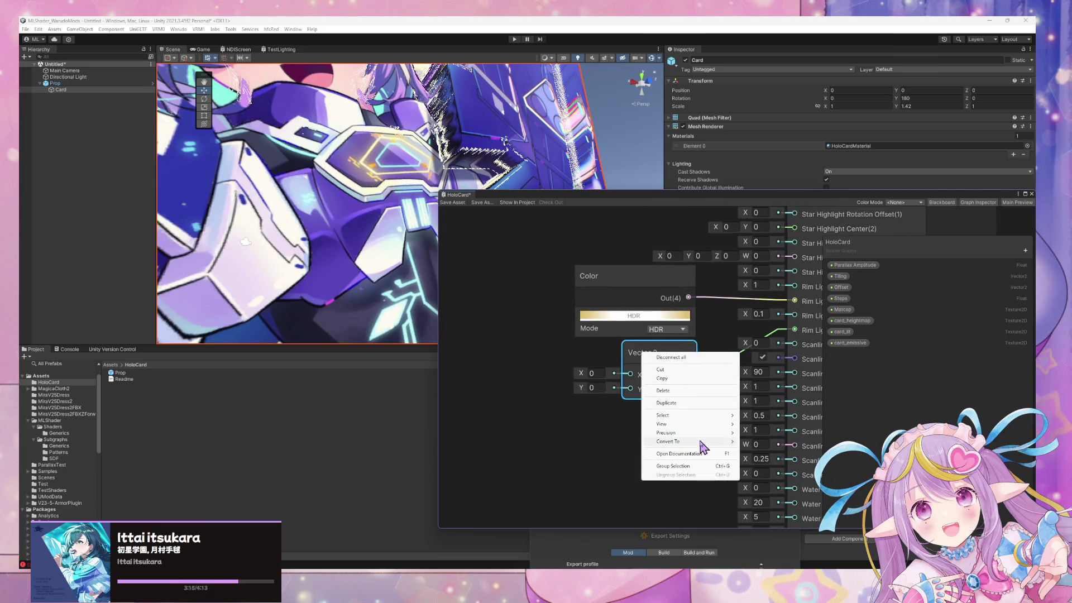
mouse_move(702, 442)
click(768, 459)
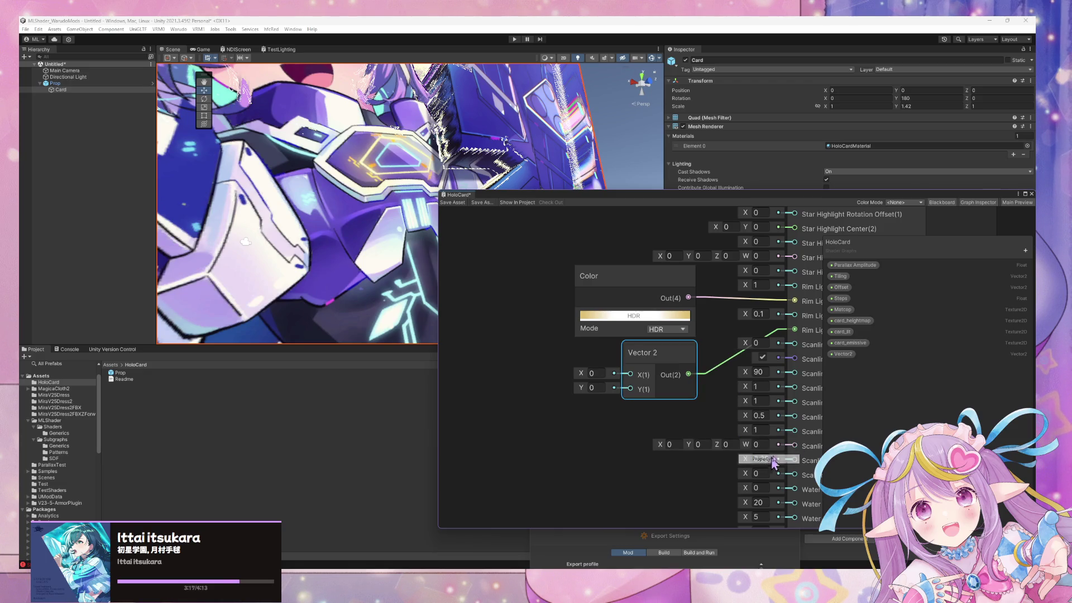
double_click(841, 355)
text(RimLight)
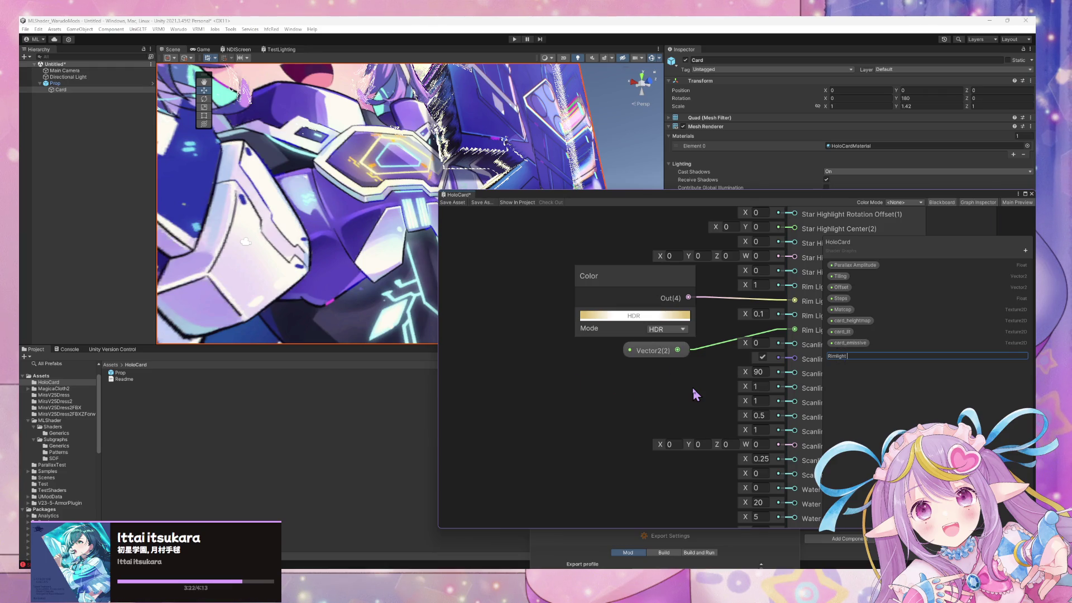
key(Return)
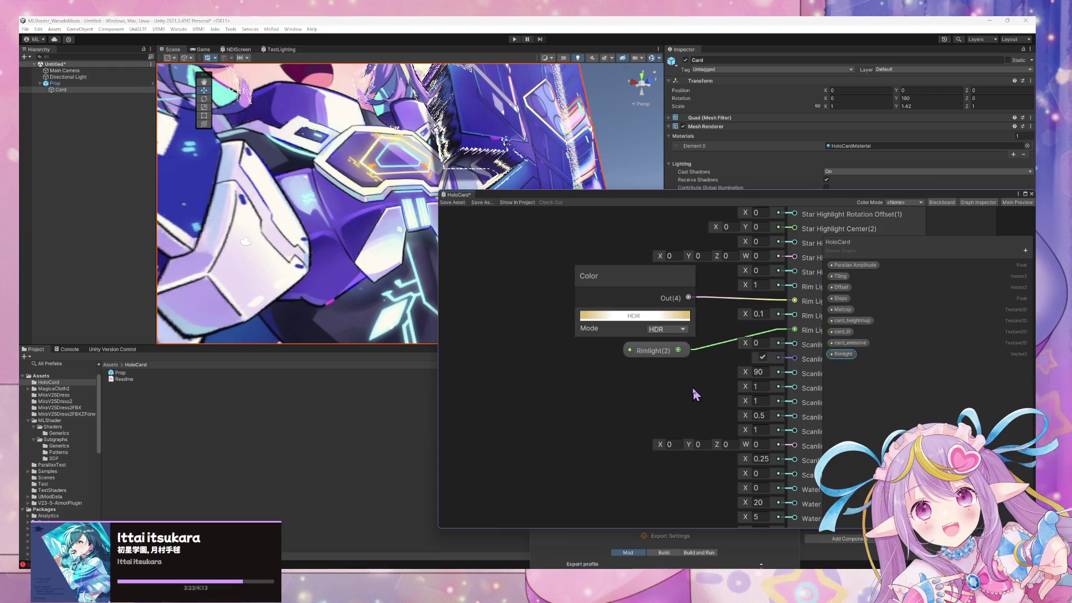
double_click(842, 354)
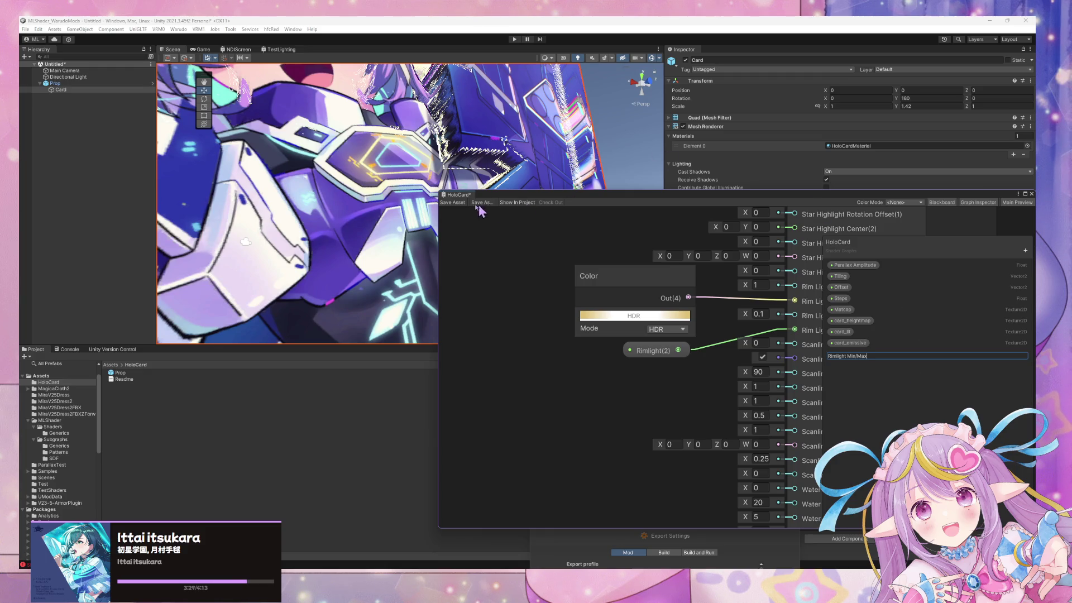
key(Return)
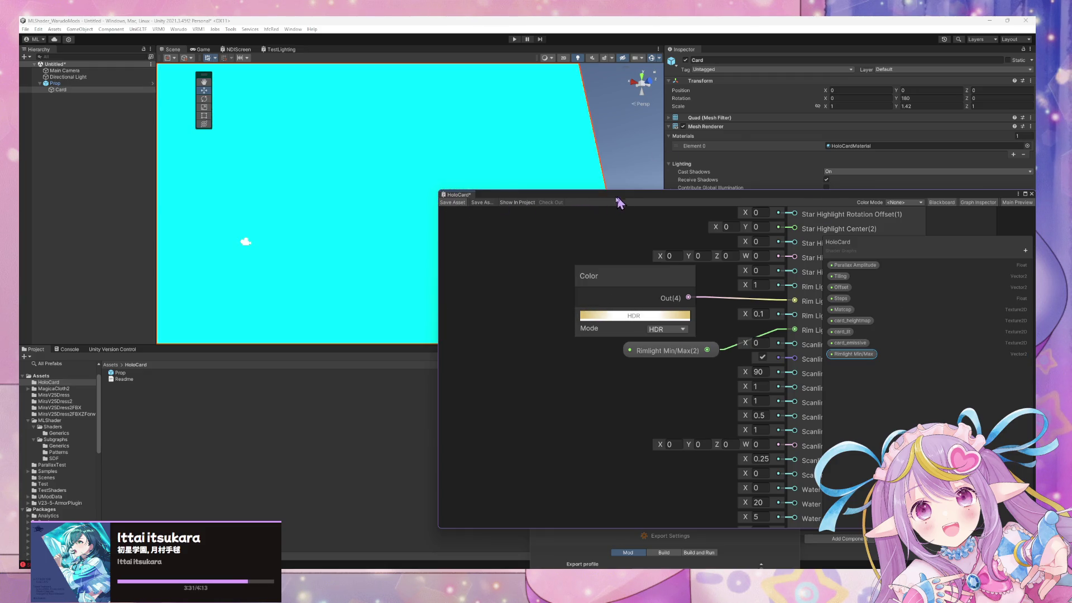
Move the graph window aside, try 30 in the material's Offset X, and bring up Mod Settings
drag(611, 197, 367, 358)
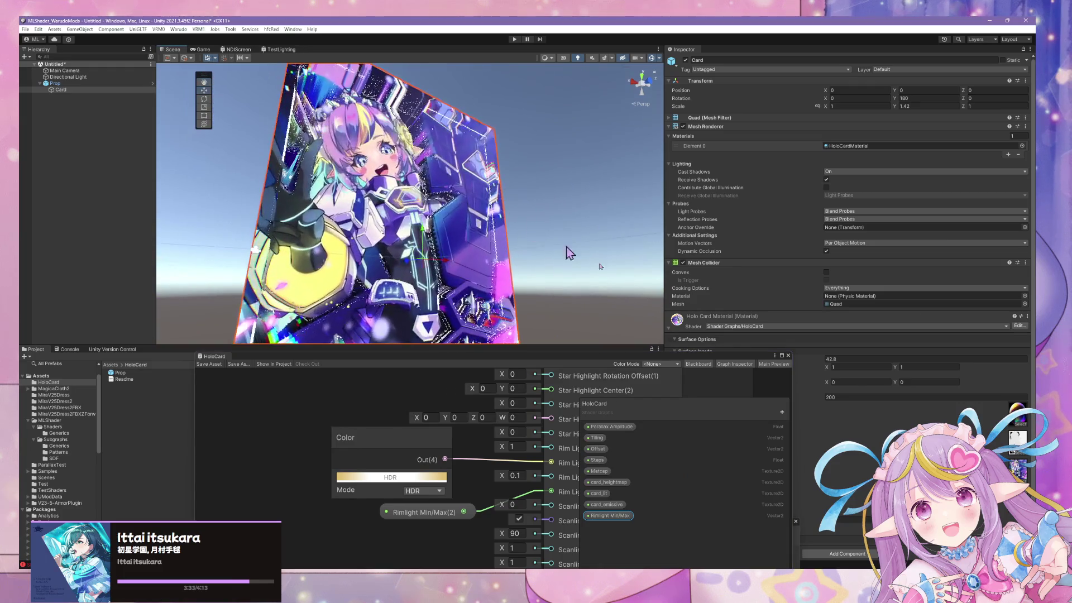
drag(743, 357, 674, 392)
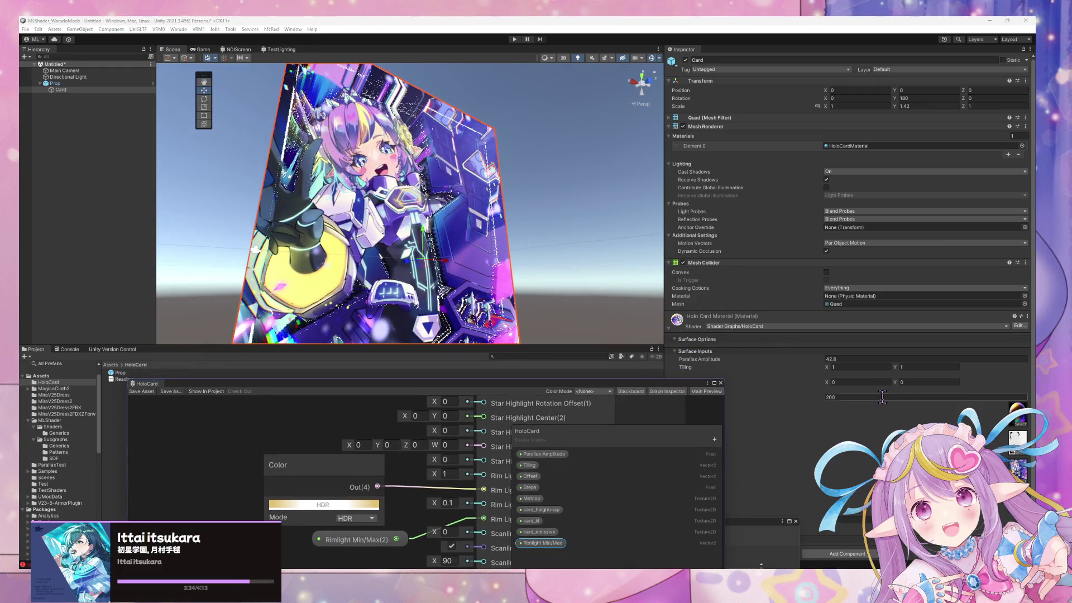
click(837, 382)
text(3.2)
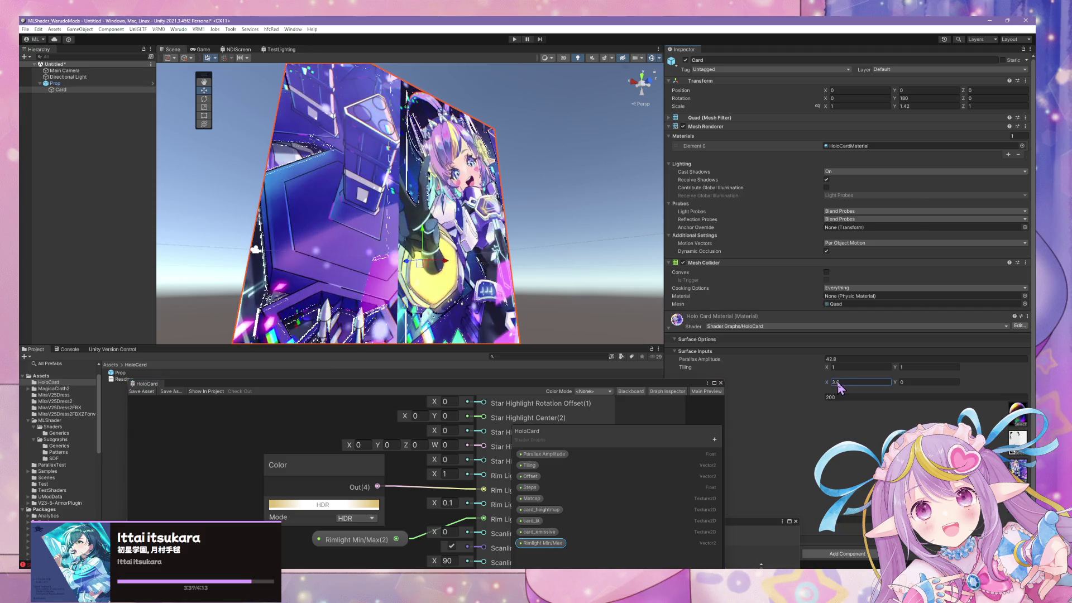
text(0)
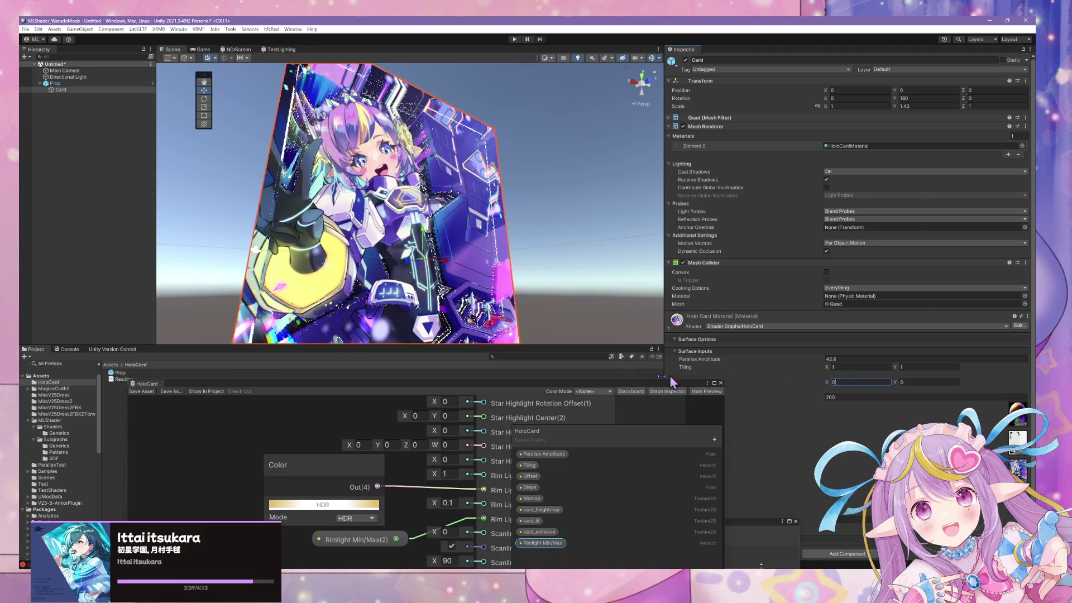
drag(664, 385, 559, 382)
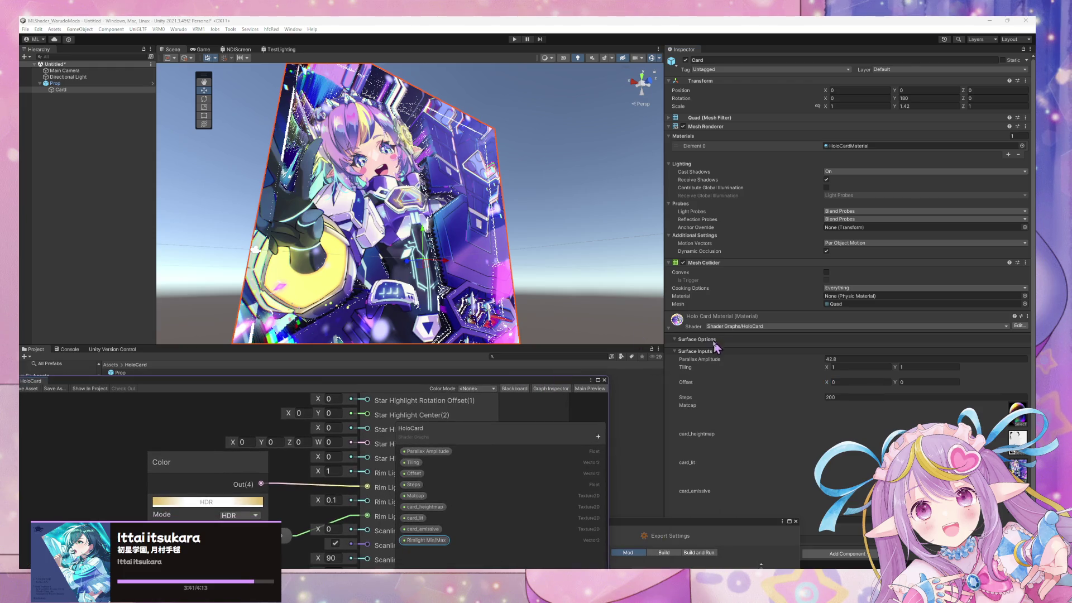
click(781, 519)
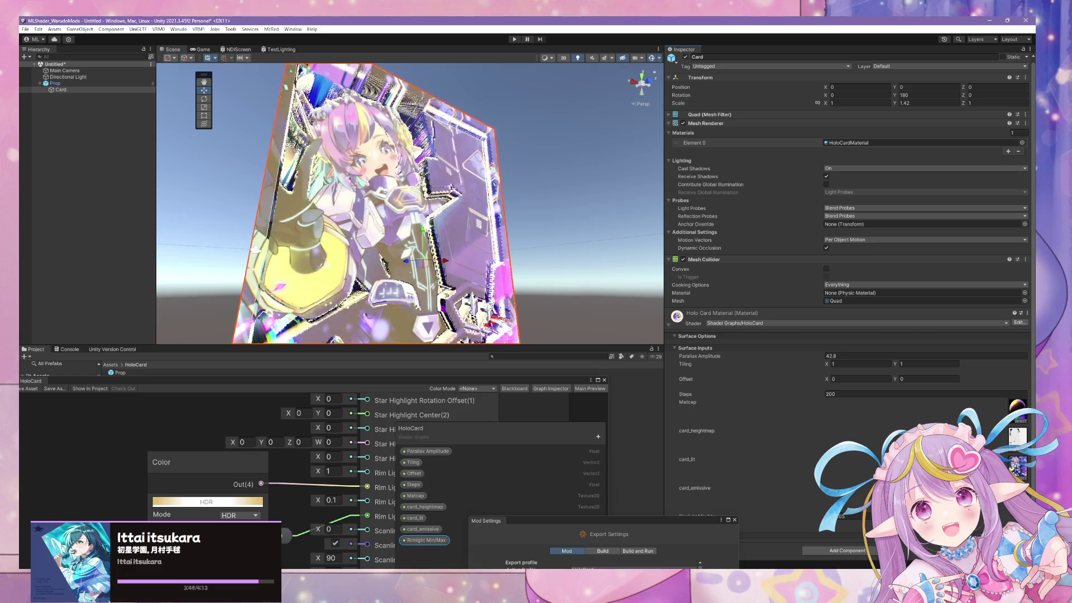
Orbit and zoom the Scene to face the card, then move the Color node down-left
drag(571, 285, 486, 299)
scroll(489, 300, up, 5)
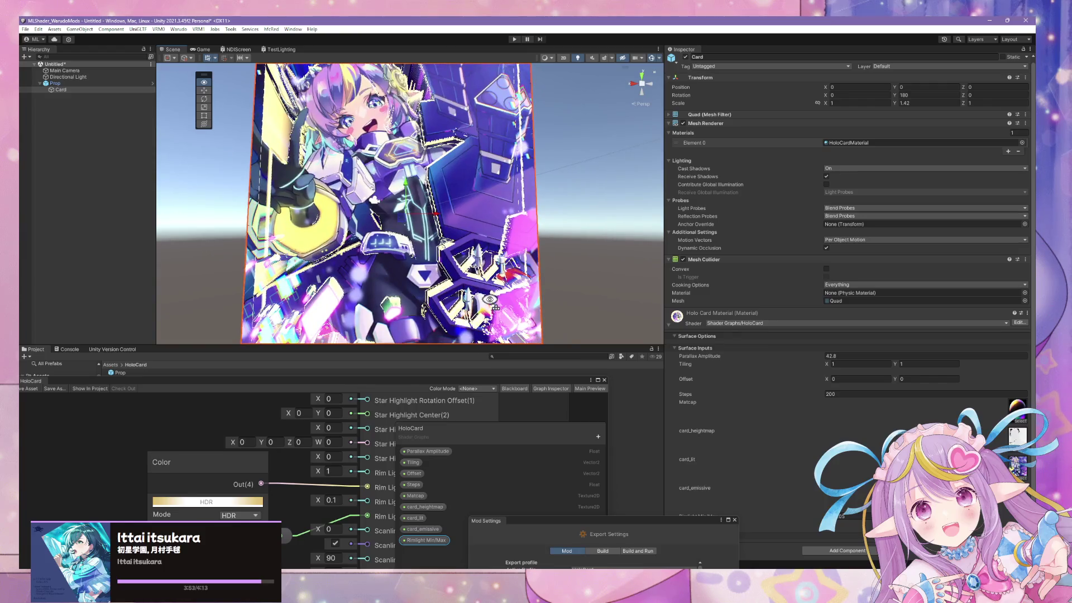
scroll(490, 300, down, 3)
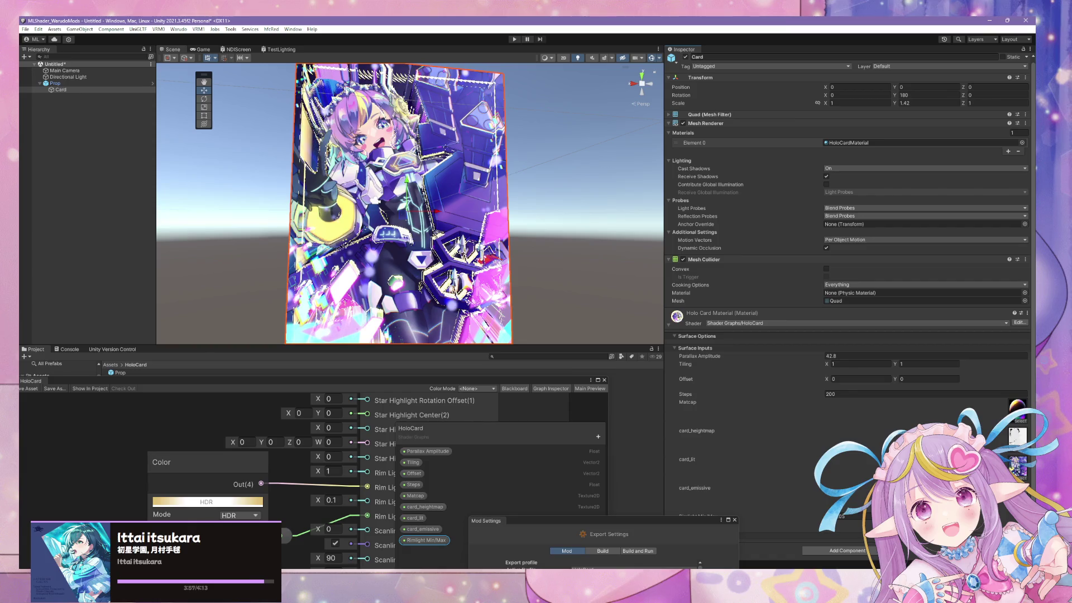
scroll(545, 249, down, 3)
scroll(541, 243, up, 4)
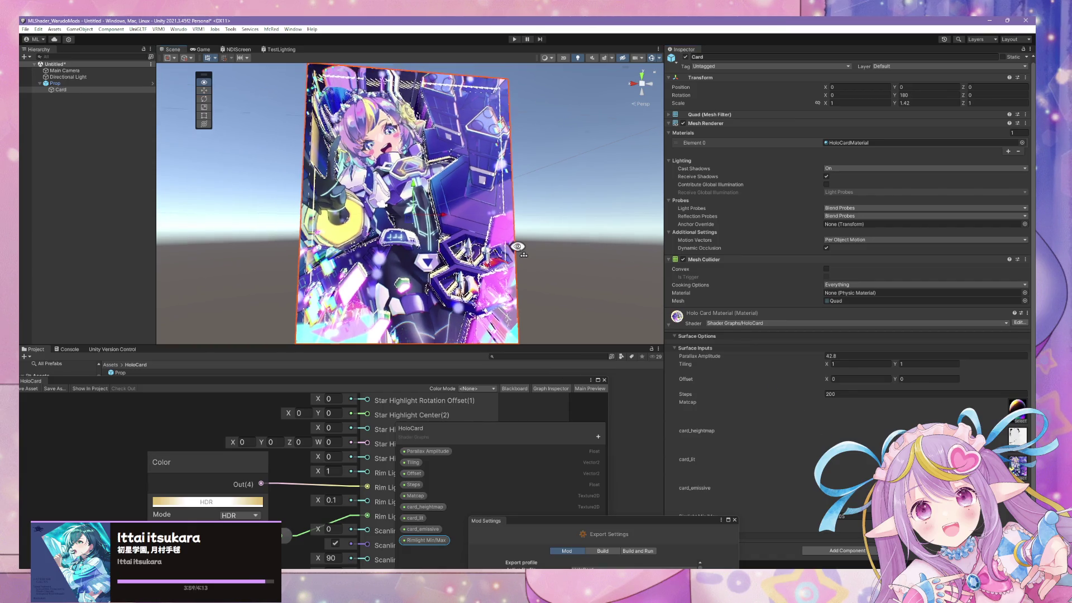
drag(543, 245, 554, 264)
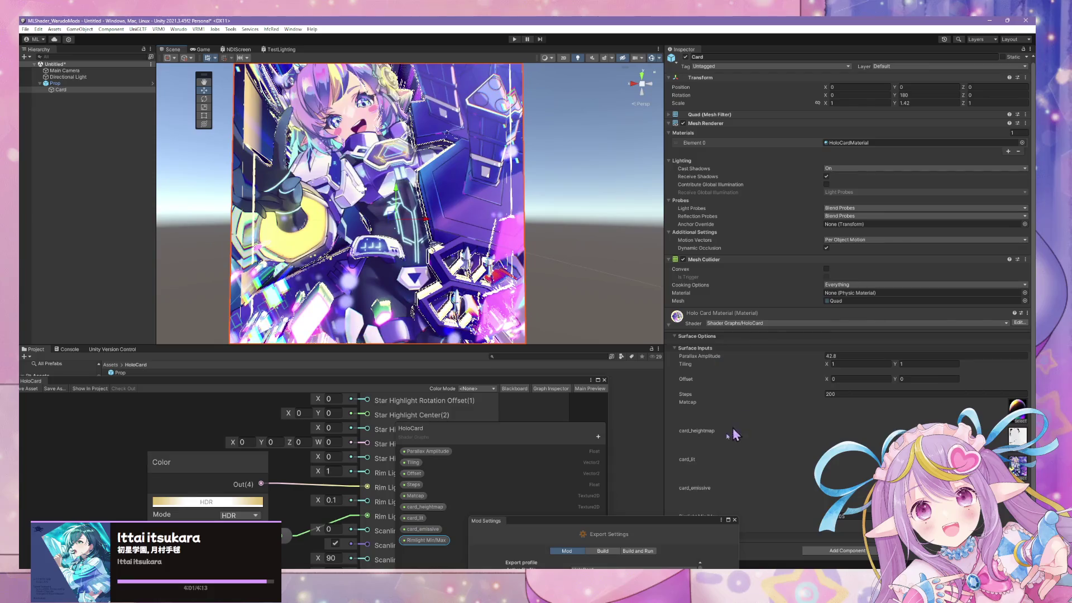
drag(311, 505, 251, 474)
drag(184, 447, 133, 487)
right_click(123, 444)
Add a Slider node set to 0.591 and wire it into Rim Light Opacity
click(110, 439)
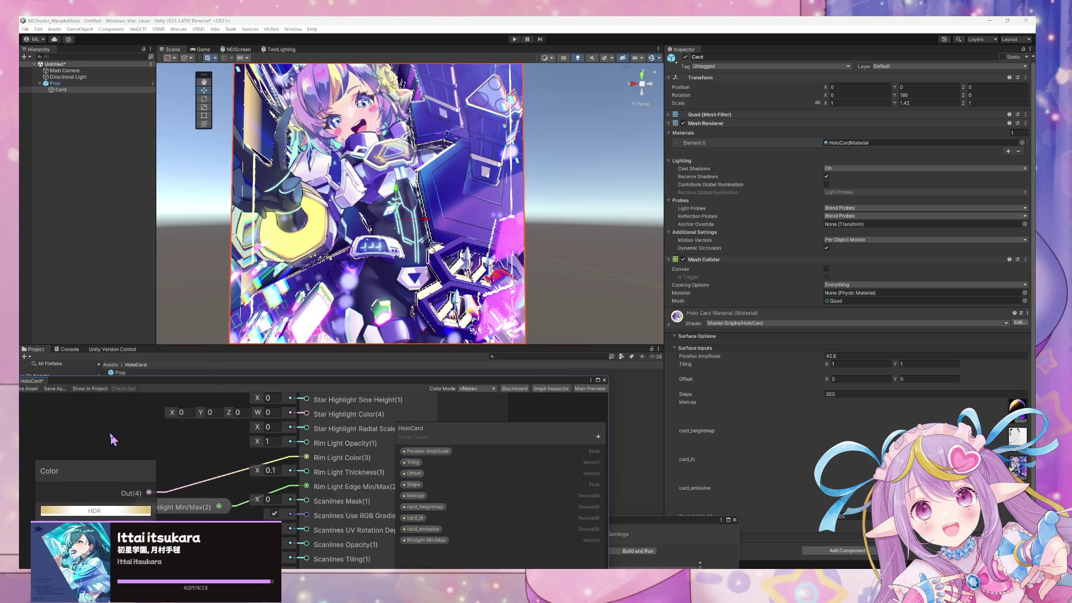
key(space)
text(slider)
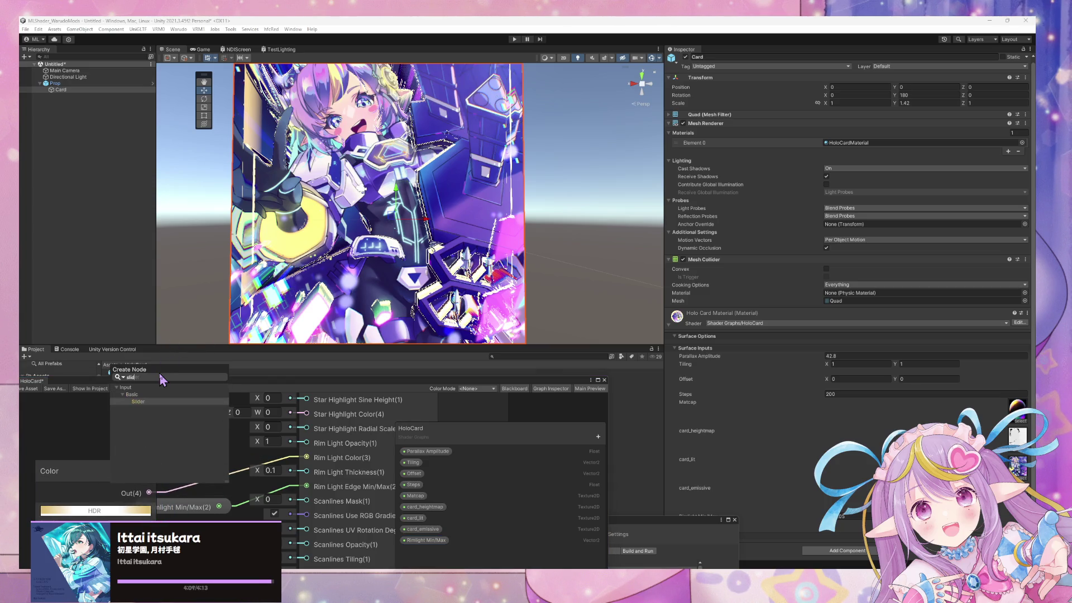
key(Return)
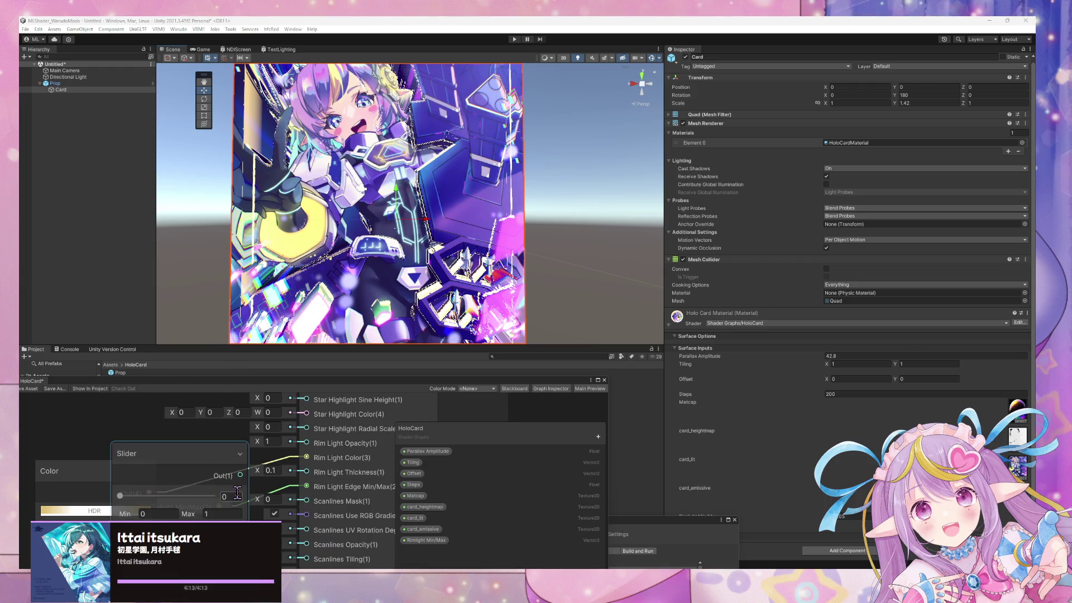
drag(224, 487, 191, 474)
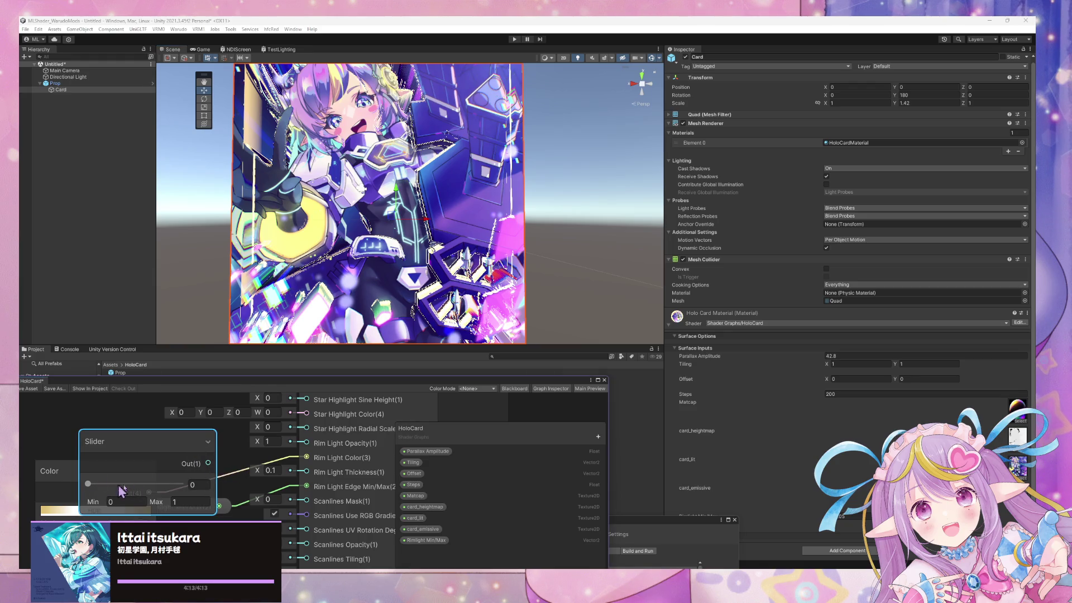
drag(119, 488, 145, 484)
drag(209, 463, 306, 443)
drag(173, 450, 158, 443)
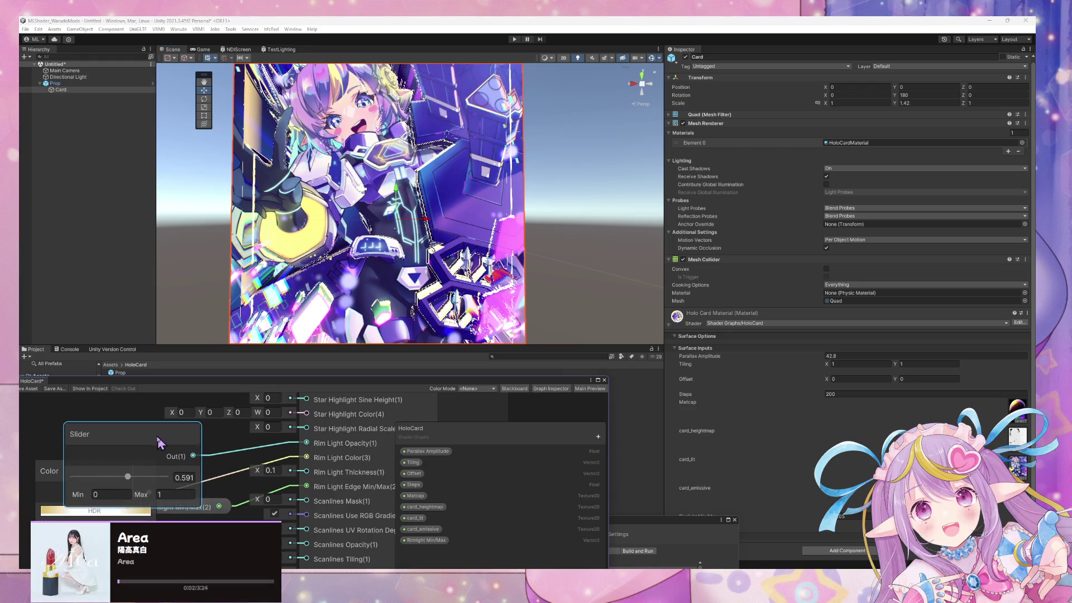
Convert the slider to a Float property named Rim Light Opacity and rename Rimlight Min/Max to Rim Light Min/Max
right_click(127, 439)
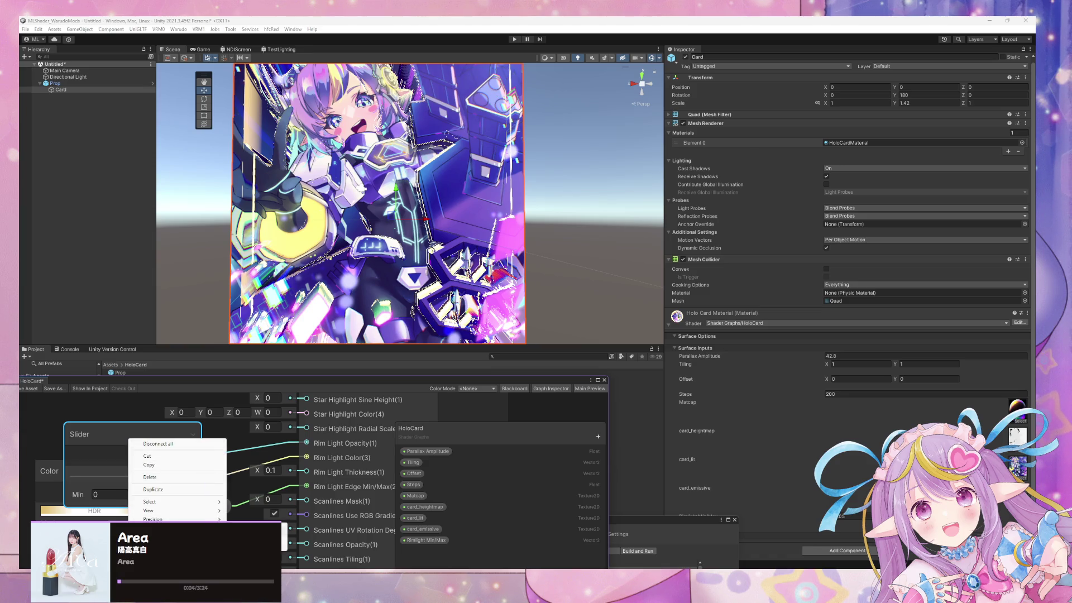
click(240, 528)
double_click(418, 554)
text(Rim Light Opacity)
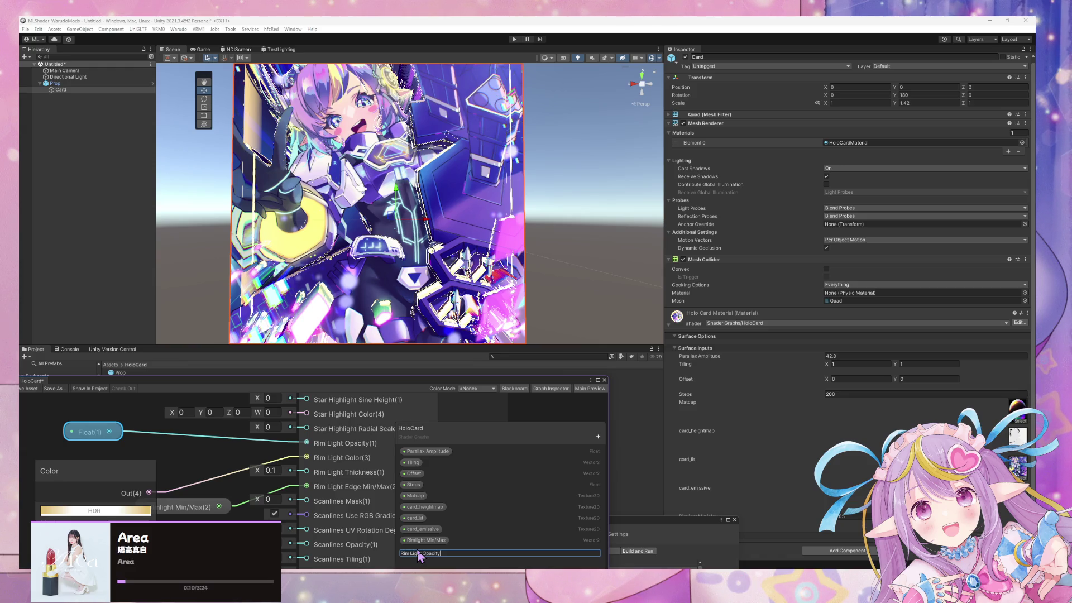
key(Return)
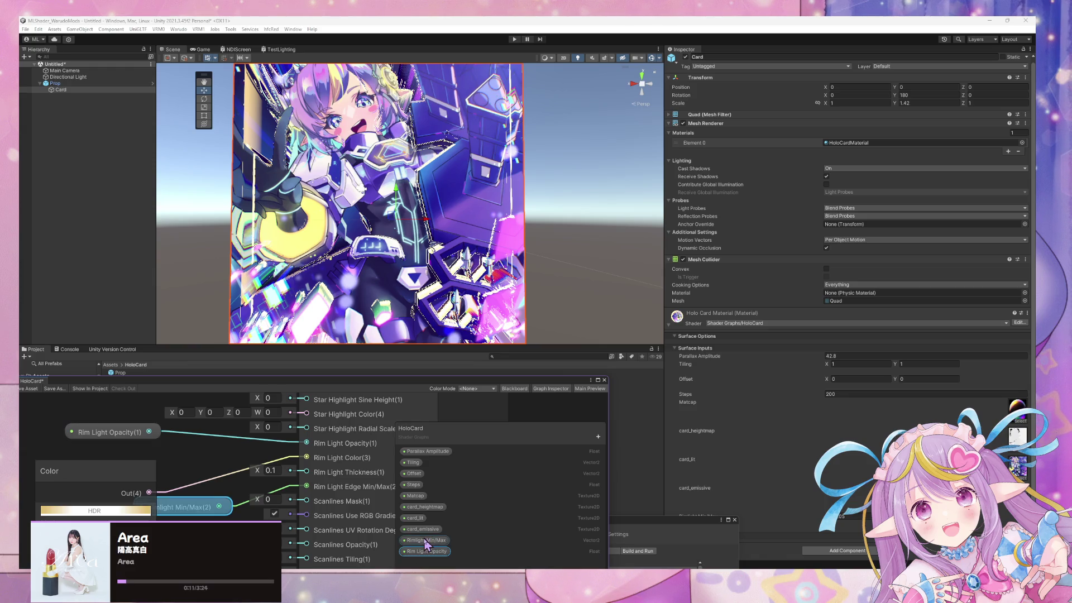
double_click(410, 541)
click(419, 542)
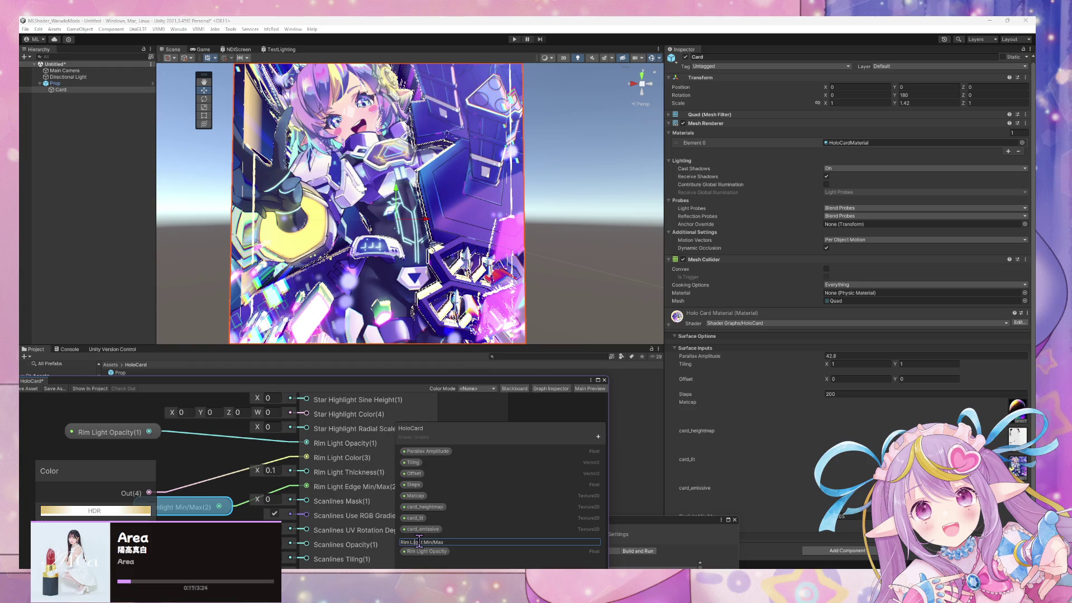
key(Return)
Add a second Slider node and wire it into Rim Light Thickness
mouse_move(216, 491)
mouse_down()
mouse_move(215, 457)
mouse_move(229, 496)
mouse_up()
drag(165, 453, 143, 438)
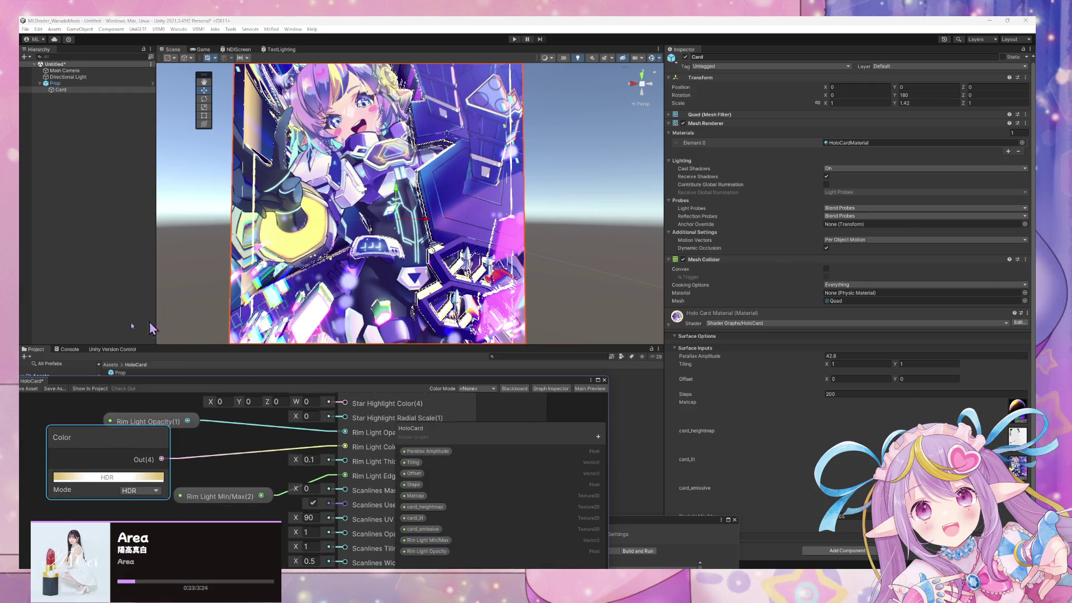
mouse_move(207, 483)
mouse_down()
mouse_move(210, 463)
mouse_move(251, 433)
mouse_up()
key(space)
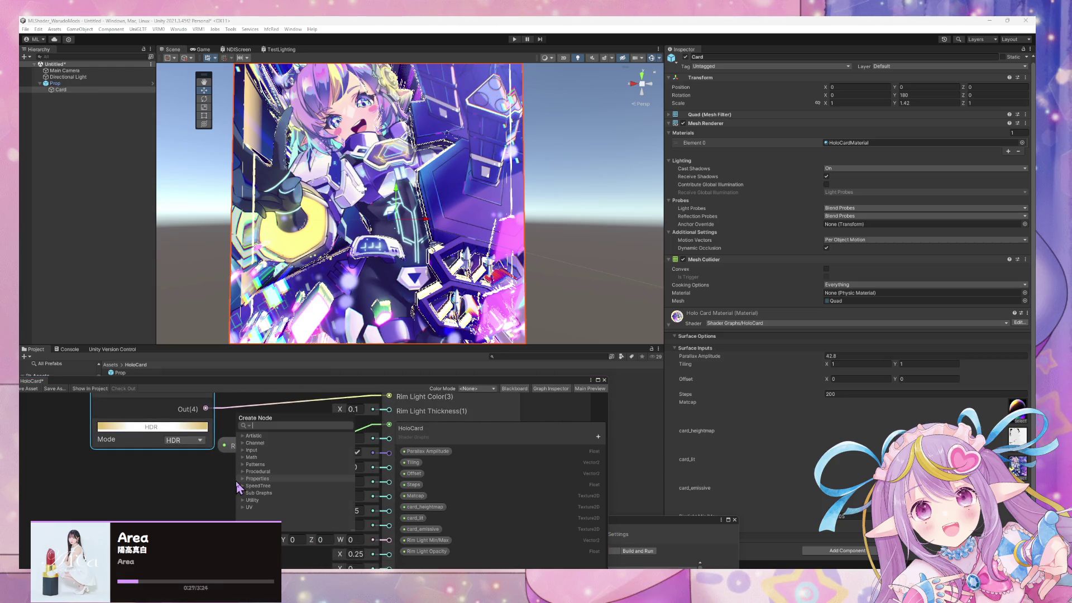
text(slider)
key(Return)
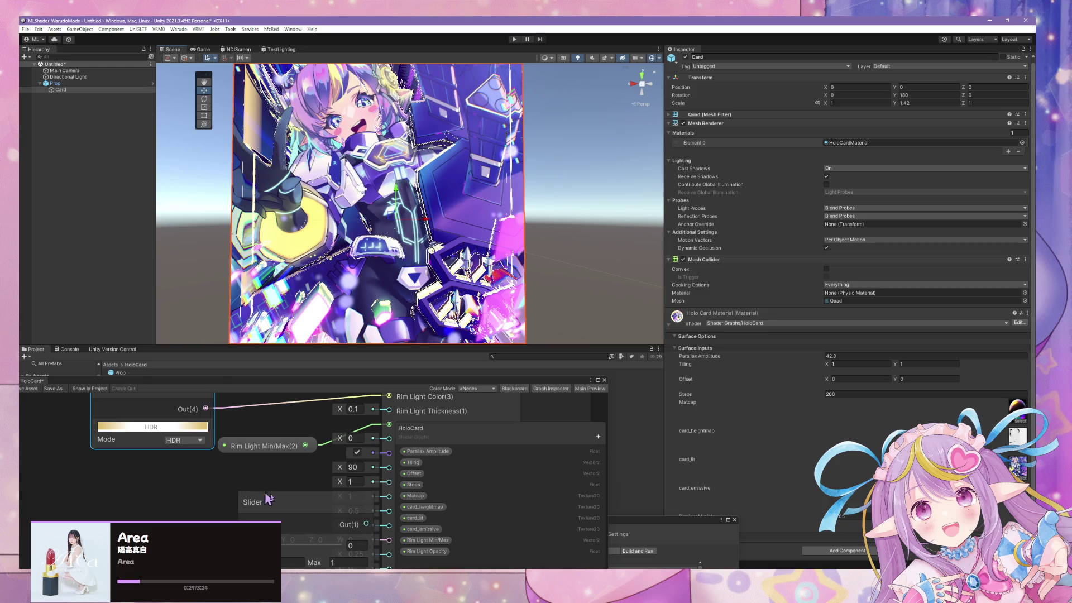
drag(262, 497, 153, 461)
mouse_move(157, 519)
mouse_down()
mouse_move(333, 477)
mouse_move(339, 451)
mouse_move(329, 450)
mouse_move(339, 447)
mouse_up()
Convert the second slider to a Float property named Rim Light Thickness and save the graph
scroll(229, 471, up, 2)
right_click(235, 455)
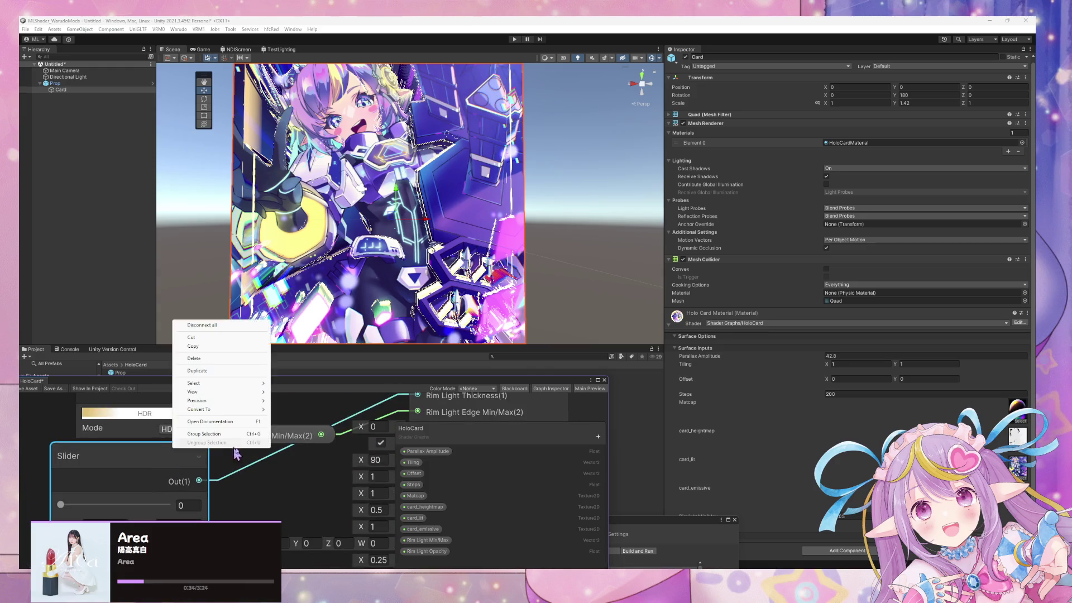
mouse_move(232, 409)
click(296, 413)
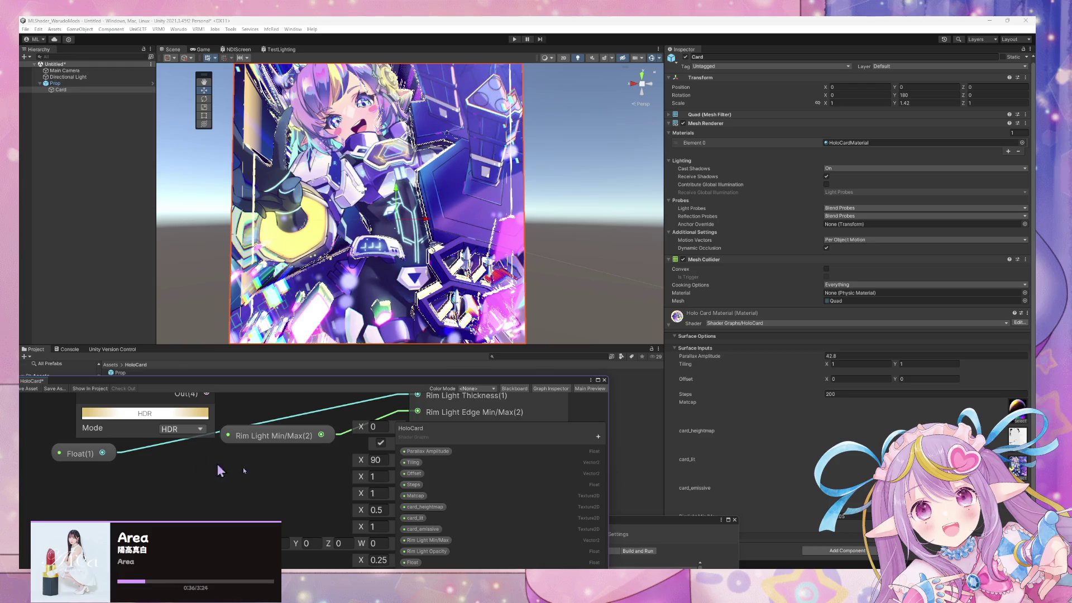
double_click(408, 562)
text(Rim Light Thickness)
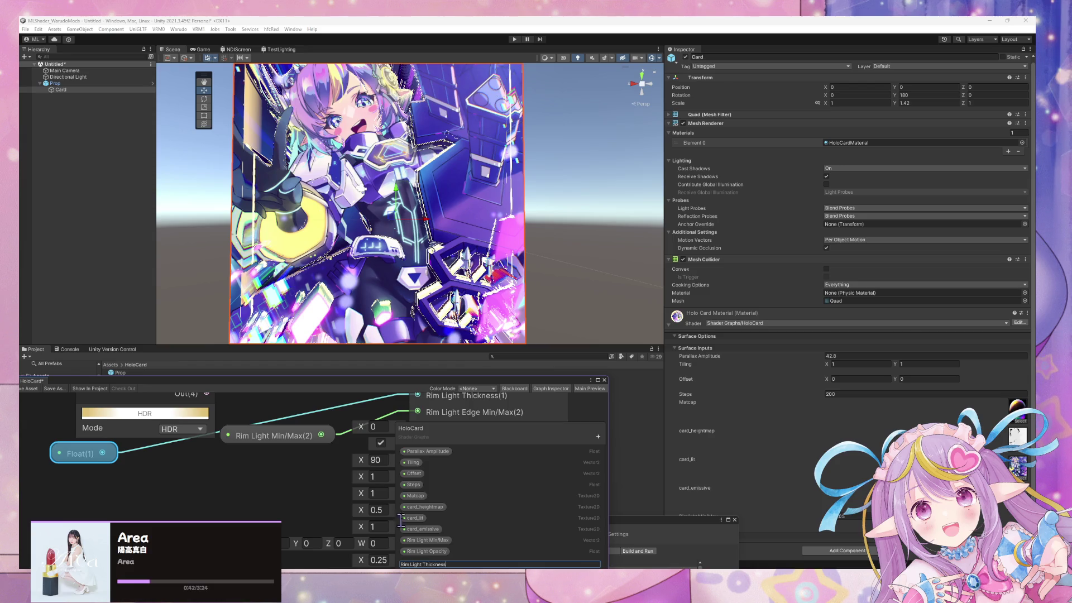
key(Return)
drag(360, 477, 274, 497)
drag(330, 475, 293, 493)
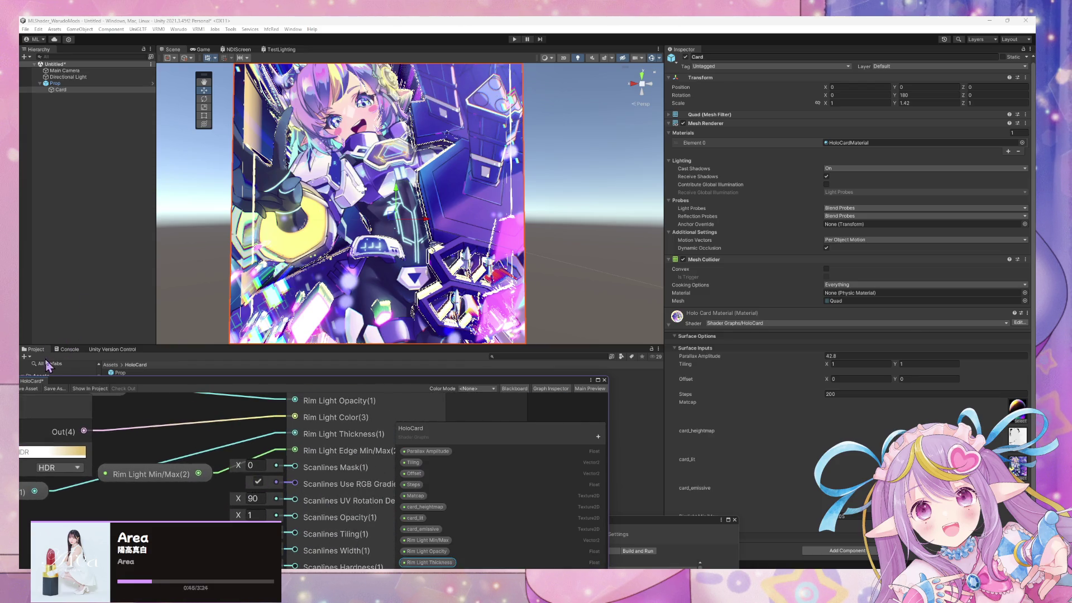
click(31, 390)
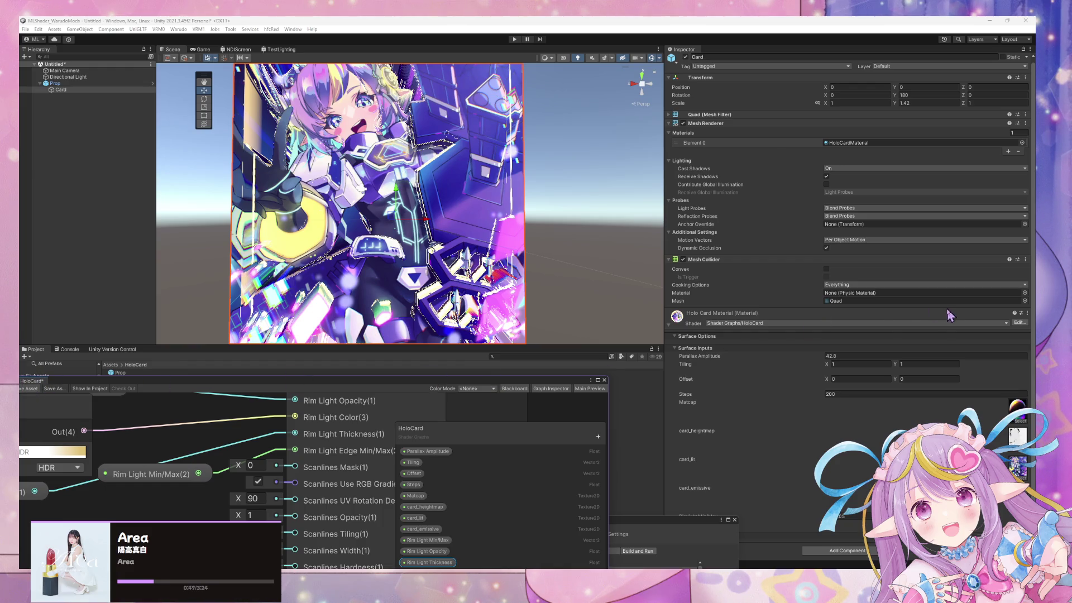